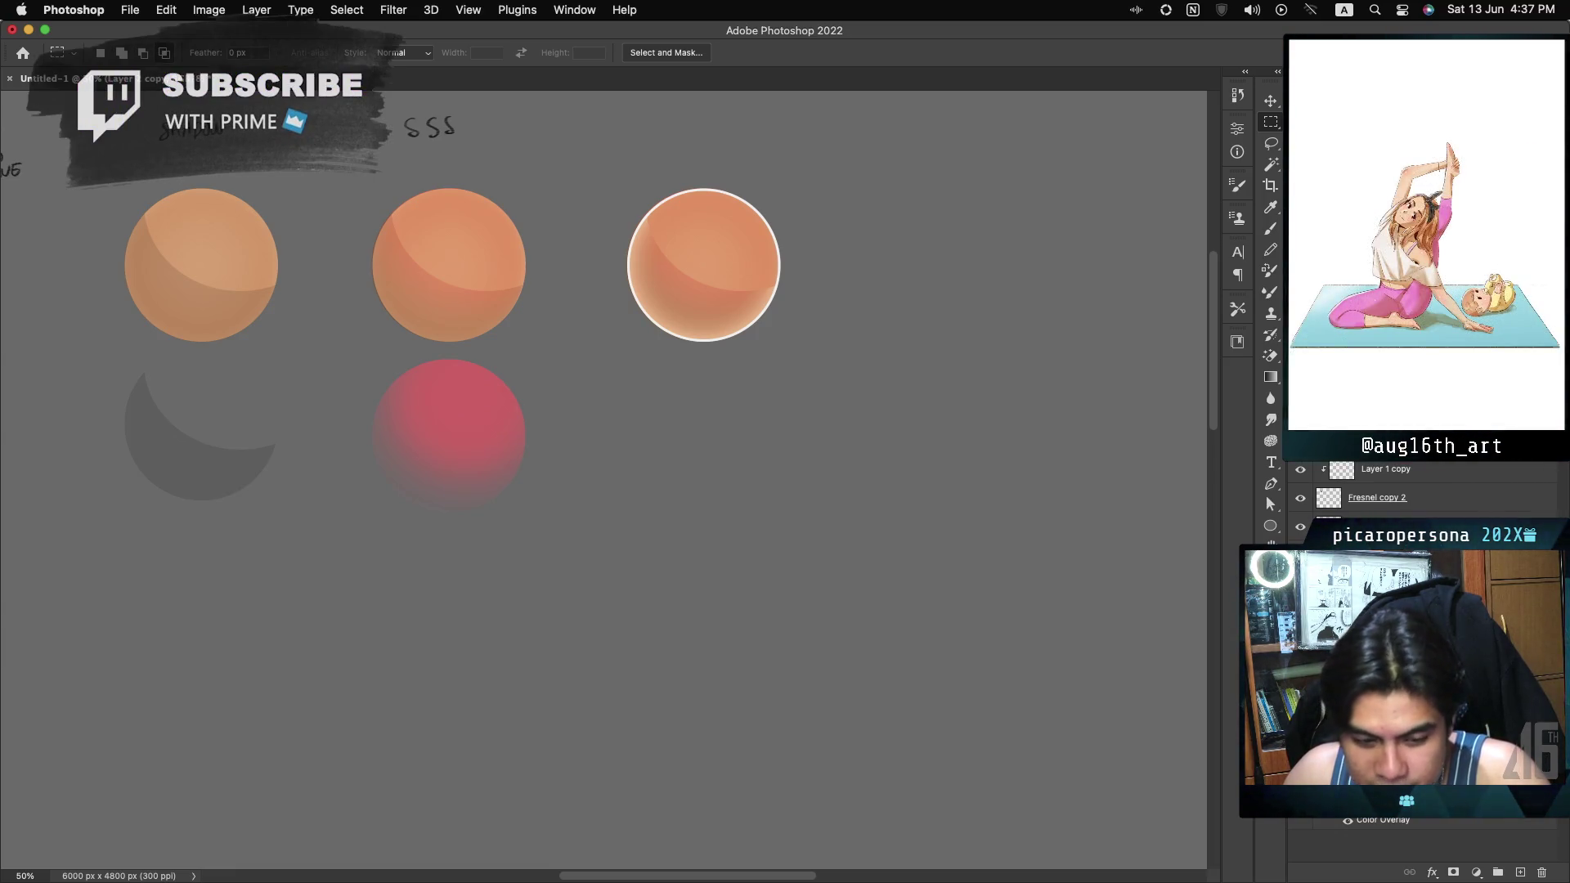
Trial a Multiply Color Overlay on the shadow layer, discard it, and hide the SSS reddish tint.
double_click(1440, 556)
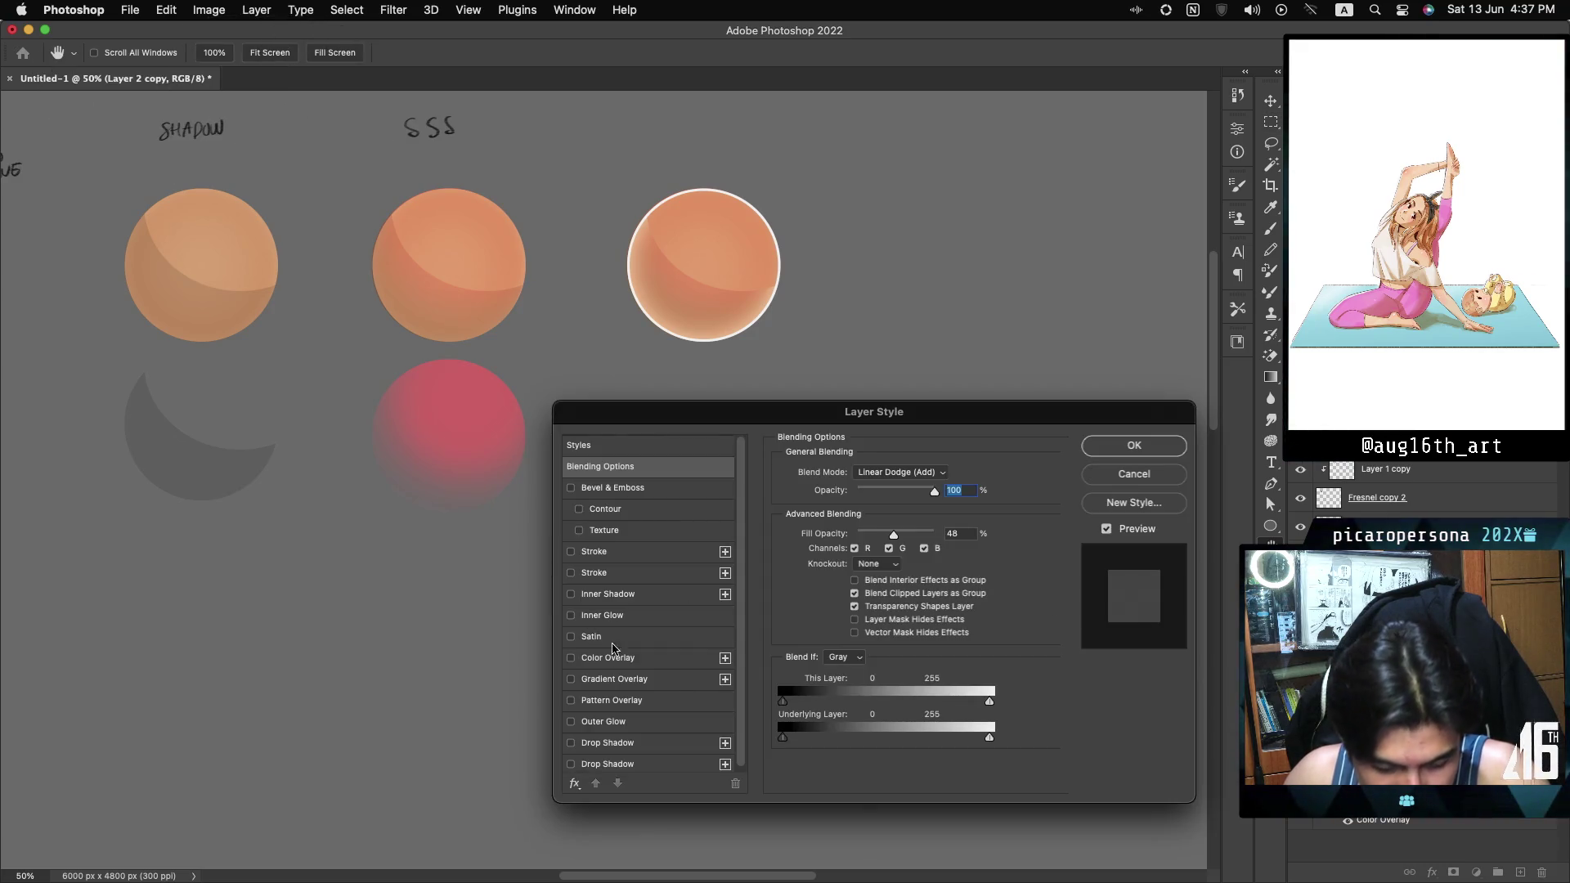
click(624, 661)
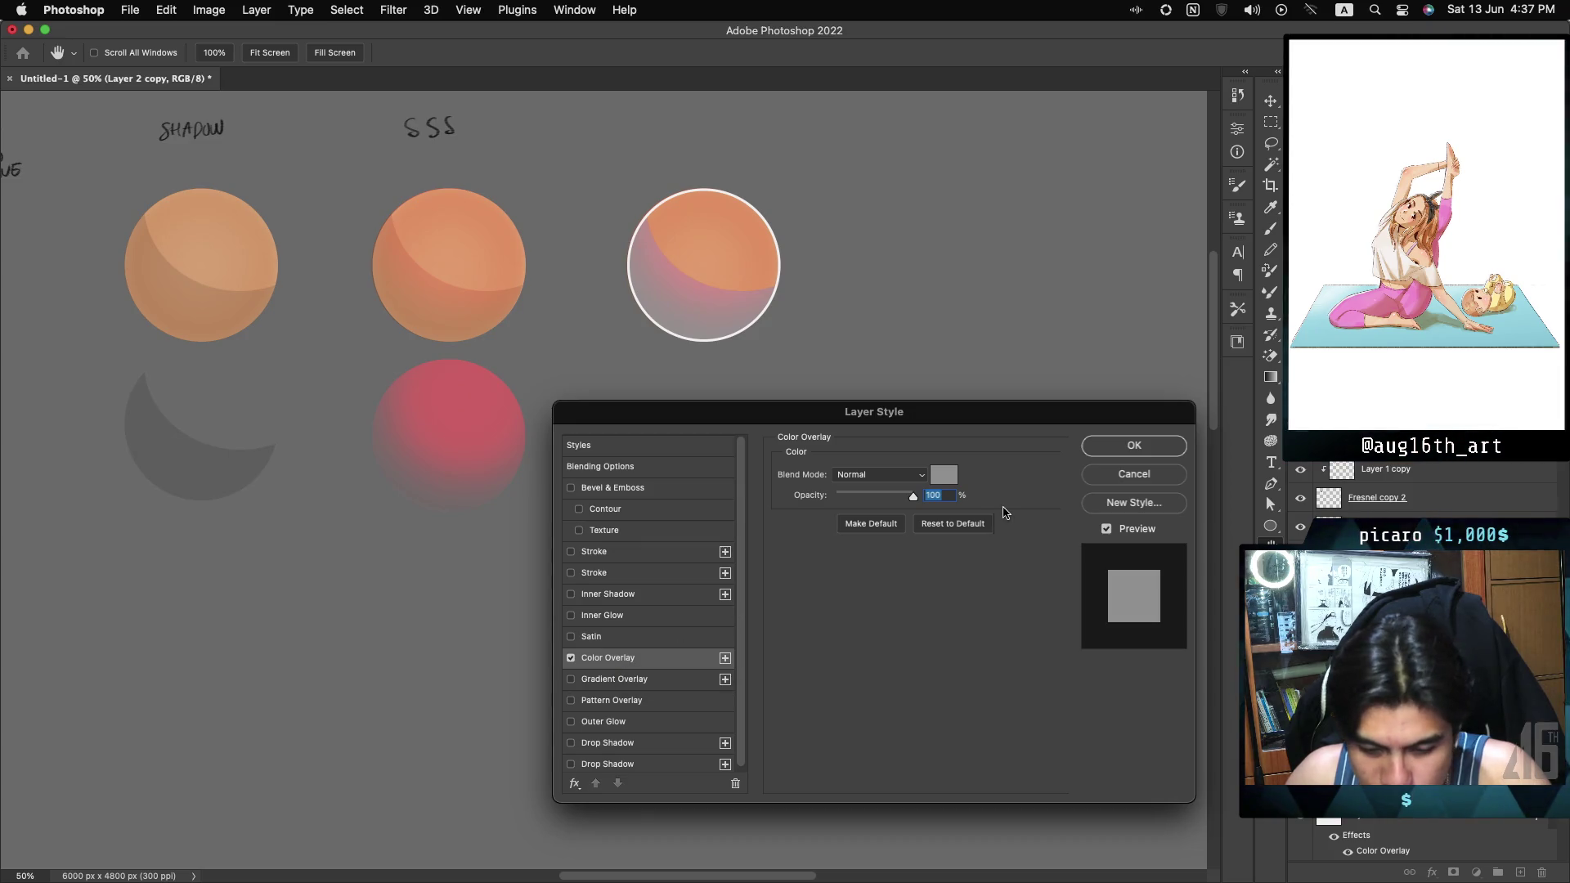
click(884, 485)
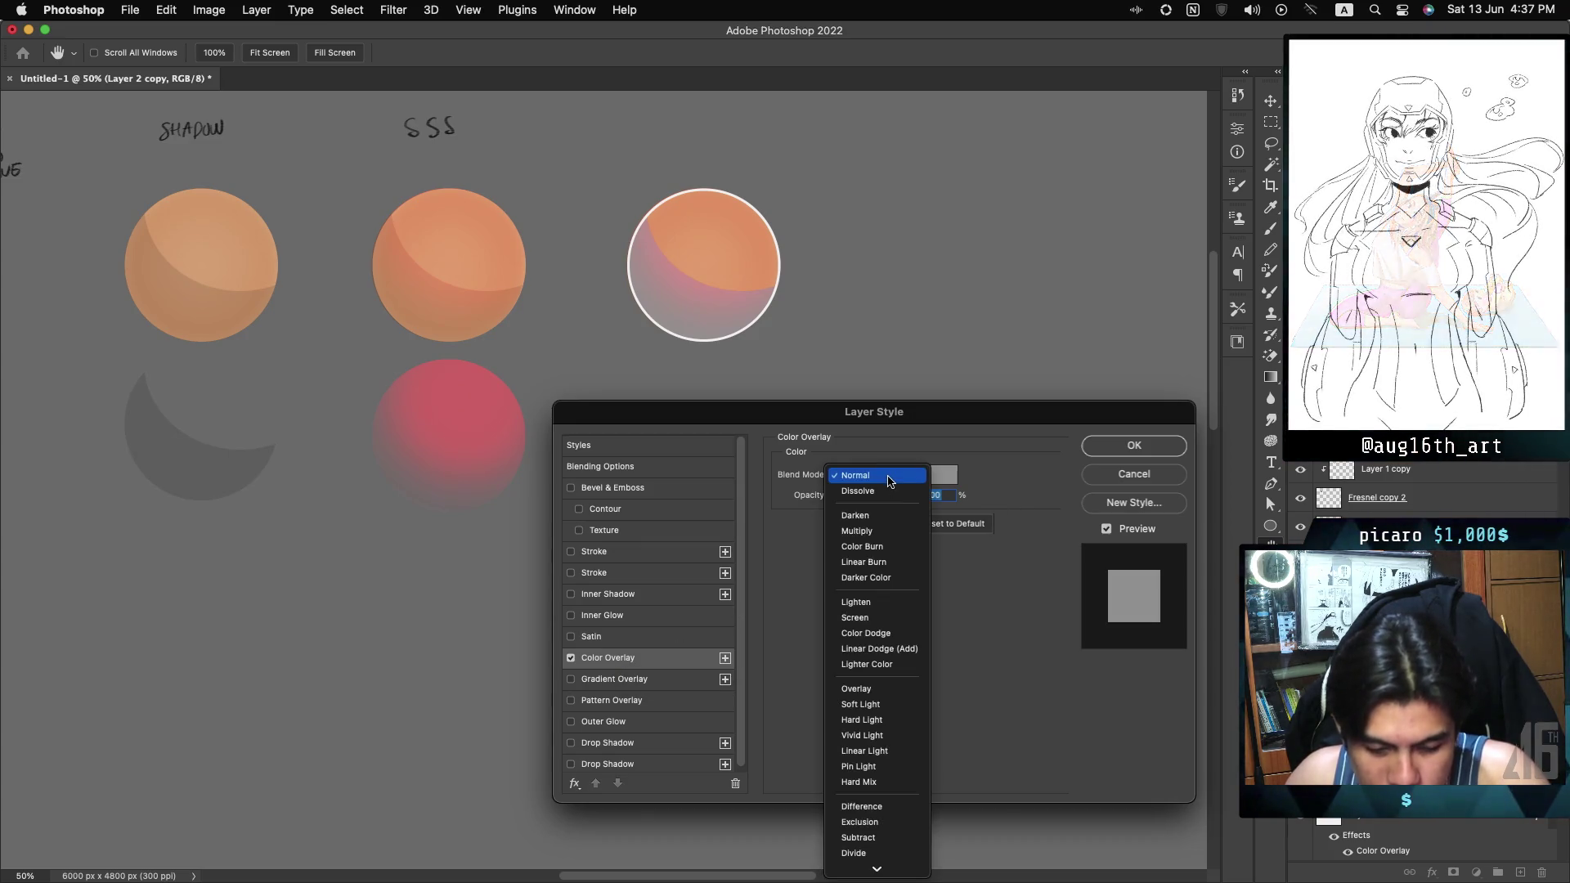
click(868, 531)
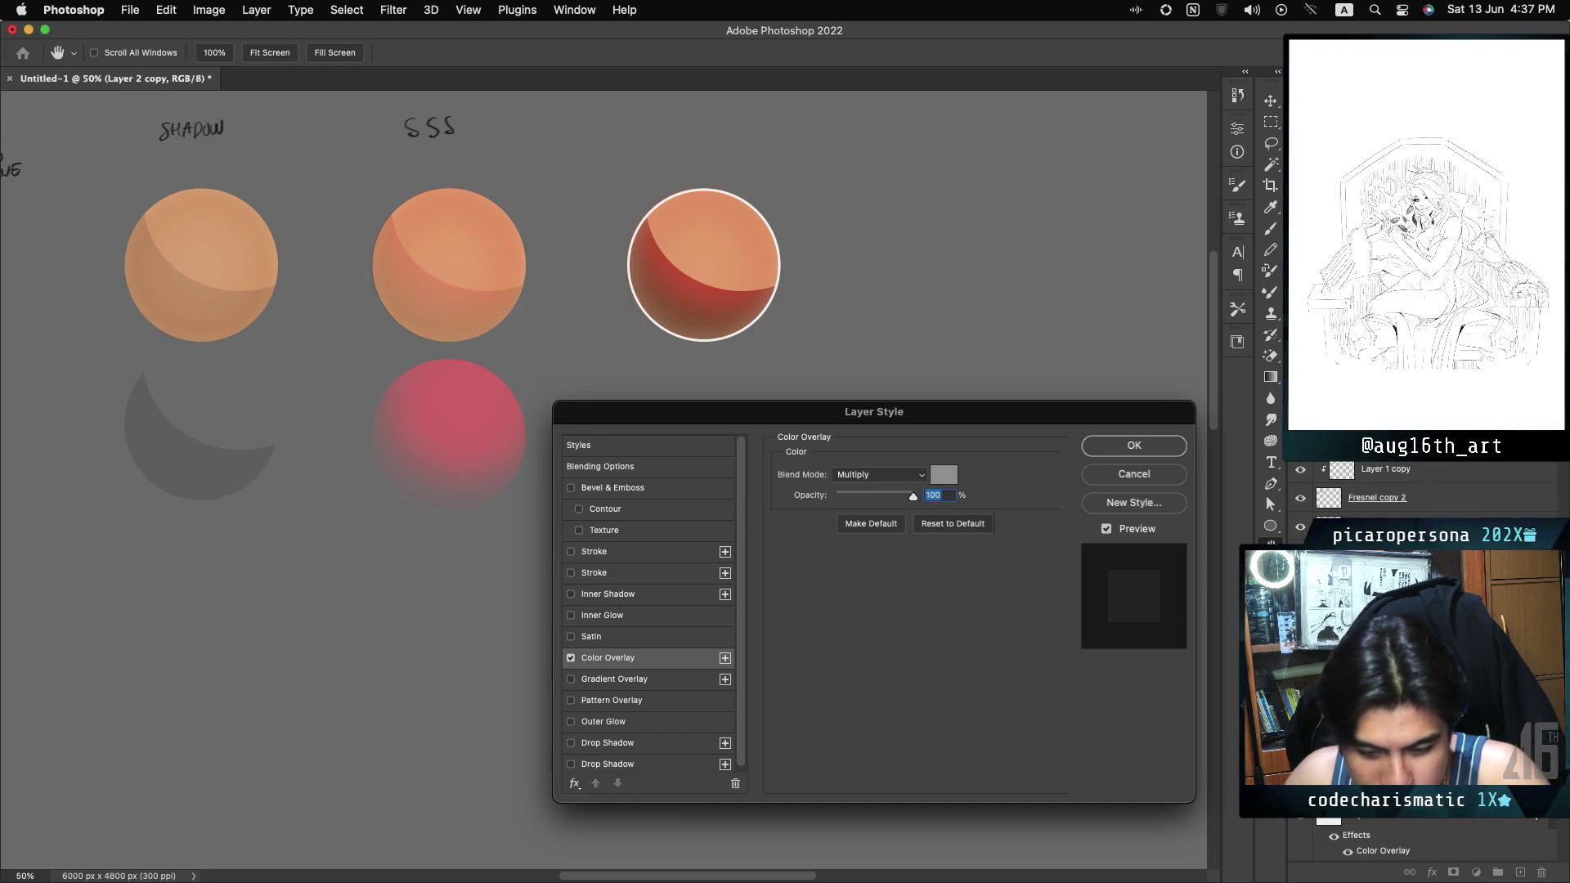
click(1165, 472)
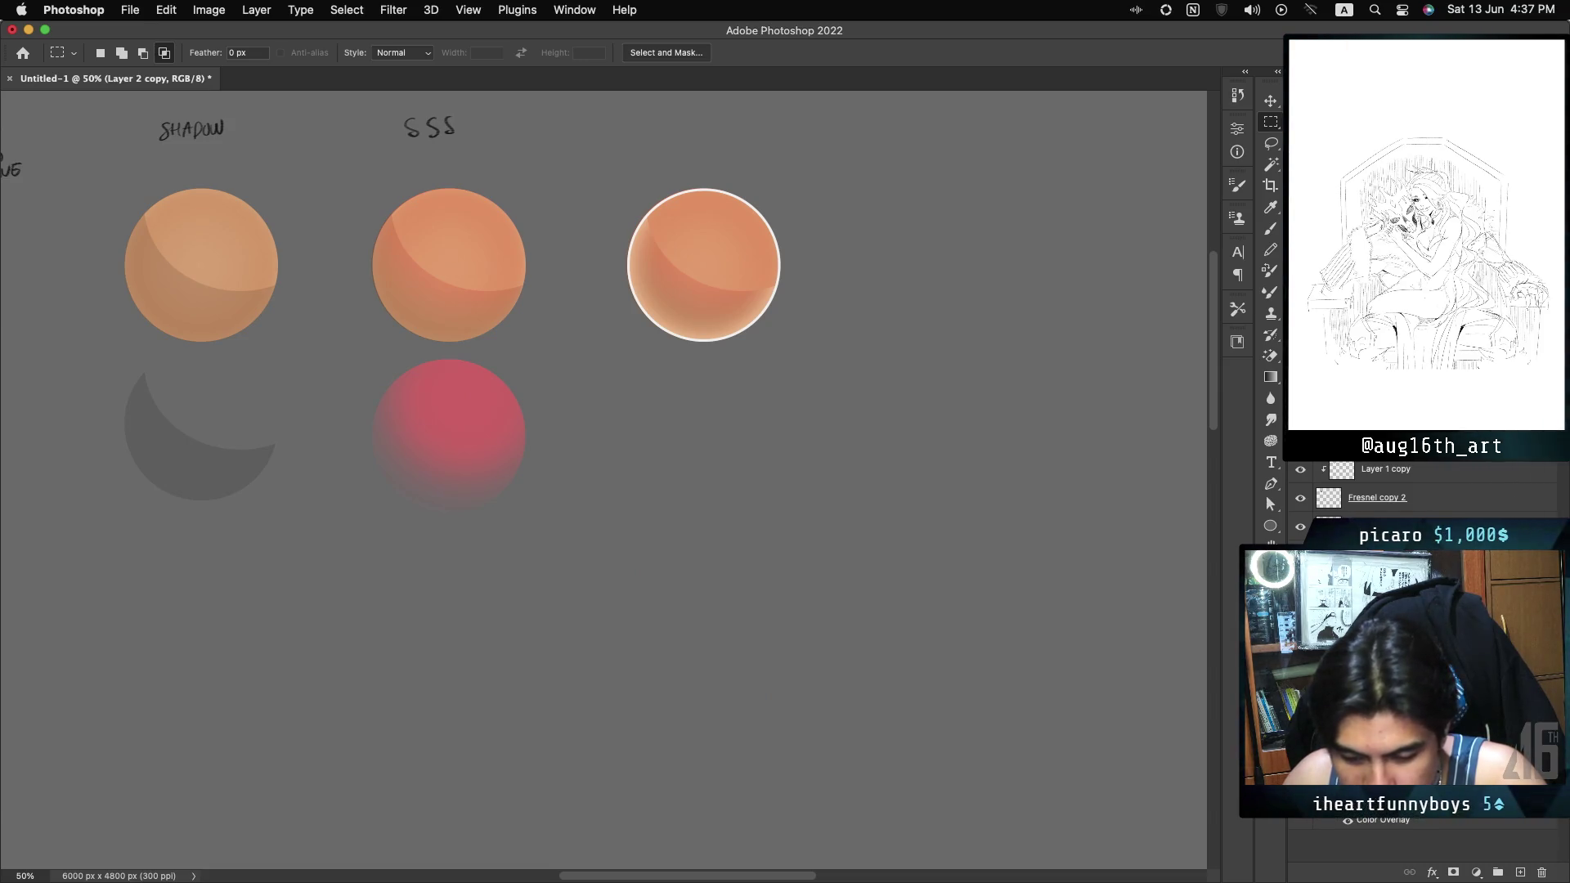
key(ctrl+z)
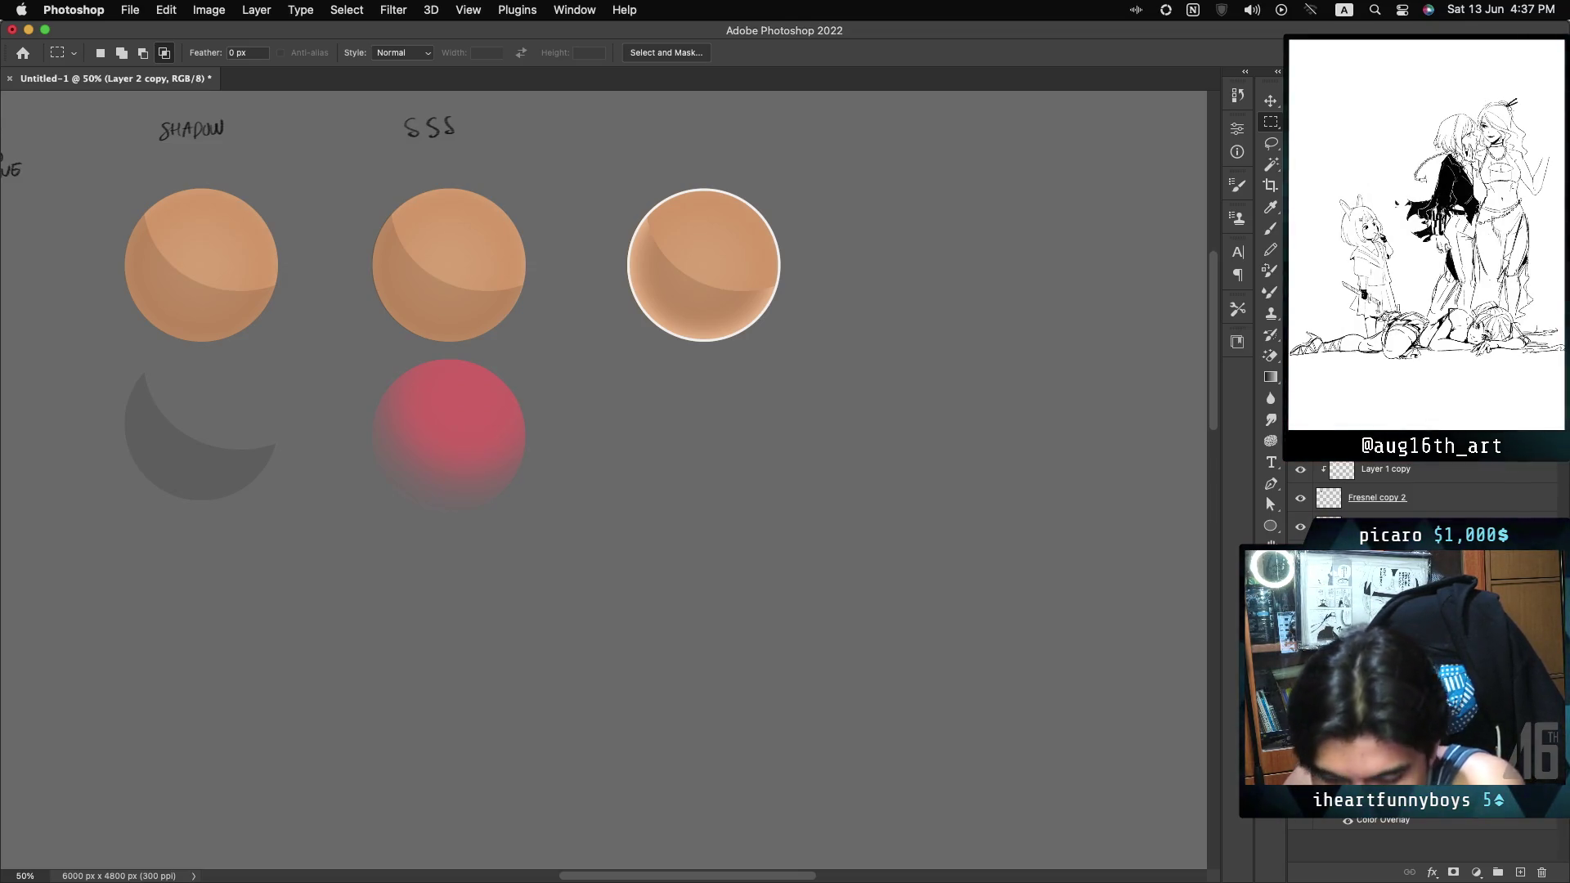
Give the shadow layer a Multiply Color Overlay in blue 6395e0.
double_click(1431, 573)
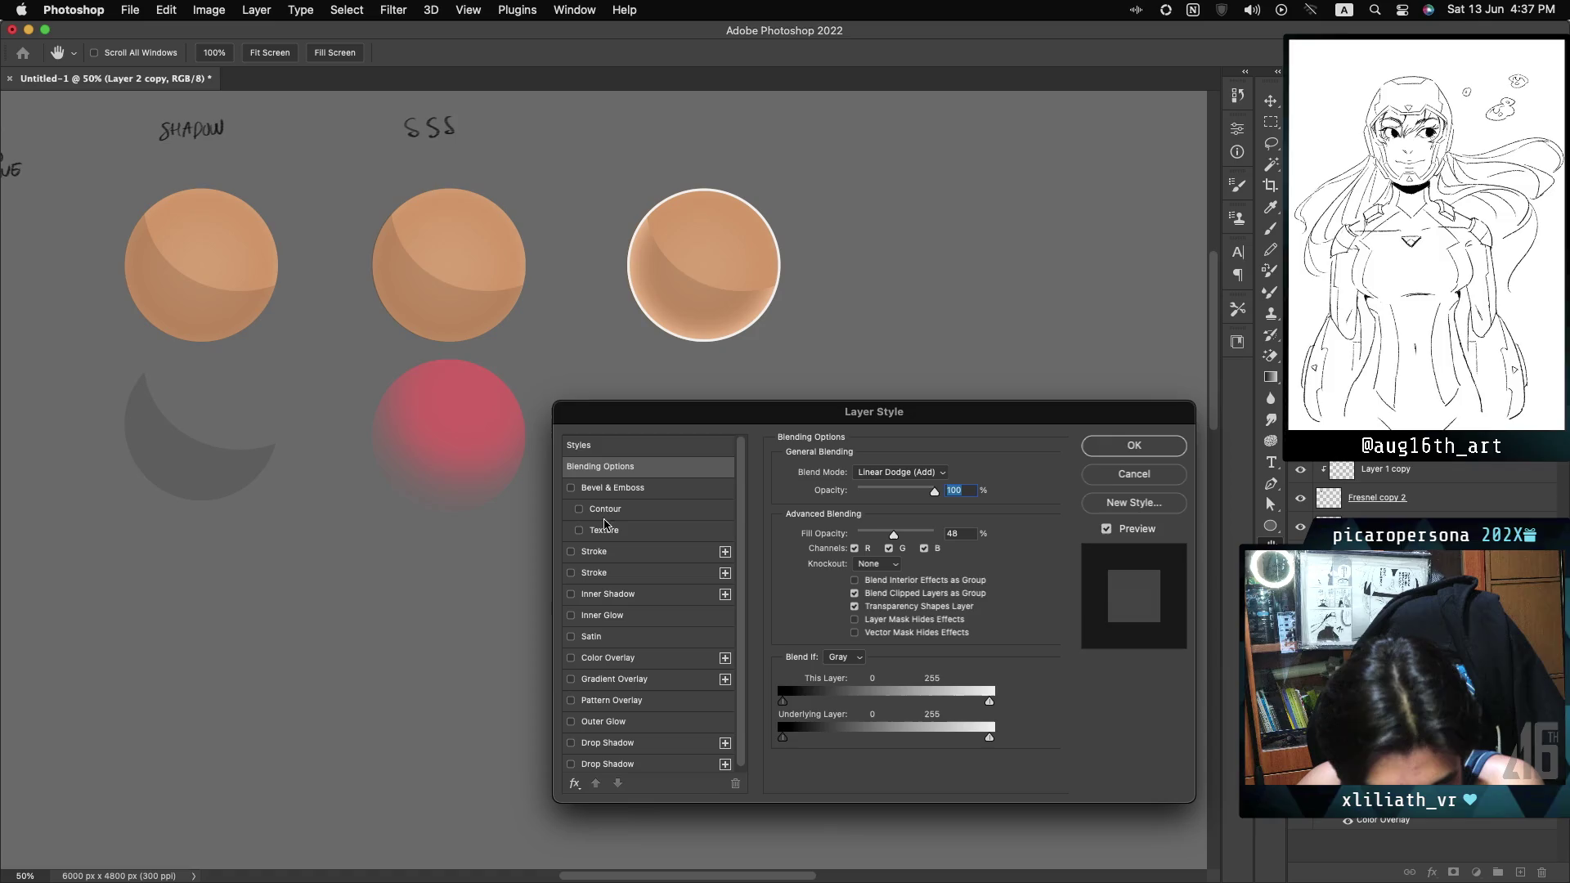
click(607, 657)
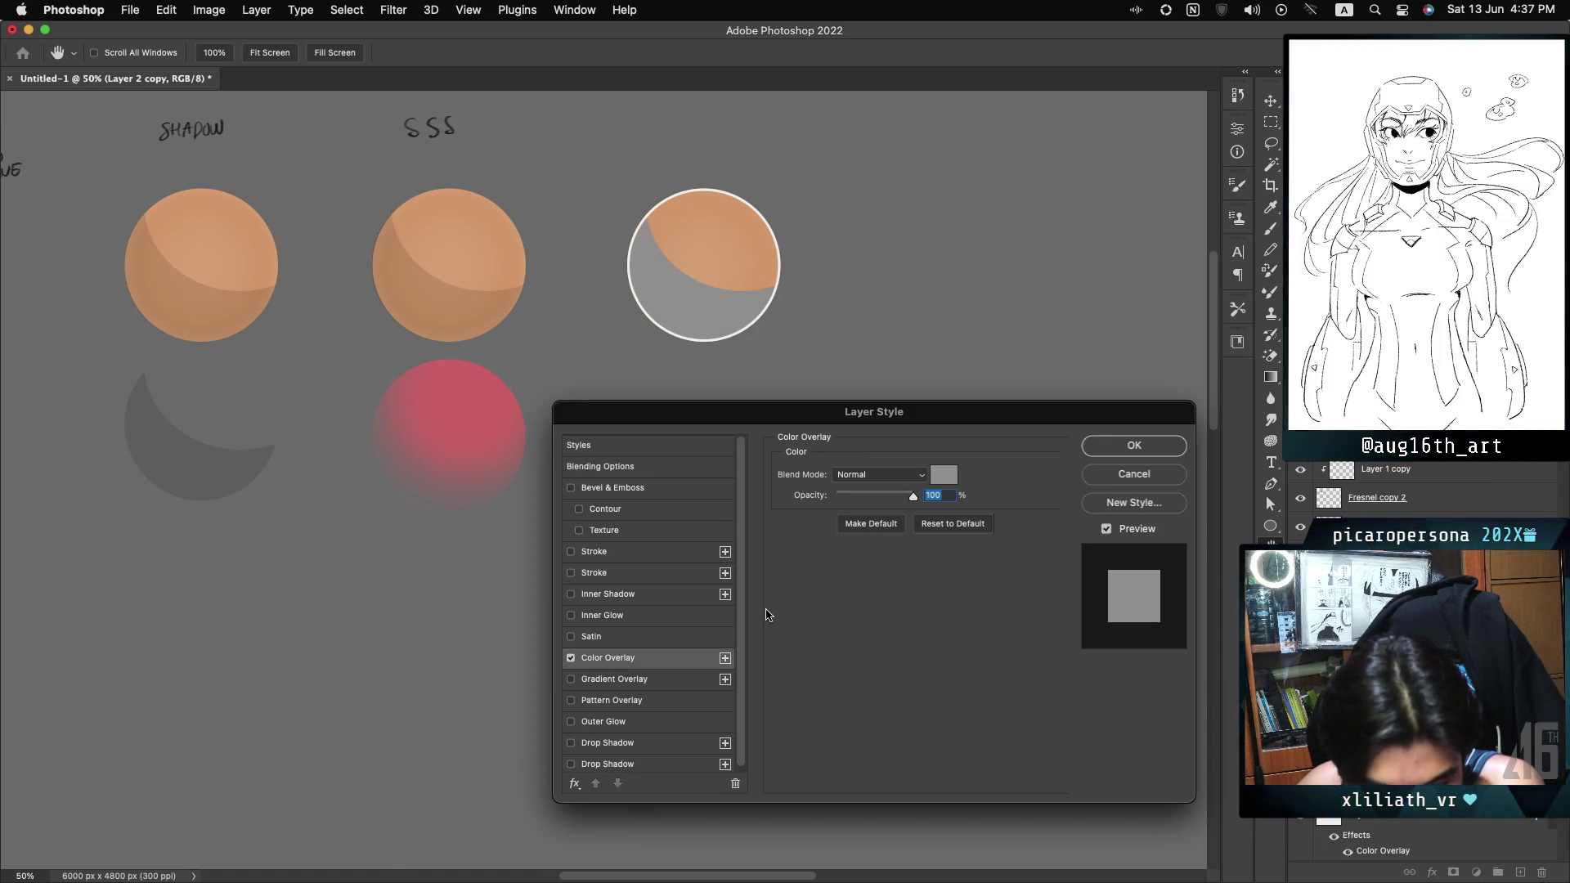
click(879, 474)
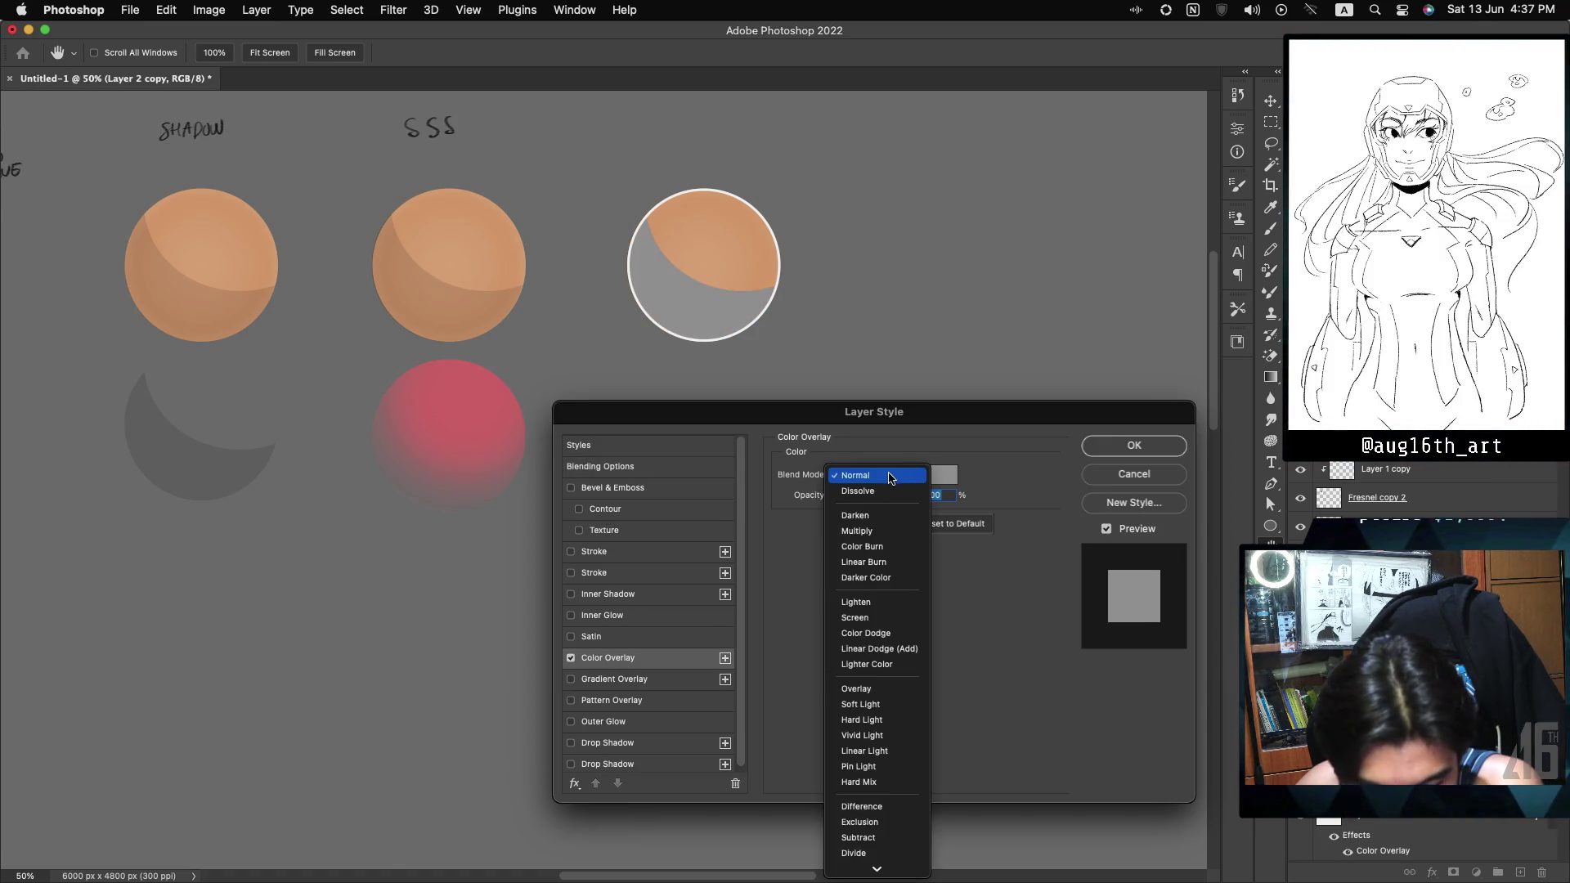
click(886, 533)
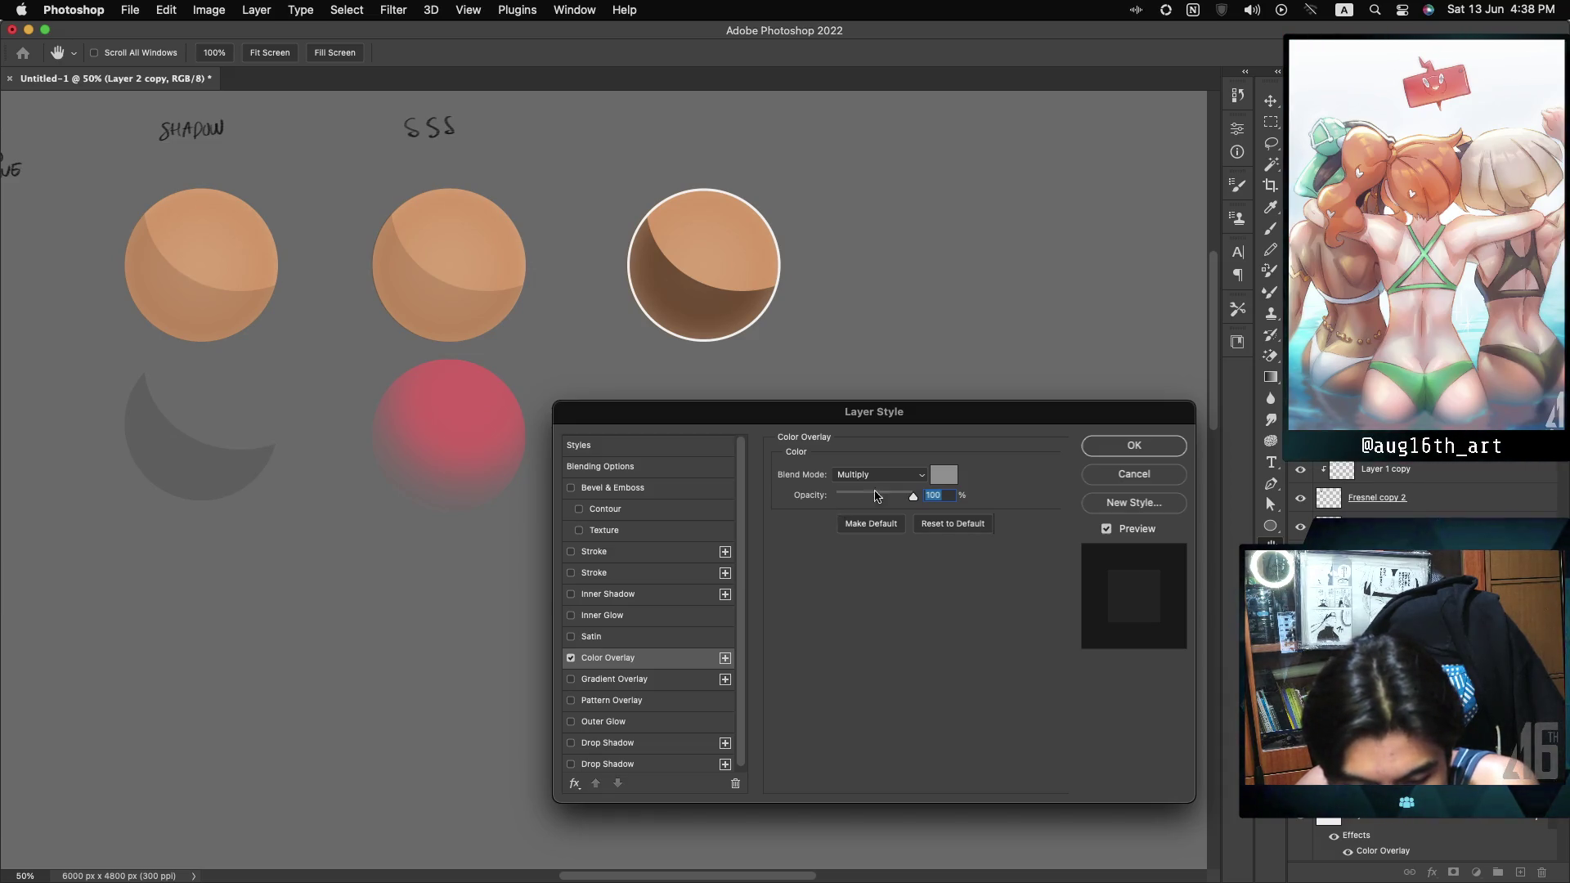
click(944, 474)
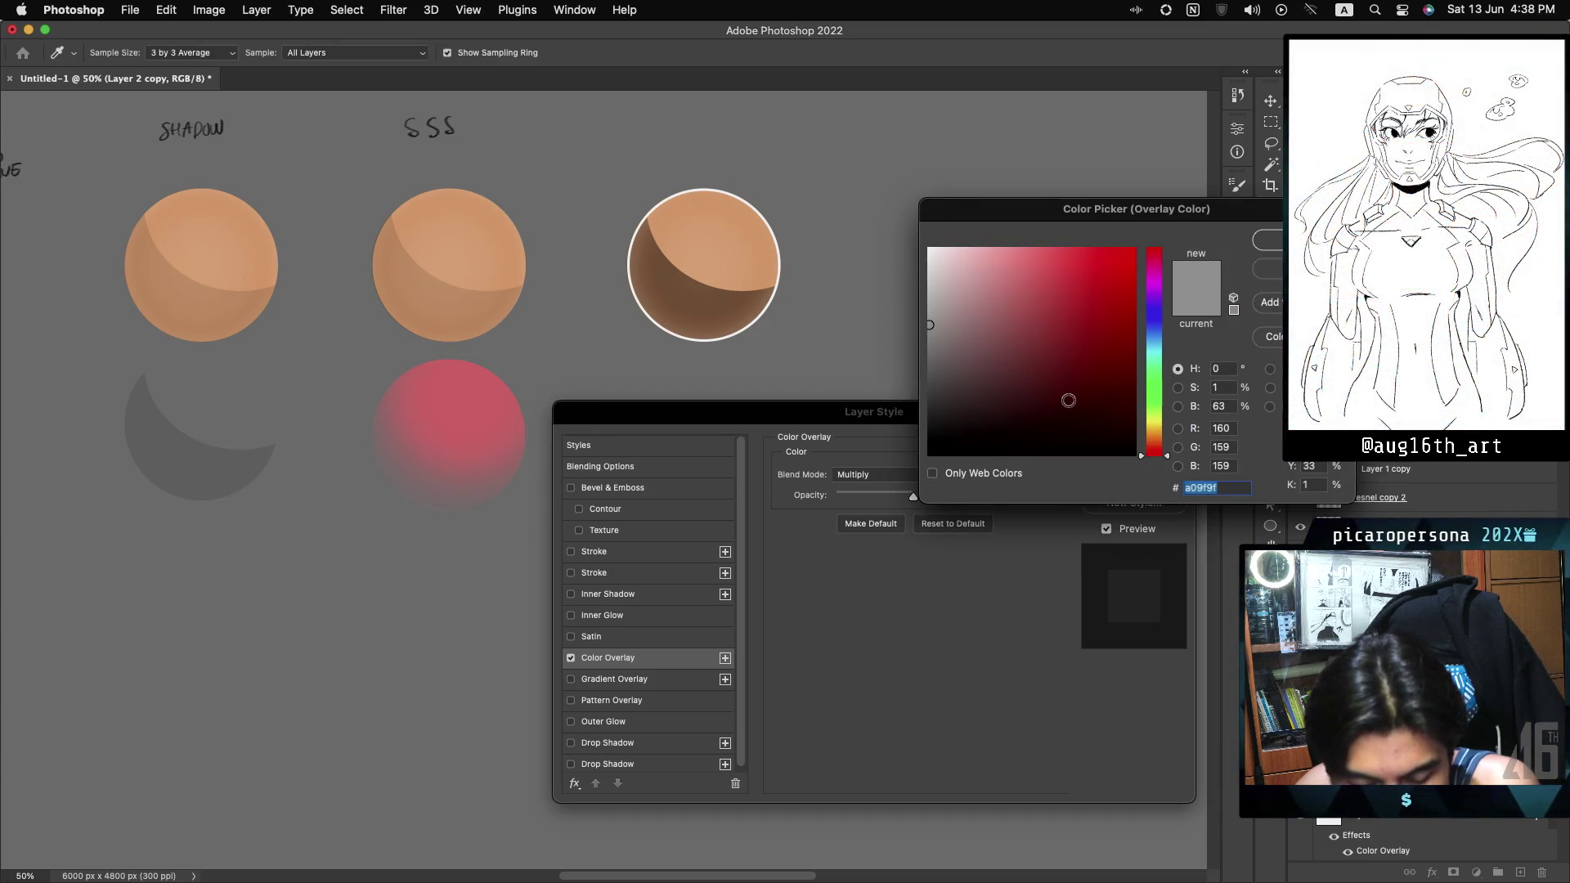
drag(1159, 359, 1151, 330)
drag(1039, 341, 1029, 301)
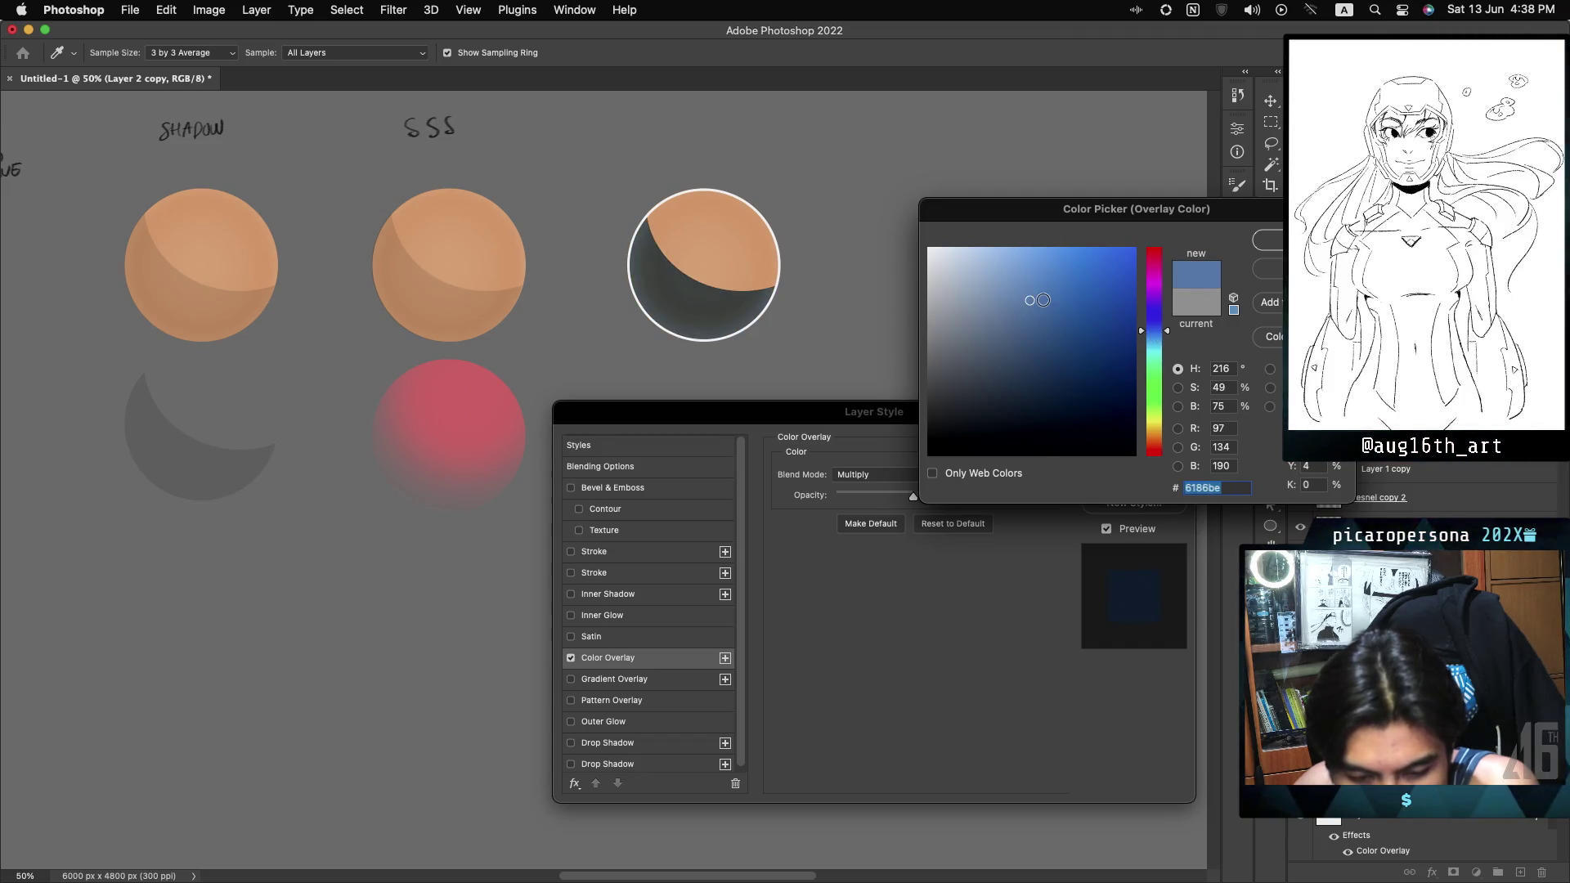
click(1102, 283)
click(1044, 272)
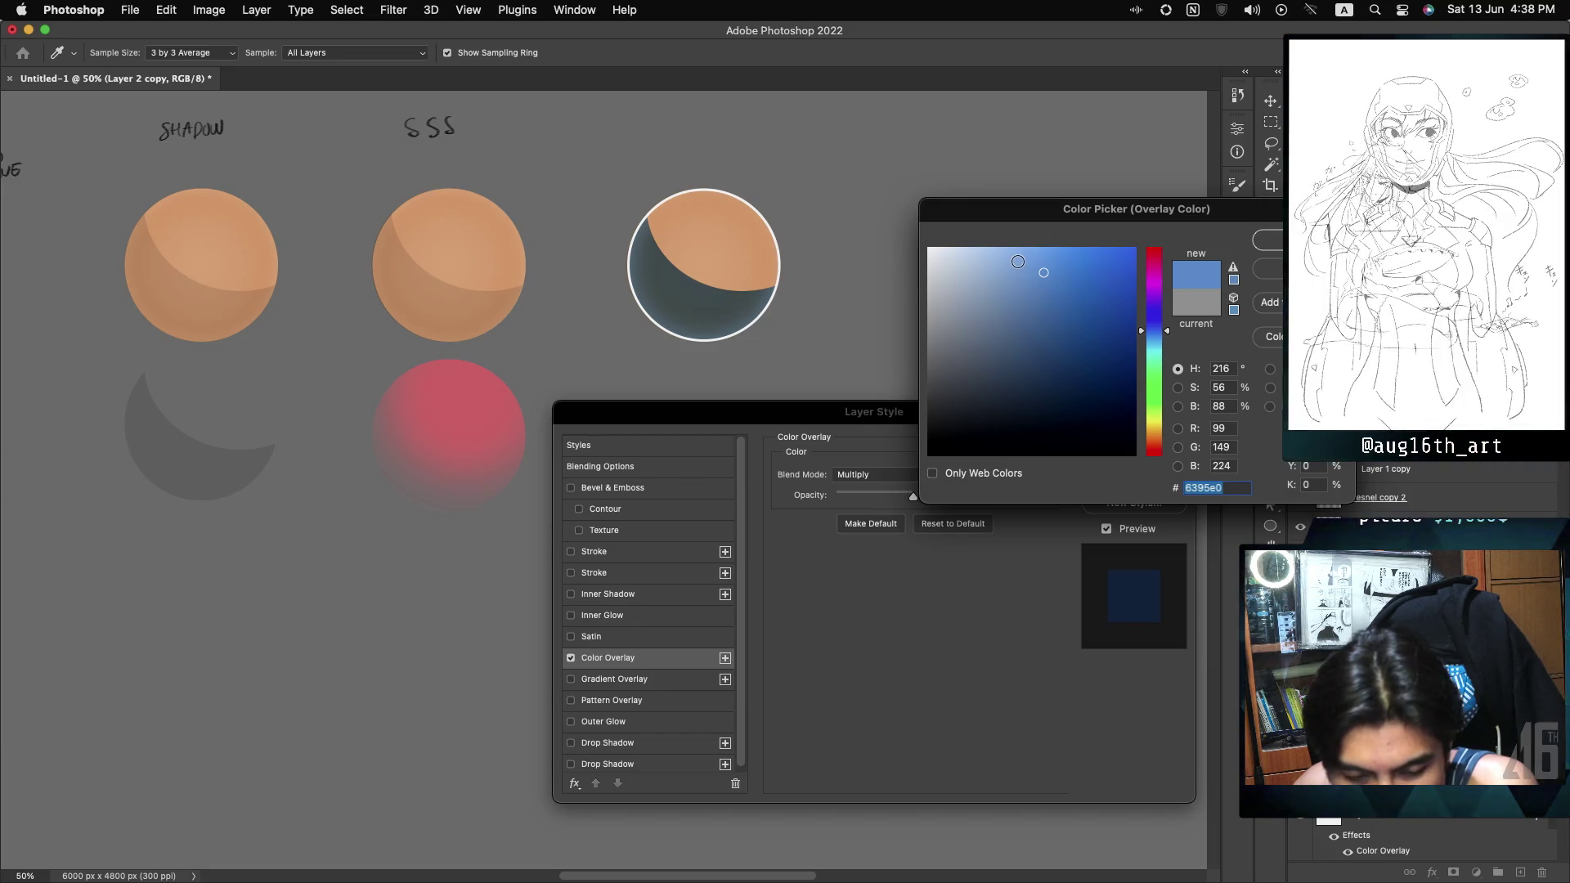
key(Return)
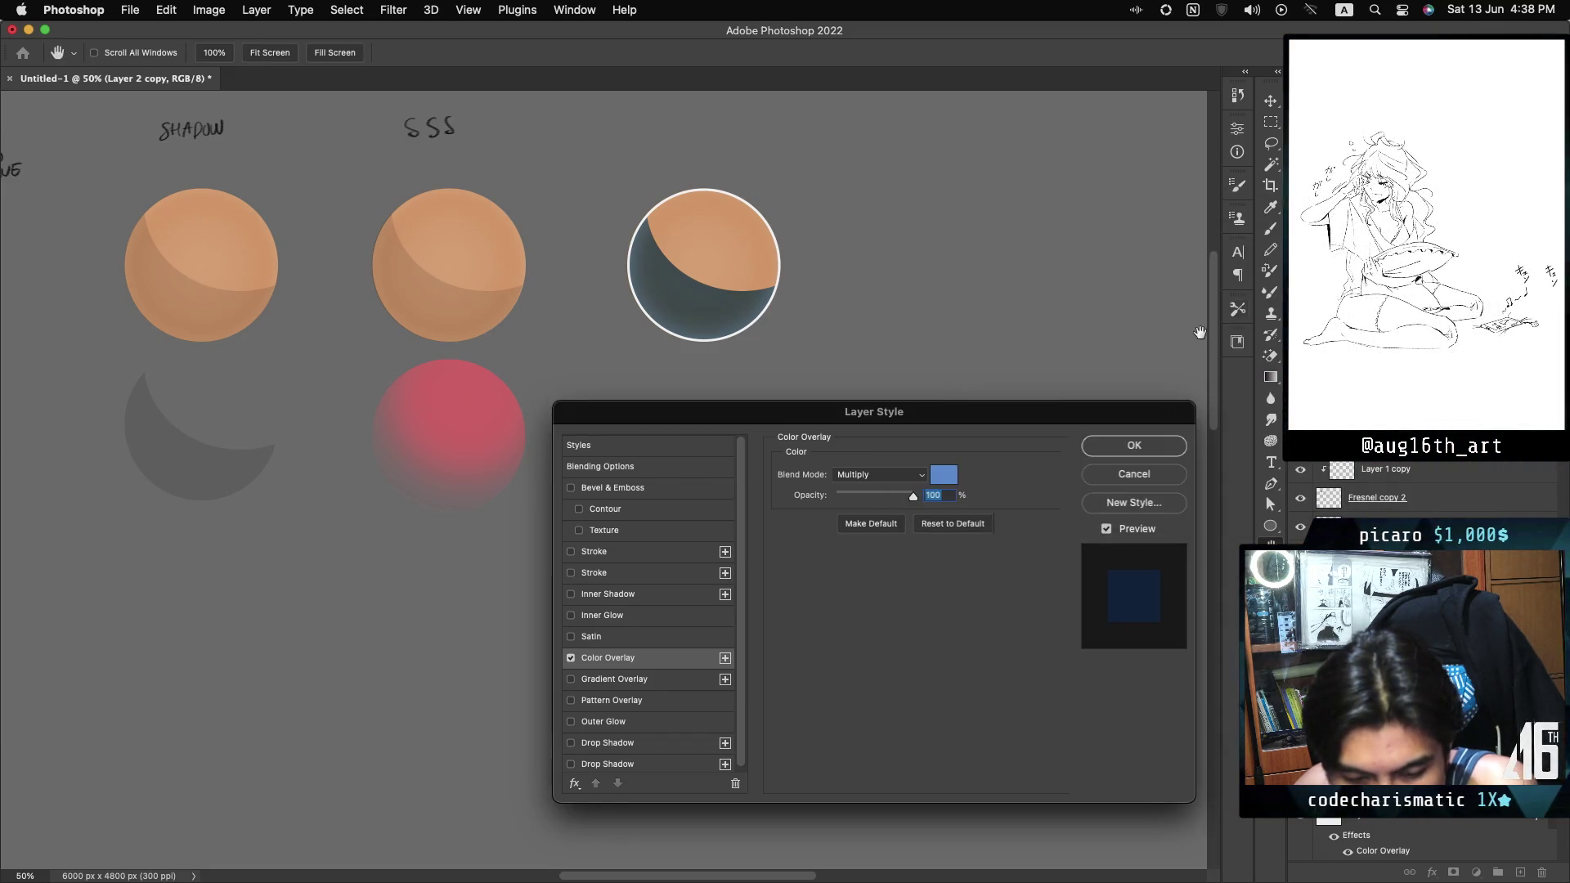
click(1124, 446)
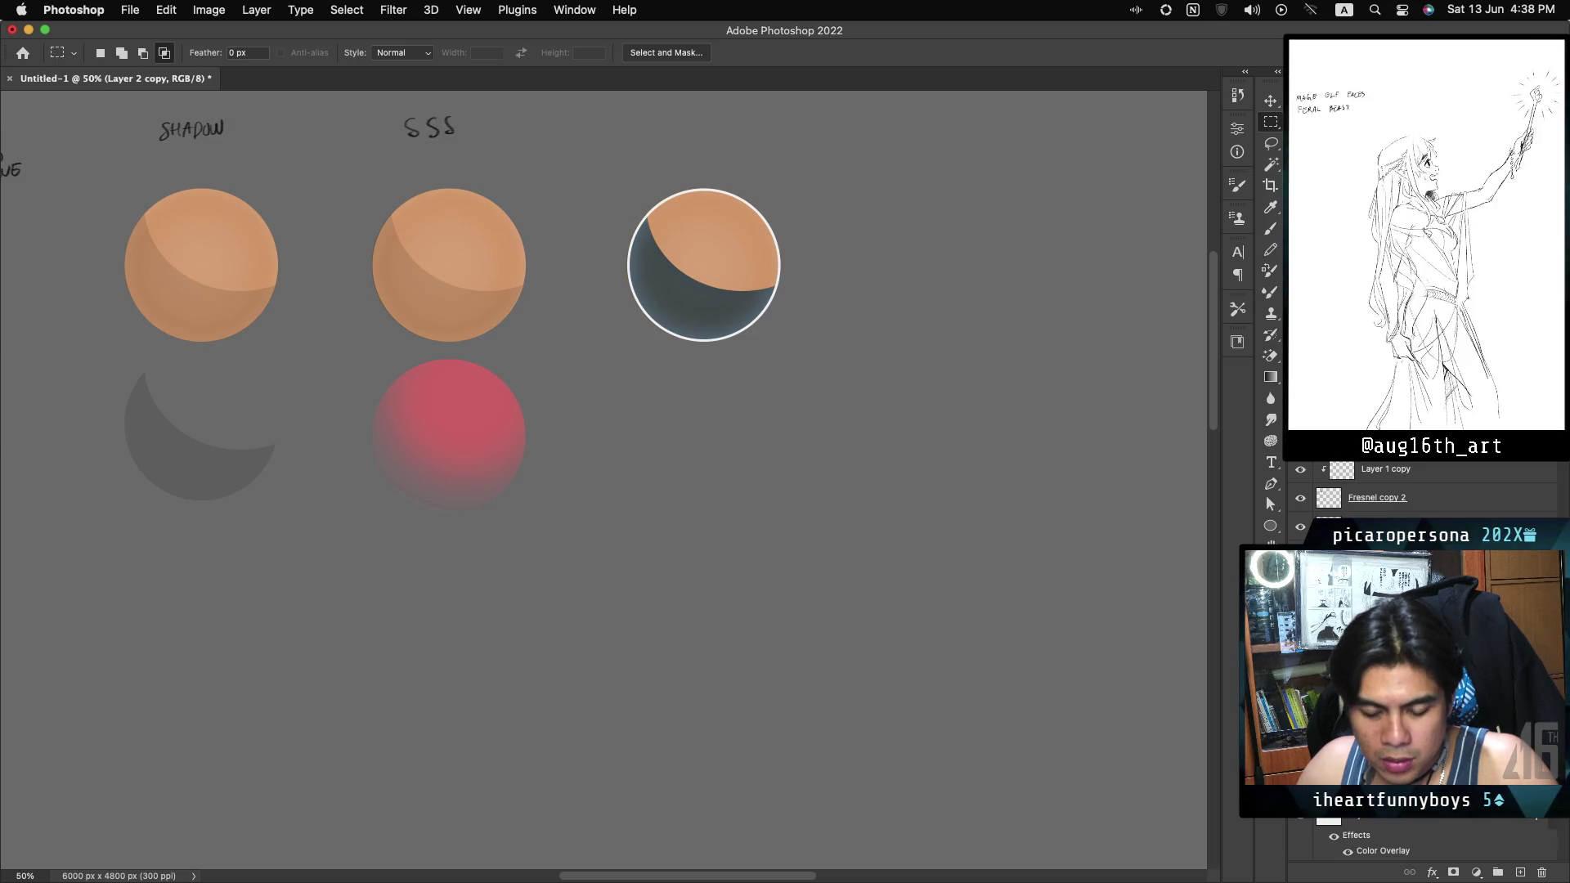
right_click(1427, 474)
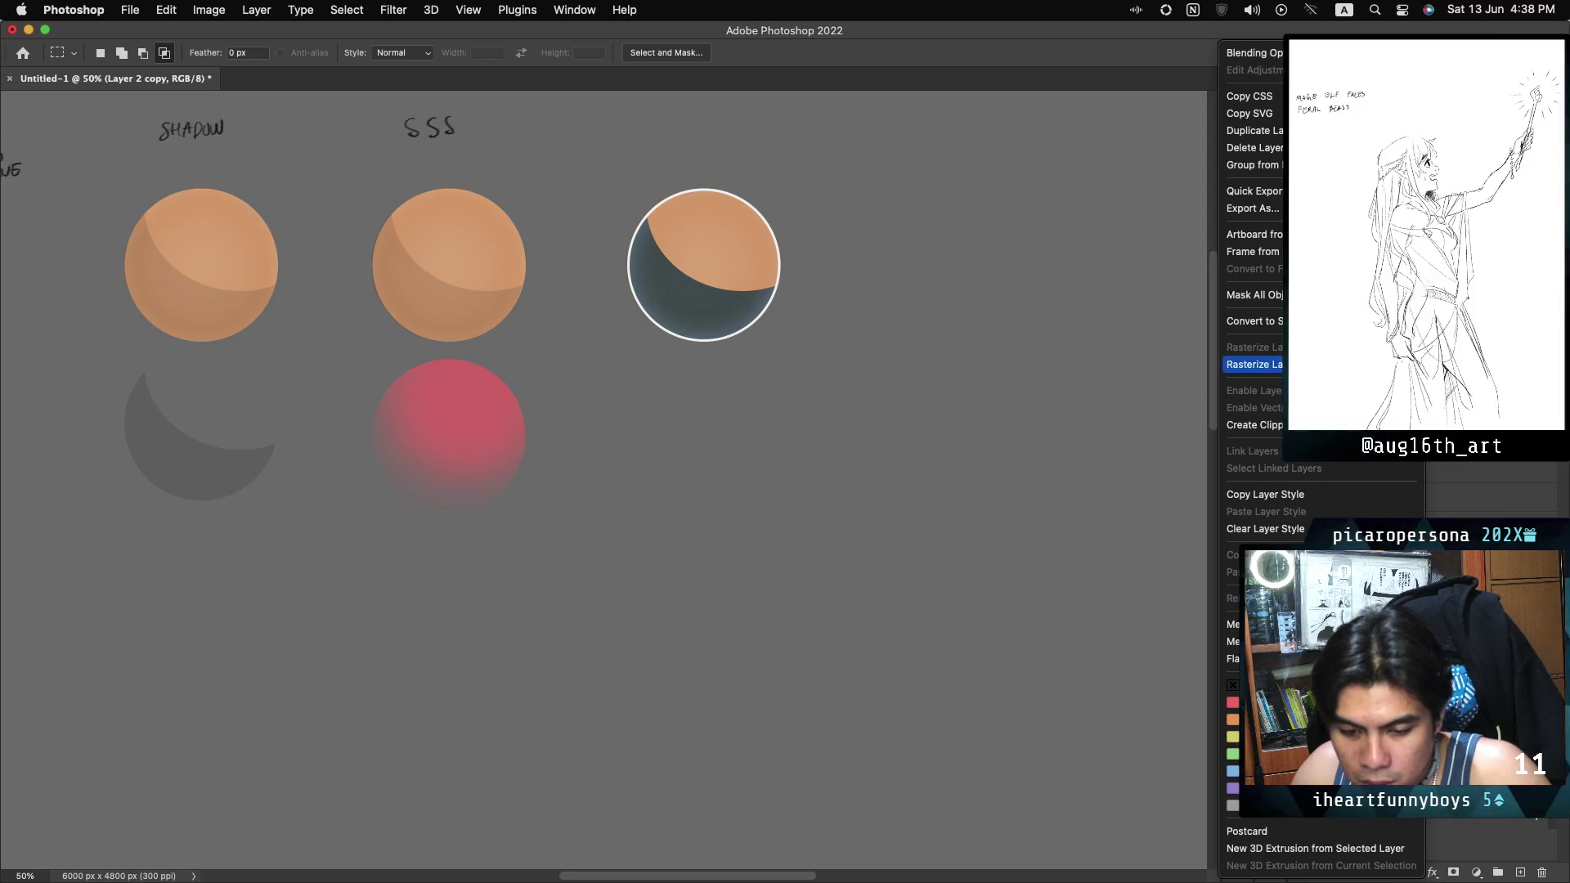
Rasterize the shadow layer's style and try Multiply, then Soft Light, as its blend mode.
click(1253, 363)
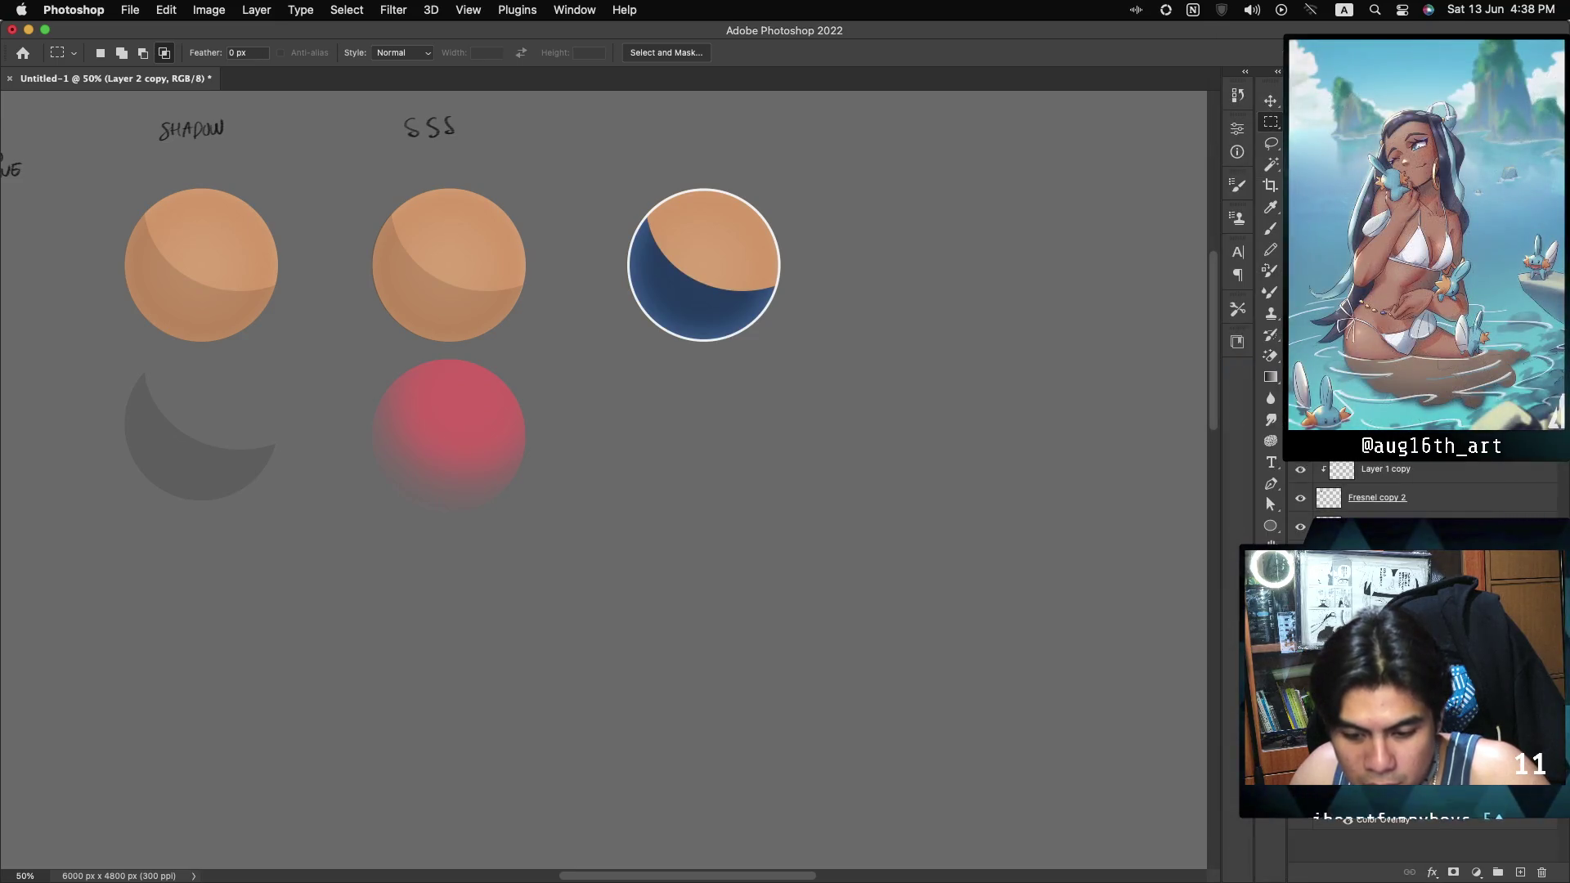
click(1329, 409)
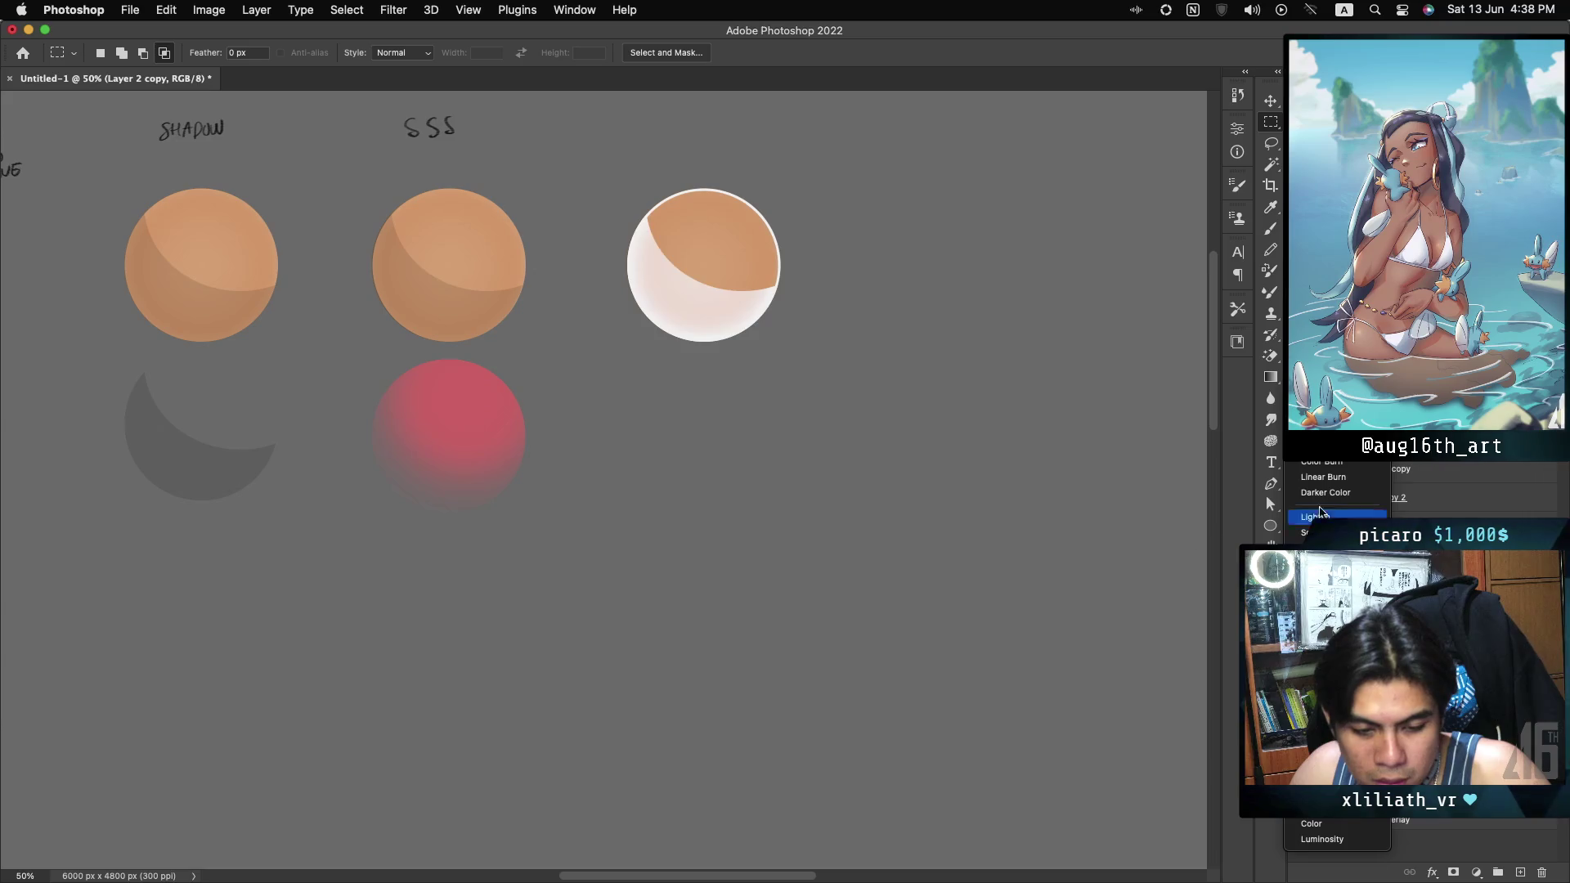
key(Escape)
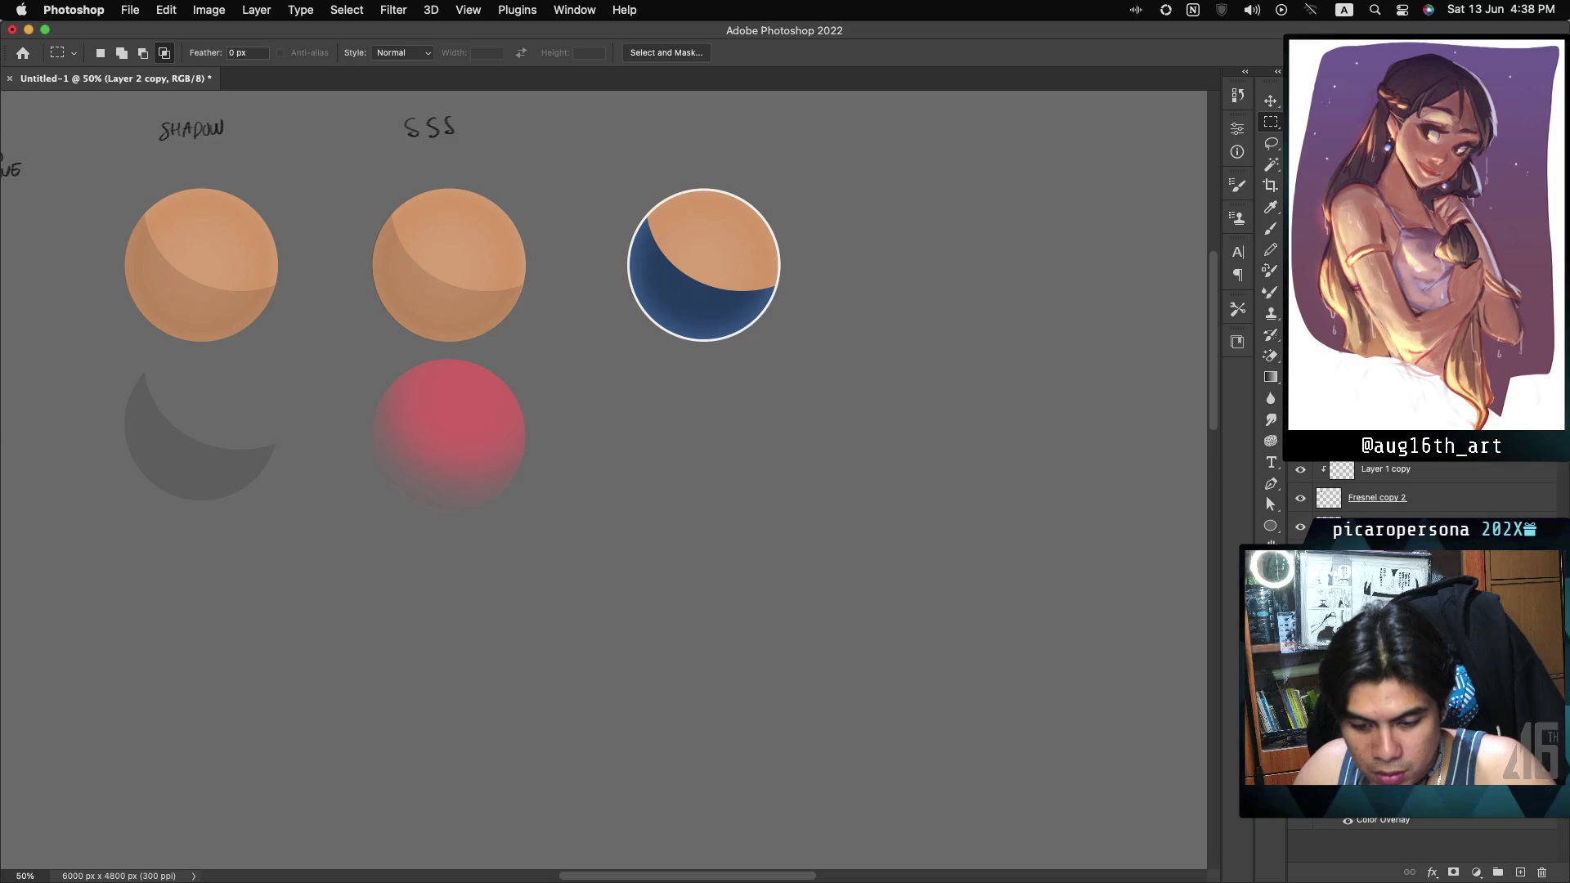
key(shift+alt+m)
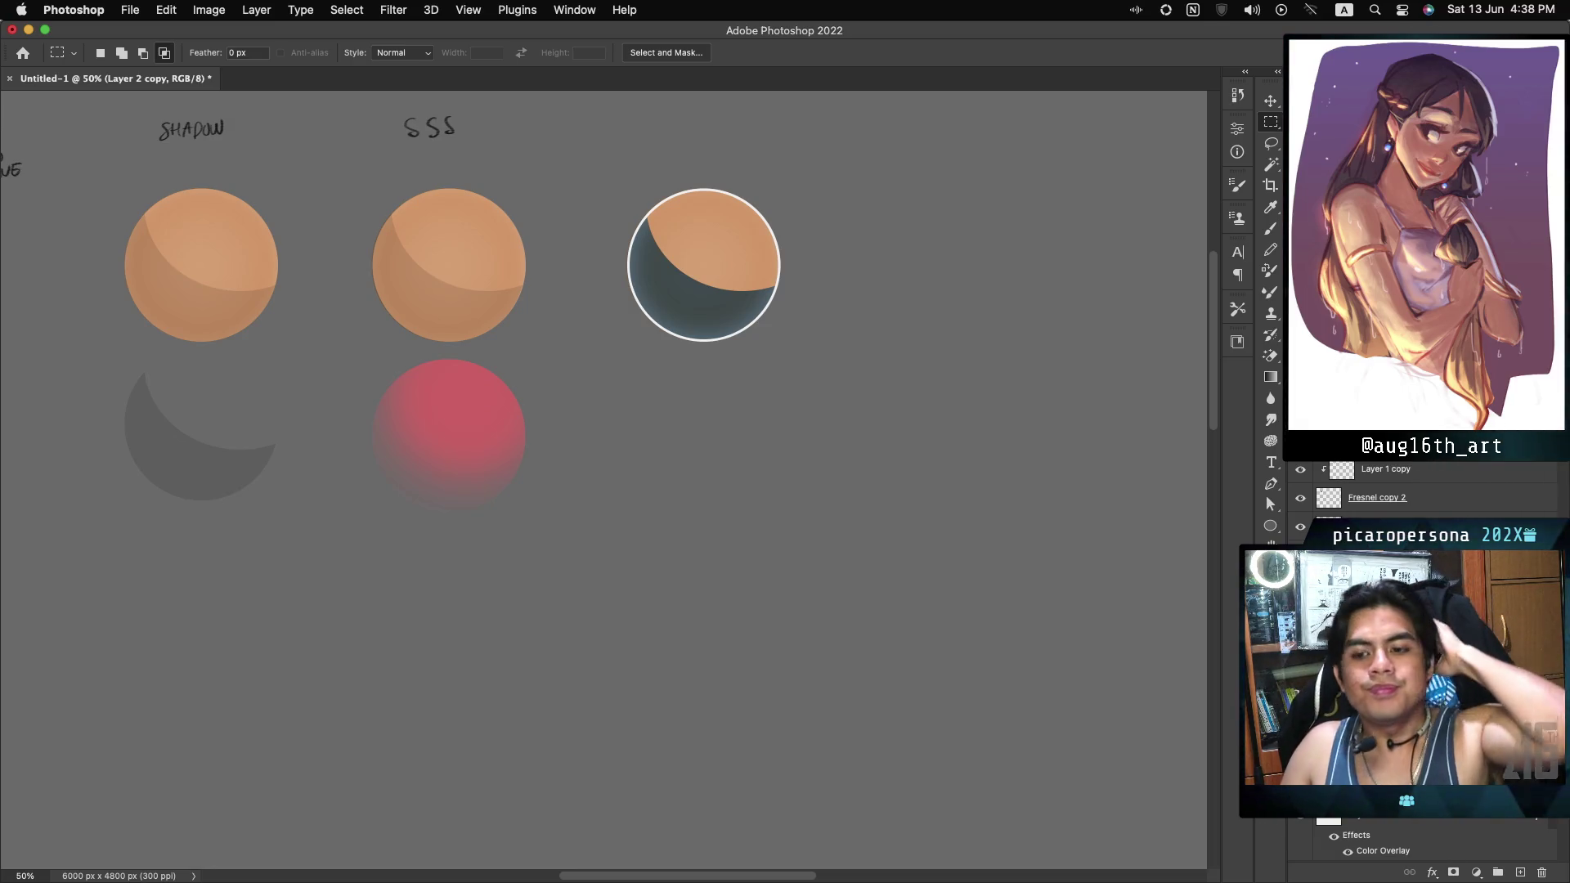
key(shift+alt+f)
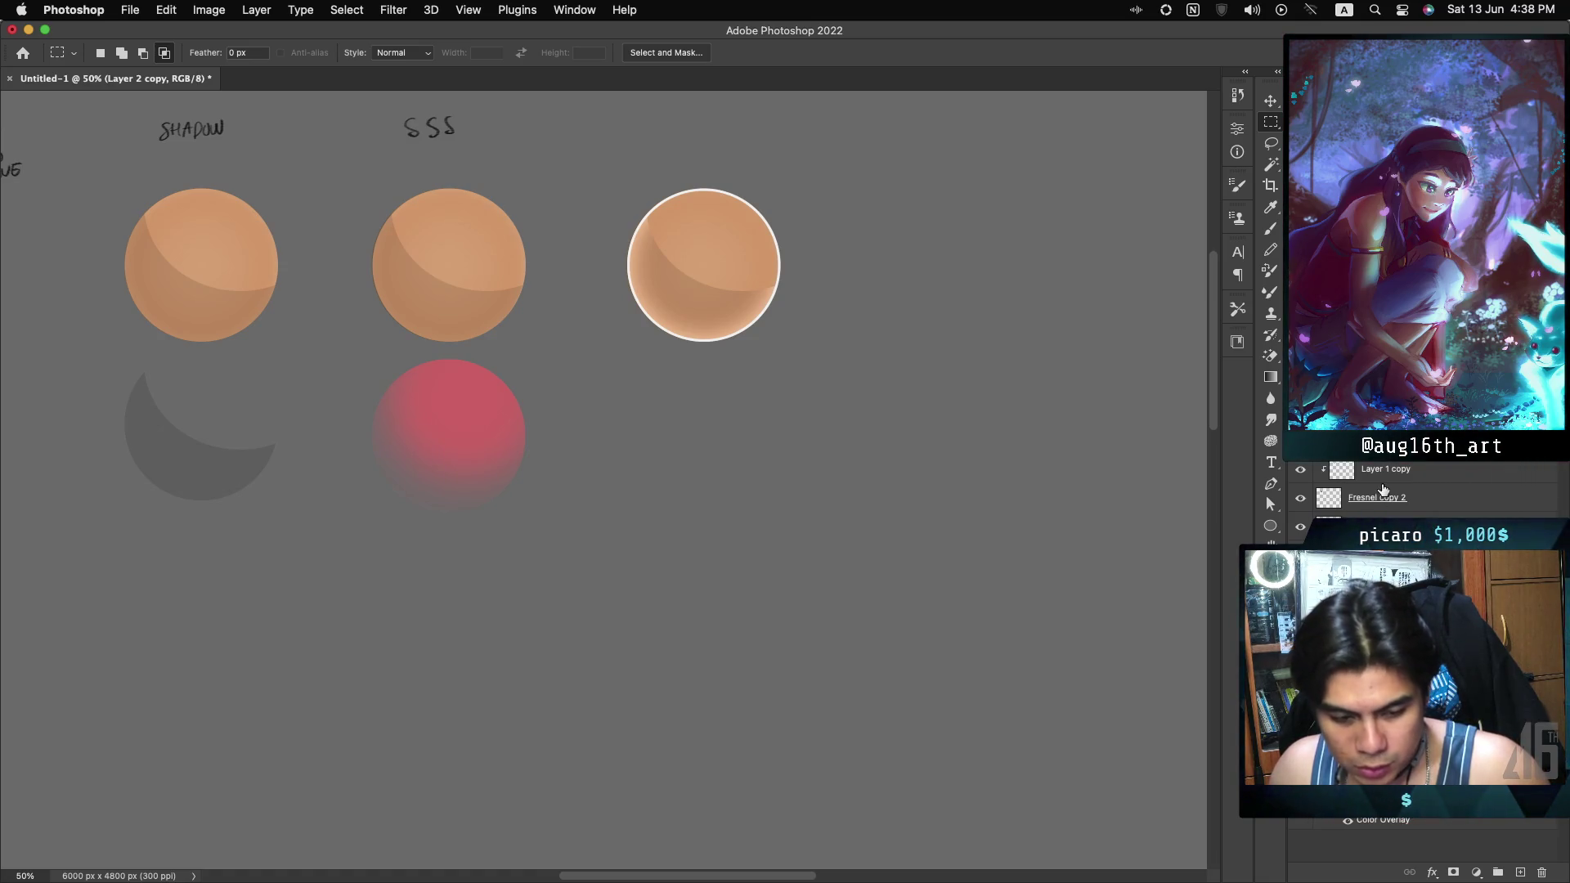
click(1334, 447)
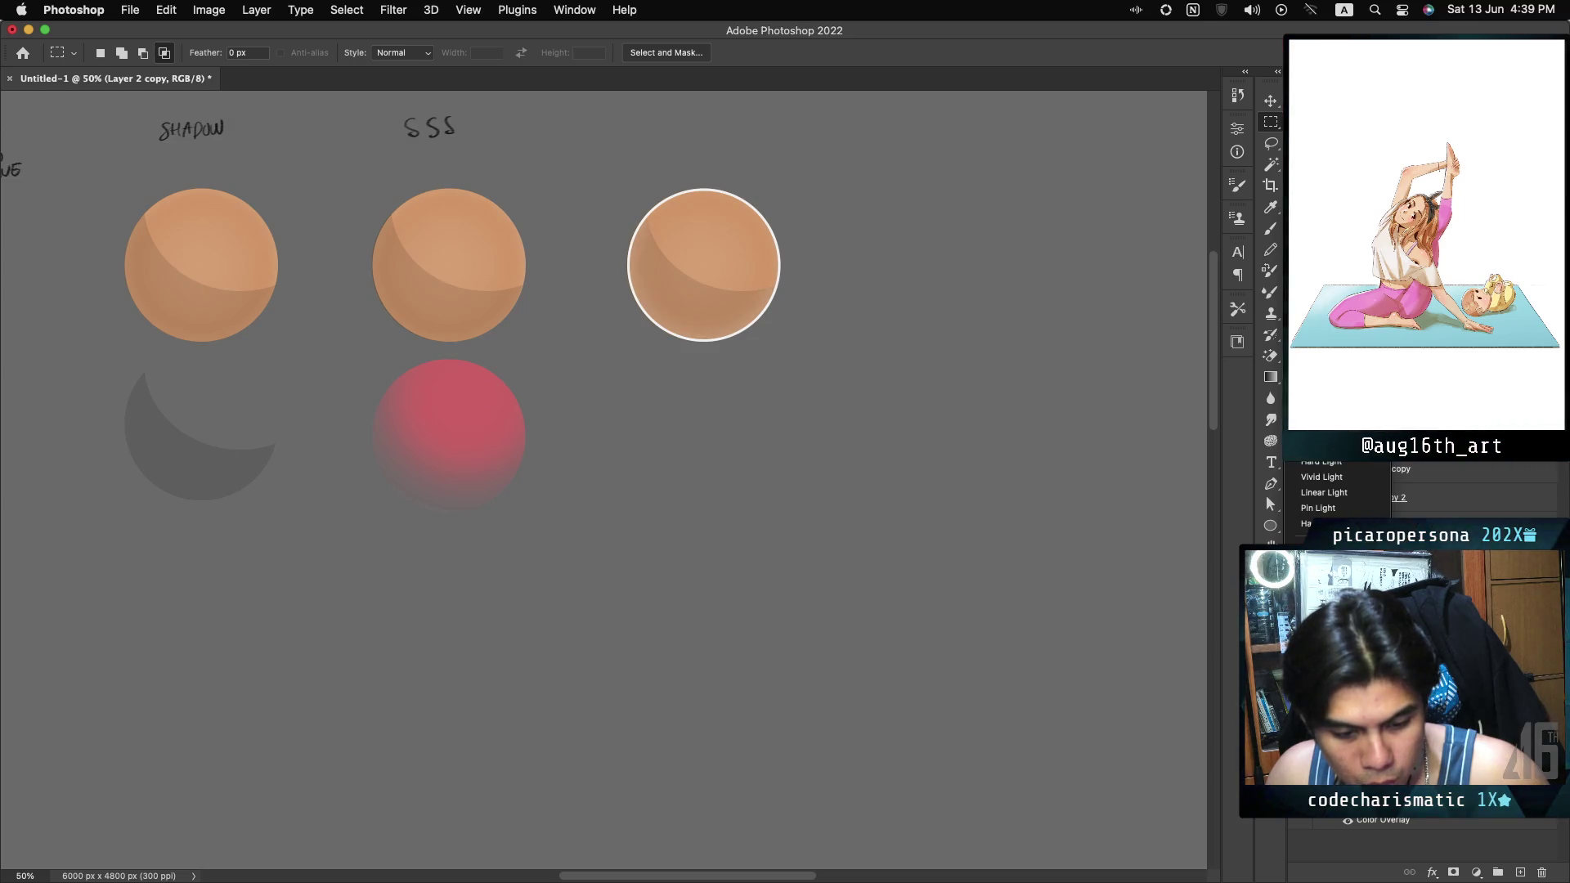
key(Return)
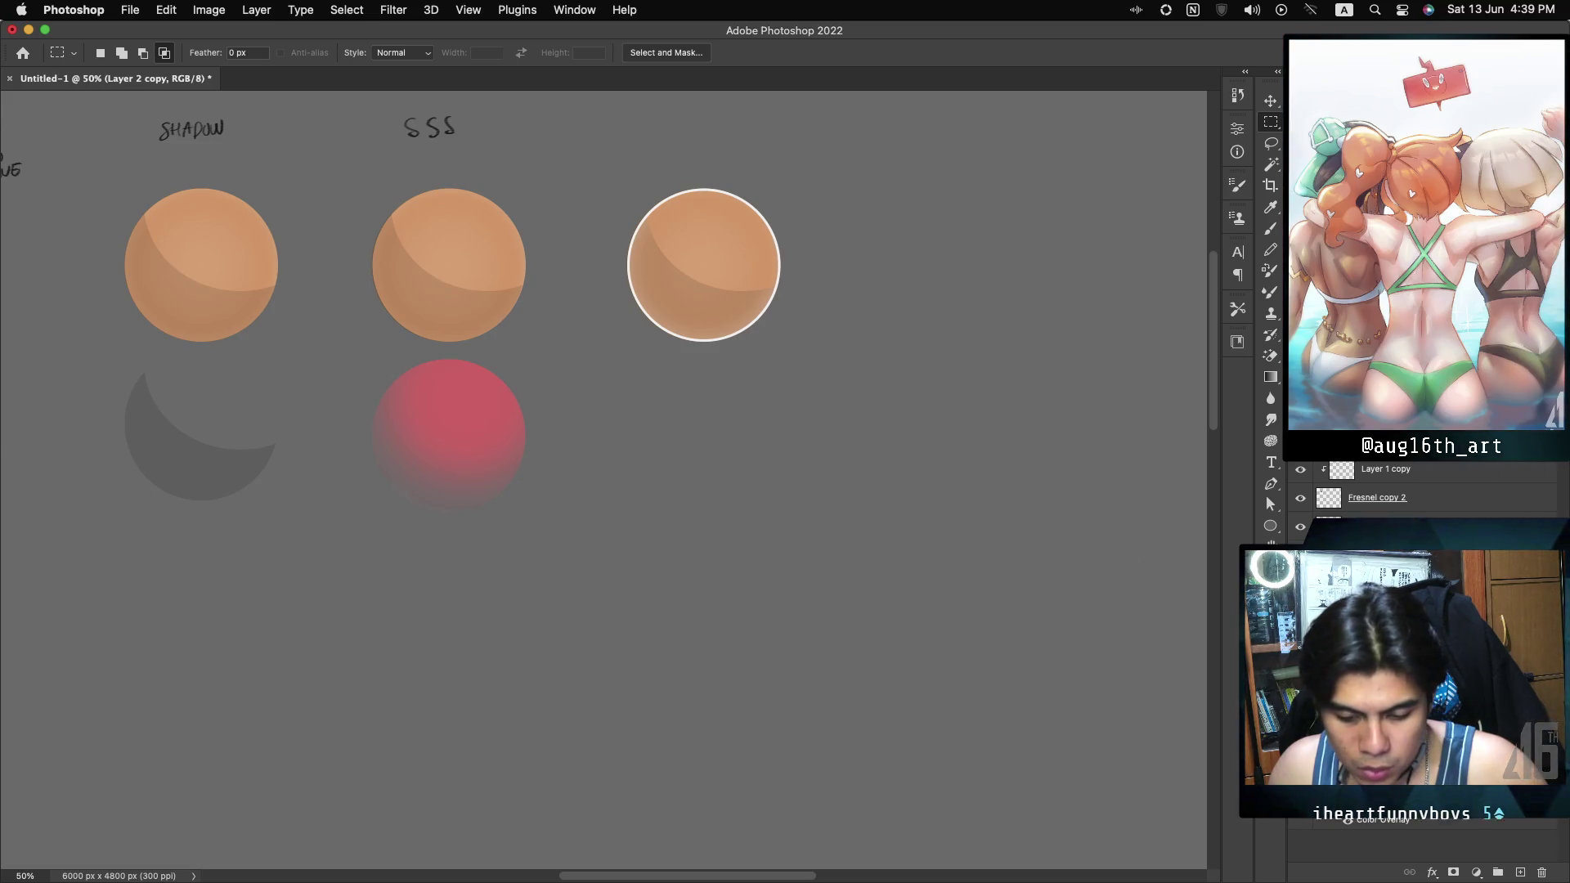
Switch the shadow layer's Color Overlay blend mode to Darken.
double_click(1439, 527)
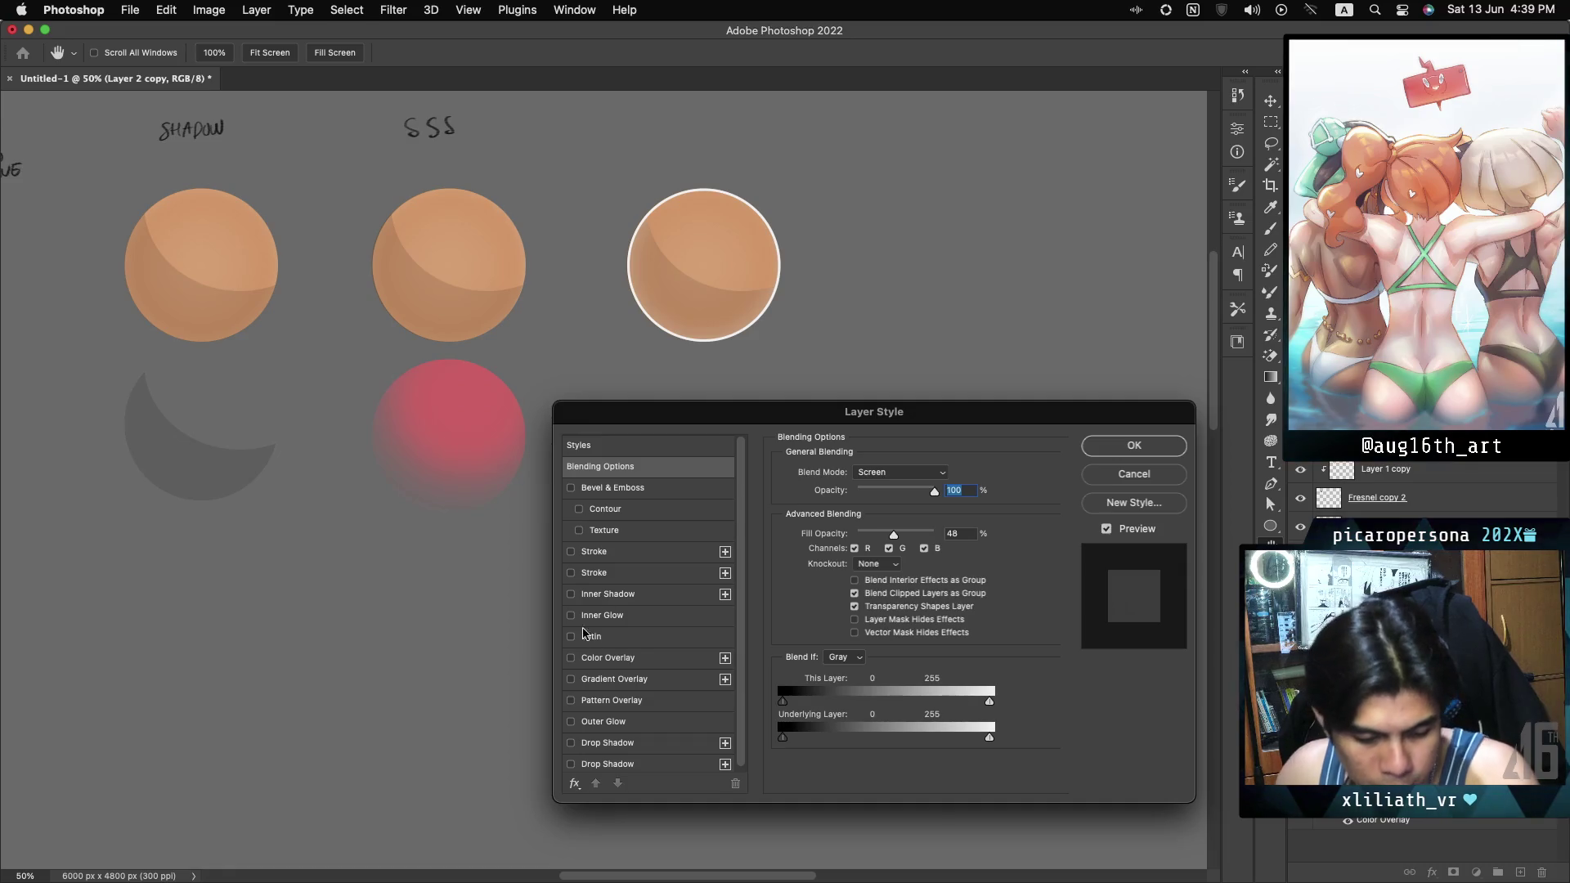
click(613, 658)
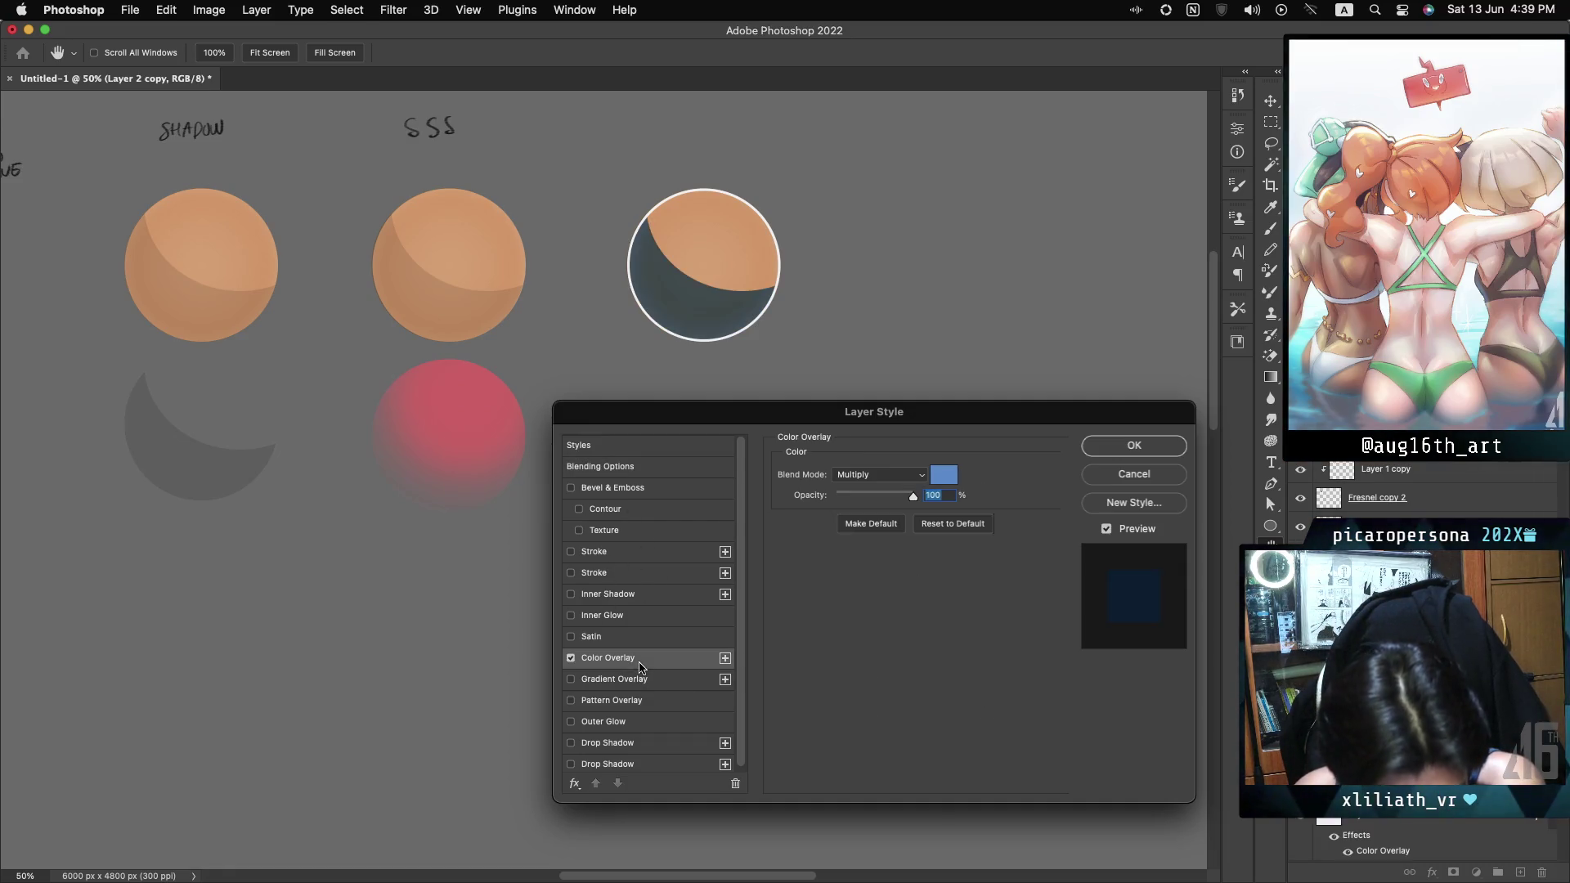
click(936, 473)
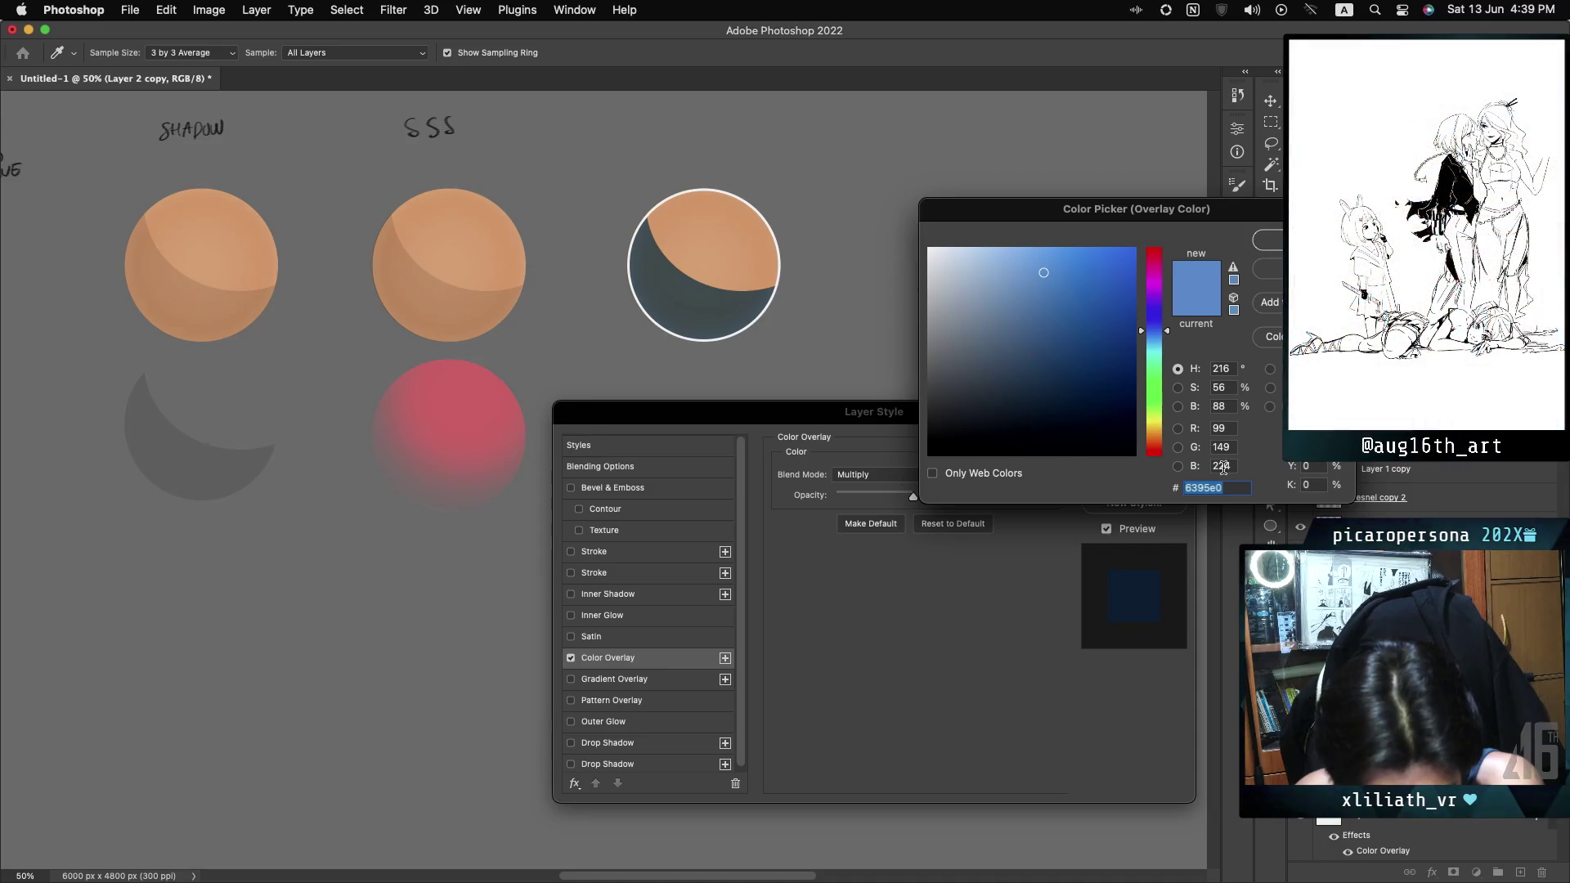
key(Return)
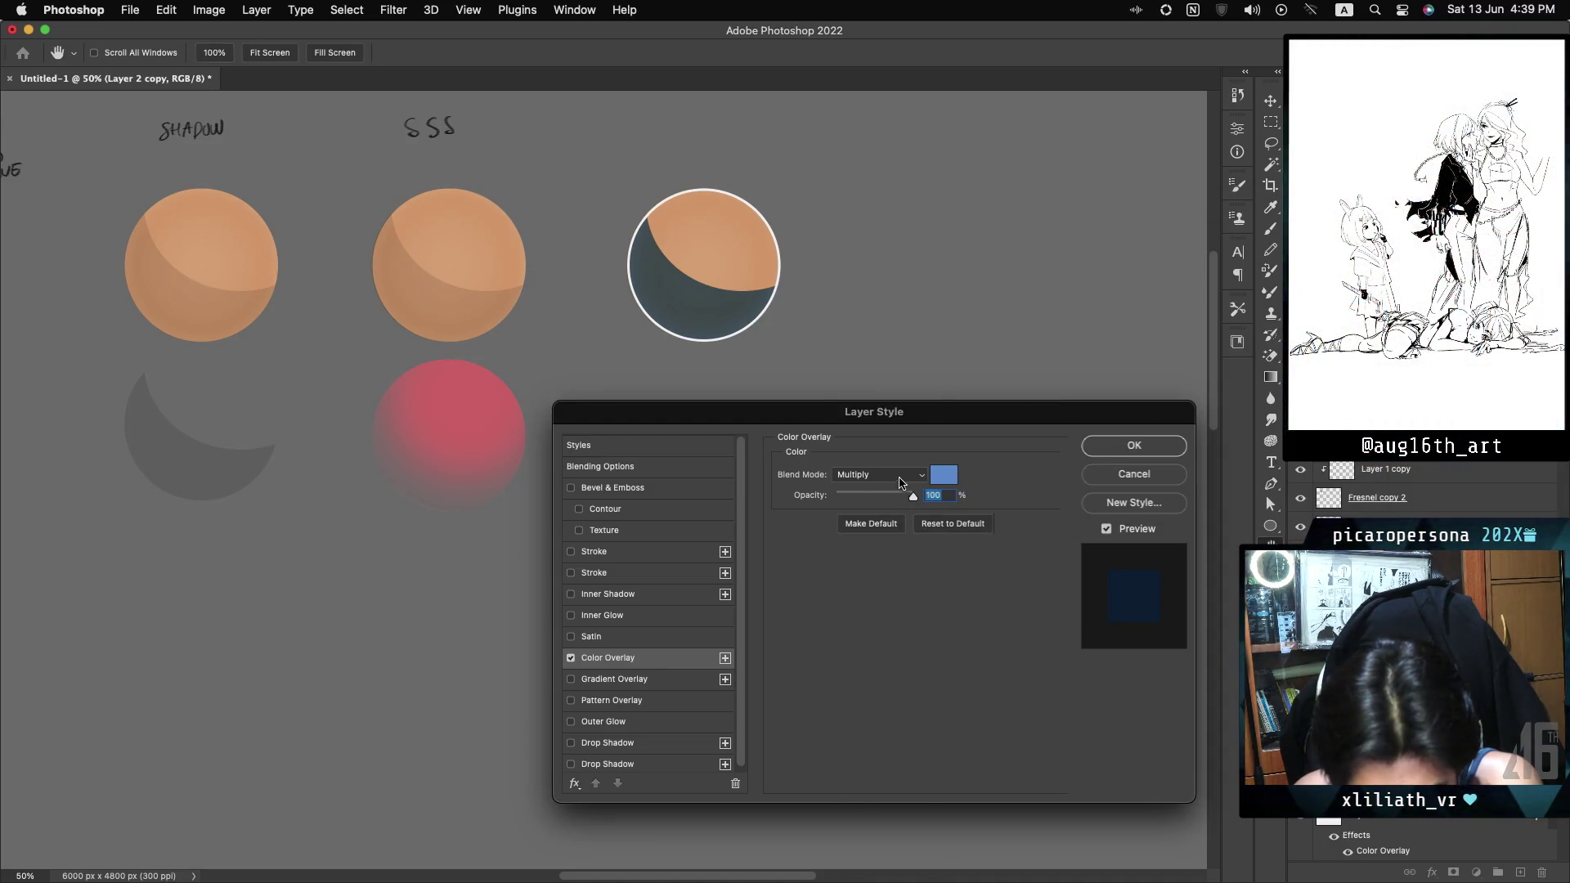
click(900, 482)
key(Up)
key(Return)
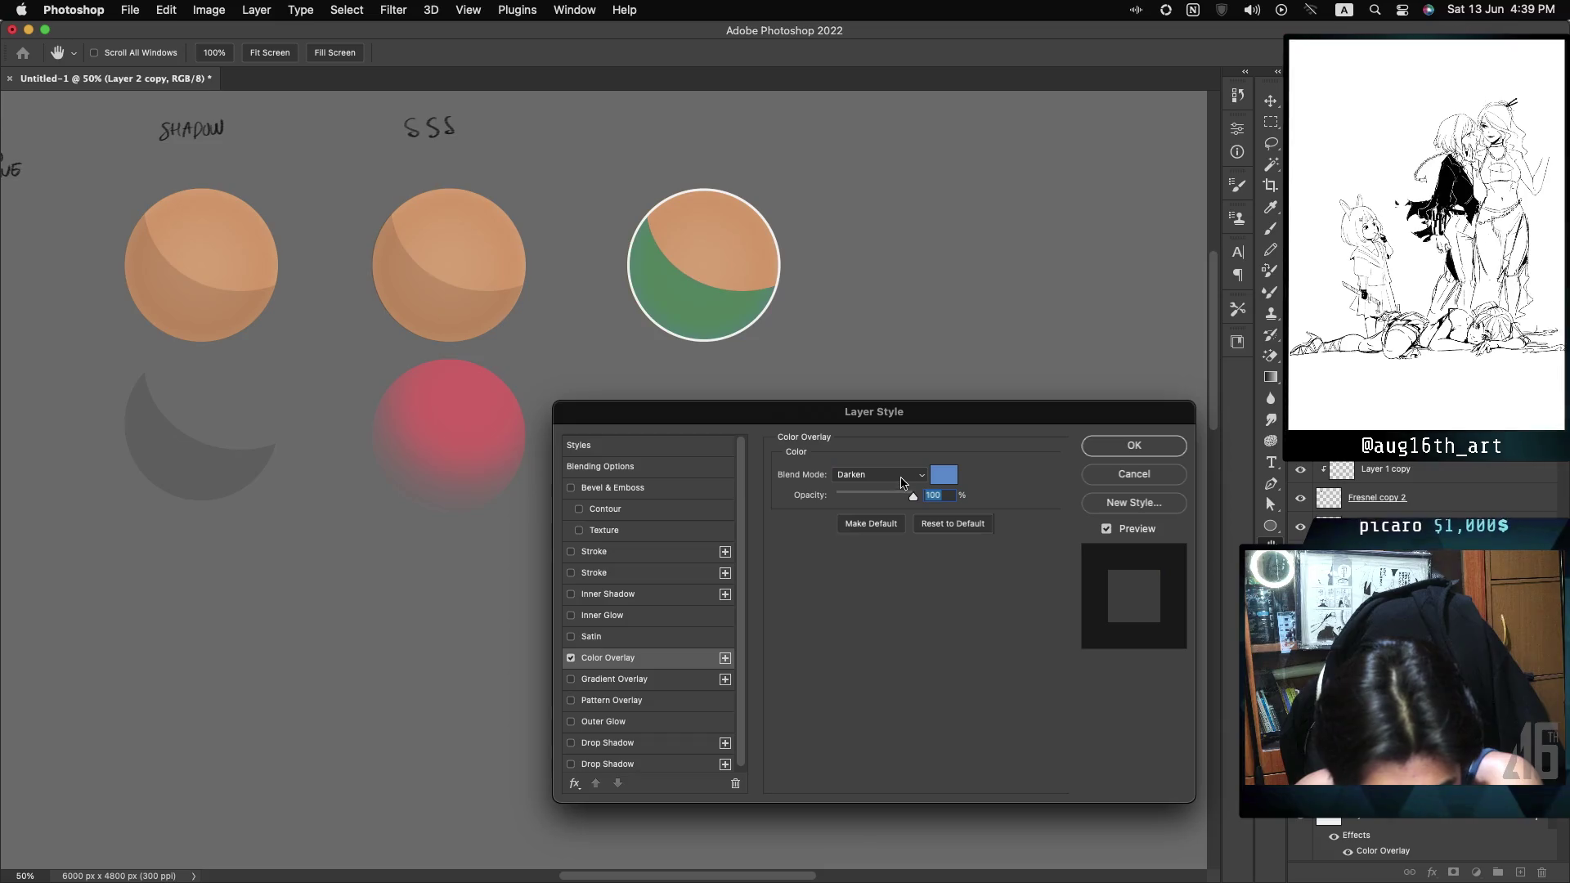
Change the overlay colour to pale blue afc9ef at 100% and apply the style.
click(943, 475)
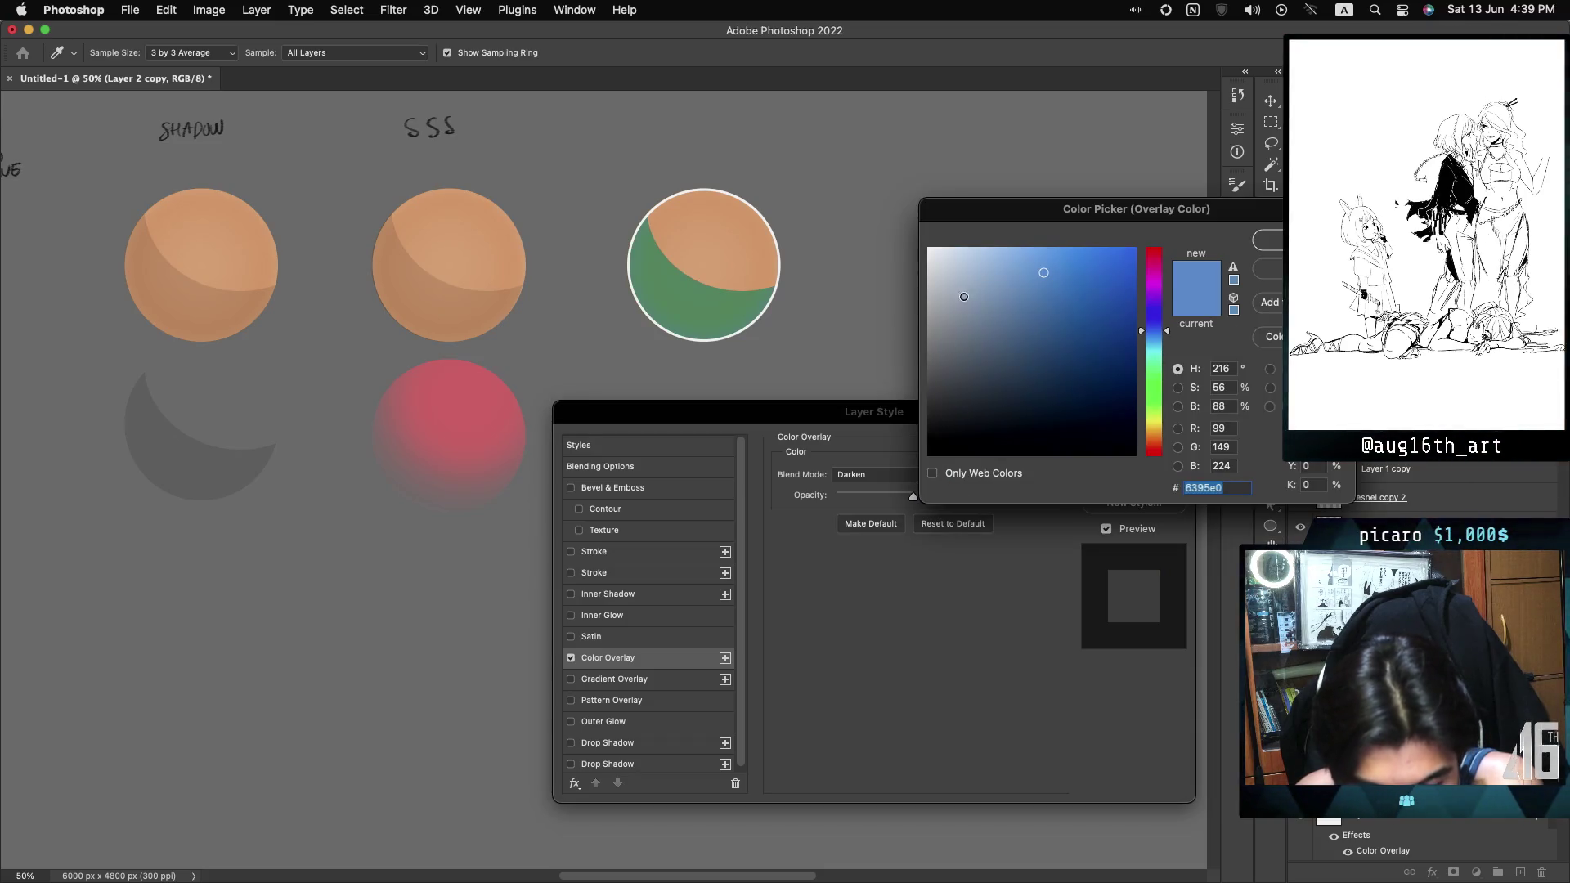
click(964, 298)
click(974, 275)
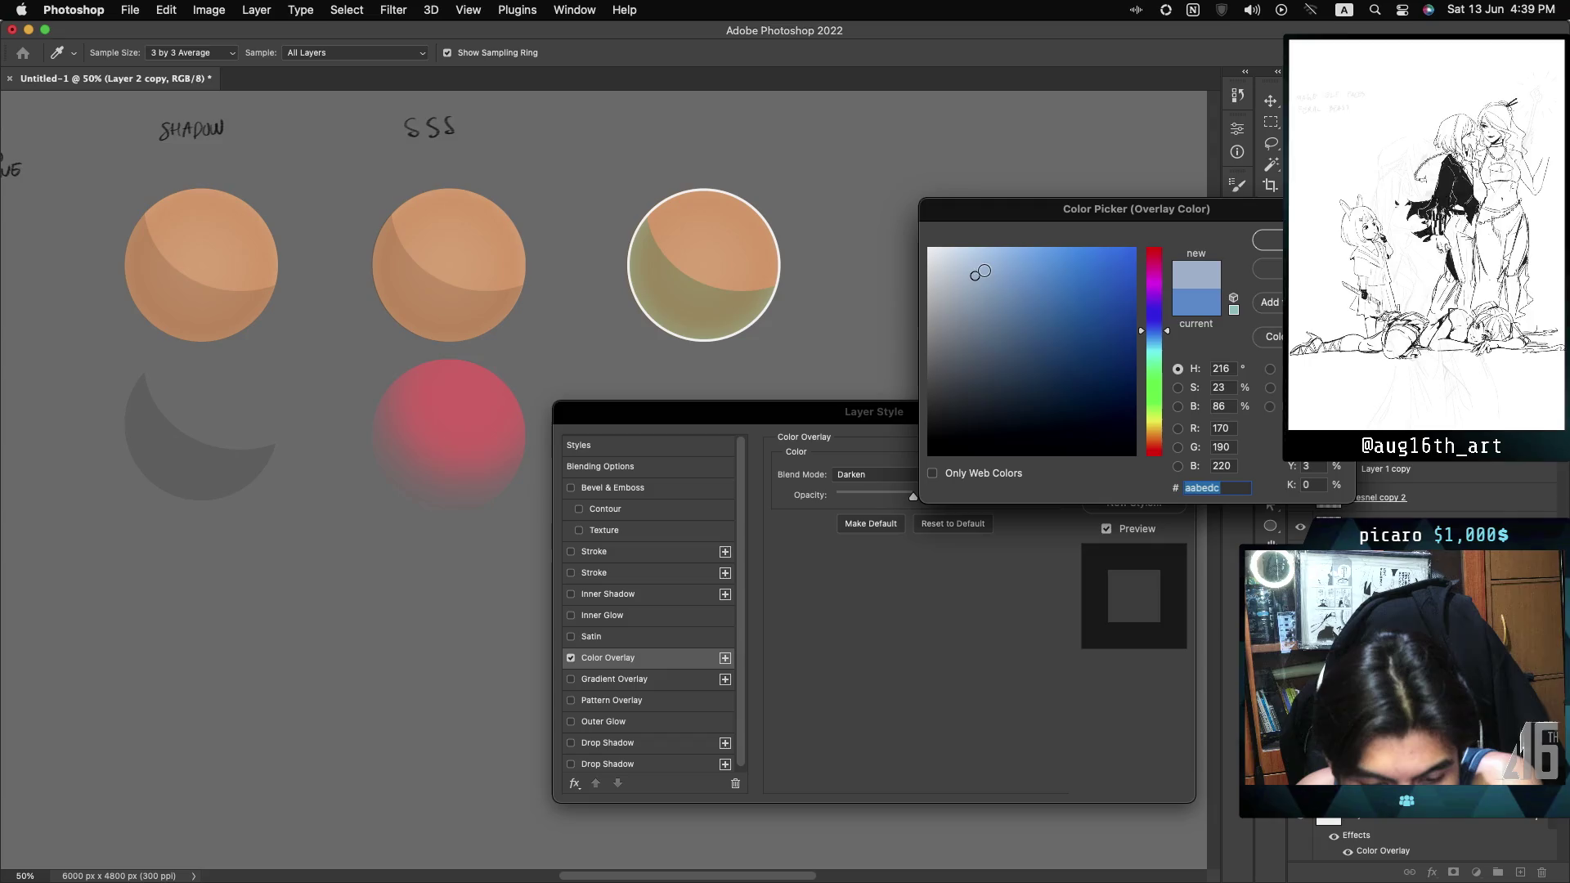
click(977, 263)
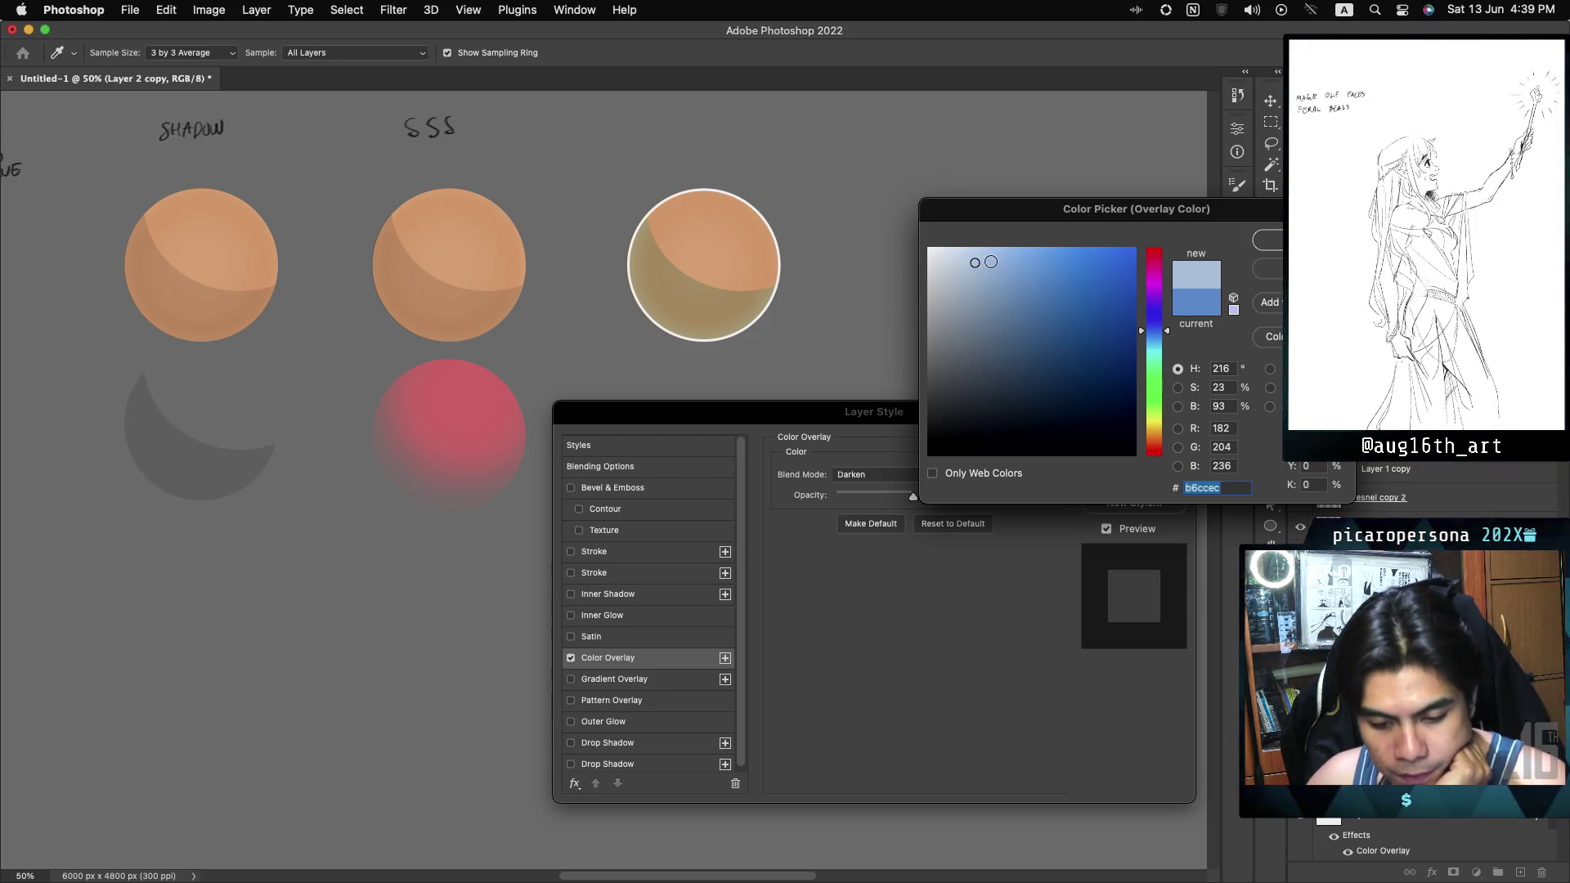
click(981, 263)
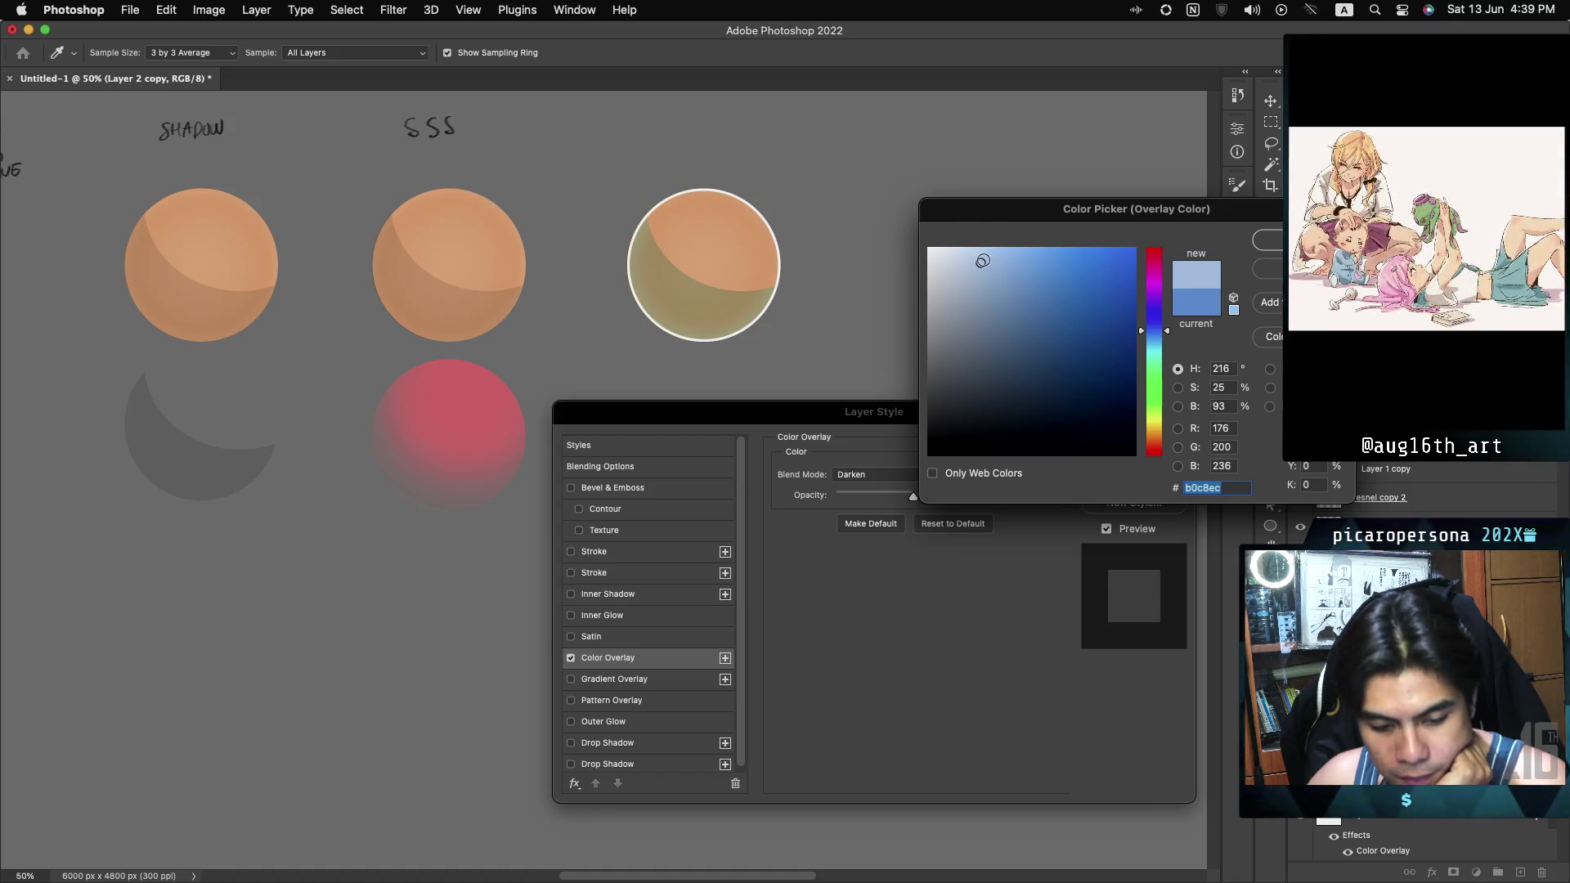
click(980, 260)
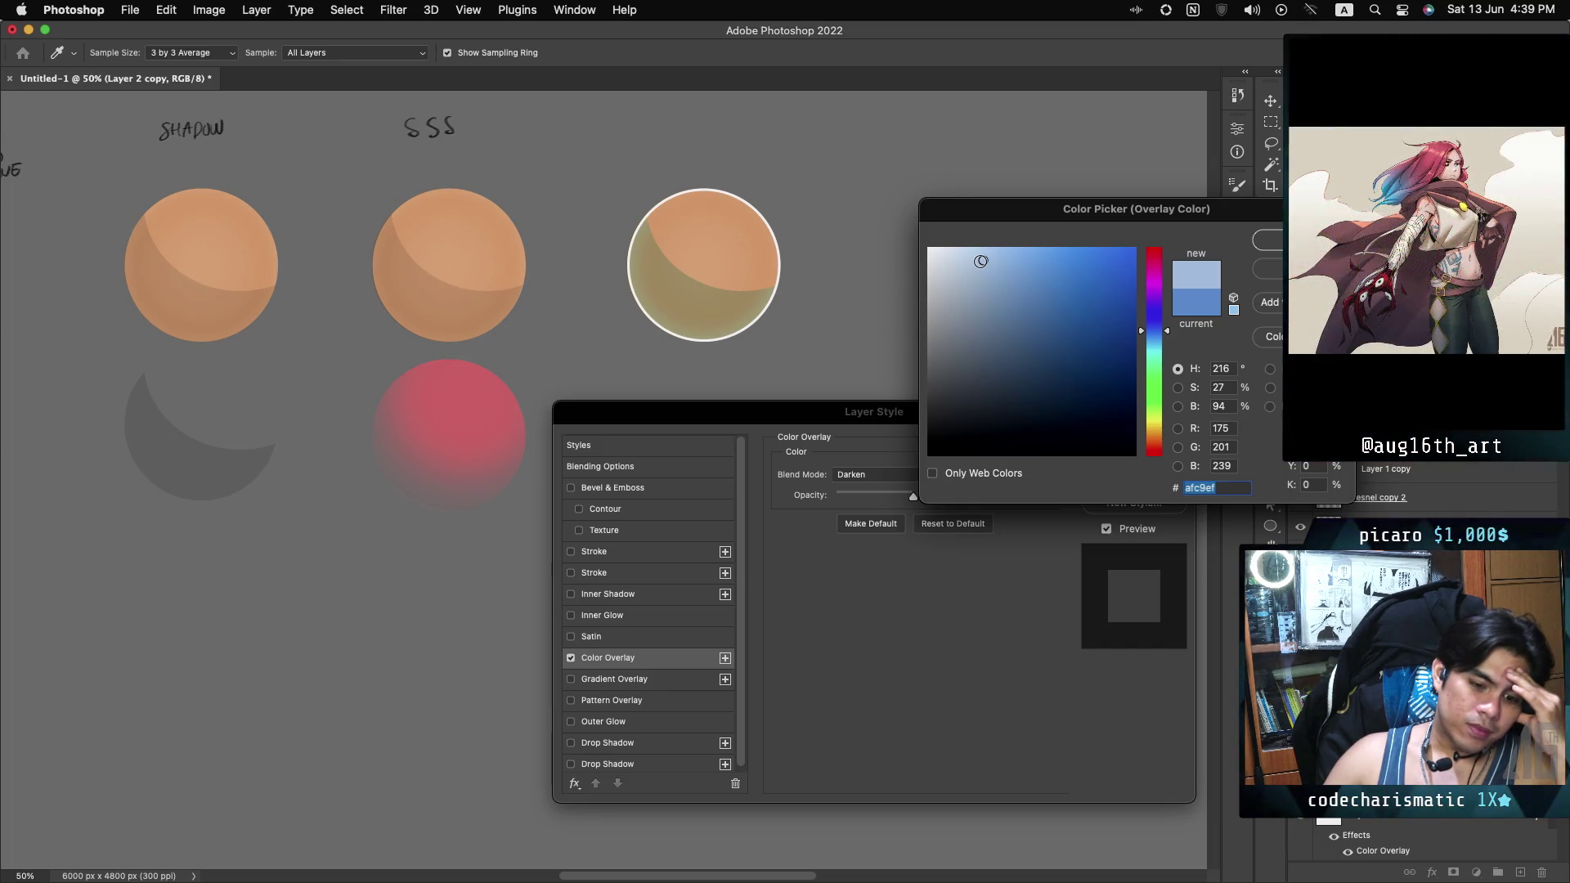
key(Return)
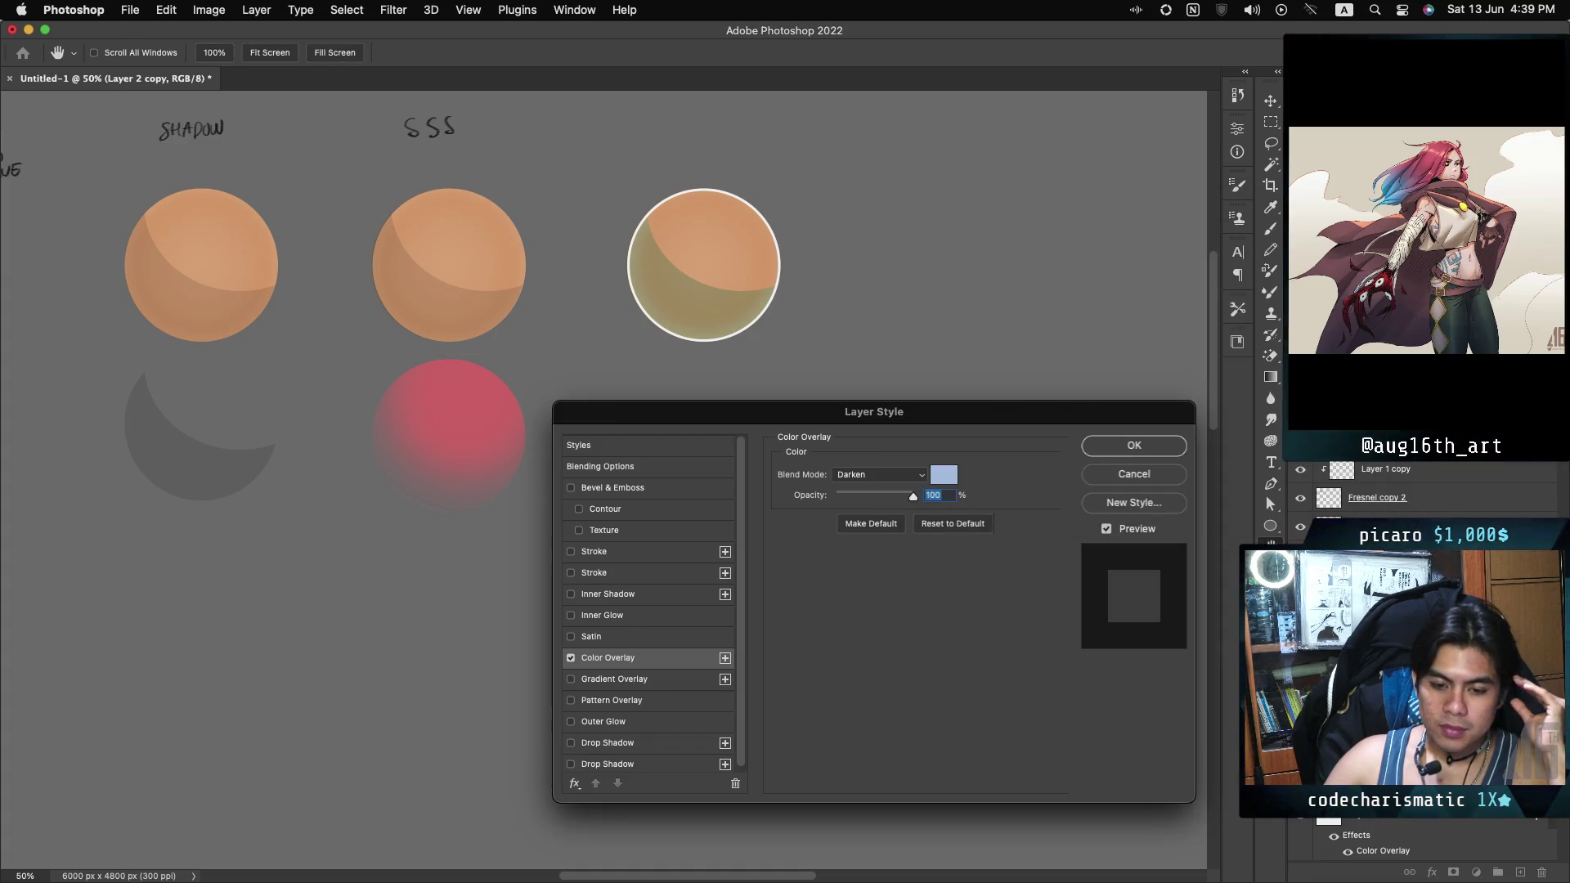
click(1128, 451)
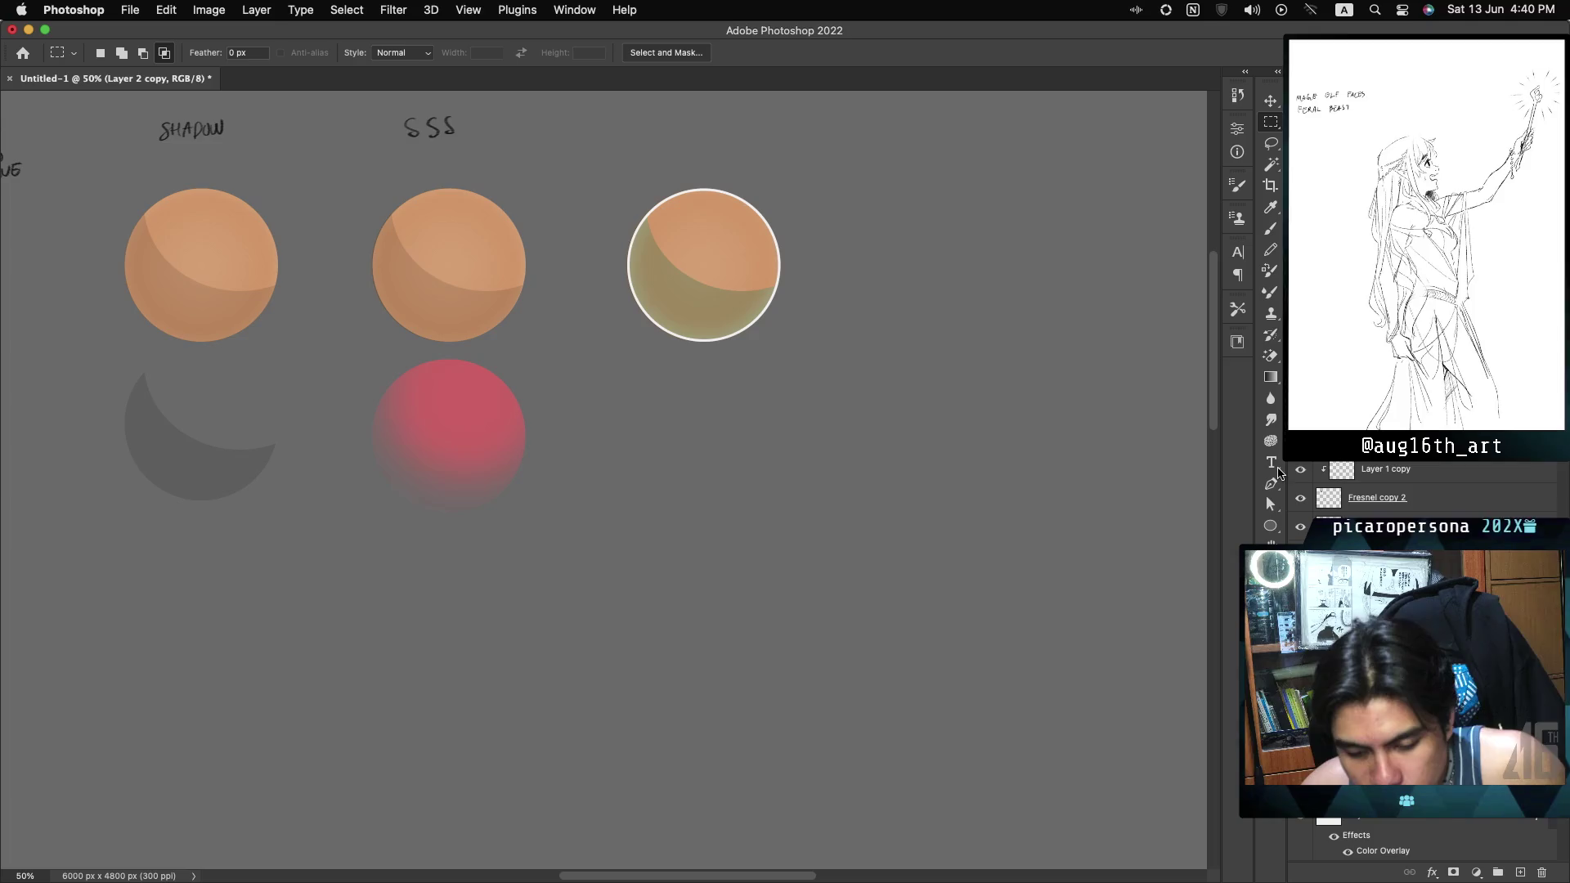
Undo the stray colour change, hide the white outline ring, show the rim tint, and select Base Color.
click(1300, 572)
key(super+z)
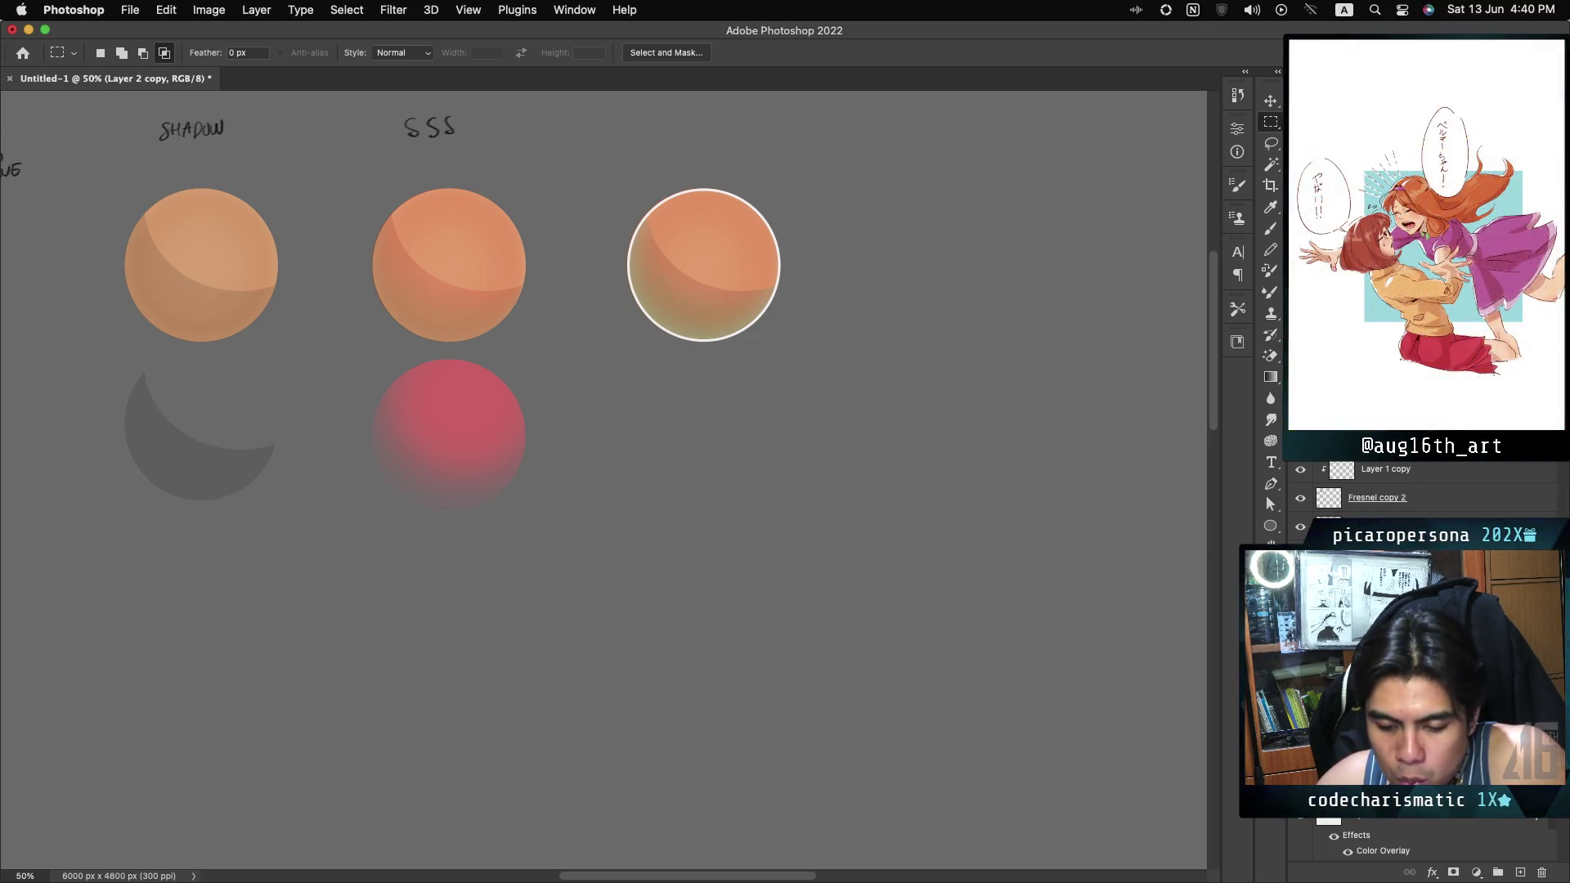
key(ctrl+z)
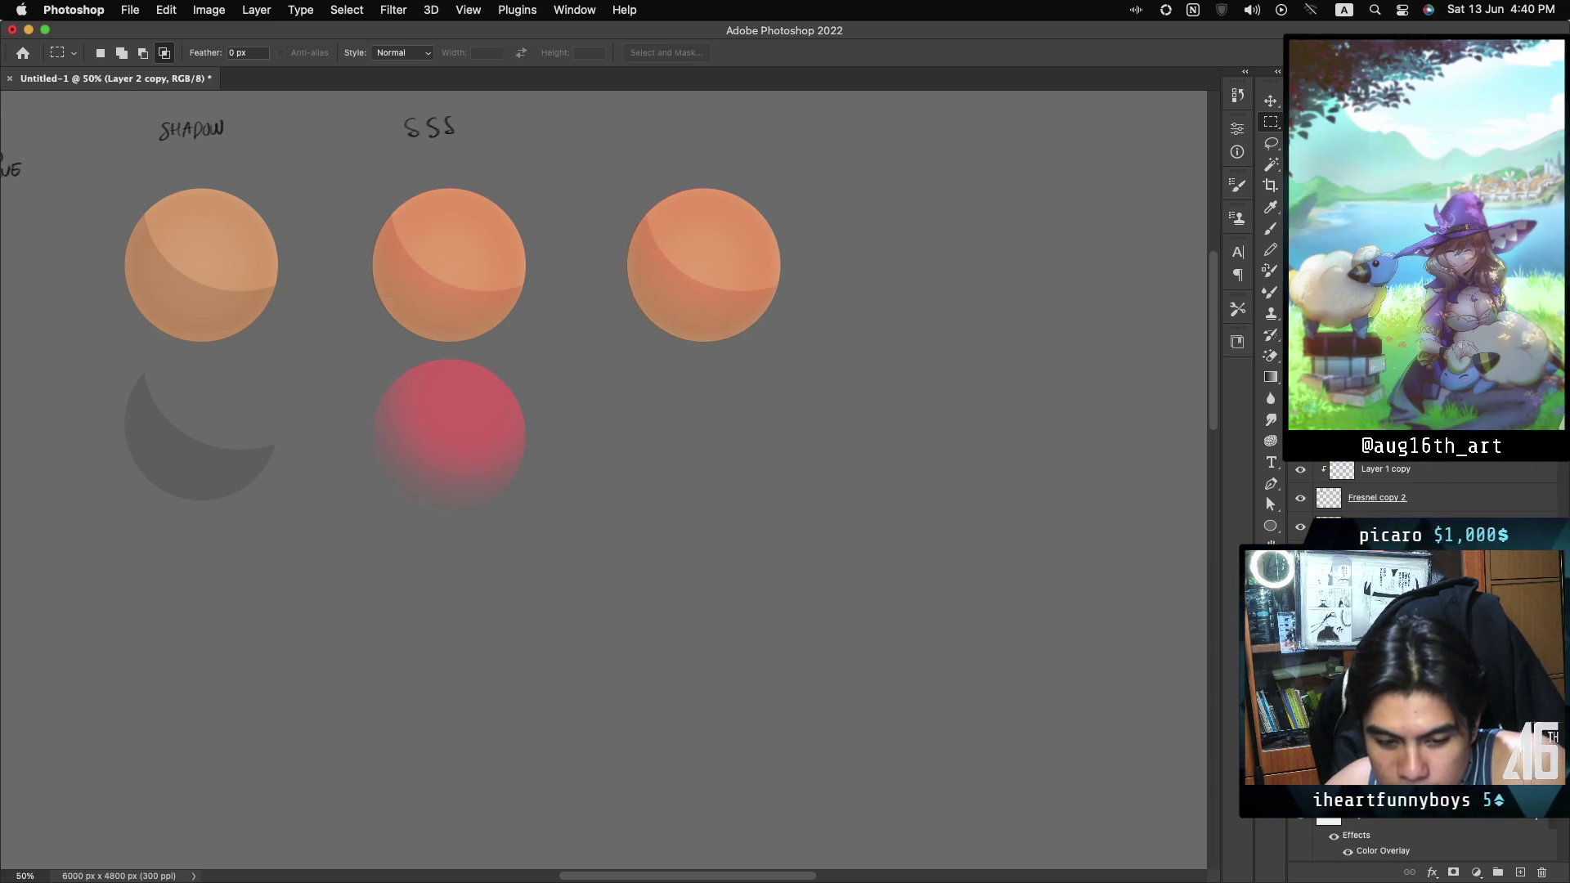
key(ctrl+comma)
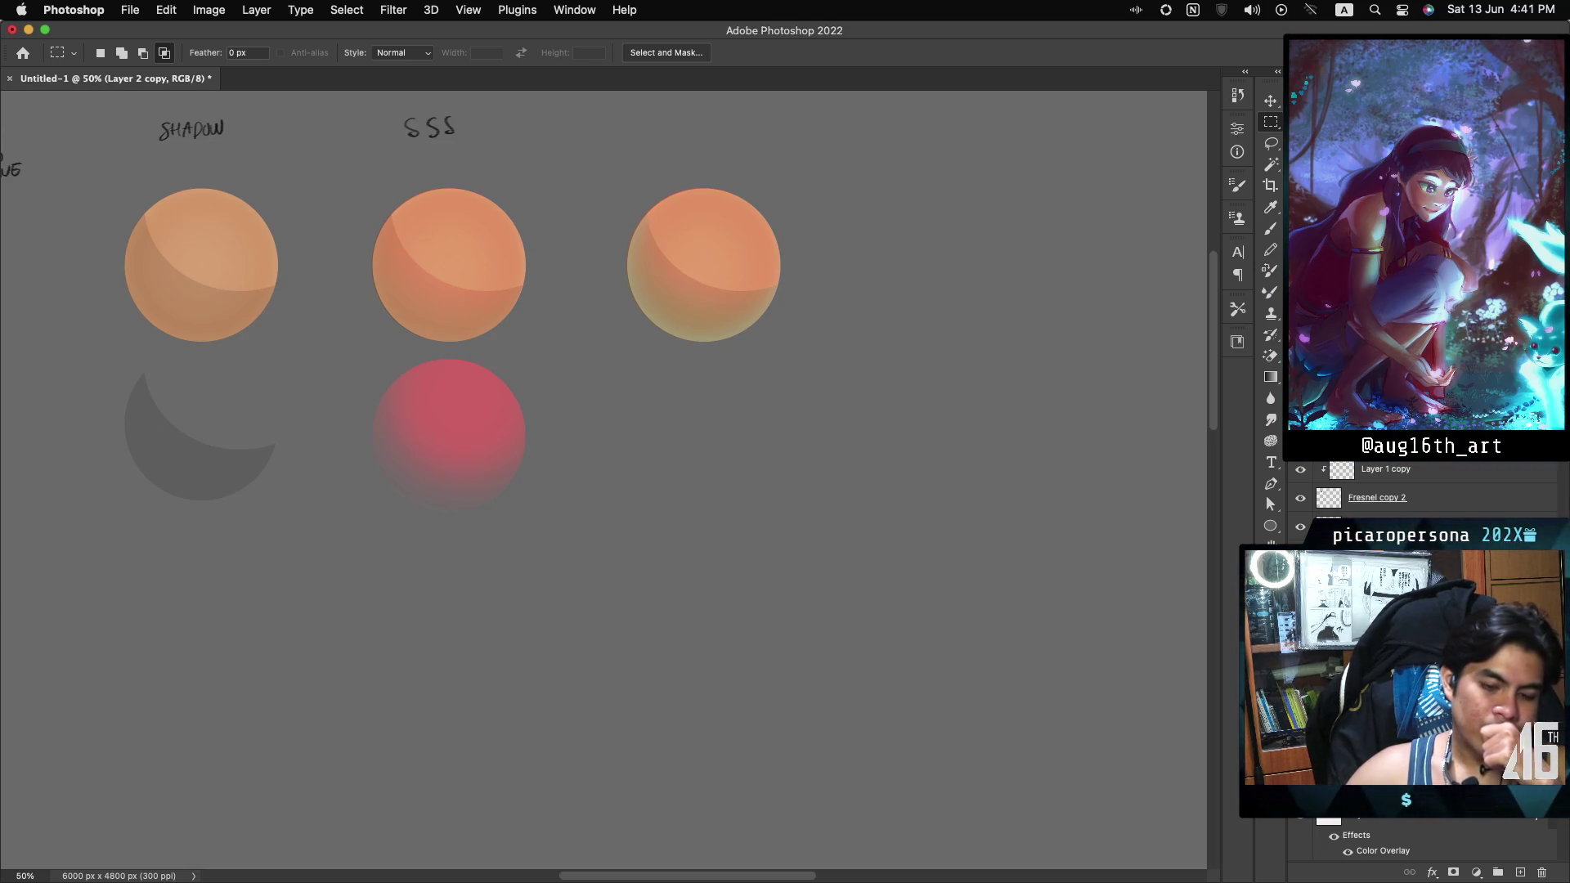
click(1427, 823)
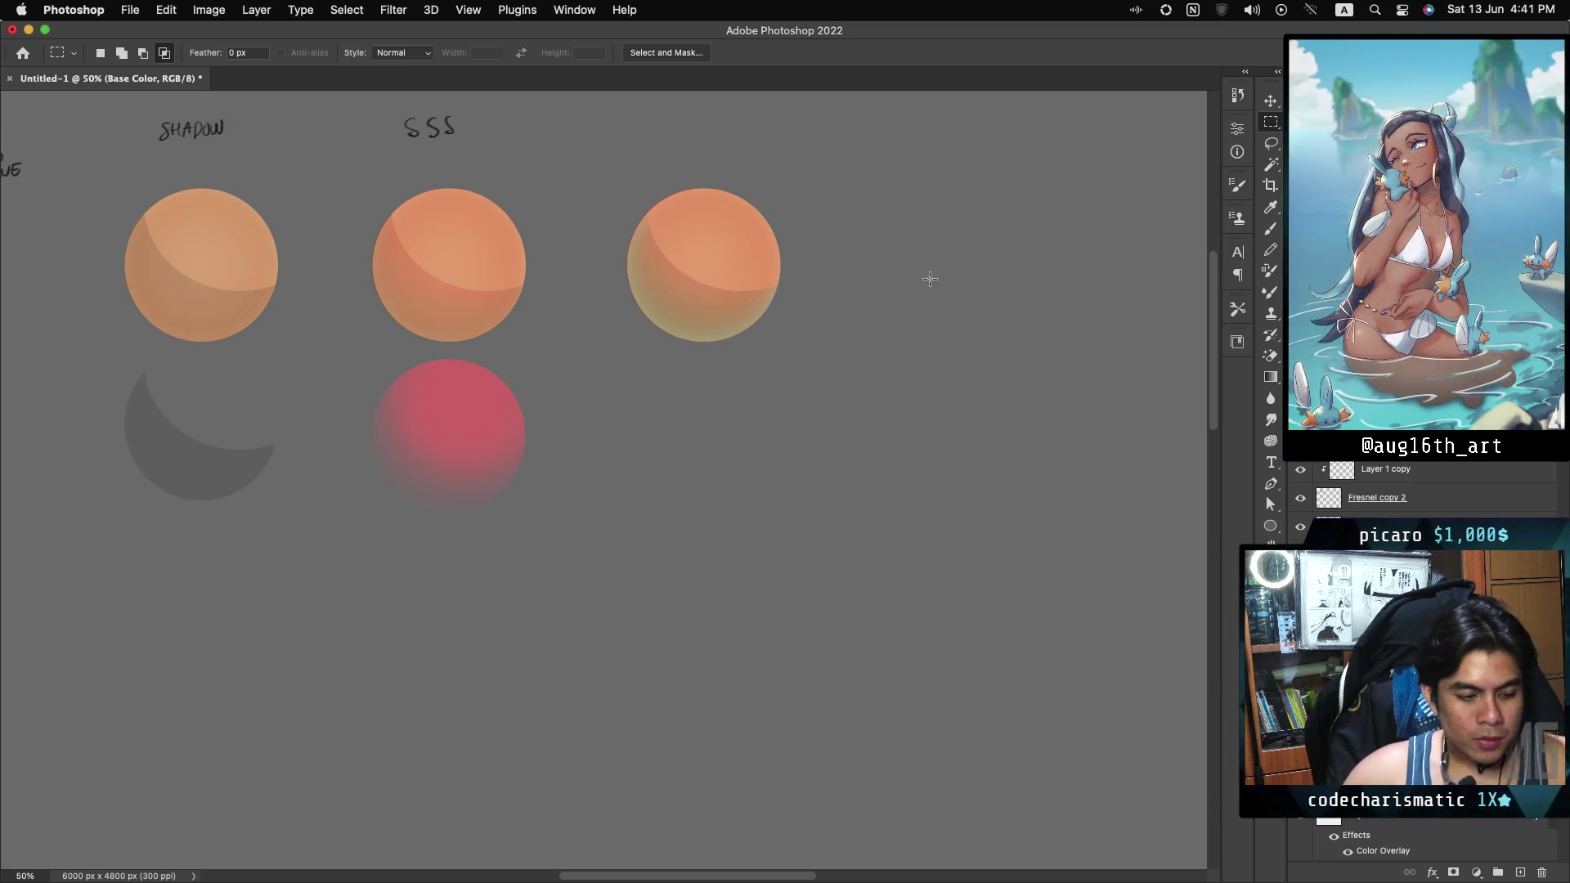
key(b)
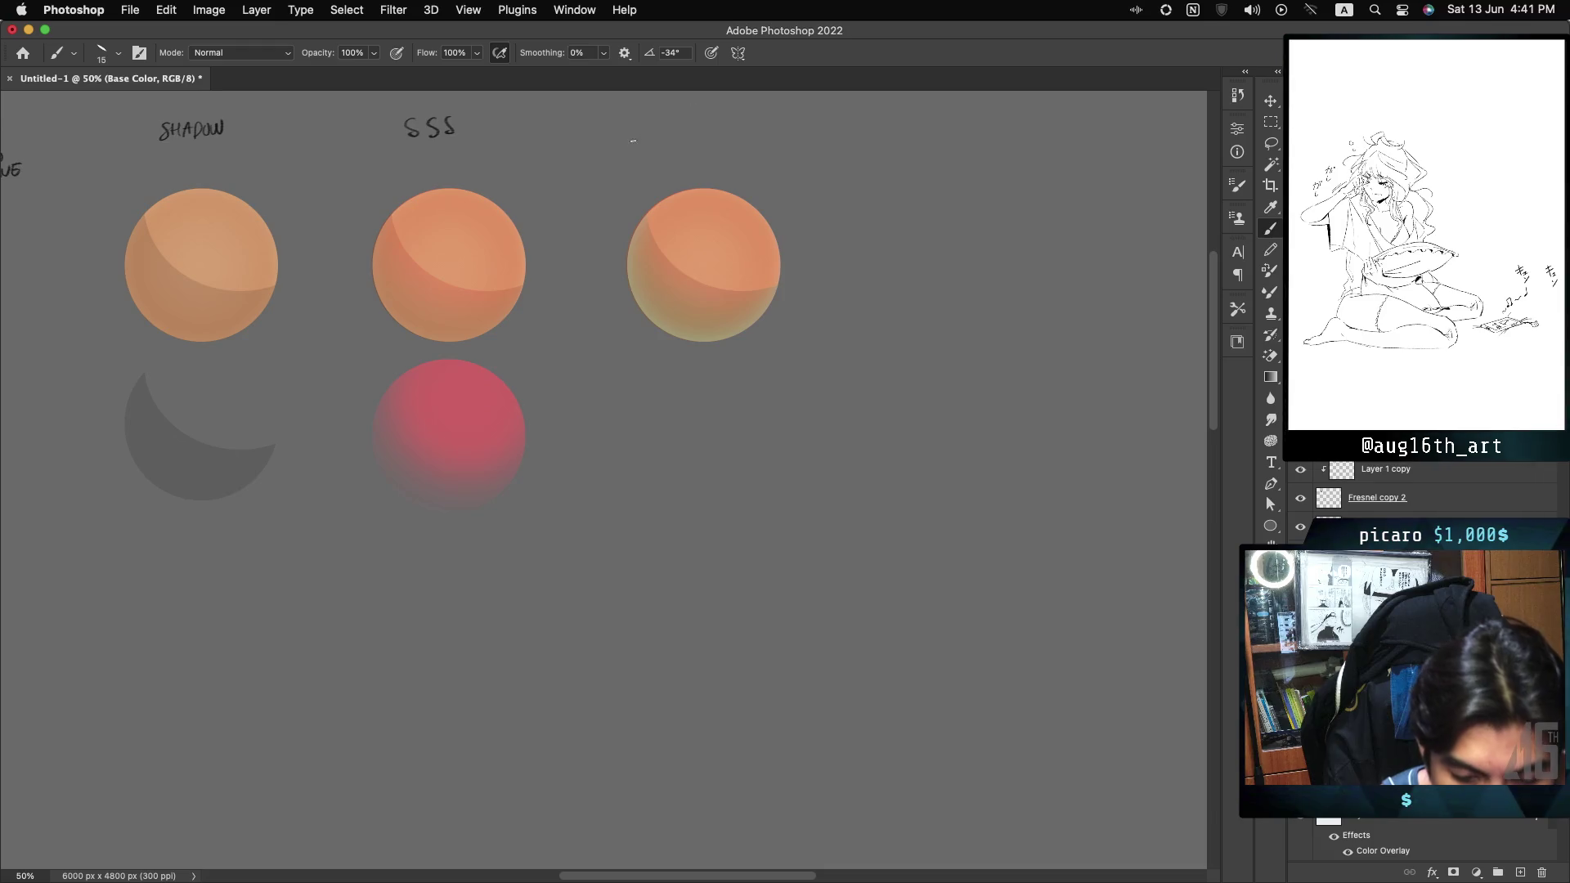
Hand-letter ENVIRONMENT and AMBIENT LIGHT with the brush above the third sphere.
mouse_move(643, 121)
mouse_down()
mouse_move(646, 136)
mouse_move(716, 125)
mouse_up()
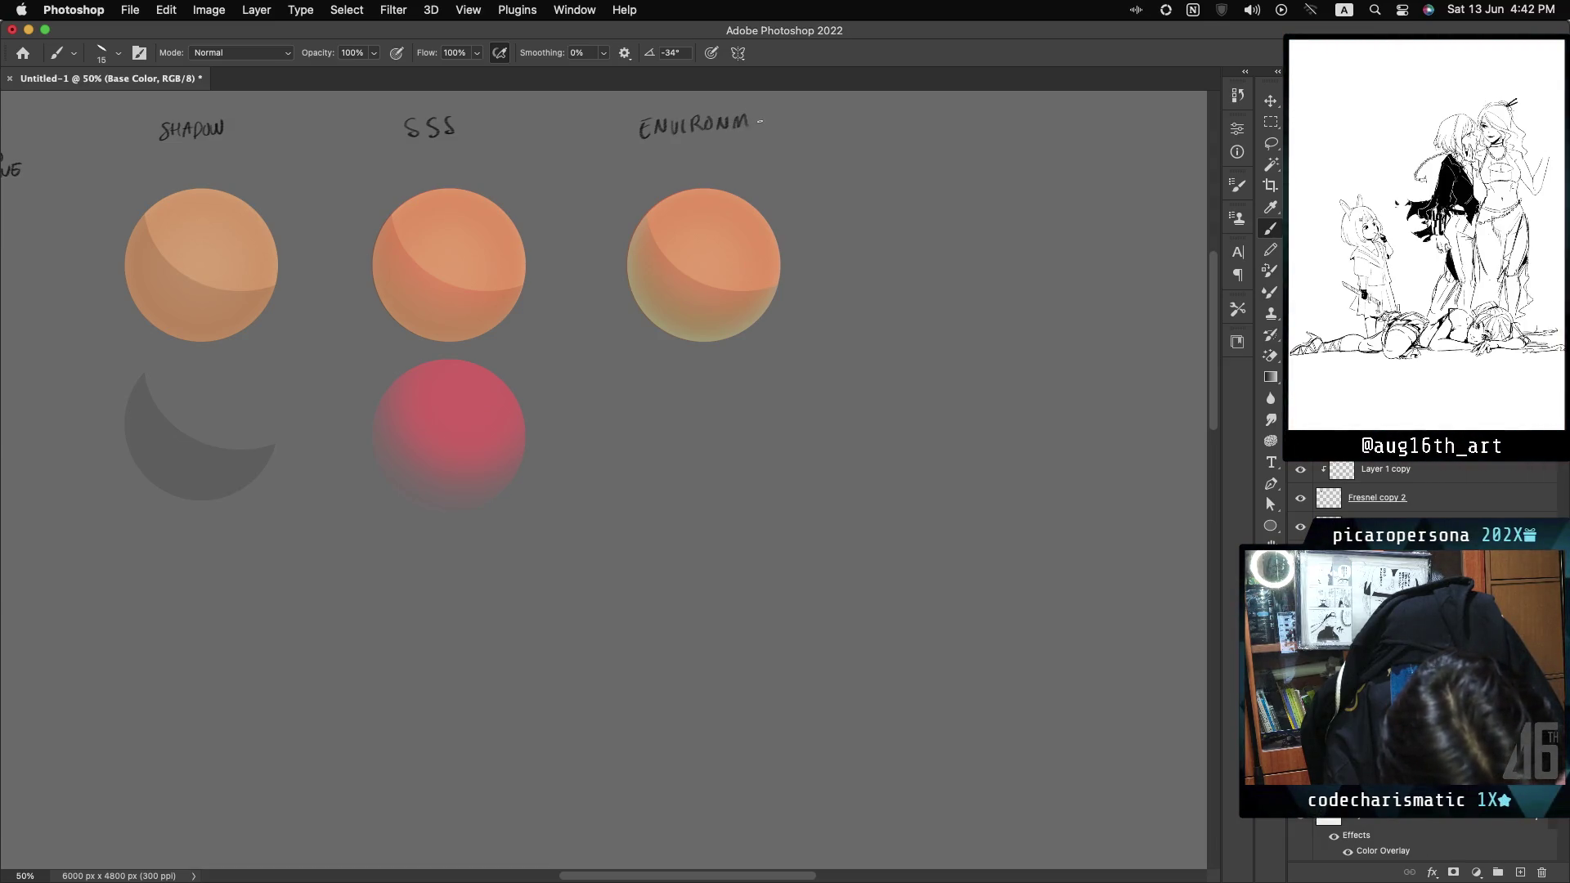
drag(781, 118, 795, 116)
drag(790, 117, 790, 131)
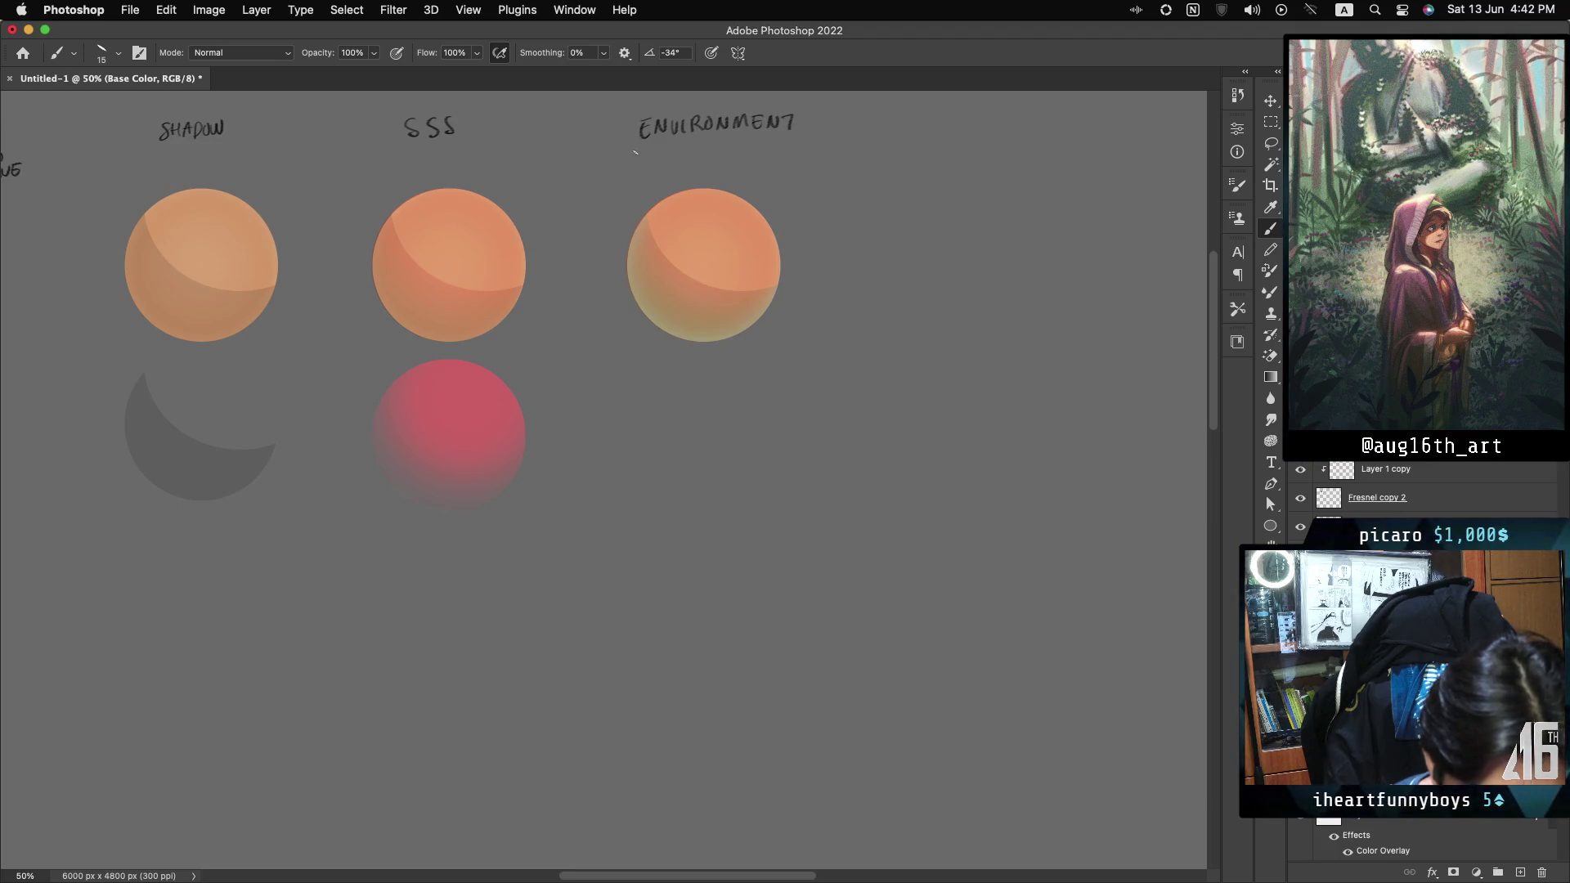
mouse_move(624, 168)
mouse_down()
mouse_move(632, 151)
mouse_move(638, 166)
mouse_move(750, 157)
mouse_up()
drag(764, 143, 775, 157)
drag(778, 141, 793, 140)
drag(787, 141, 785, 156)
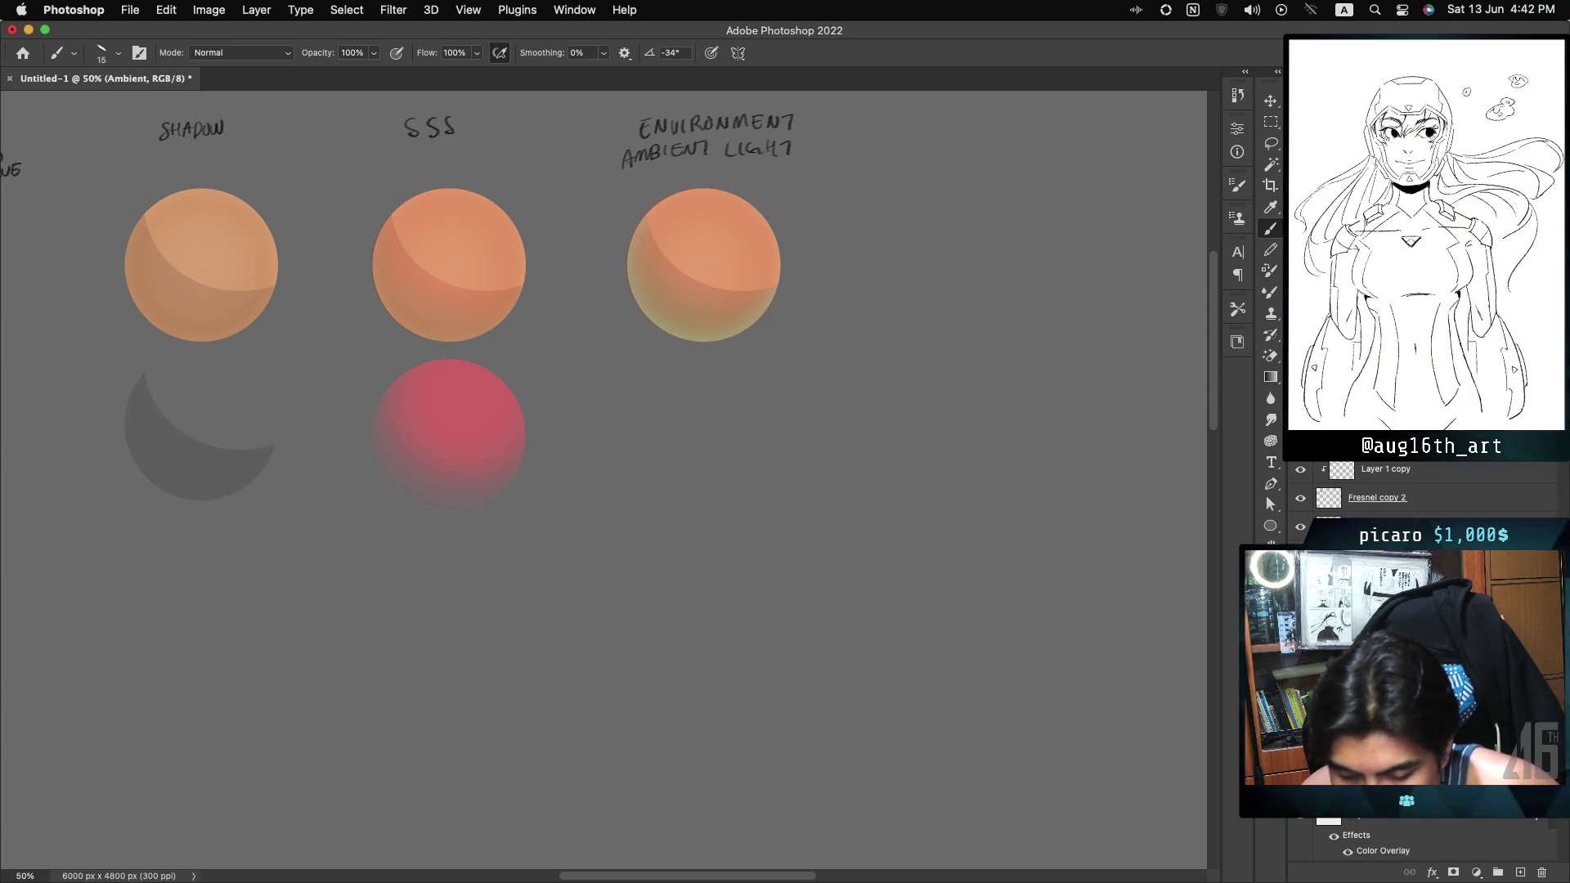
ctrl+click(1329, 498)
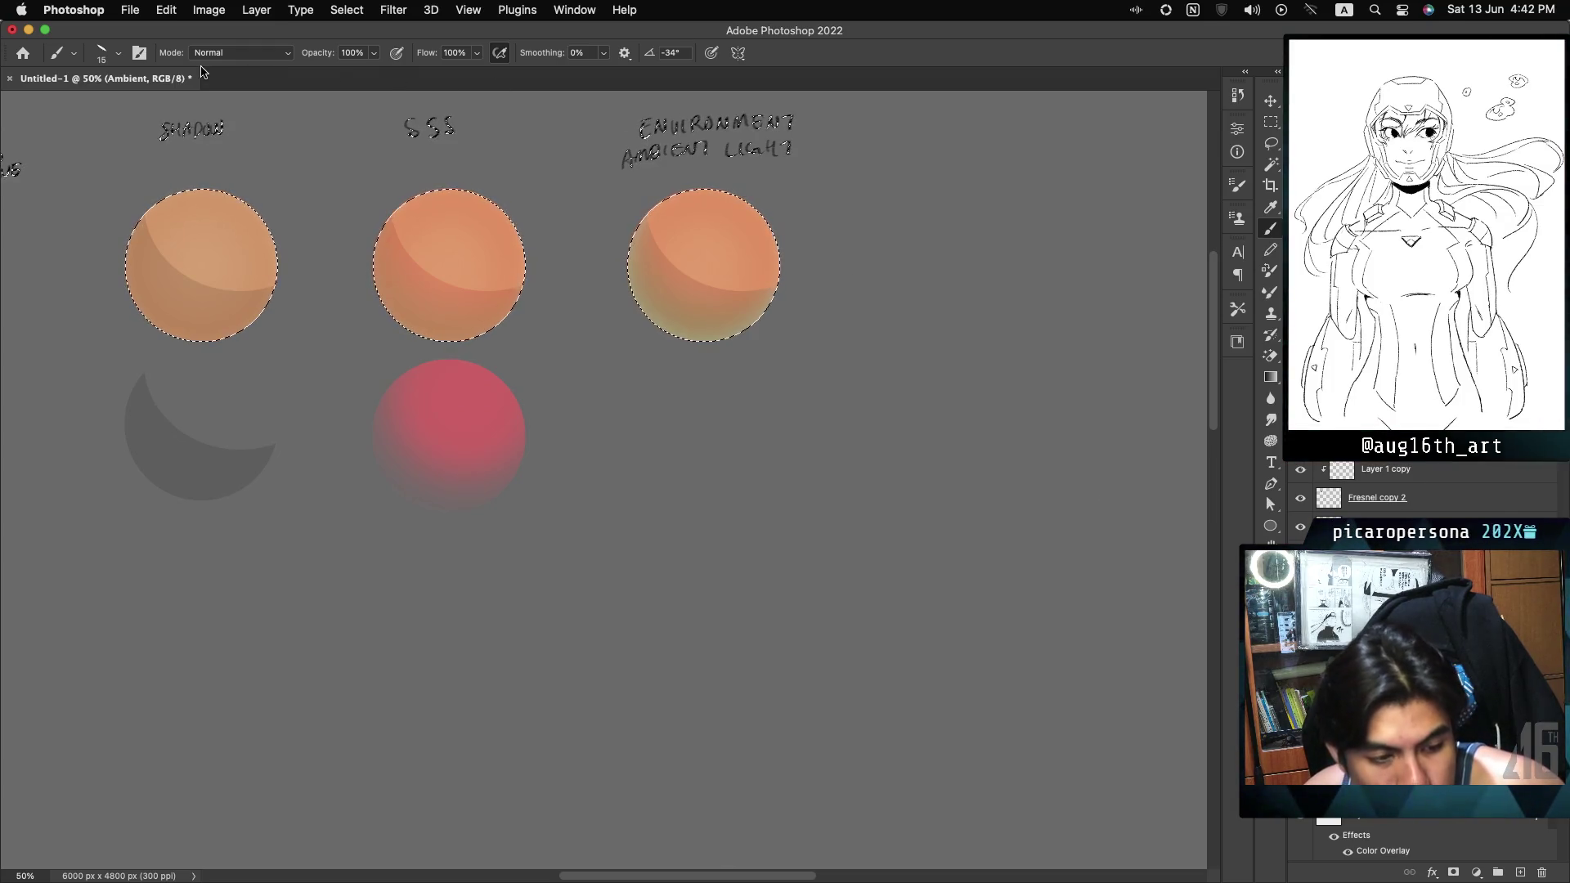
Duplicate the third base circle to the right with a marquee Alt-drag as a fourth sphere.
click(1272, 123)
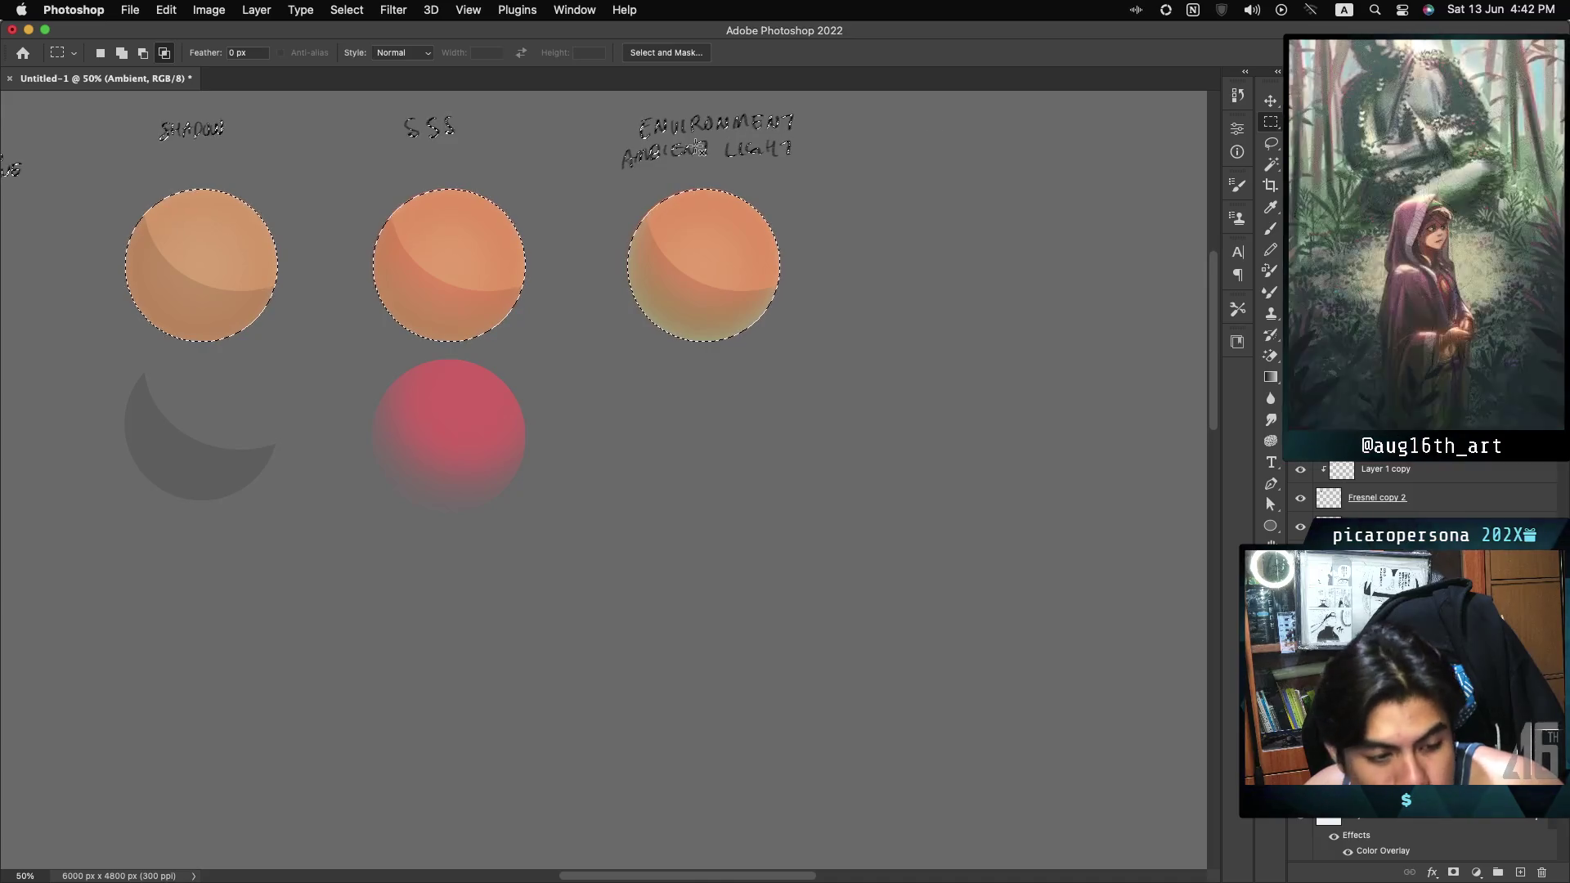
mouse_move(654, 237)
mouse_down()
mouse_move(806, 350)
mouse_move(806, 370)
mouse_up()
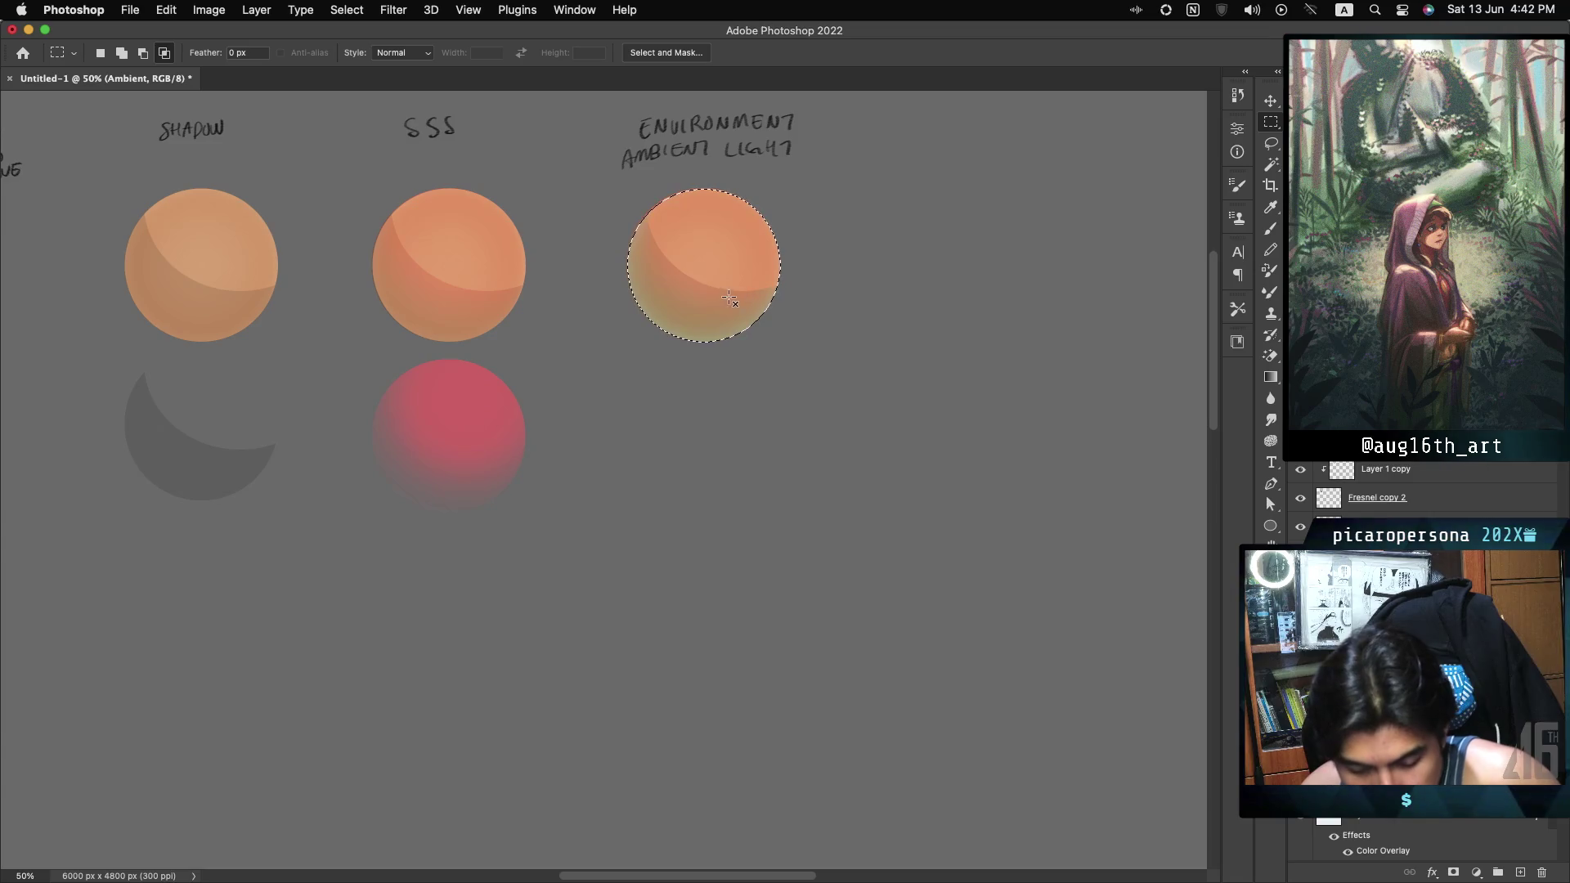
drag(712, 301, 958, 321)
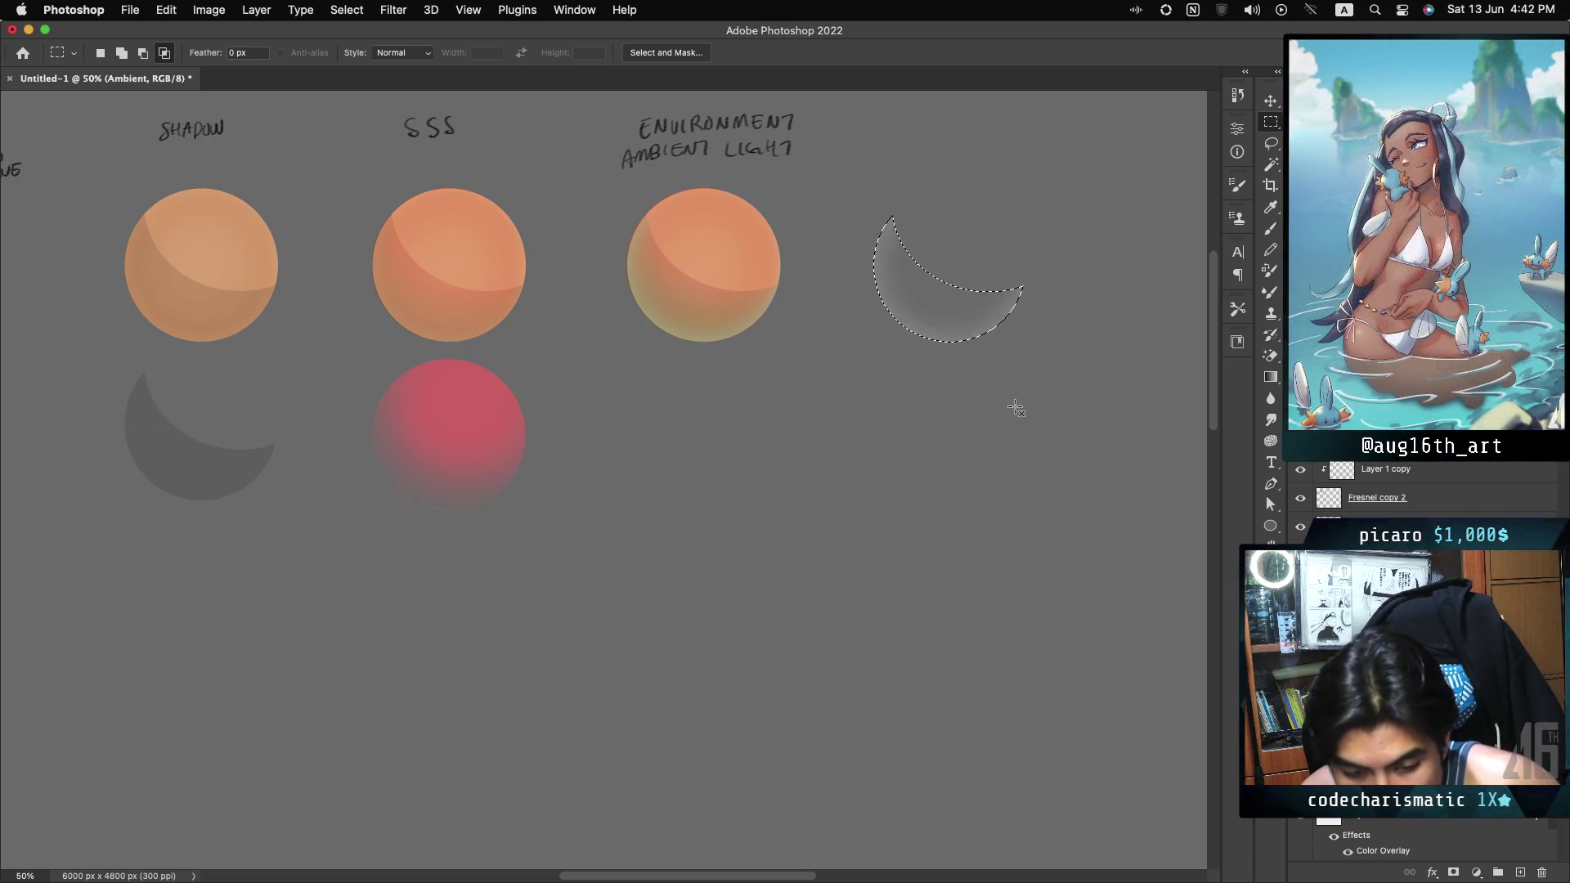
key(ctrl+z)
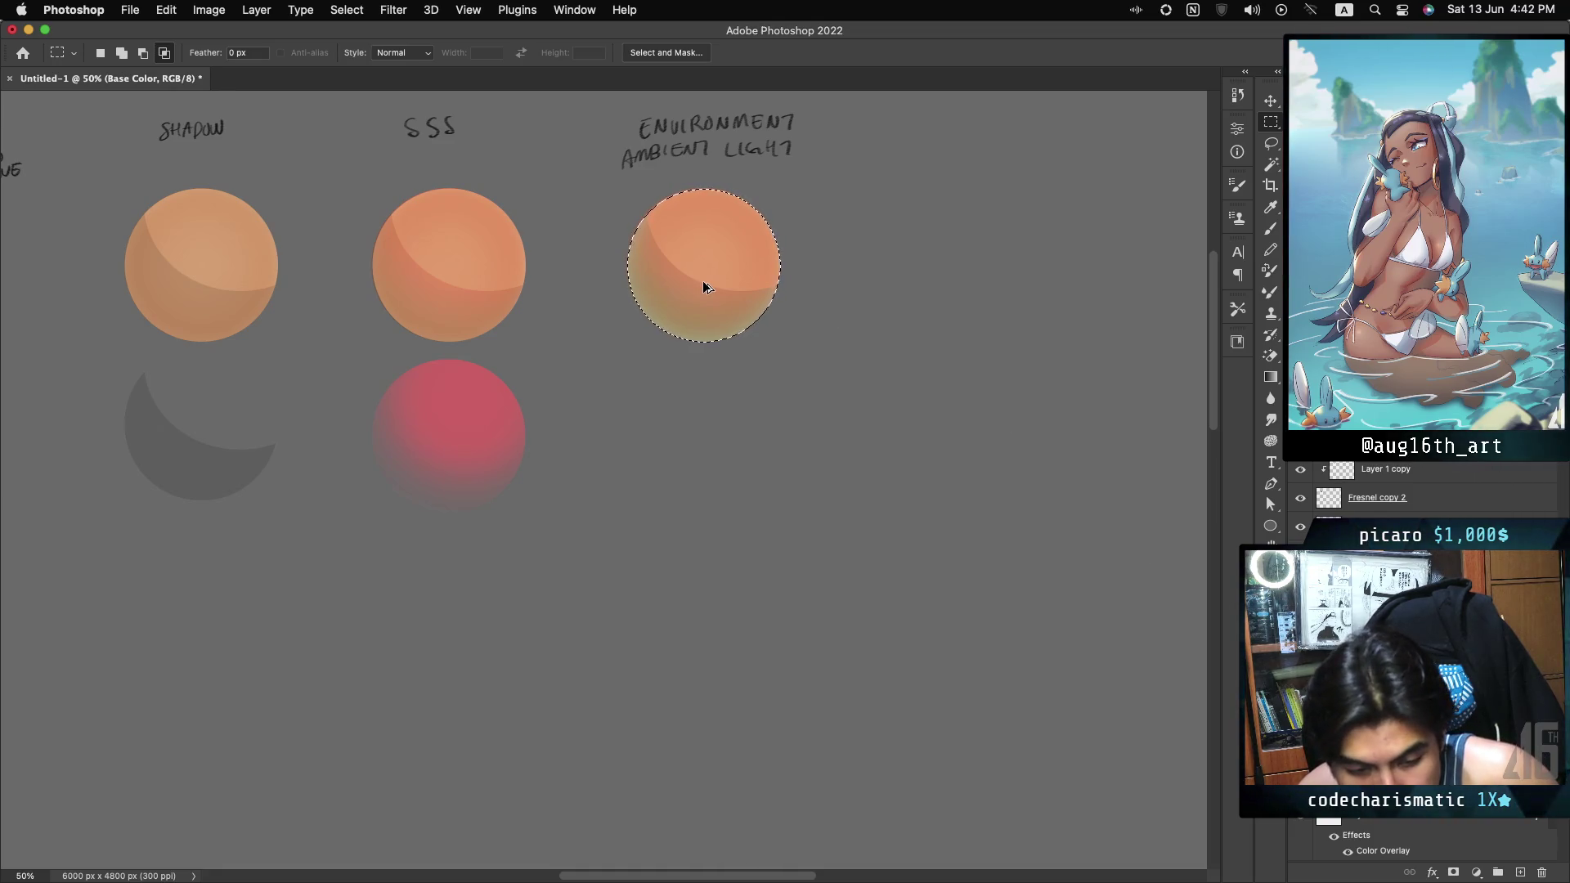
drag(703, 282, 937, 296)
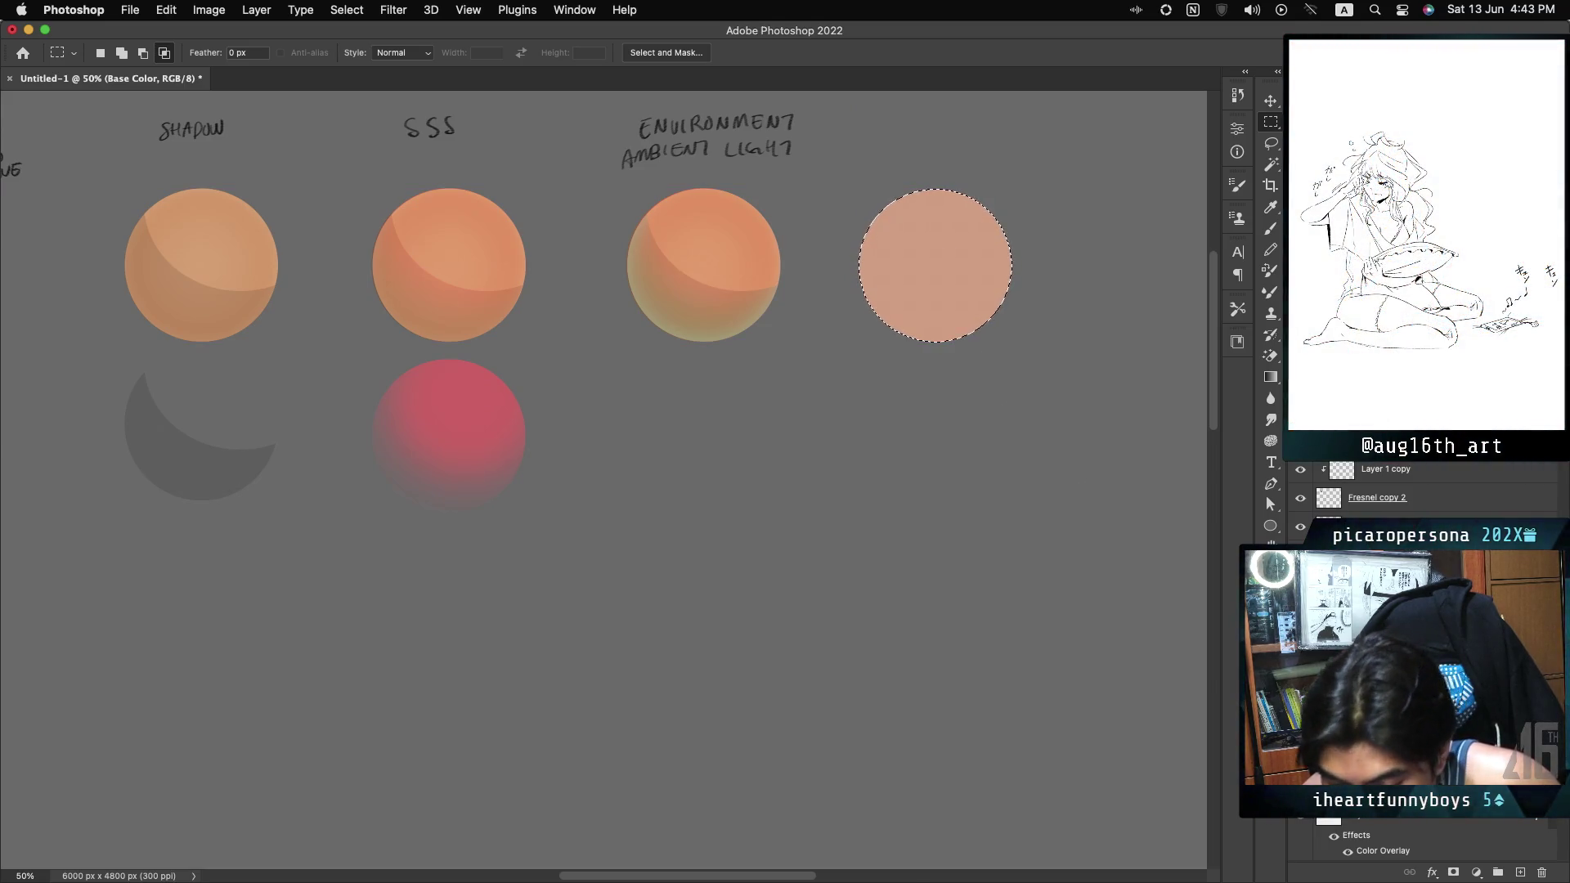
Activate the fresnel layer and marquee the third sphere in a new selection.
key(alt+bracketright)
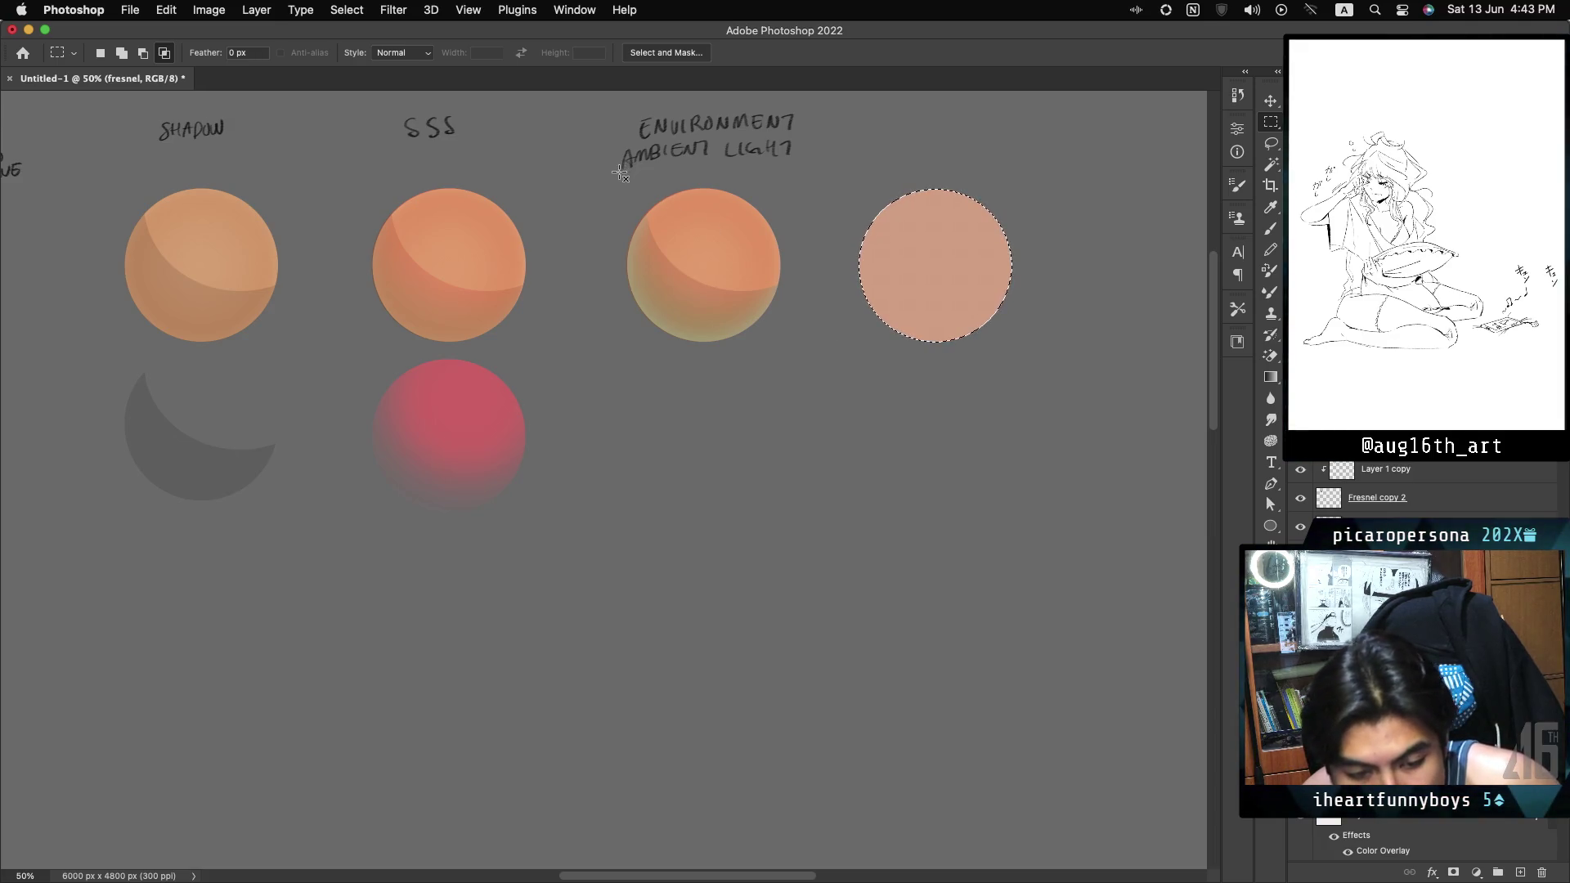
click(103, 54)
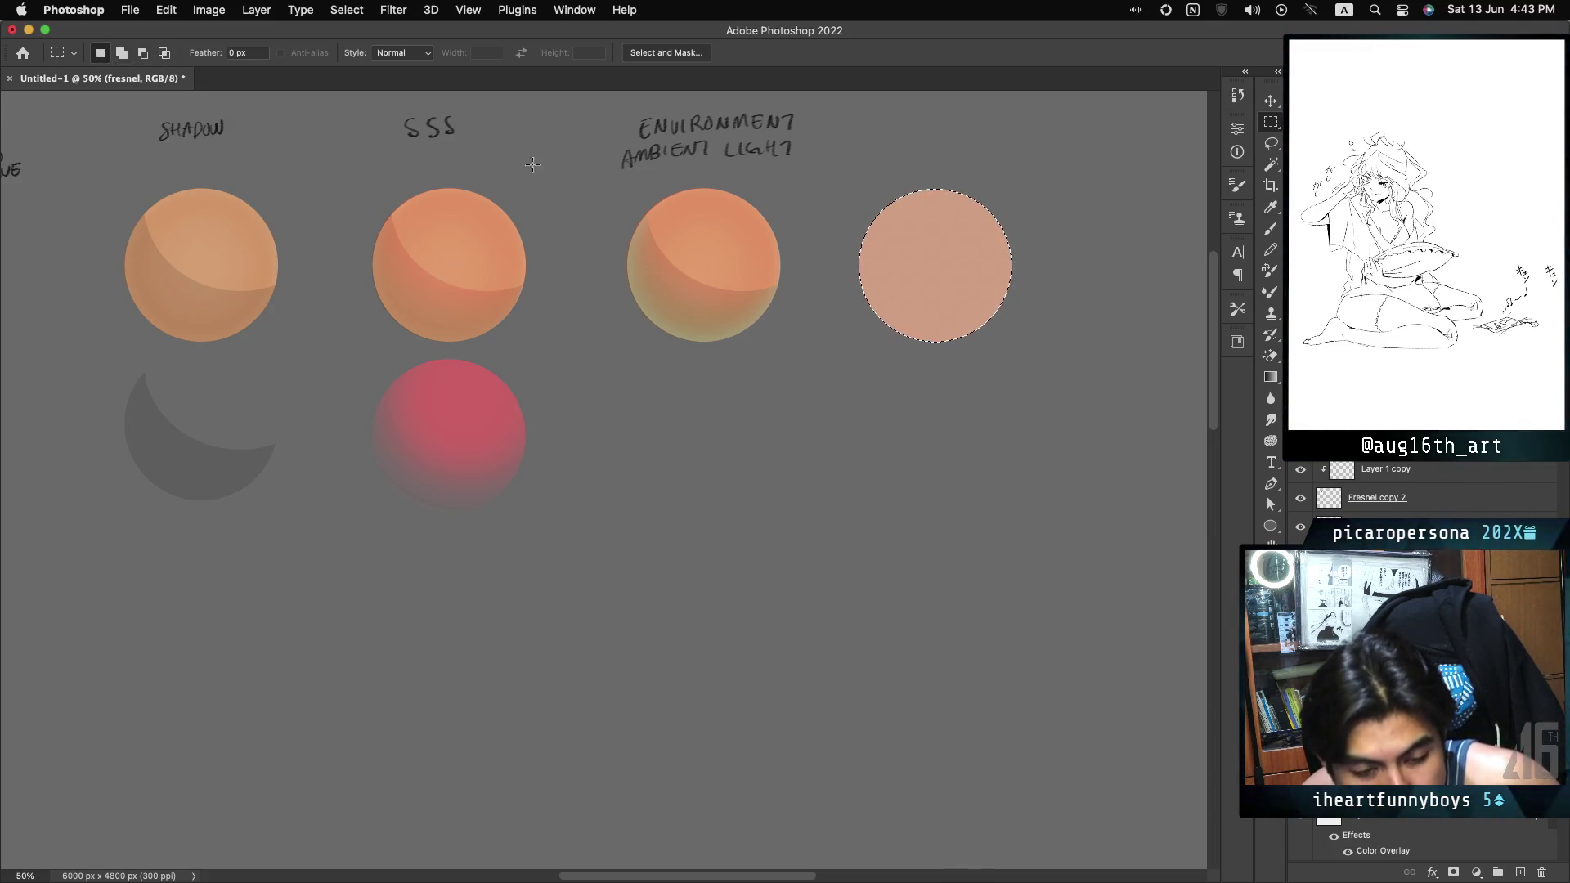
drag(603, 173, 790, 375)
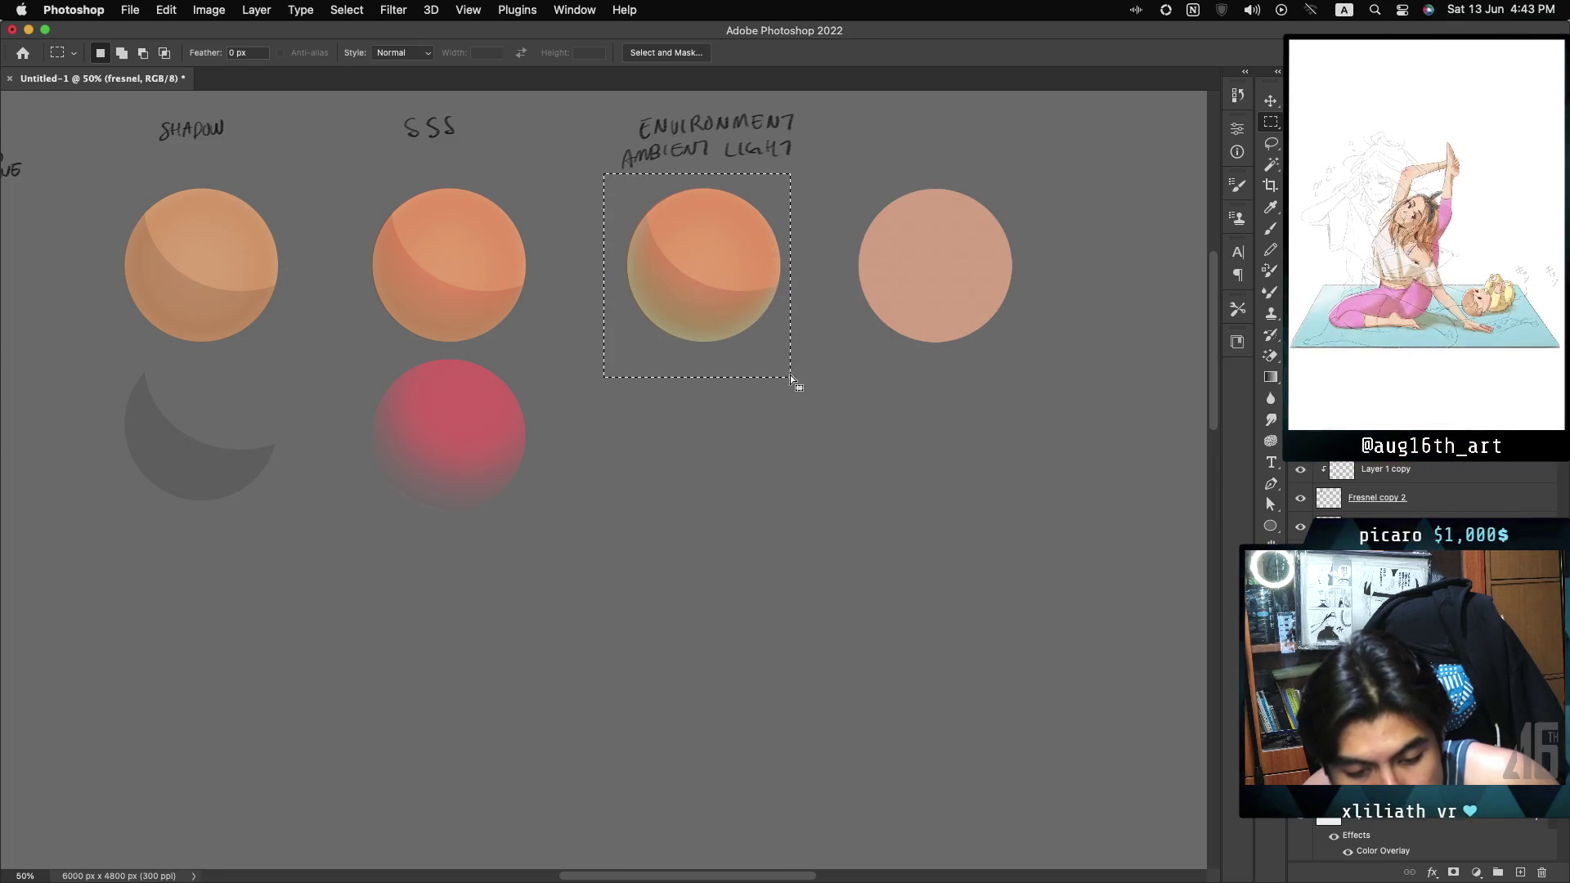
Copy the third sphere's fresnel, Ambient and SSS shading onto the fourth sphere.
key(ctrl+z)
drag(733, 285, 943, 301)
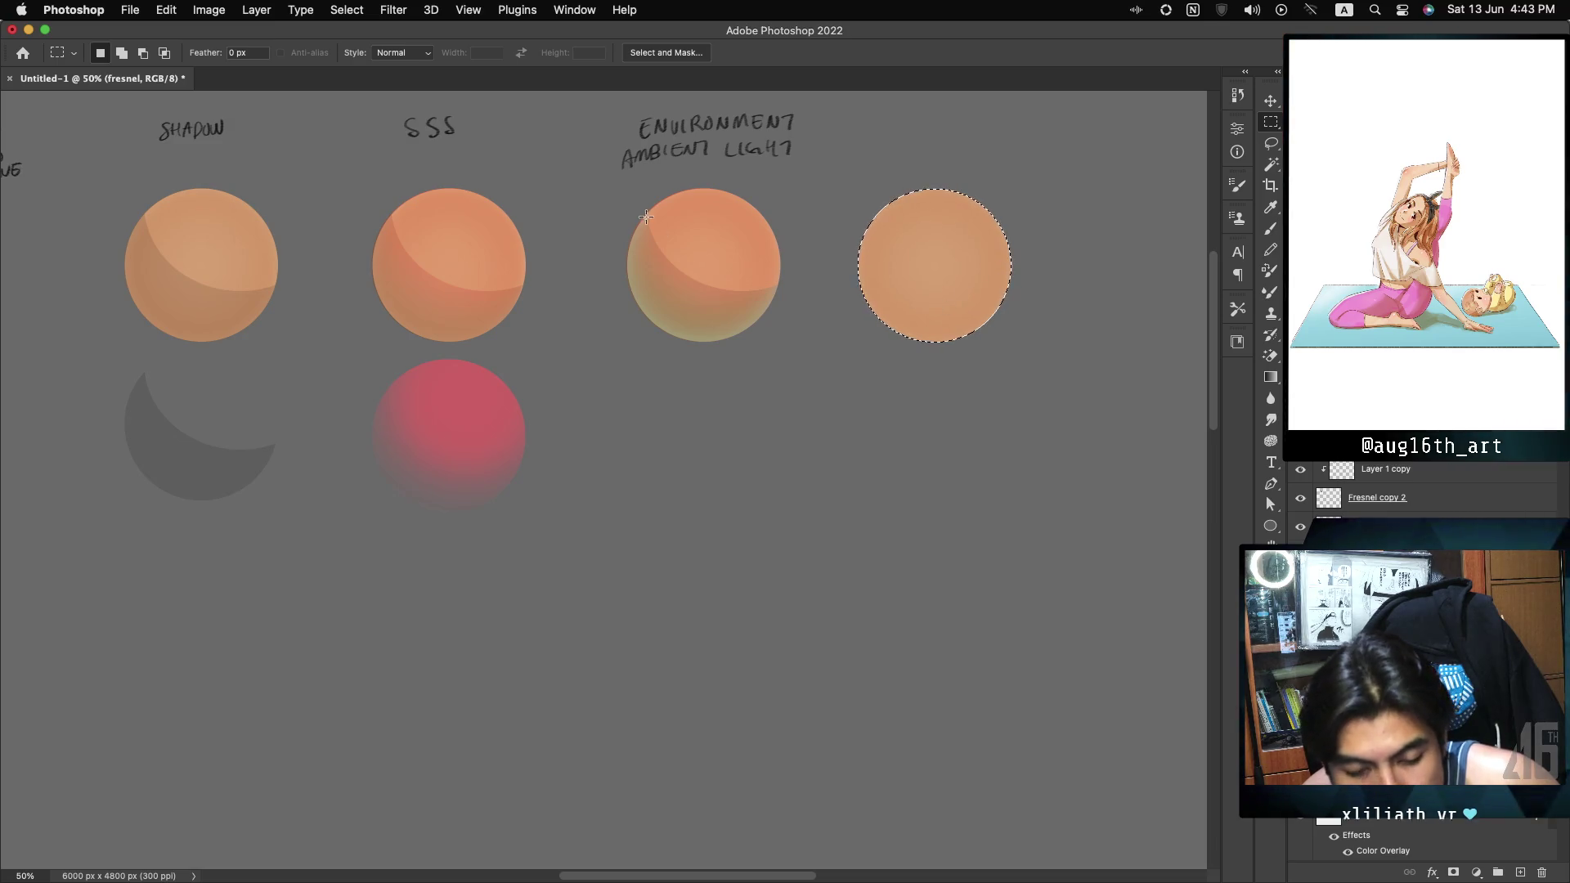
key(alt+bracketleft)
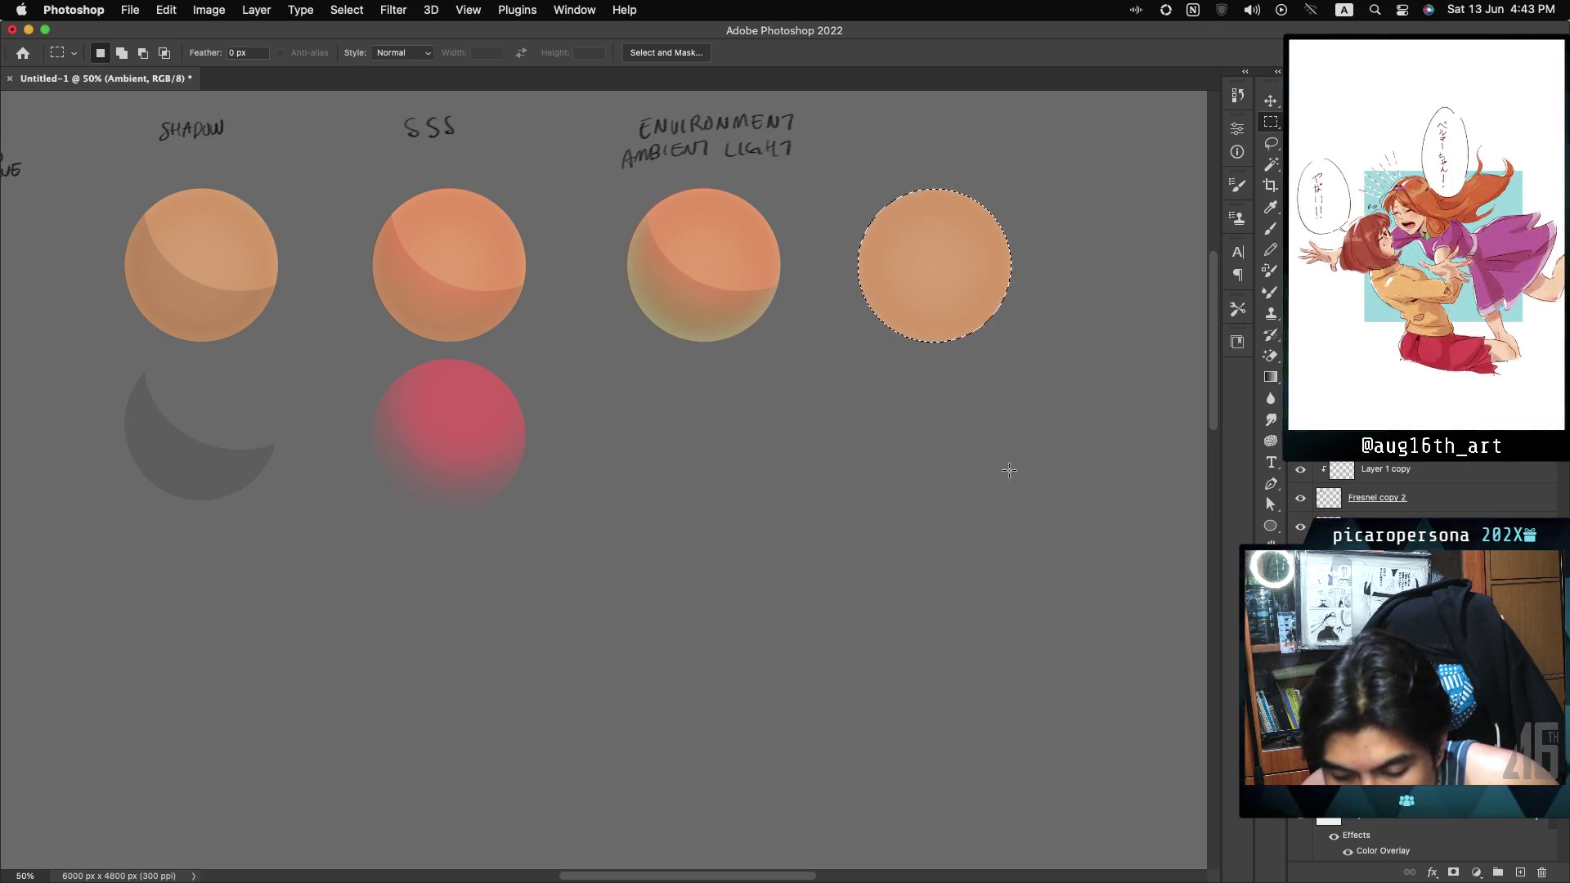
mouse_move(617, 176)
mouse_down()
mouse_move(756, 249)
mouse_move(807, 360)
mouse_up()
drag(699, 306, 928, 316)
drag(928, 318, 928, 319)
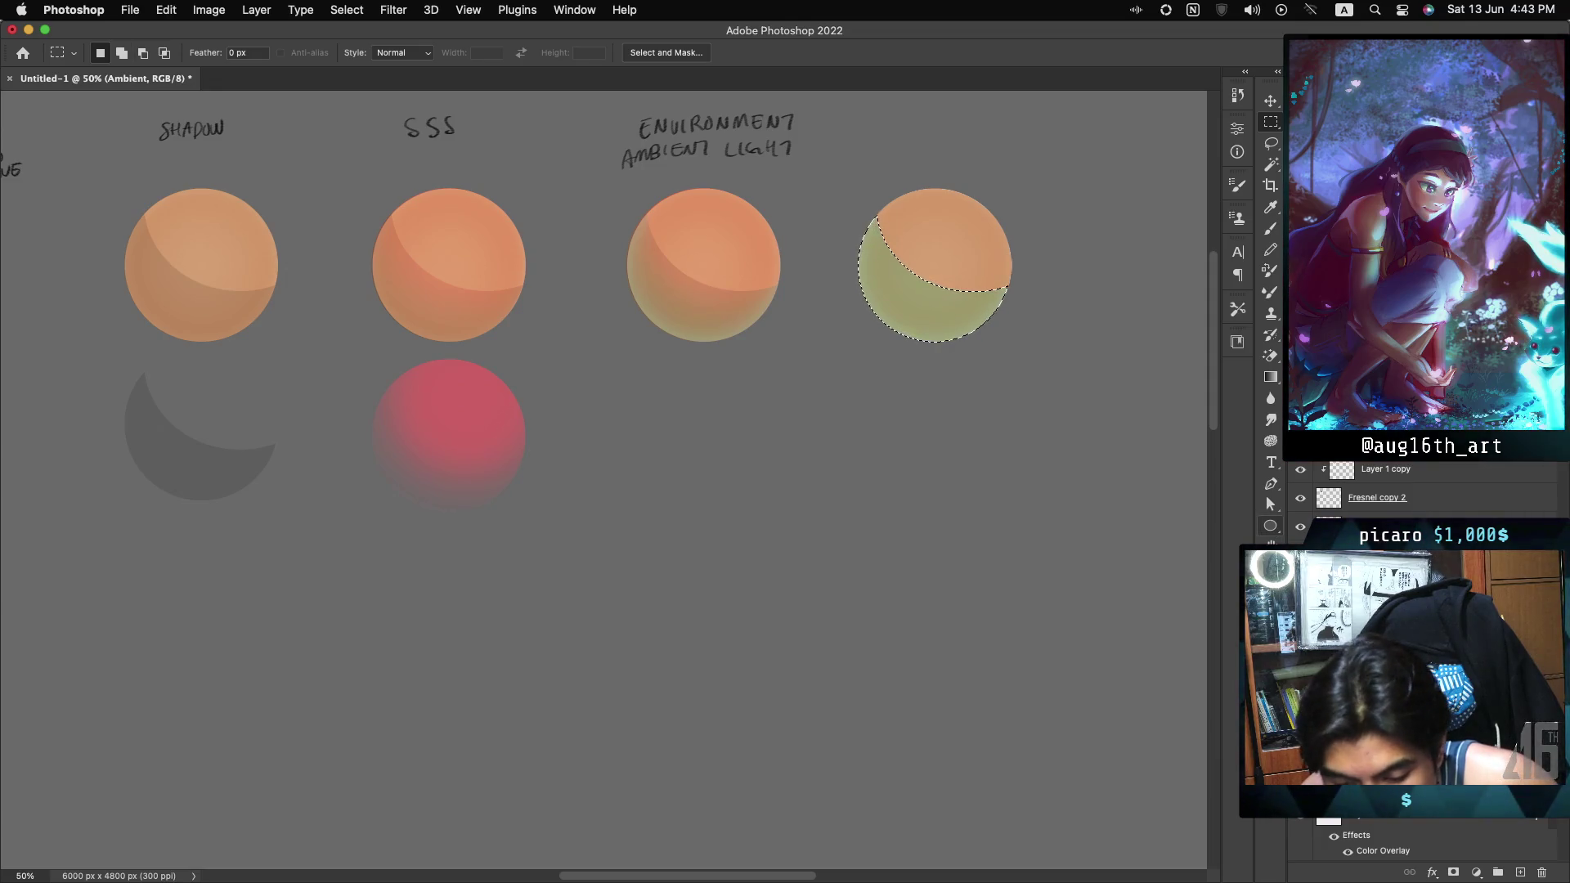
ctrl+click(768, 254)
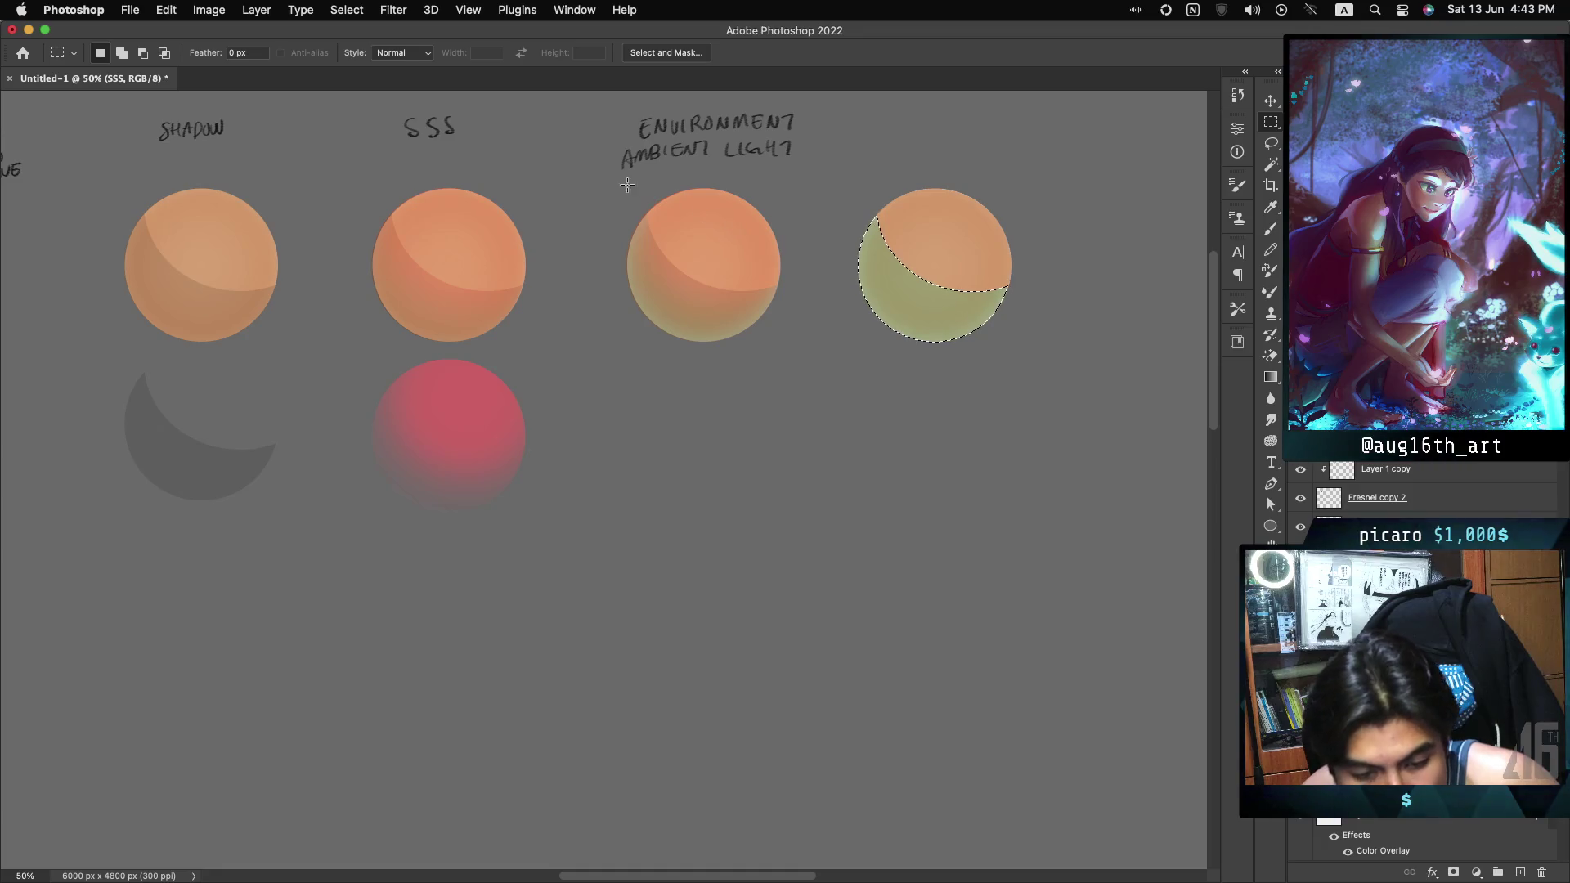
mouse_move(622, 182)
mouse_down()
mouse_move(700, 234)
mouse_move(795, 362)
mouse_up()
drag(684, 292, 911, 306)
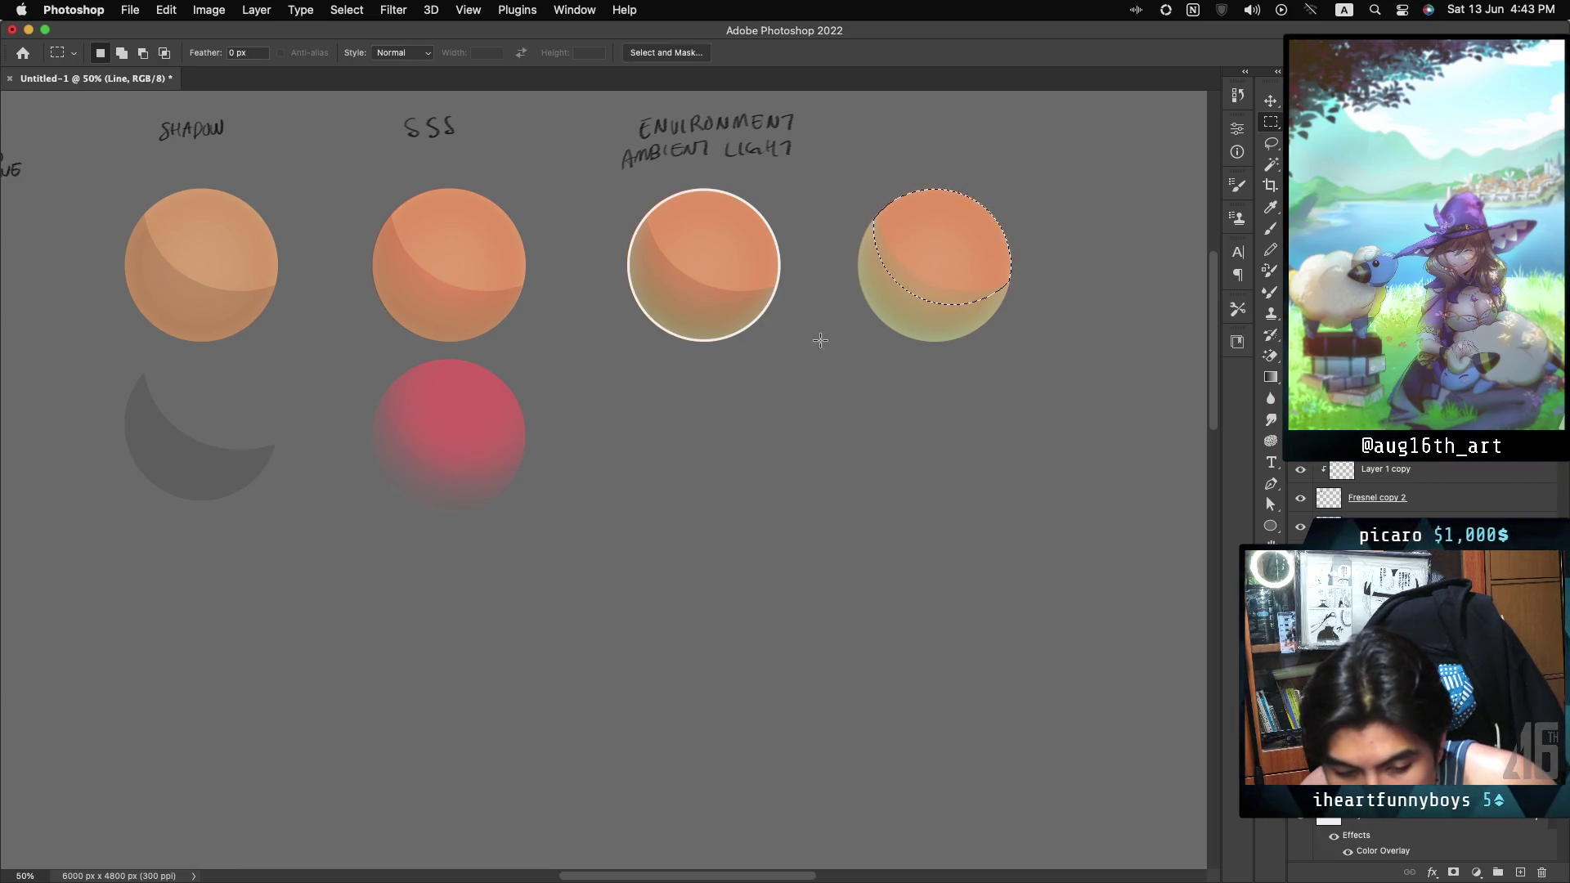
Move the white outline ring from the third sphere onto the fourth, then deselect.
drag(743, 303, 857, 317)
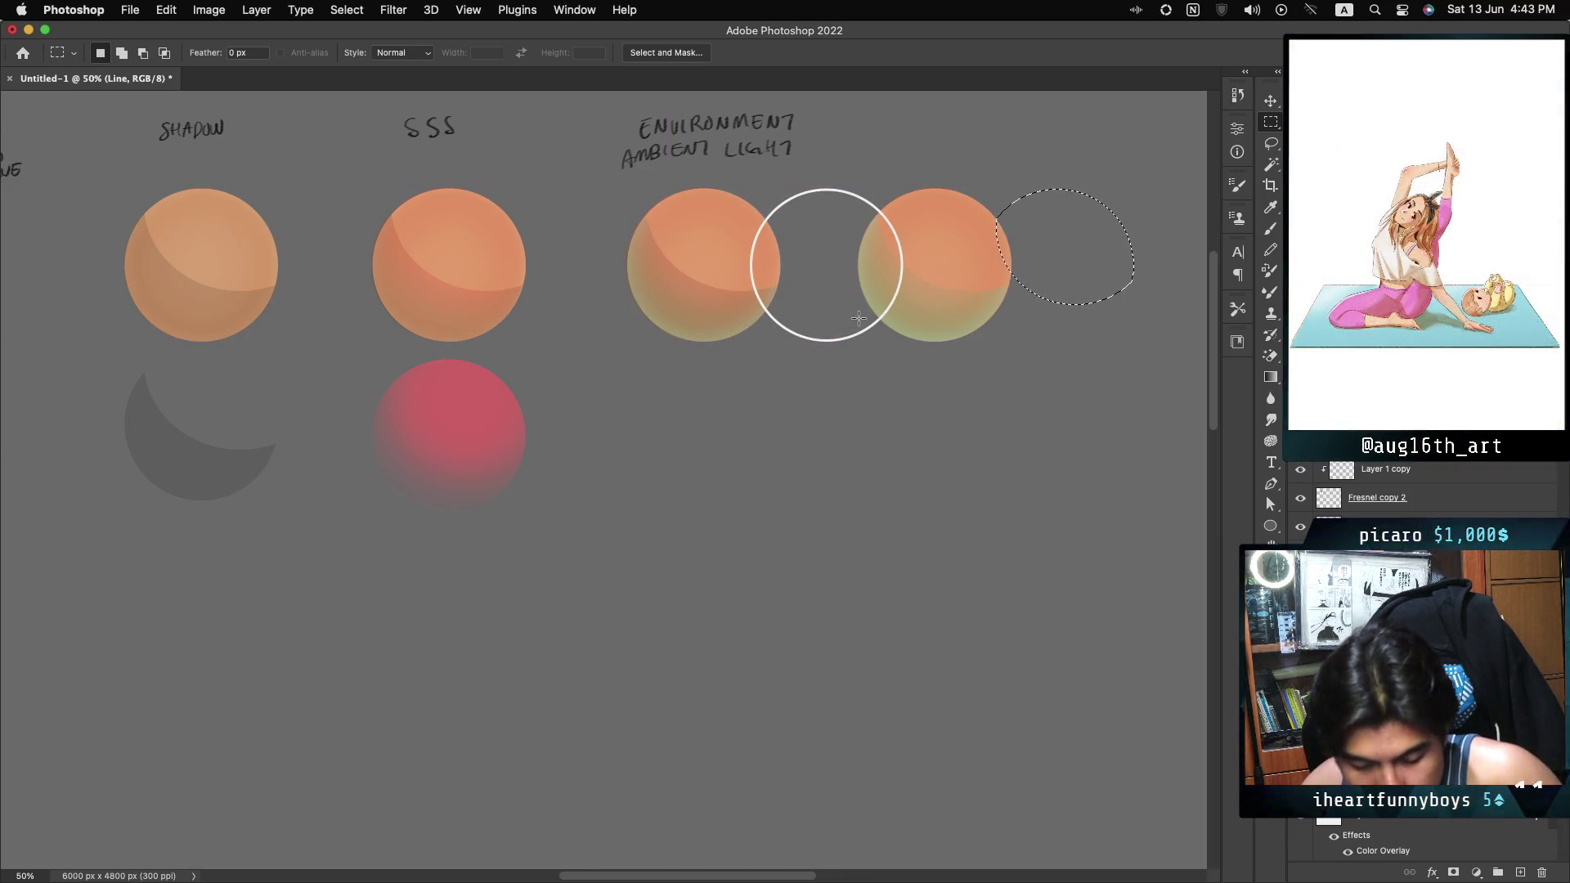
key(super+z)
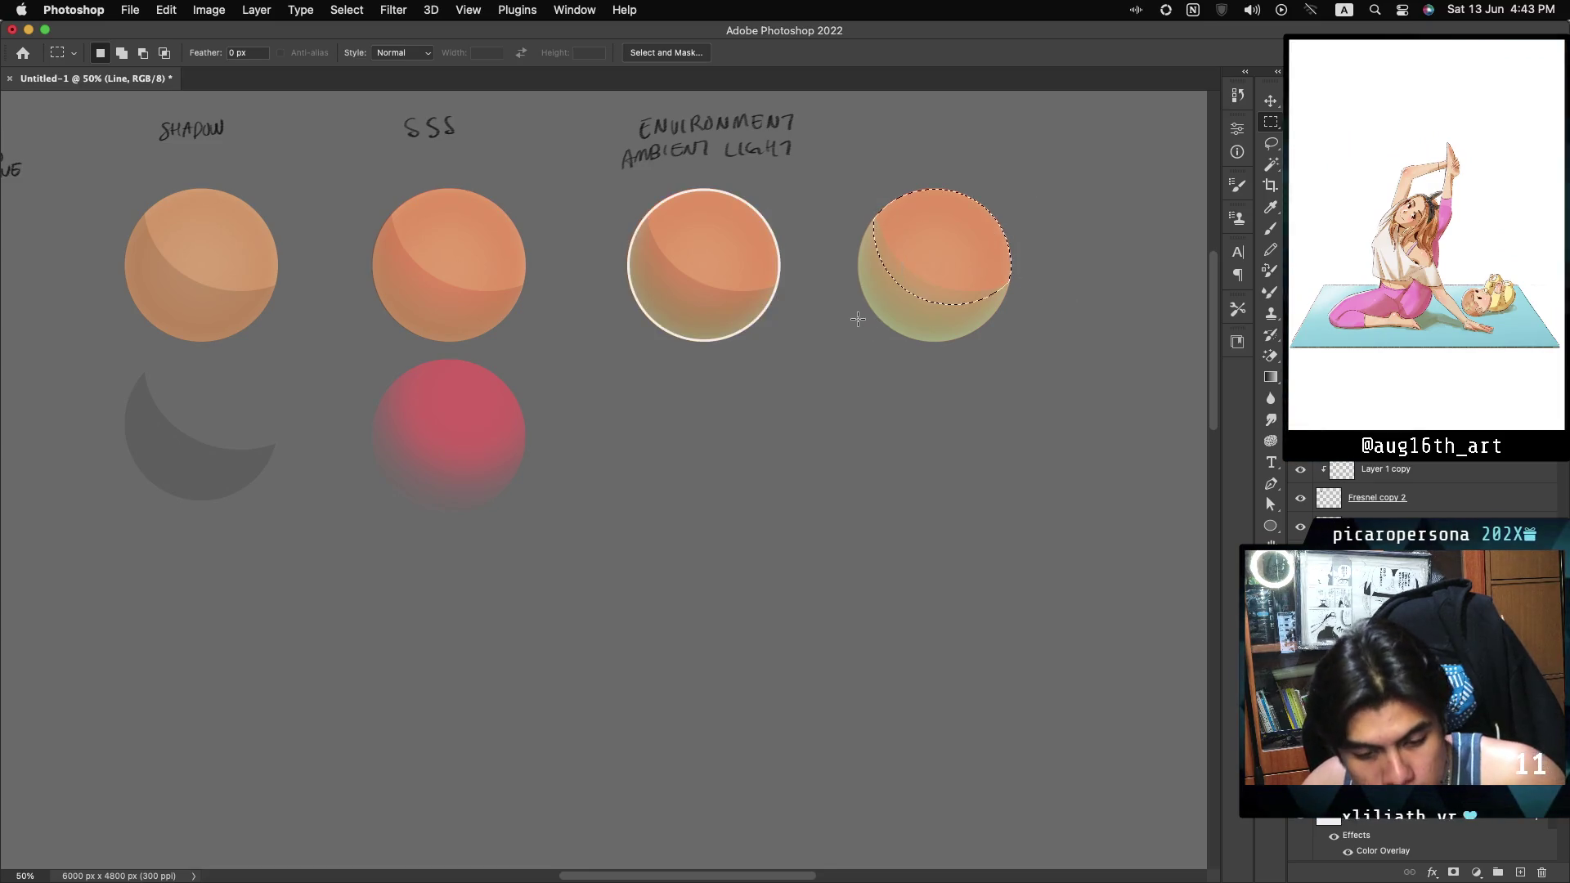
mouse_move(619, 183)
mouse_down()
mouse_move(736, 245)
mouse_move(792, 354)
mouse_up()
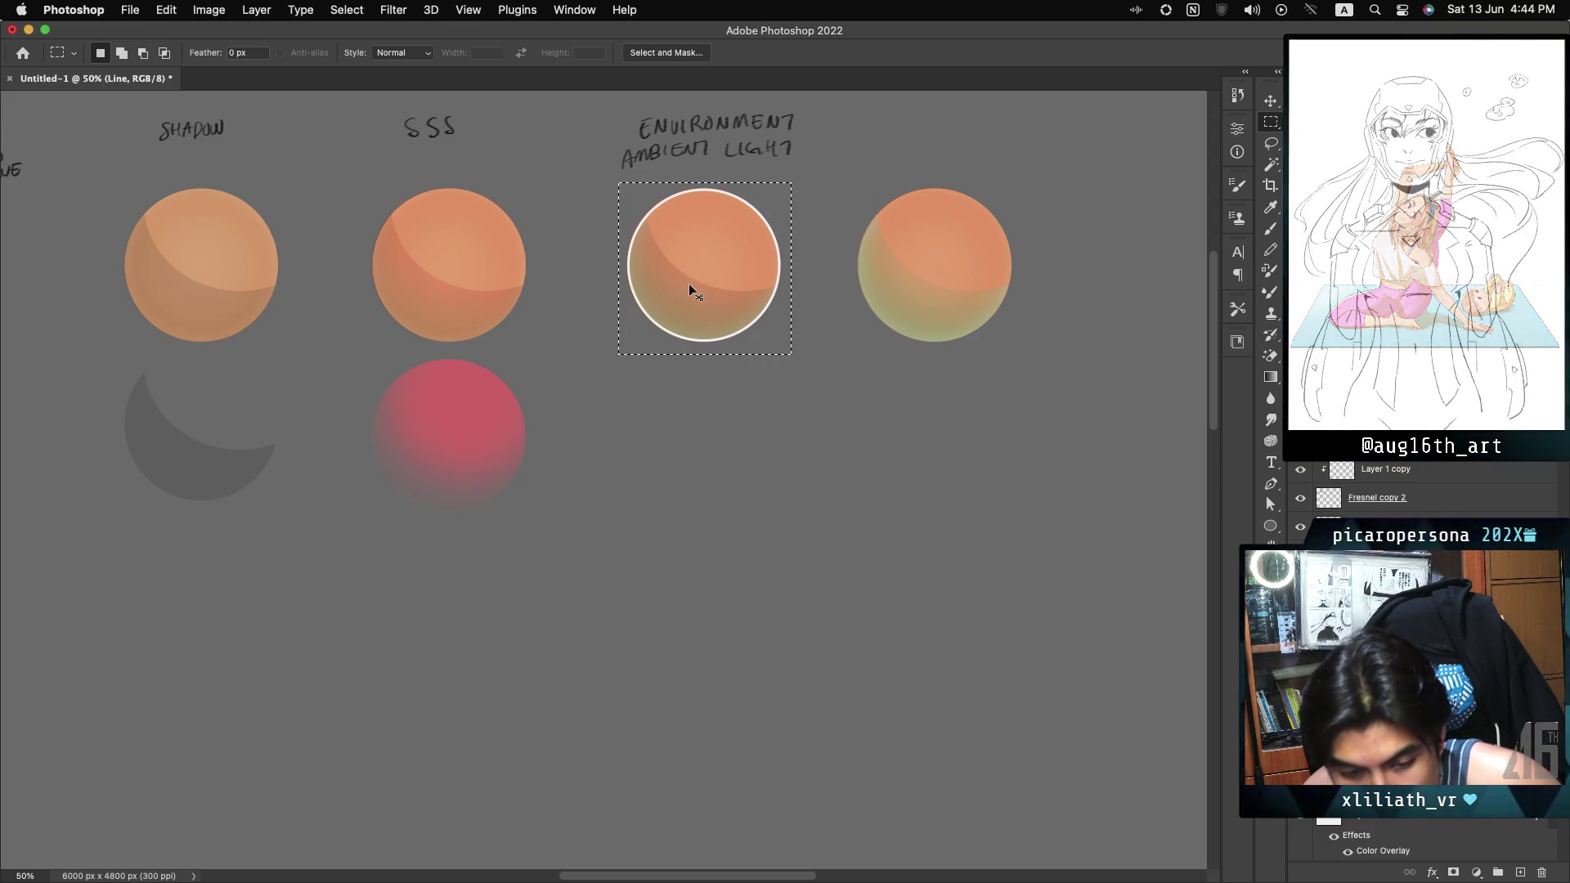
drag(689, 283, 921, 307)
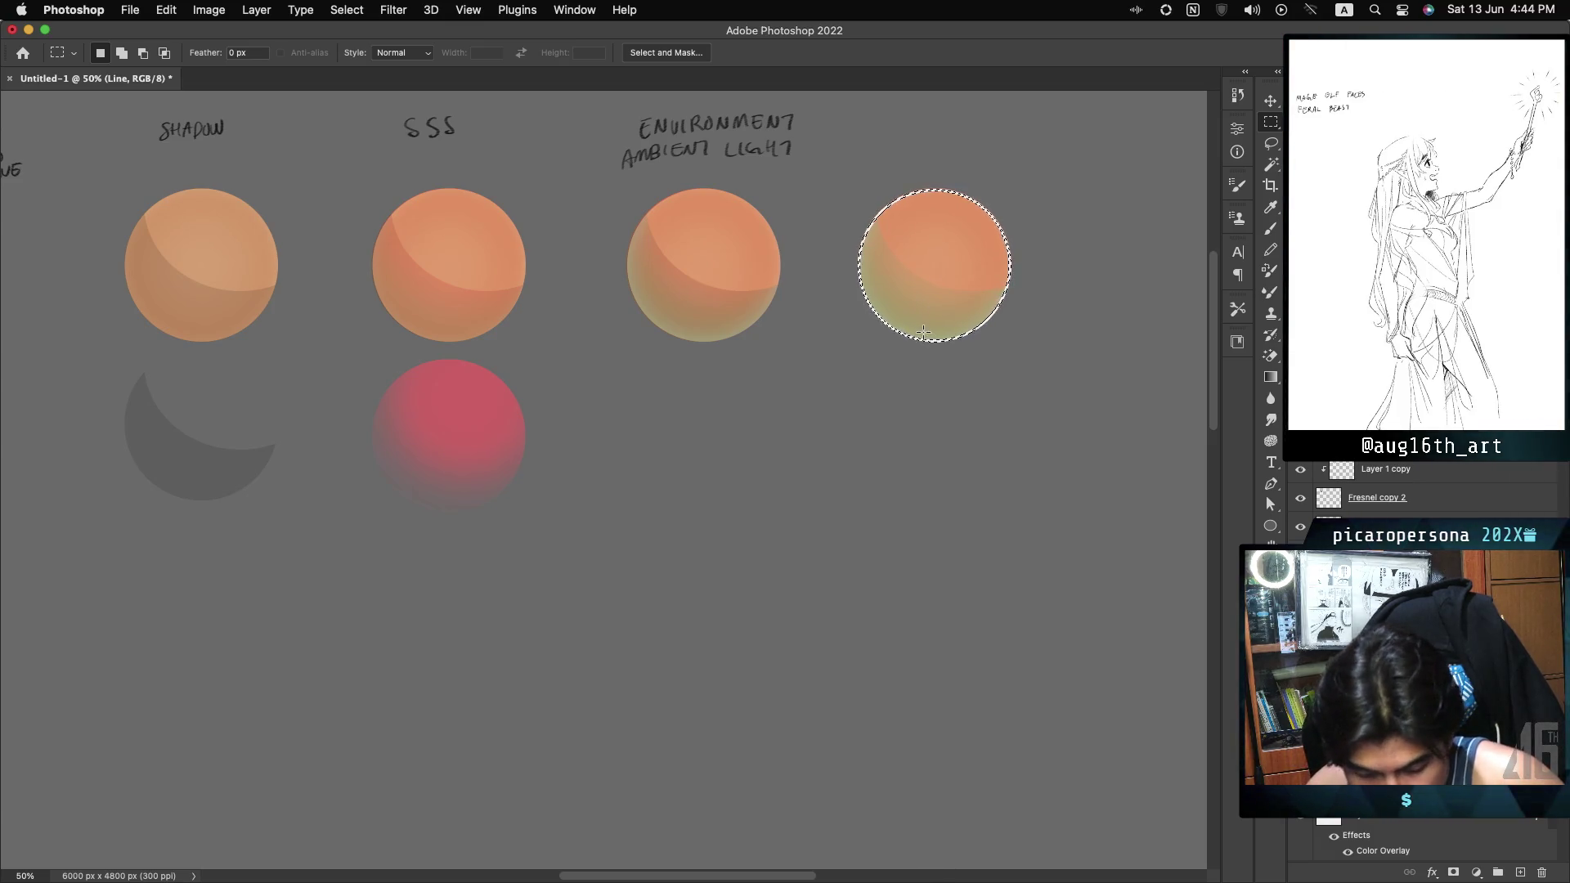
key(ctrl+d)
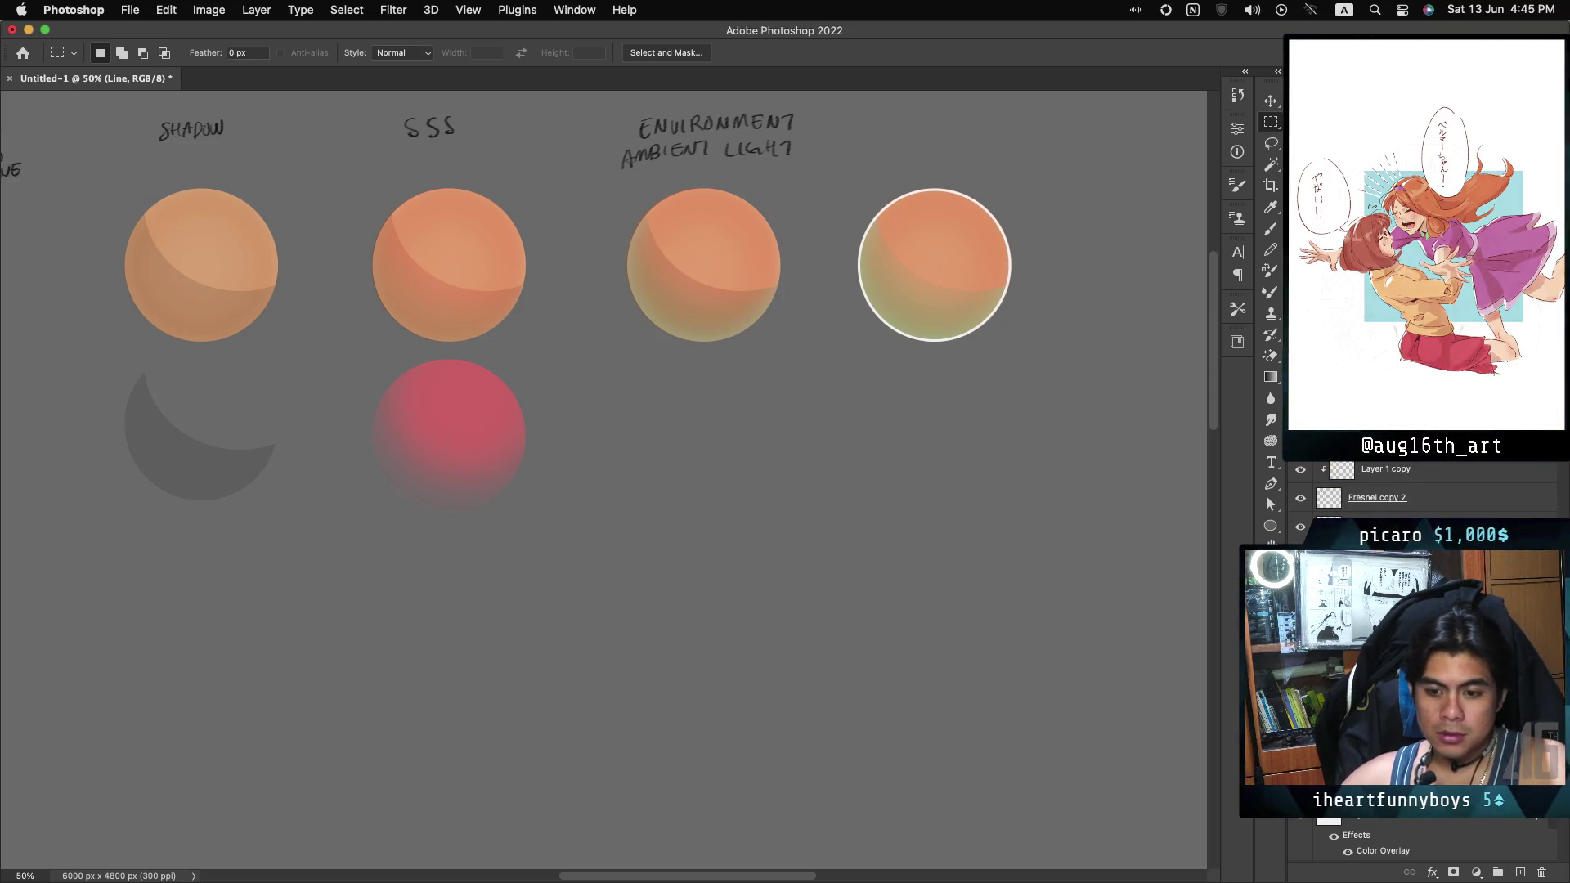
Alt-drag a copy of the white circle outline one row down beneath the right sphere.
scroll(604, 474, right, 5)
scroll(603, 475, left, 2)
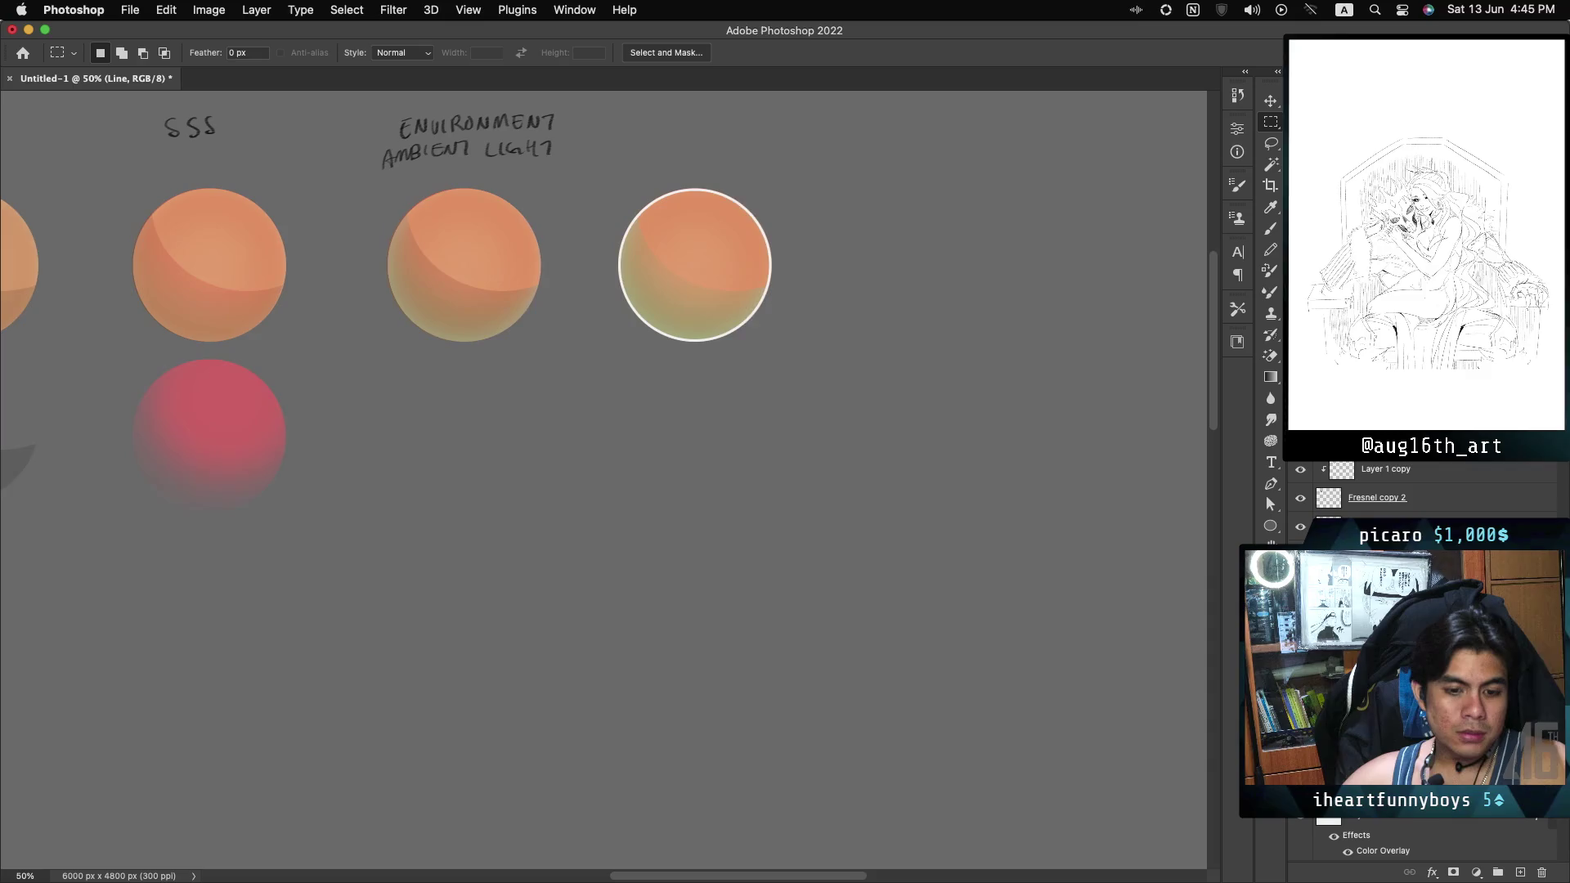
scroll(603, 474, left, 1)
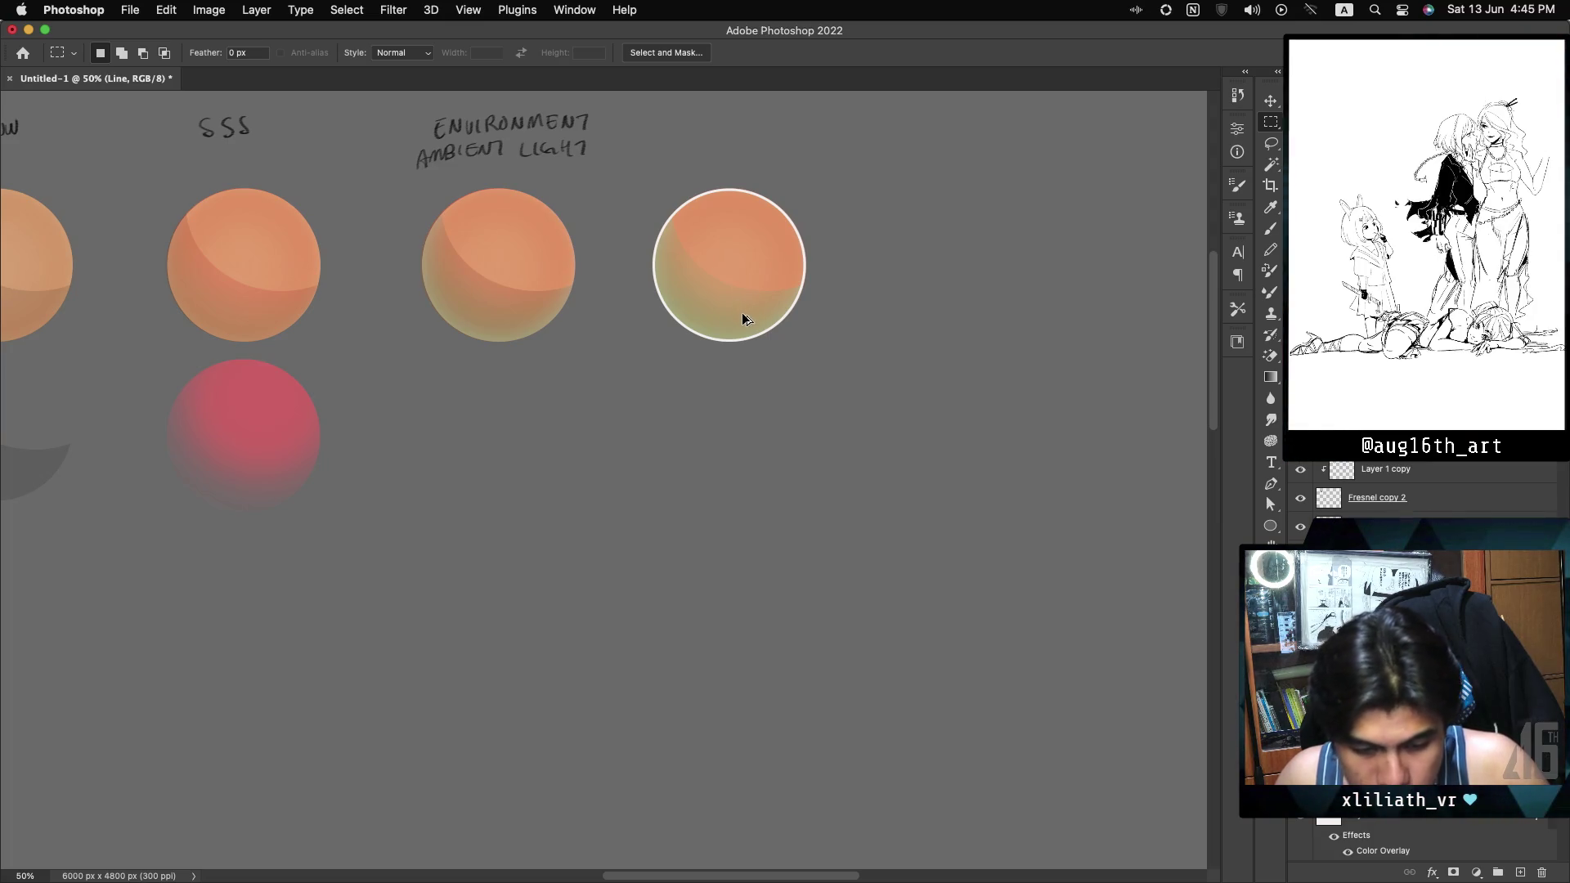
drag(743, 319, 735, 484)
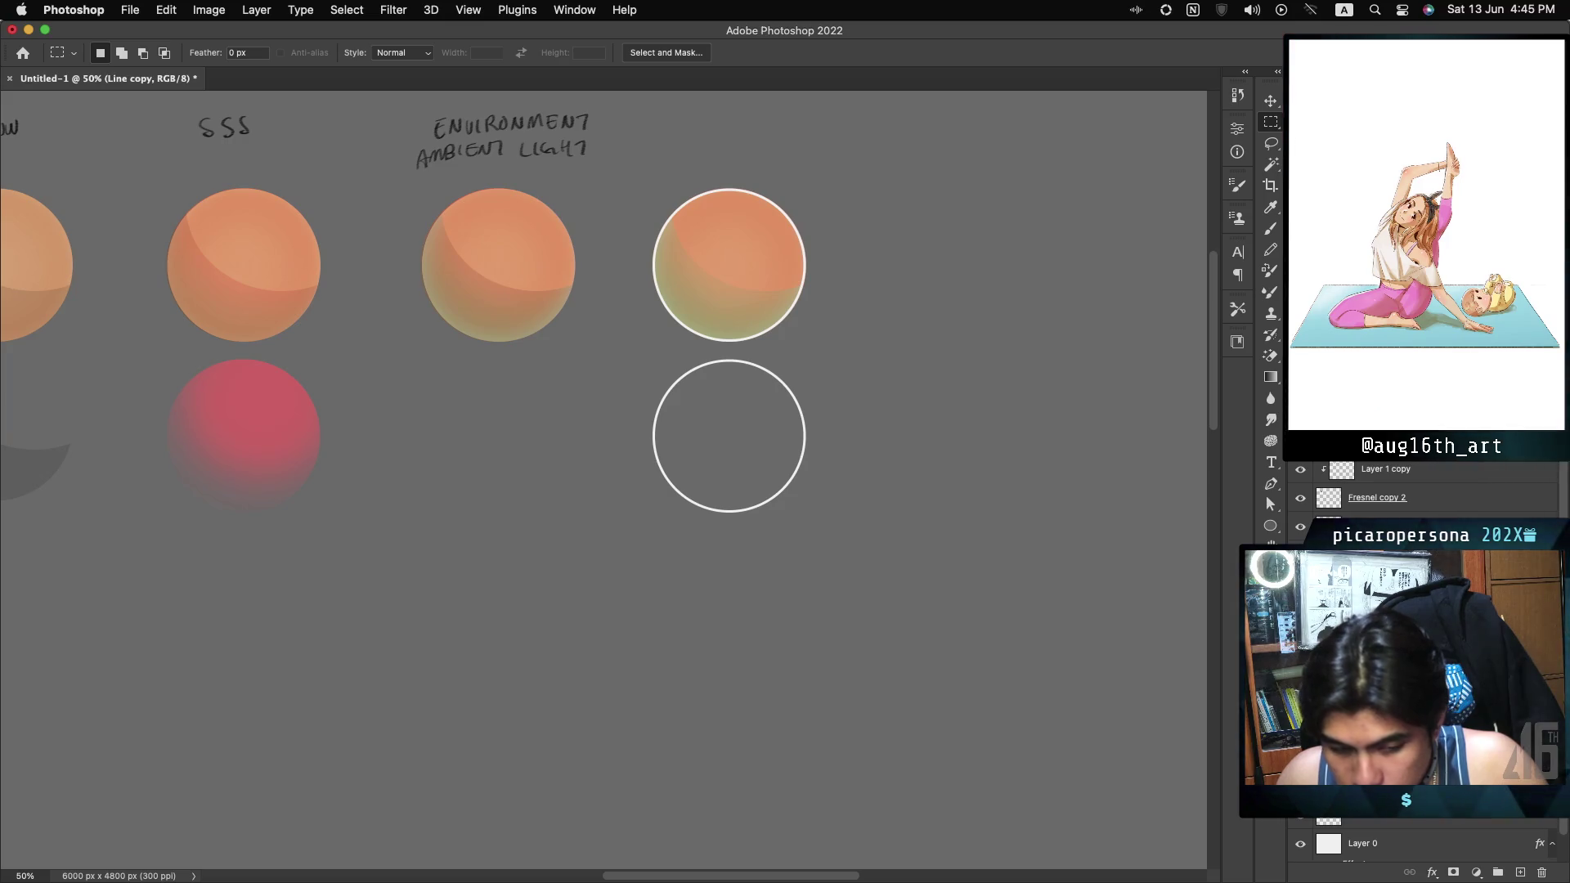
super+click(472, 306)
Duplicate the ambient shading below its sphere and marquee the empty lower circle.
drag(472, 306, 471, 479)
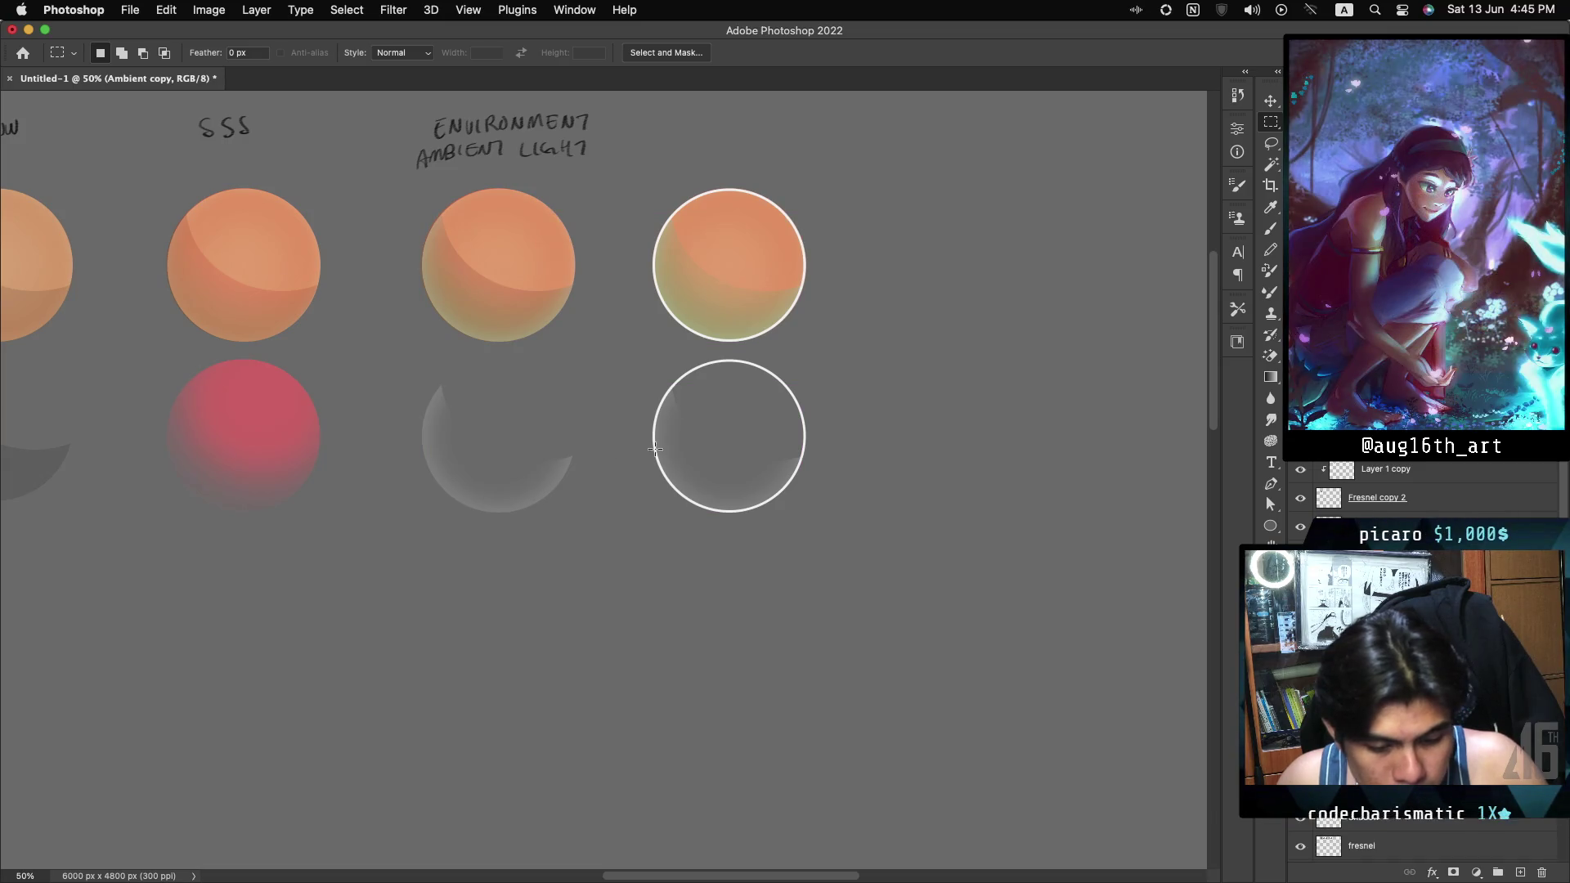
drag(640, 355, 848, 561)
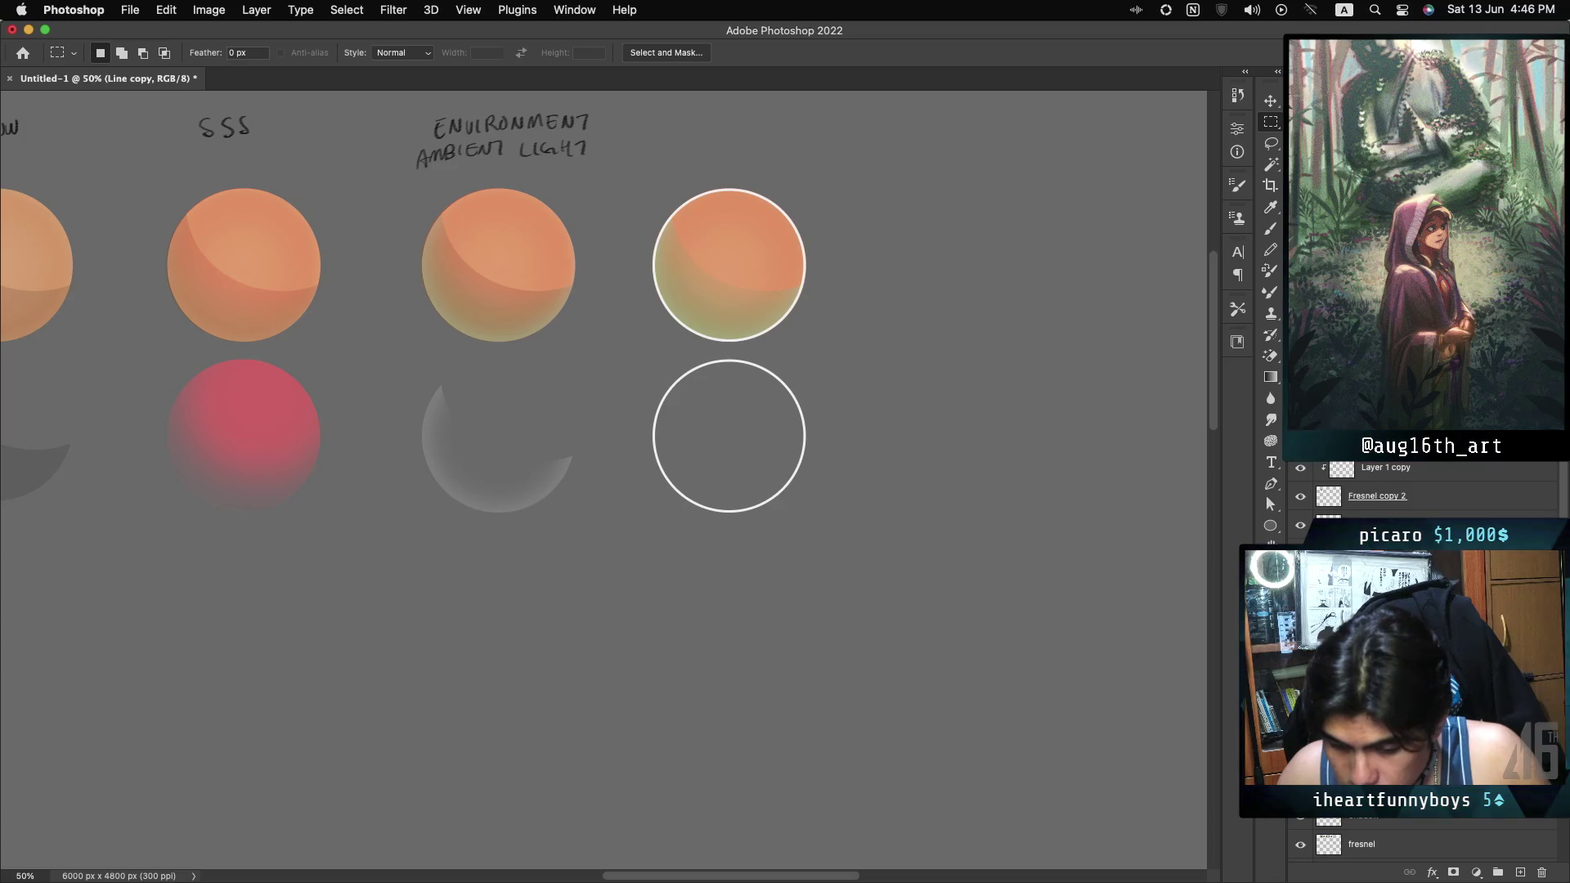
Move the Shadow layer's crescents down a row, then undo to put them back on the spheres.
click(1393, 821)
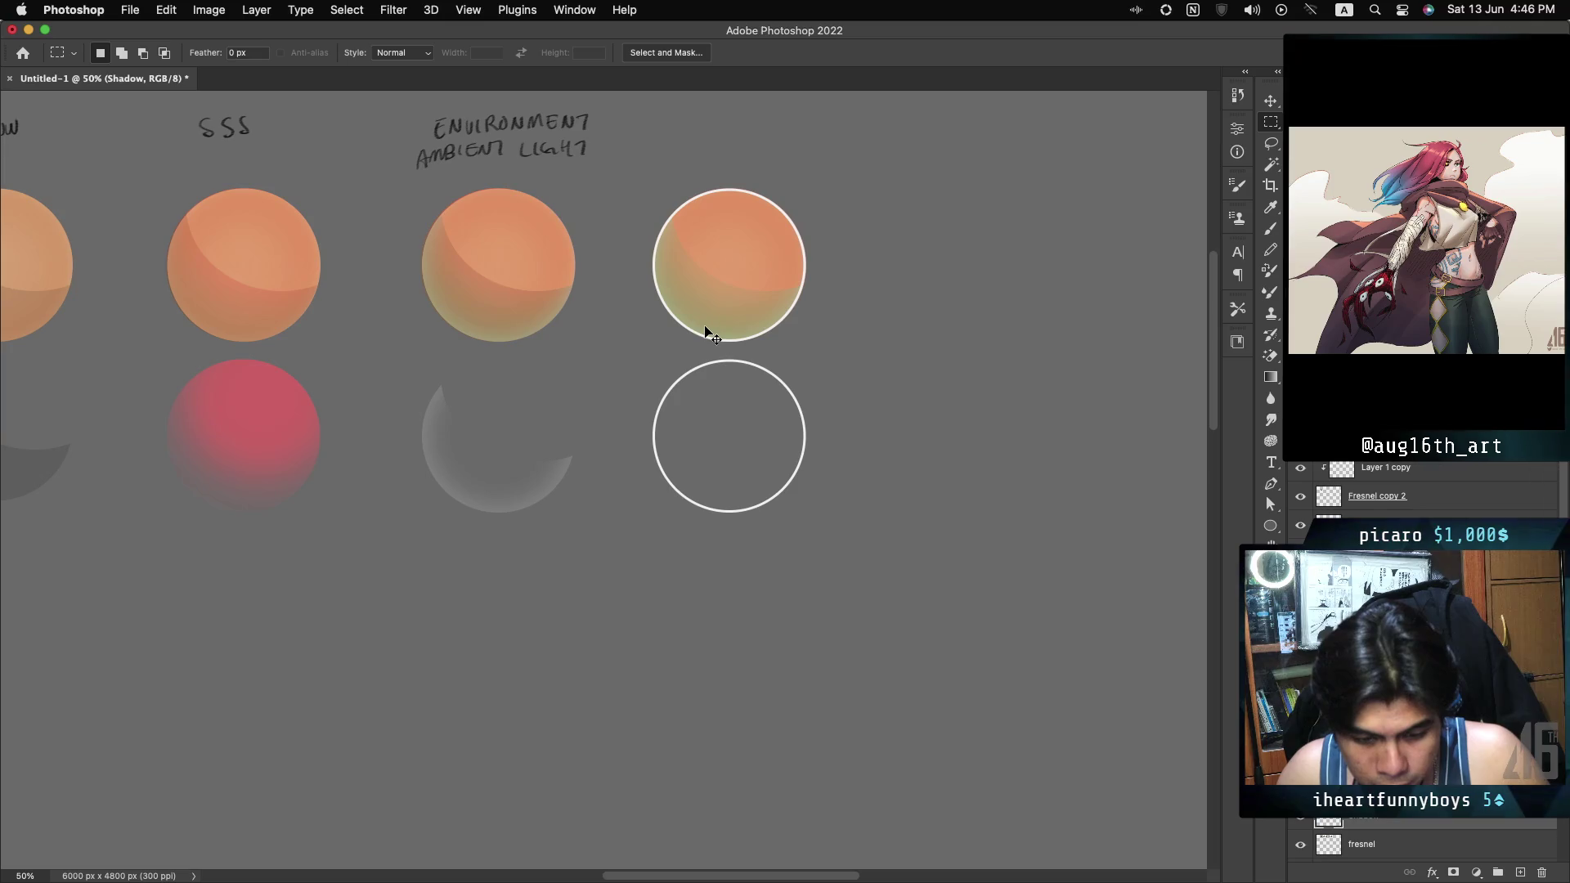
drag(721, 328, 723, 437)
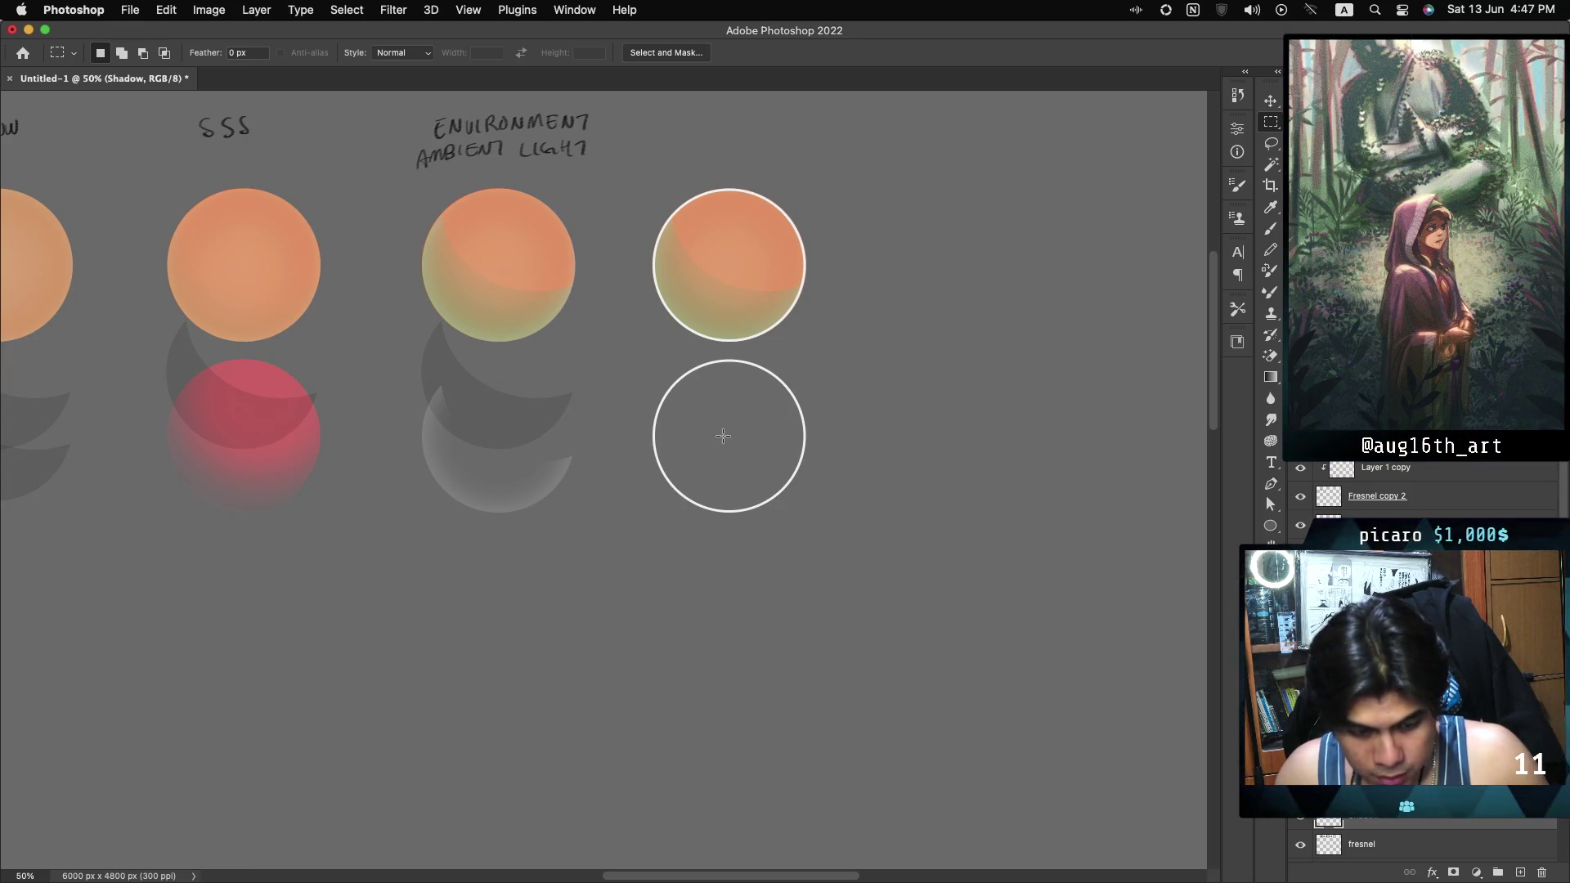
key(ctrl+z)
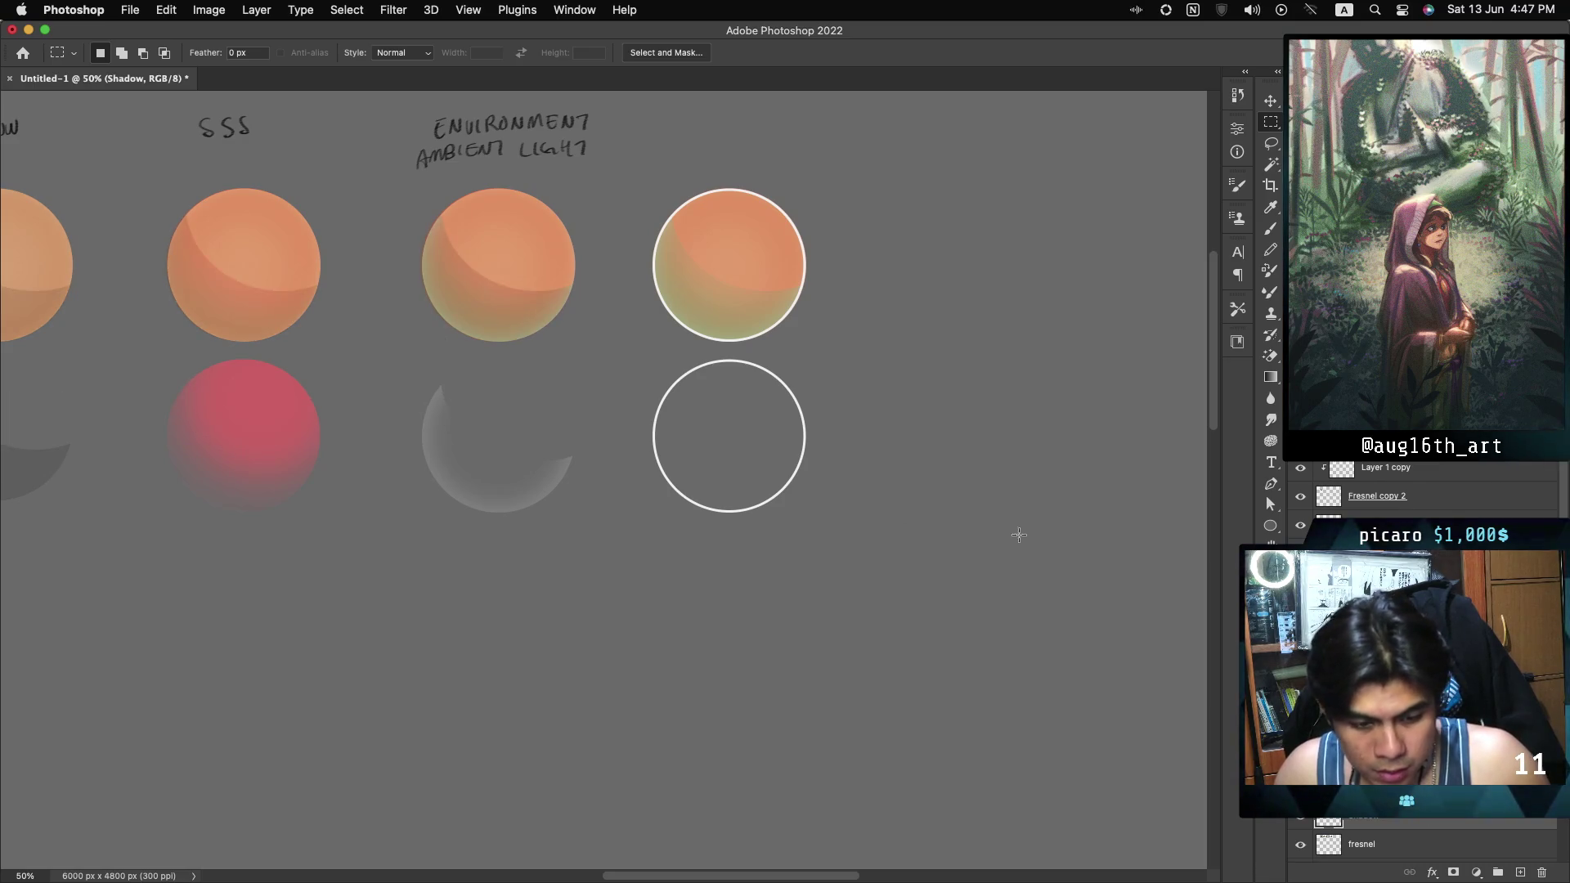
key(ctrl+z)
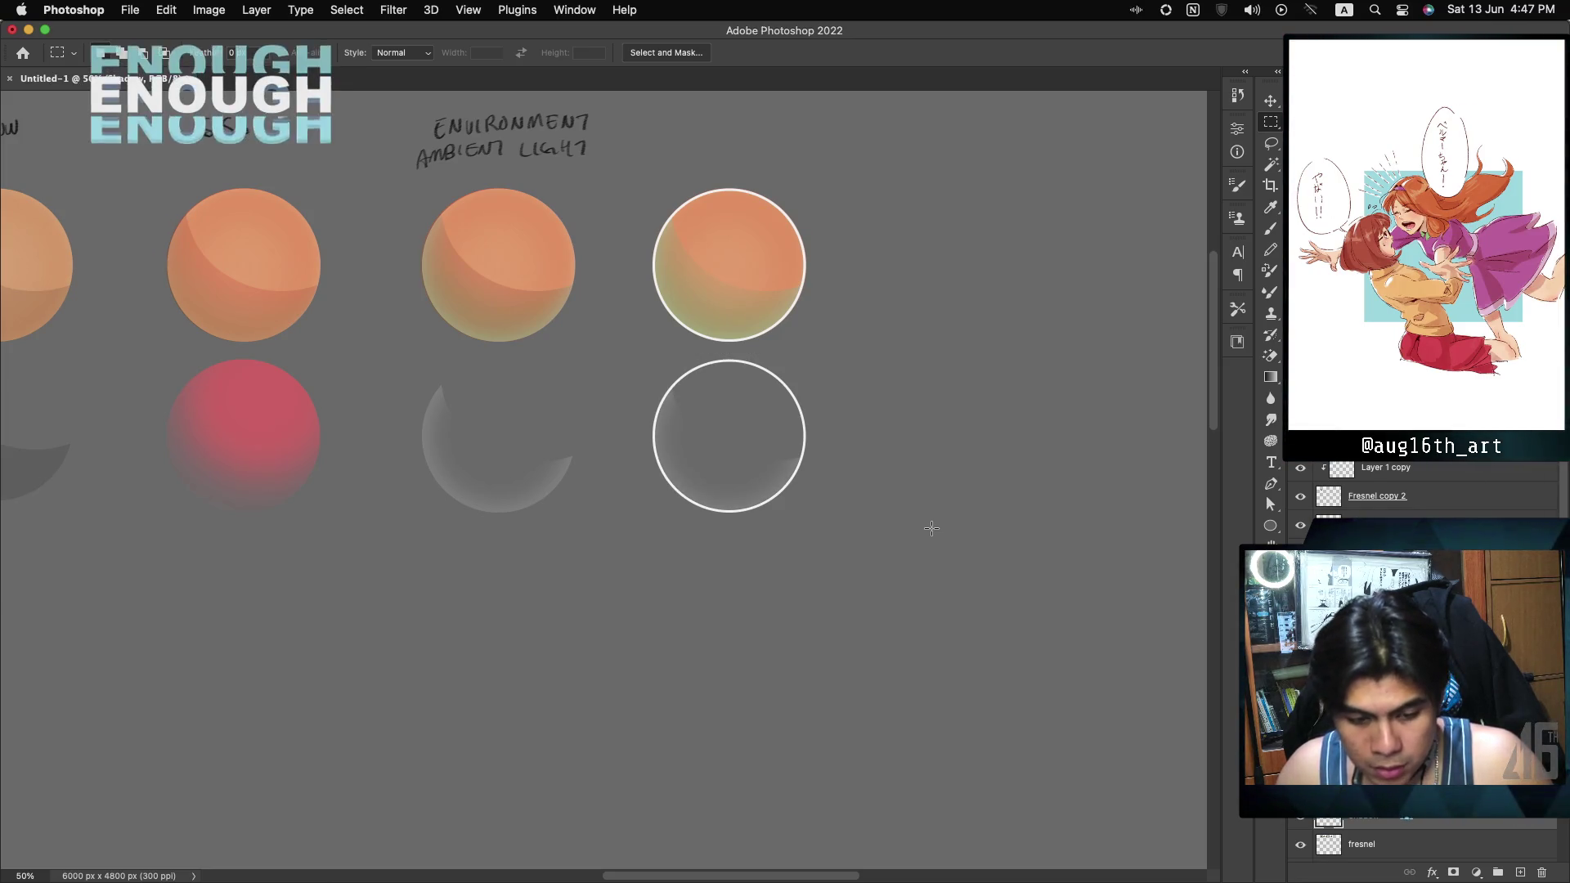
Toggle a layer's visibility to compare the spheres, then marquee the ambient-light sphere.
click(1297, 822)
click(1296, 822)
click(1296, 822)
click(1296, 822)
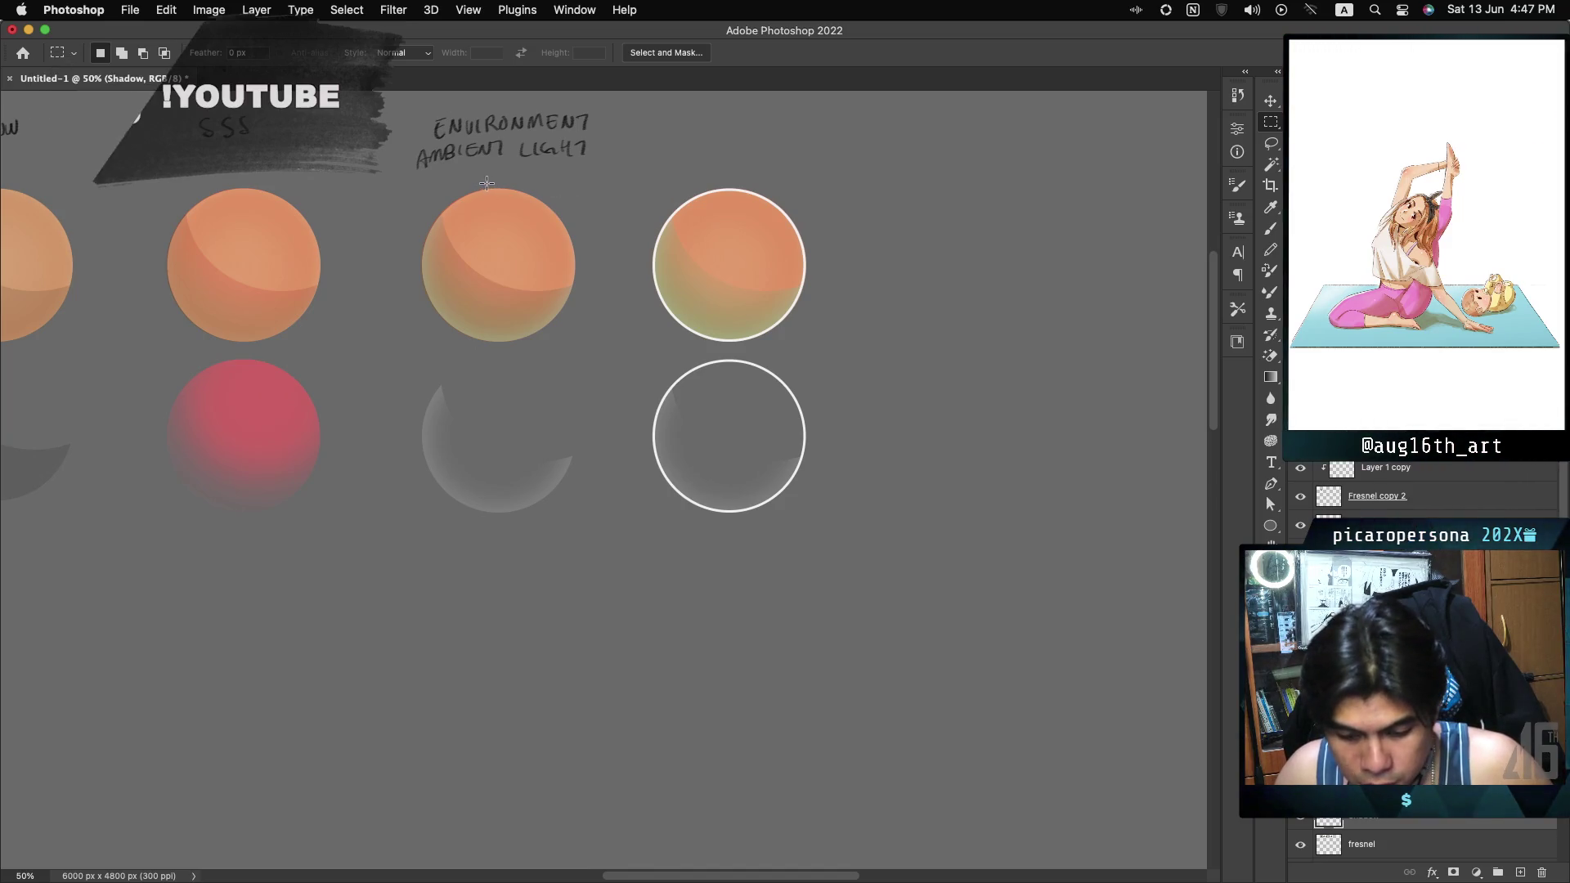
drag(400, 178, 600, 352)
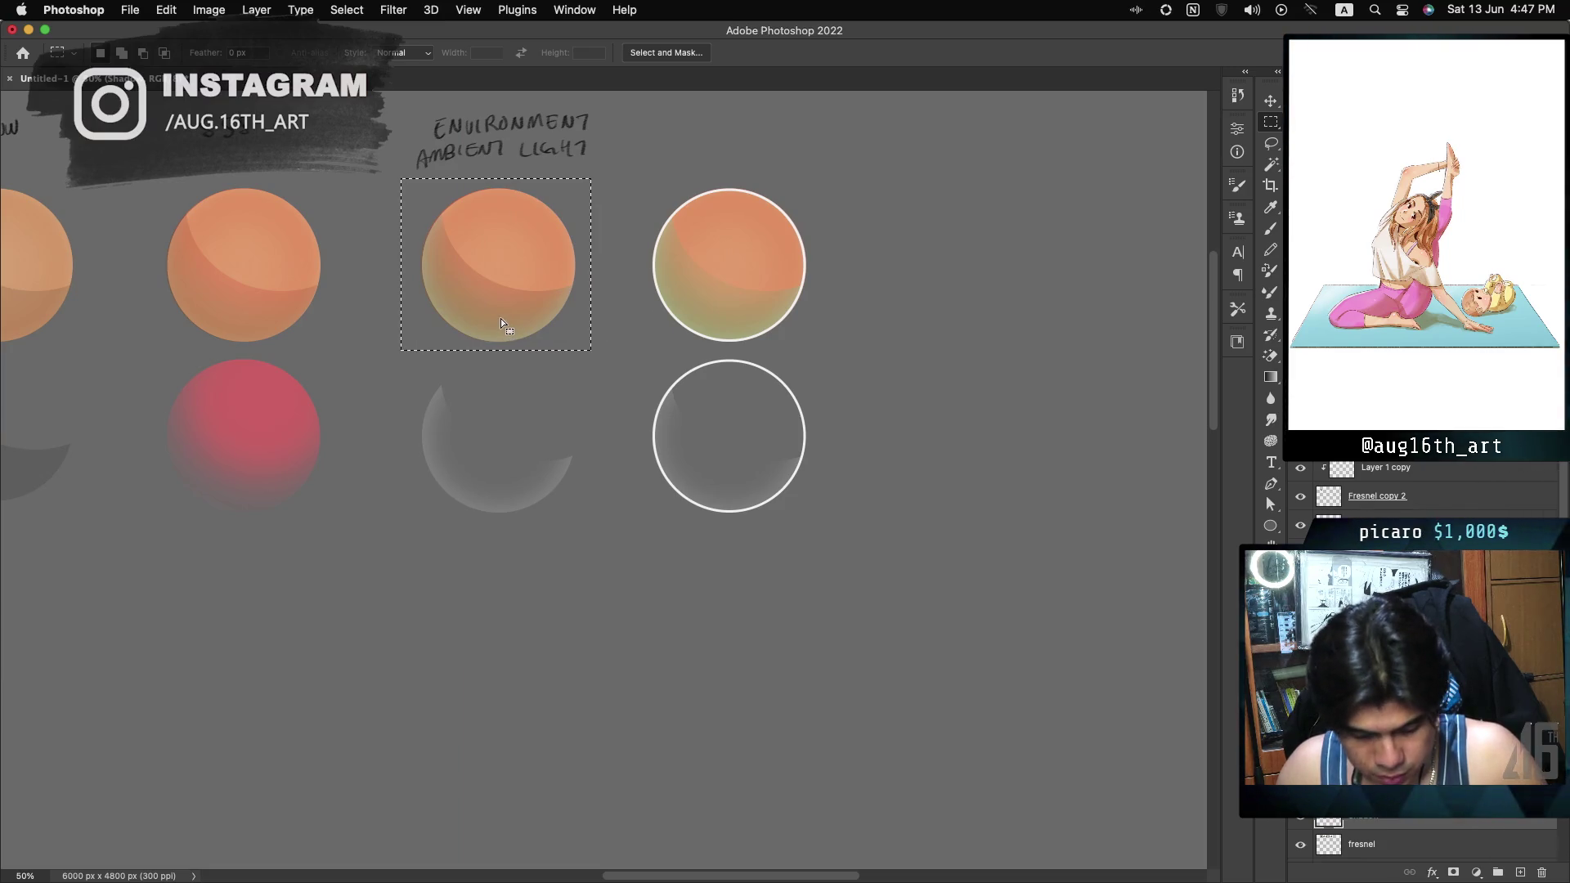
Copy the shadow crescent onto the top-right sphere and select the lower empty circle on the Ambient layer.
drag(497, 319, 728, 319)
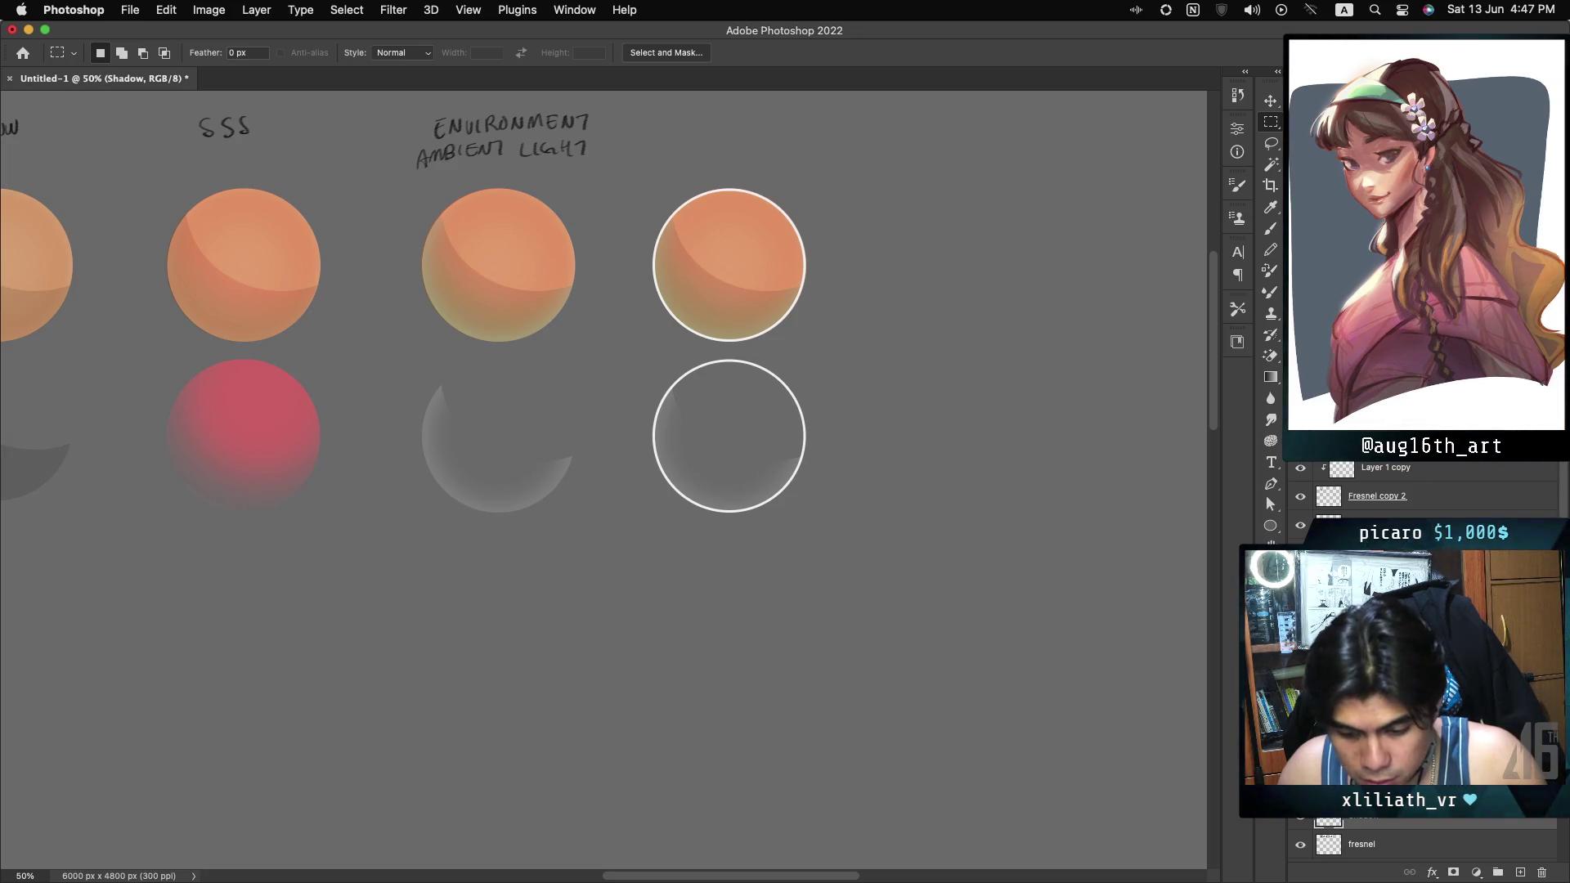
key(alt+bracketleft)
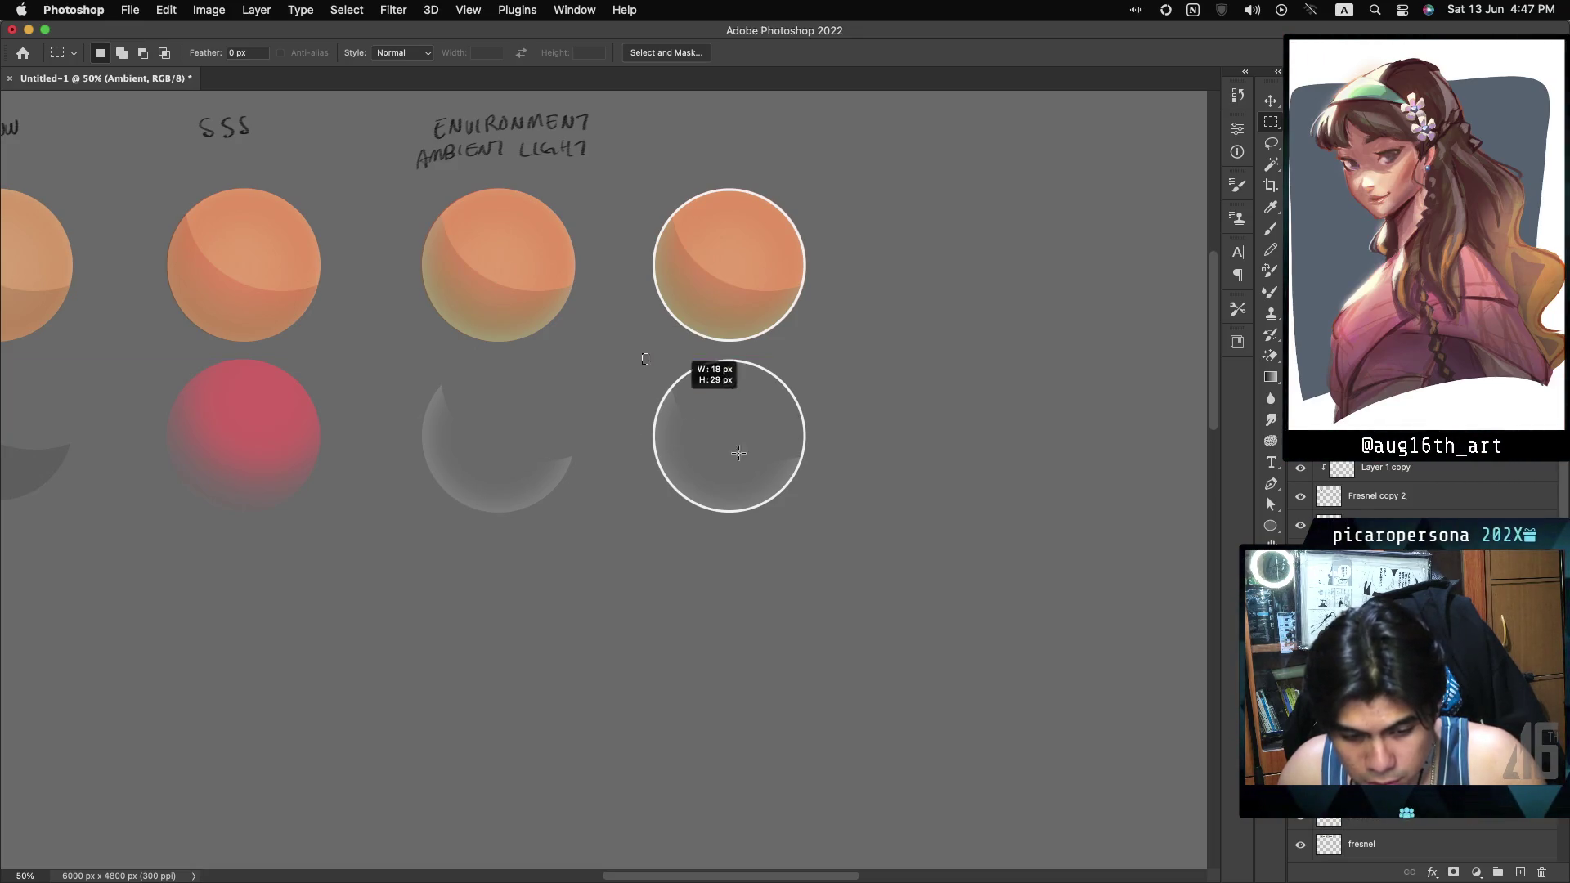
drag(834, 515, 835, 520)
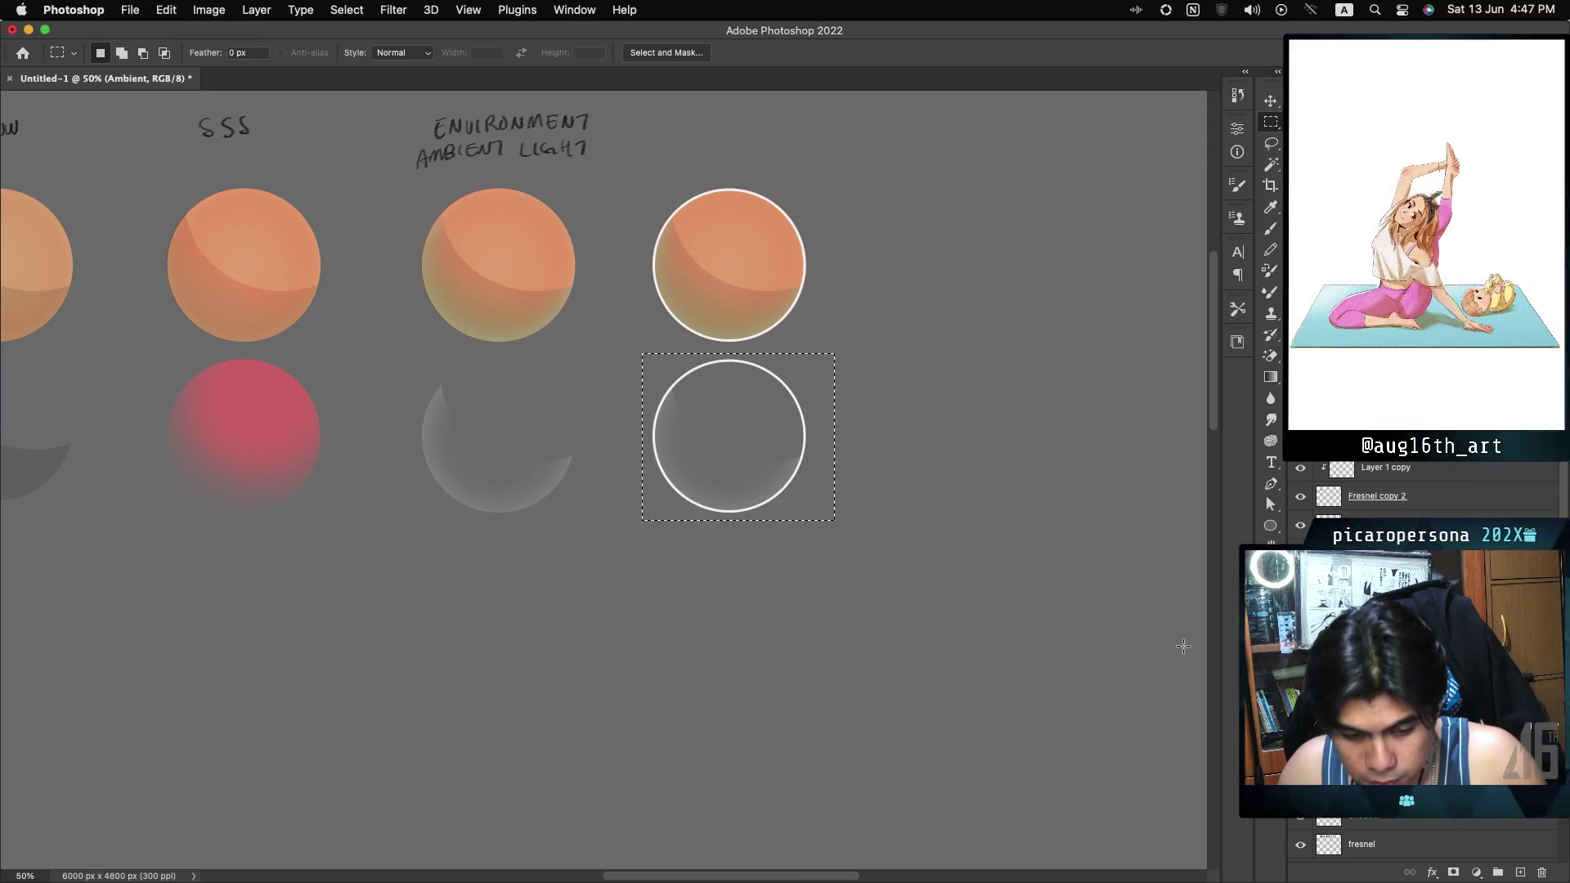
Duplicate the Ambient layer and clear the faint grey fill inside the lower circle.
key(super+comma)
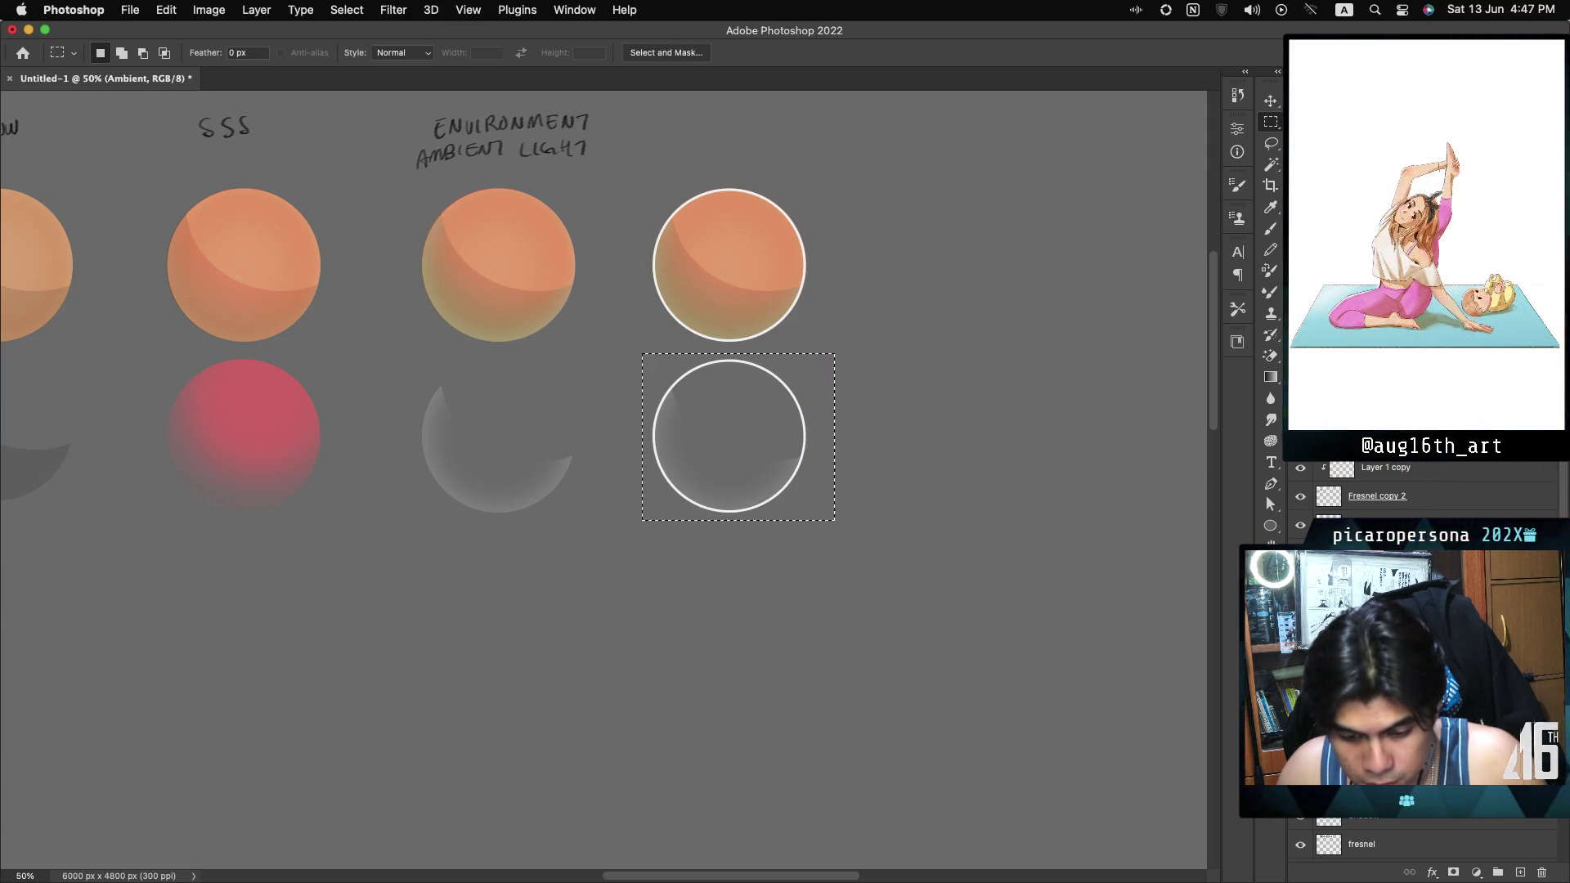
key(super+comma)
key(super+comma)
key(super+comma)
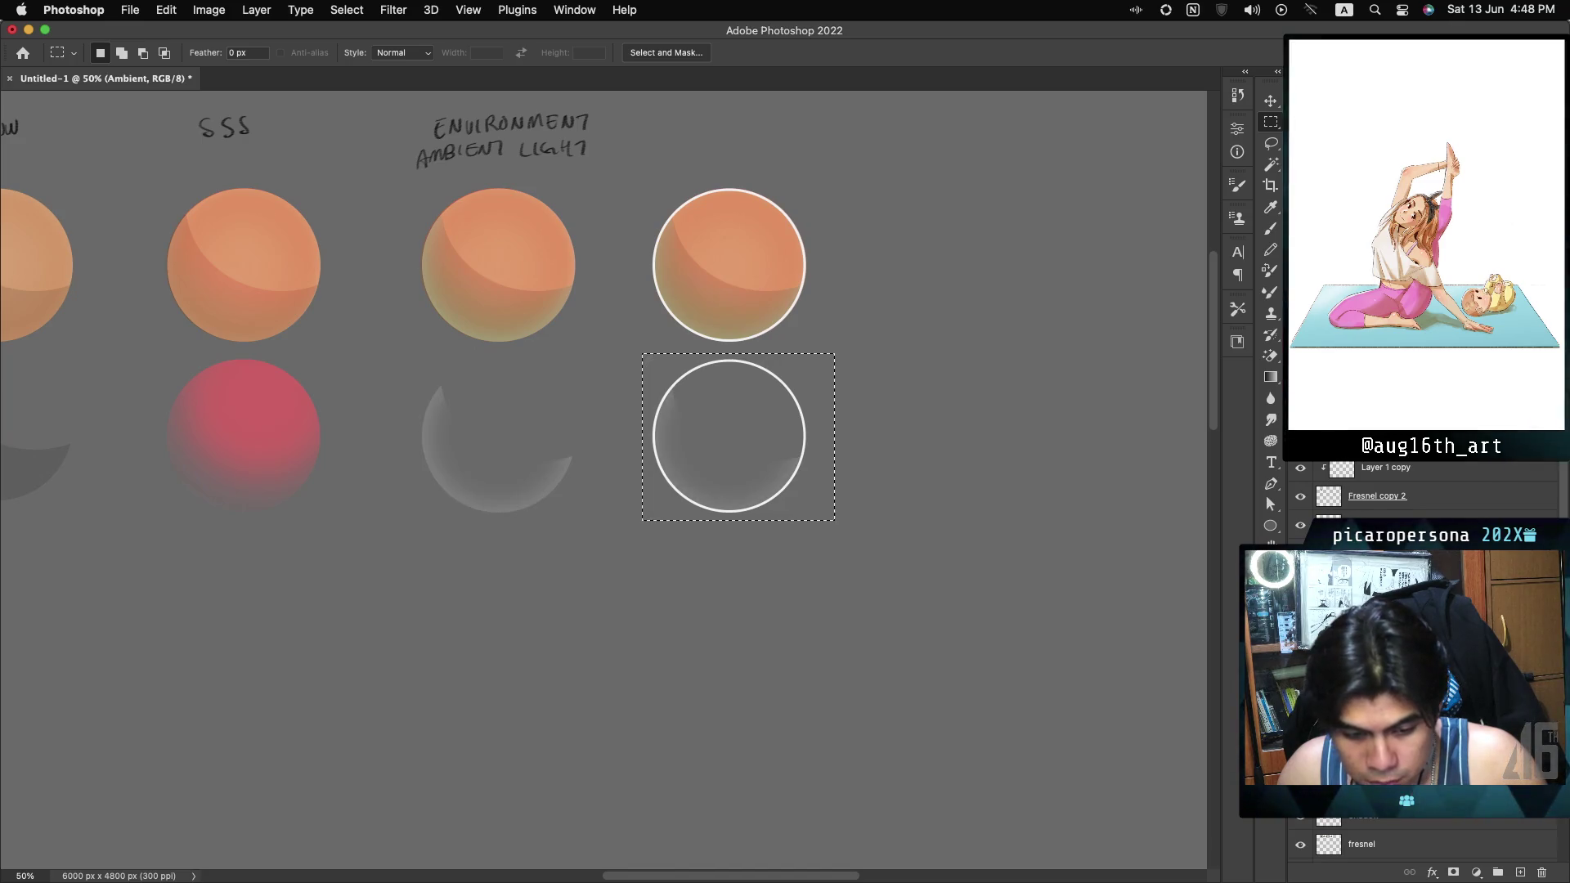
key(super+j)
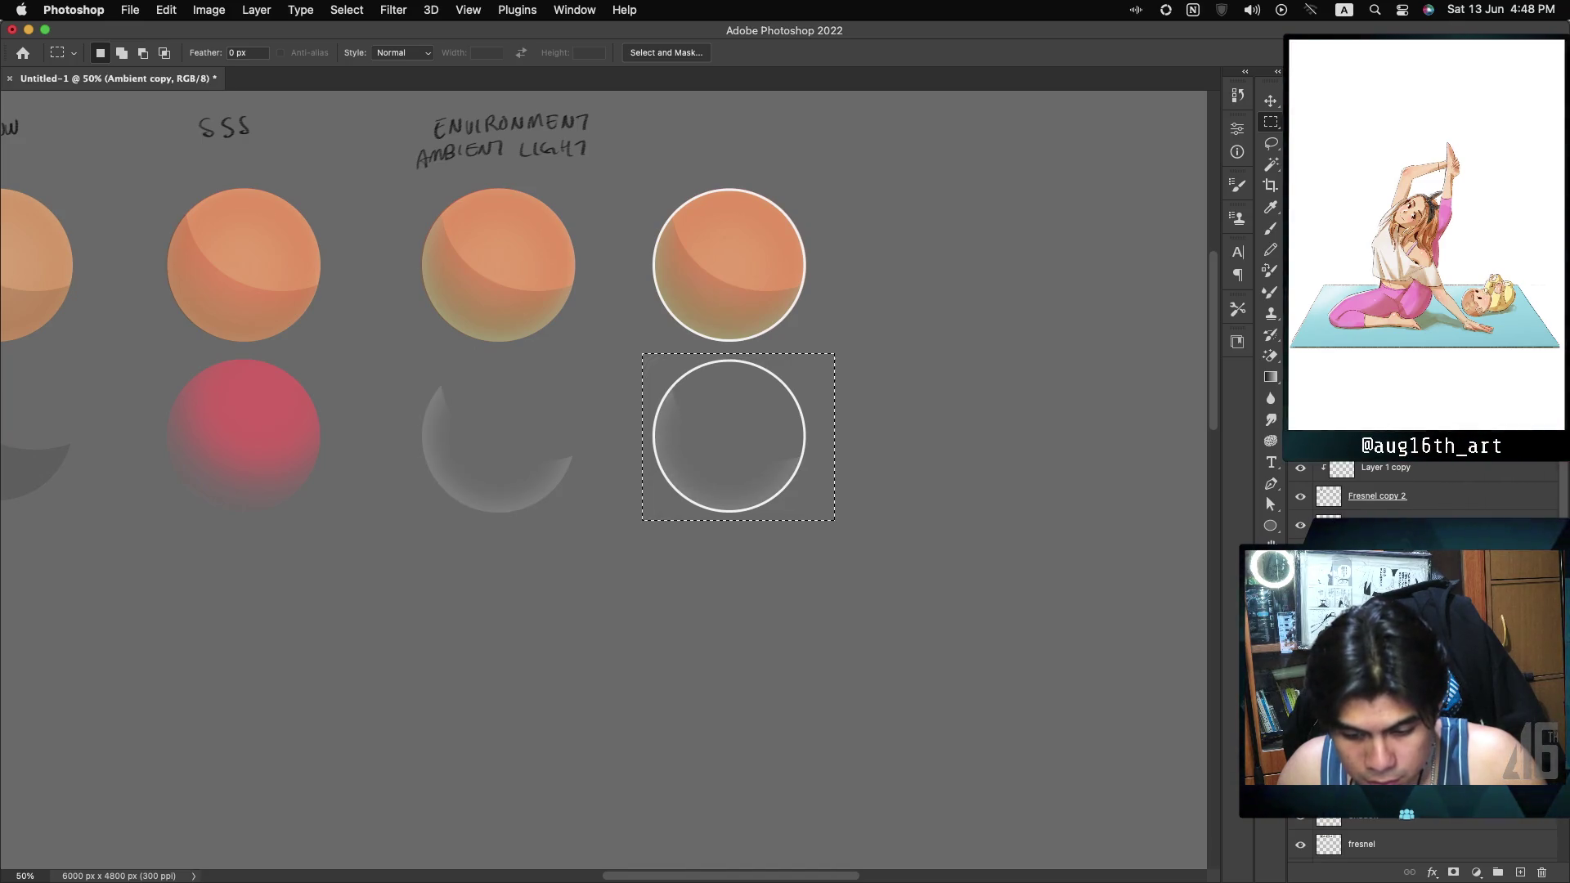
key(Delete)
key(super+d)
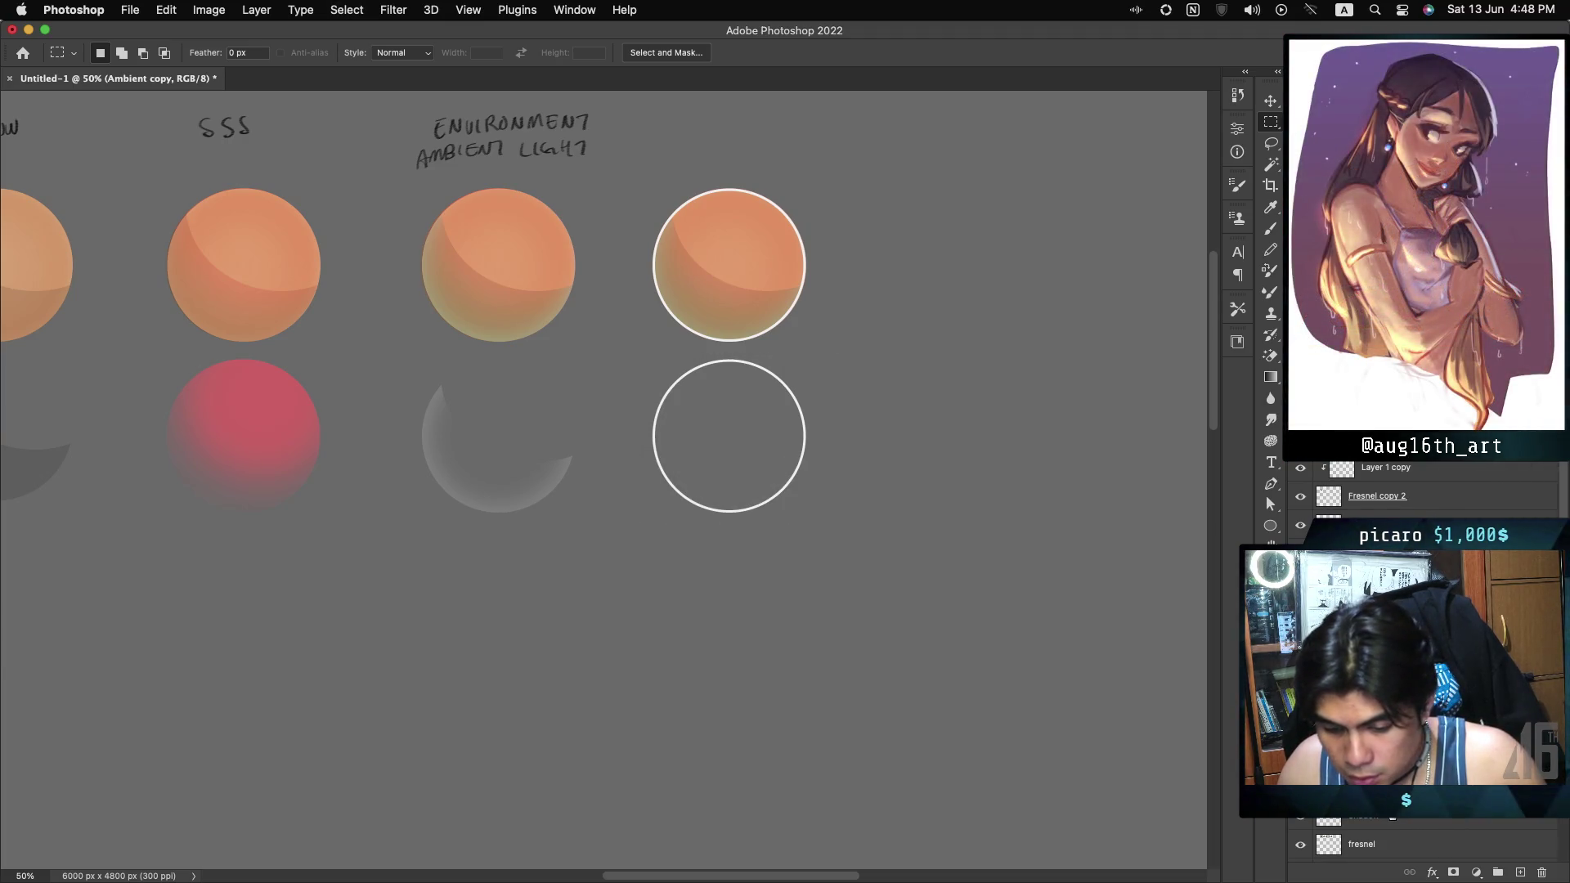
Duplicate the shadow crescents into a third row as Shadow copy 2 and marquee the extra crescents.
mouse_move(716, 330)
mouse_down()
mouse_move(736, 413)
mouse_move(732, 650)
mouse_up()
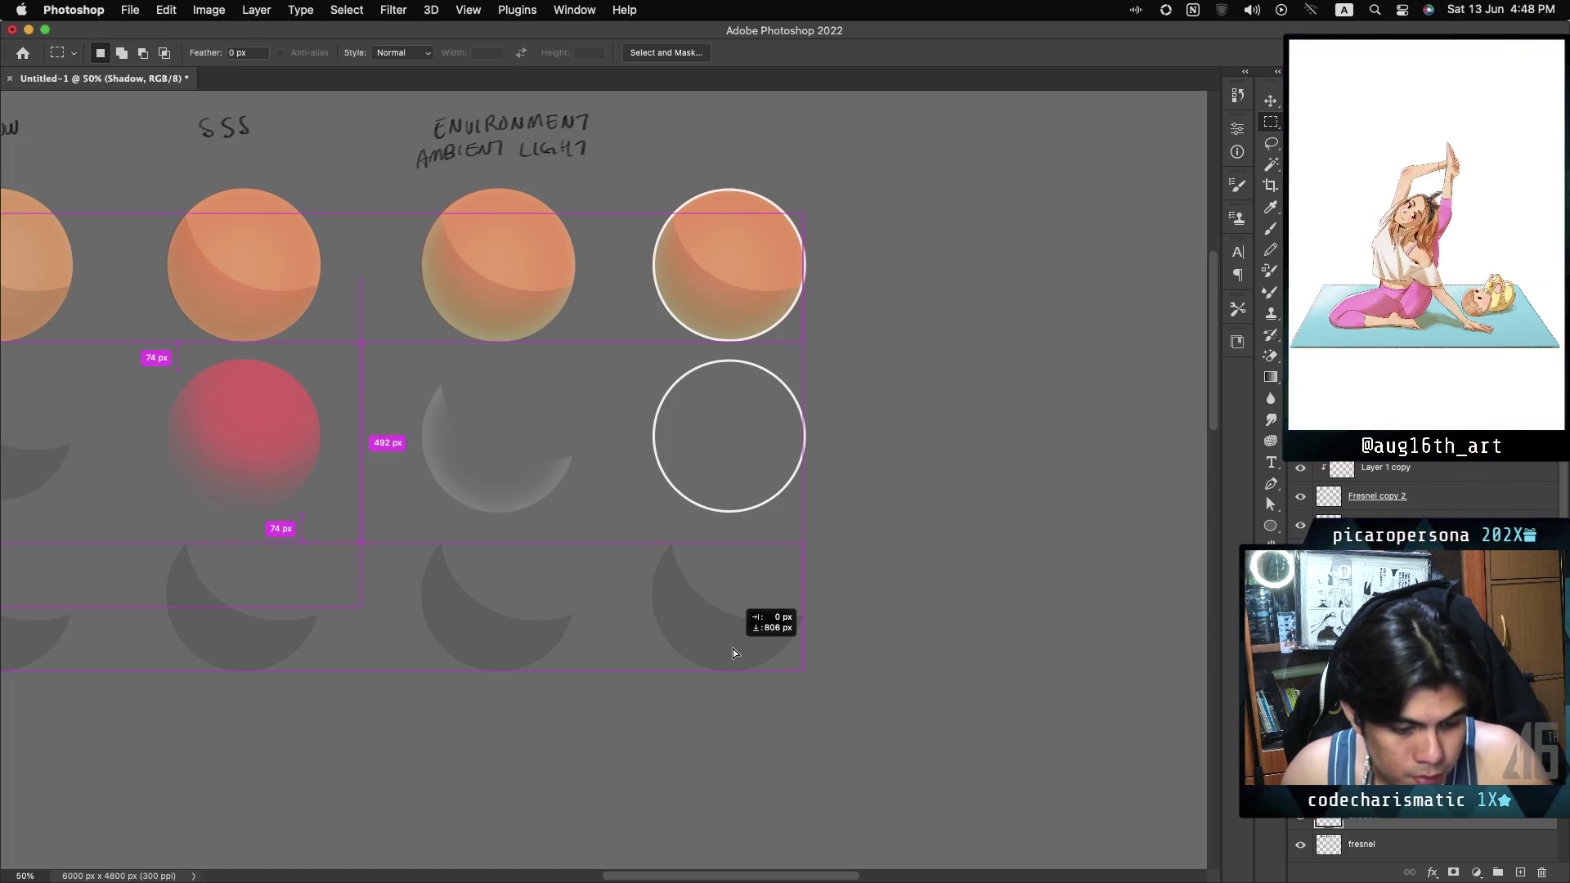
drag(732, 650, 731, 659)
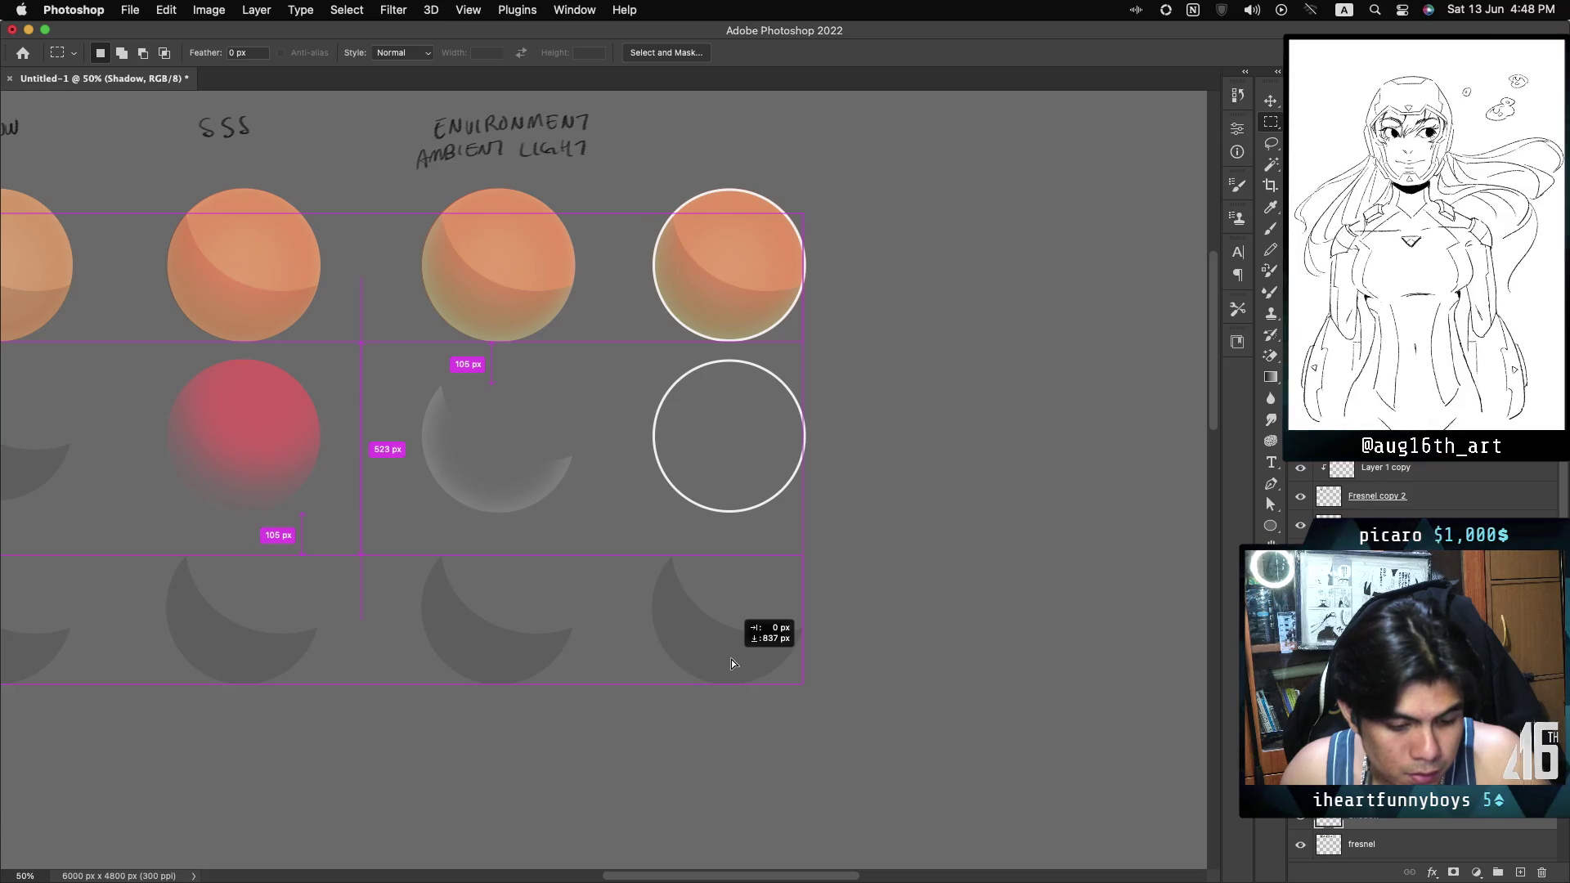
drag(731, 659, 733, 663)
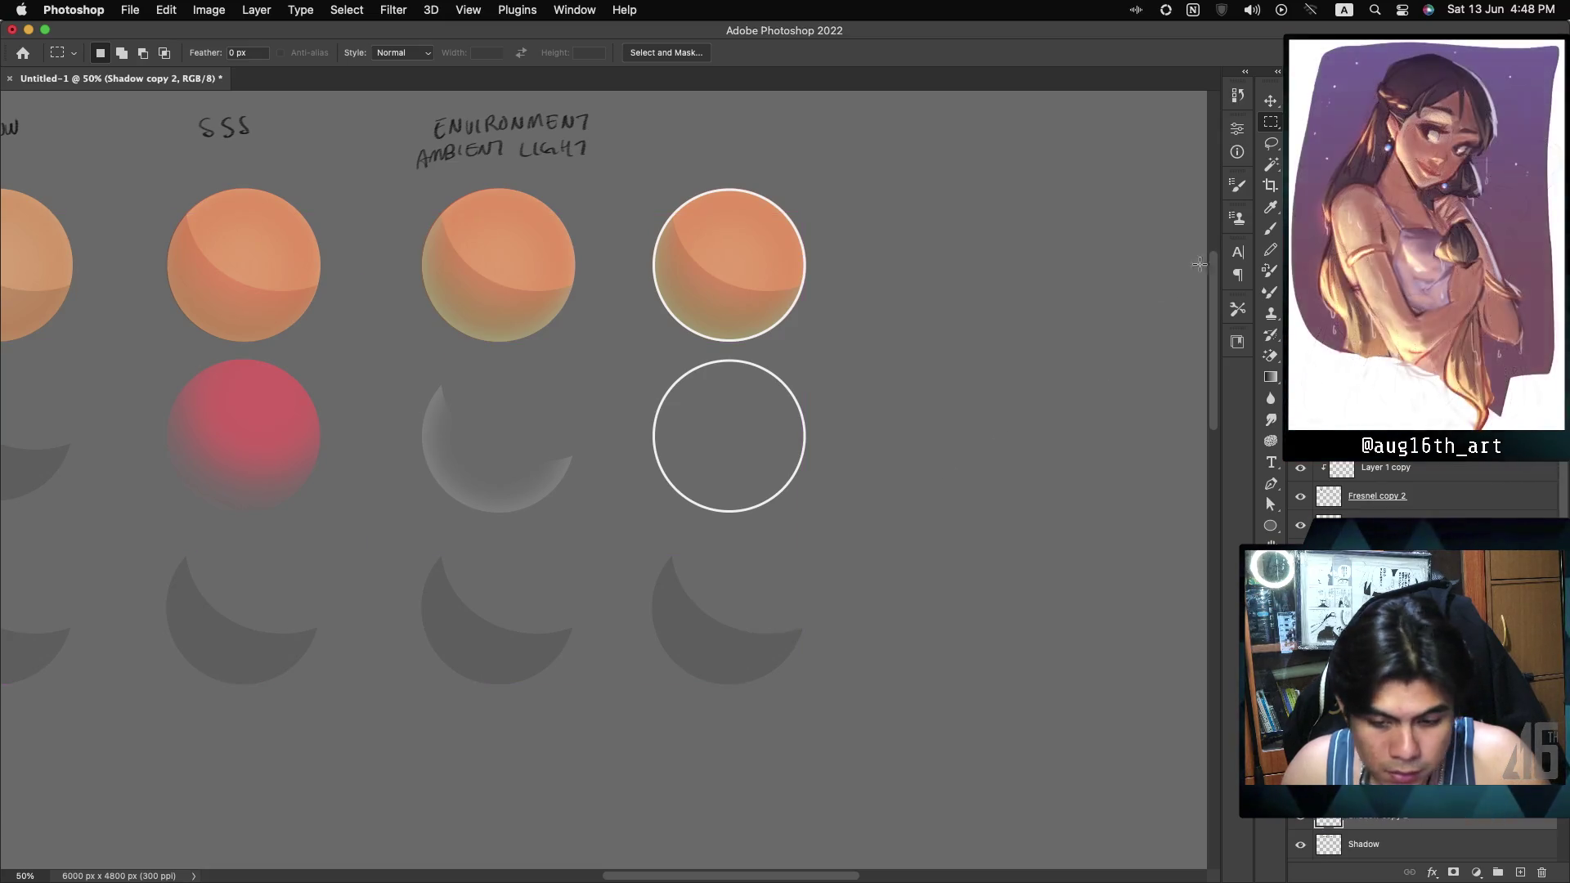
scroll(1261, 183, left, 5)
scroll(604, 479, right, 10)
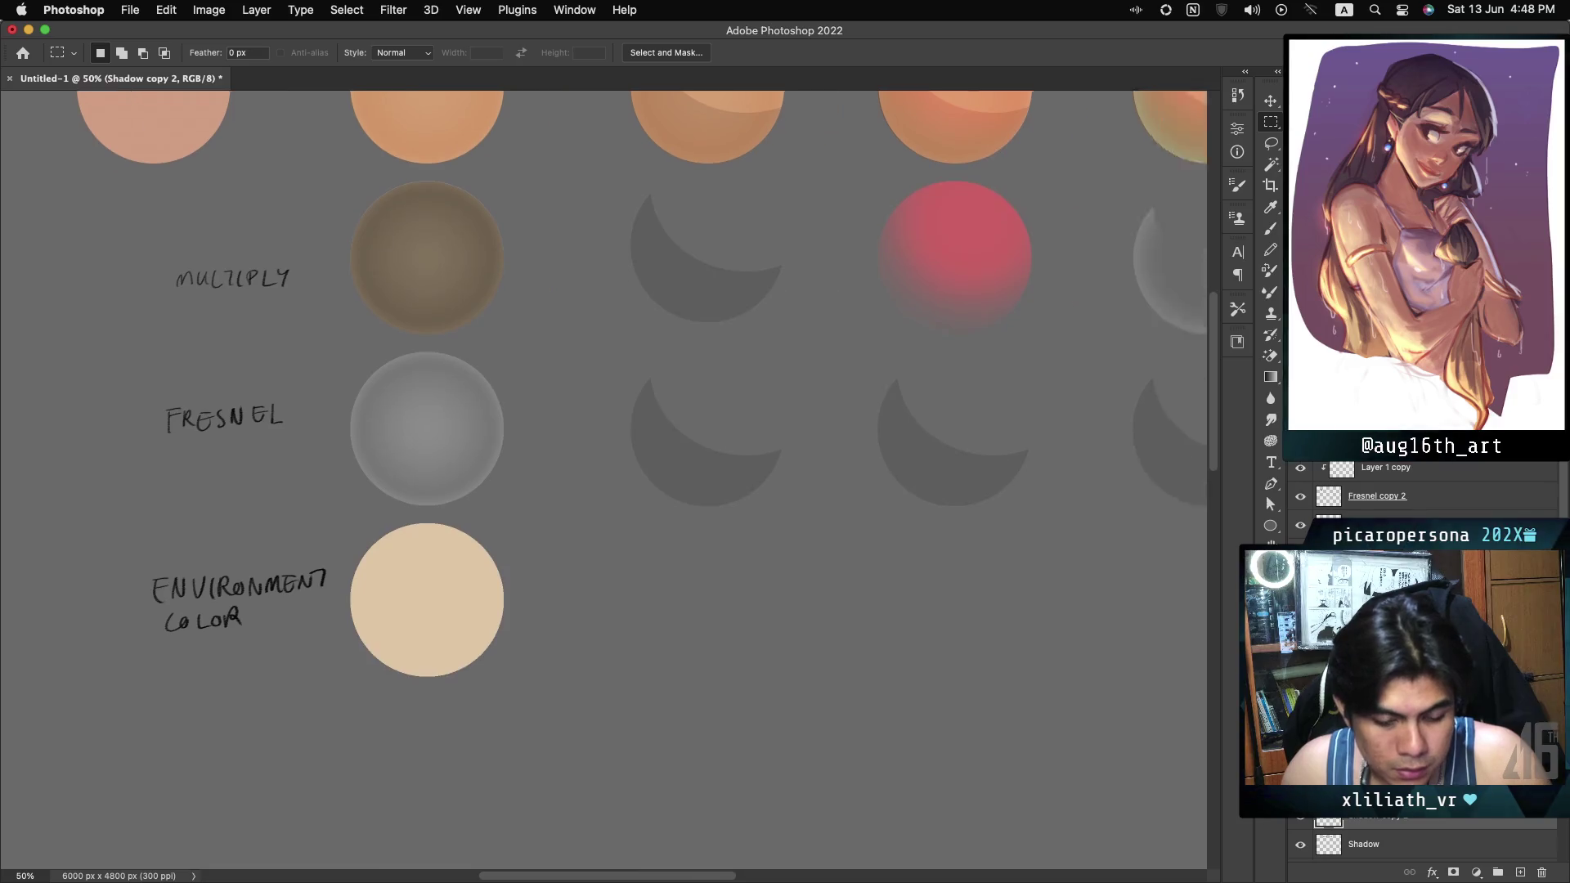
scroll(603, 479, left, 5)
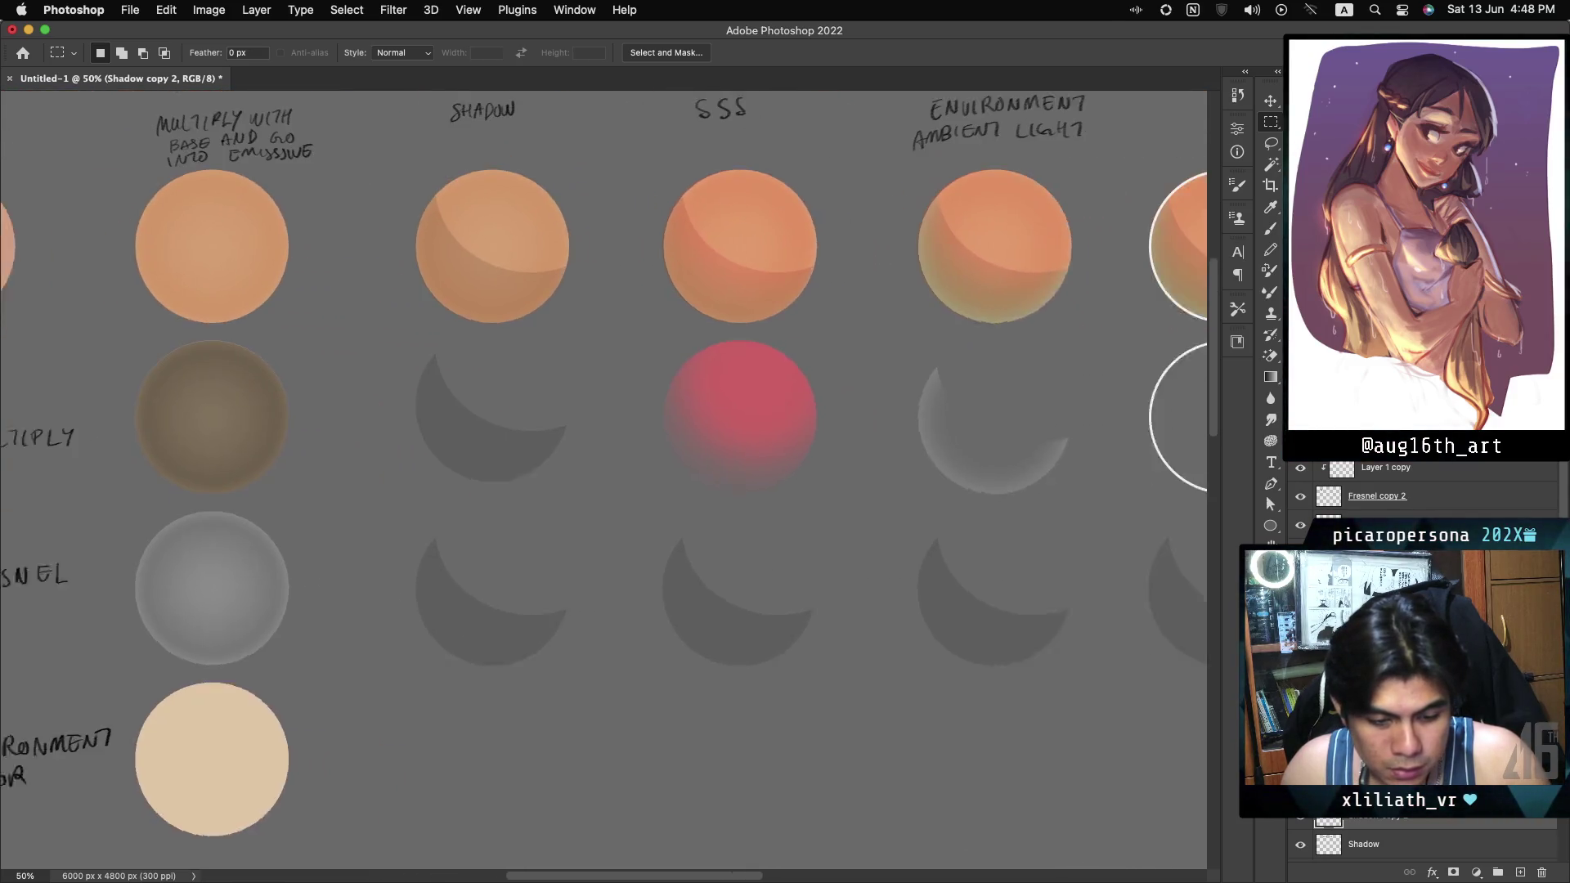
scroll(782, 361, right, 2)
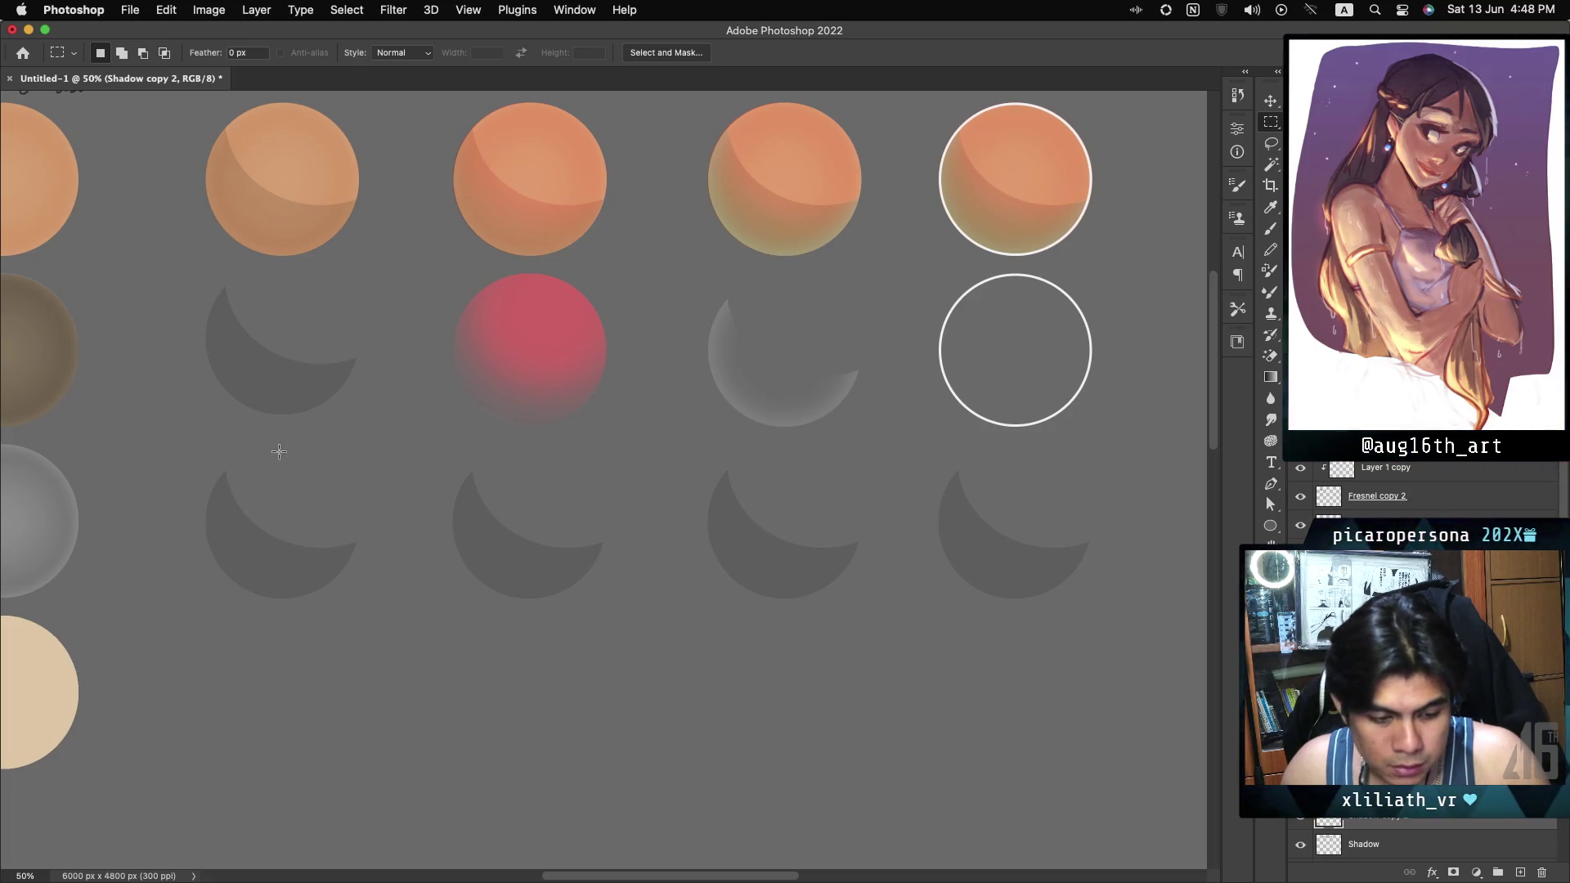
drag(187, 454, 883, 635)
Delete the selected third-row crescents, leaving only the rightmost one.
key(Delete)
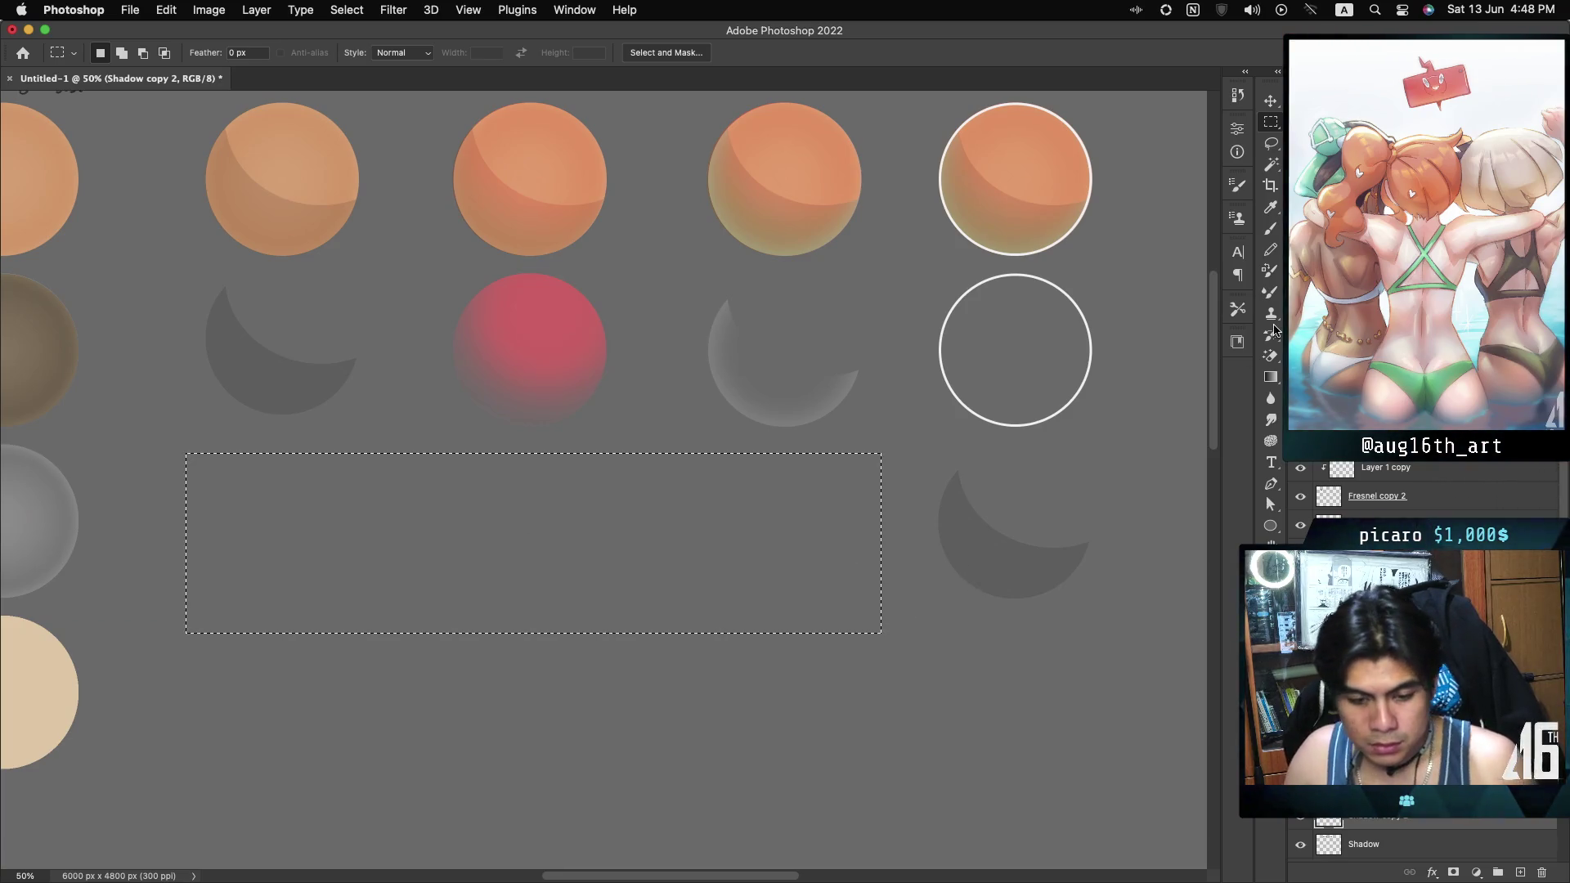
scroll(603, 469, up, 3)
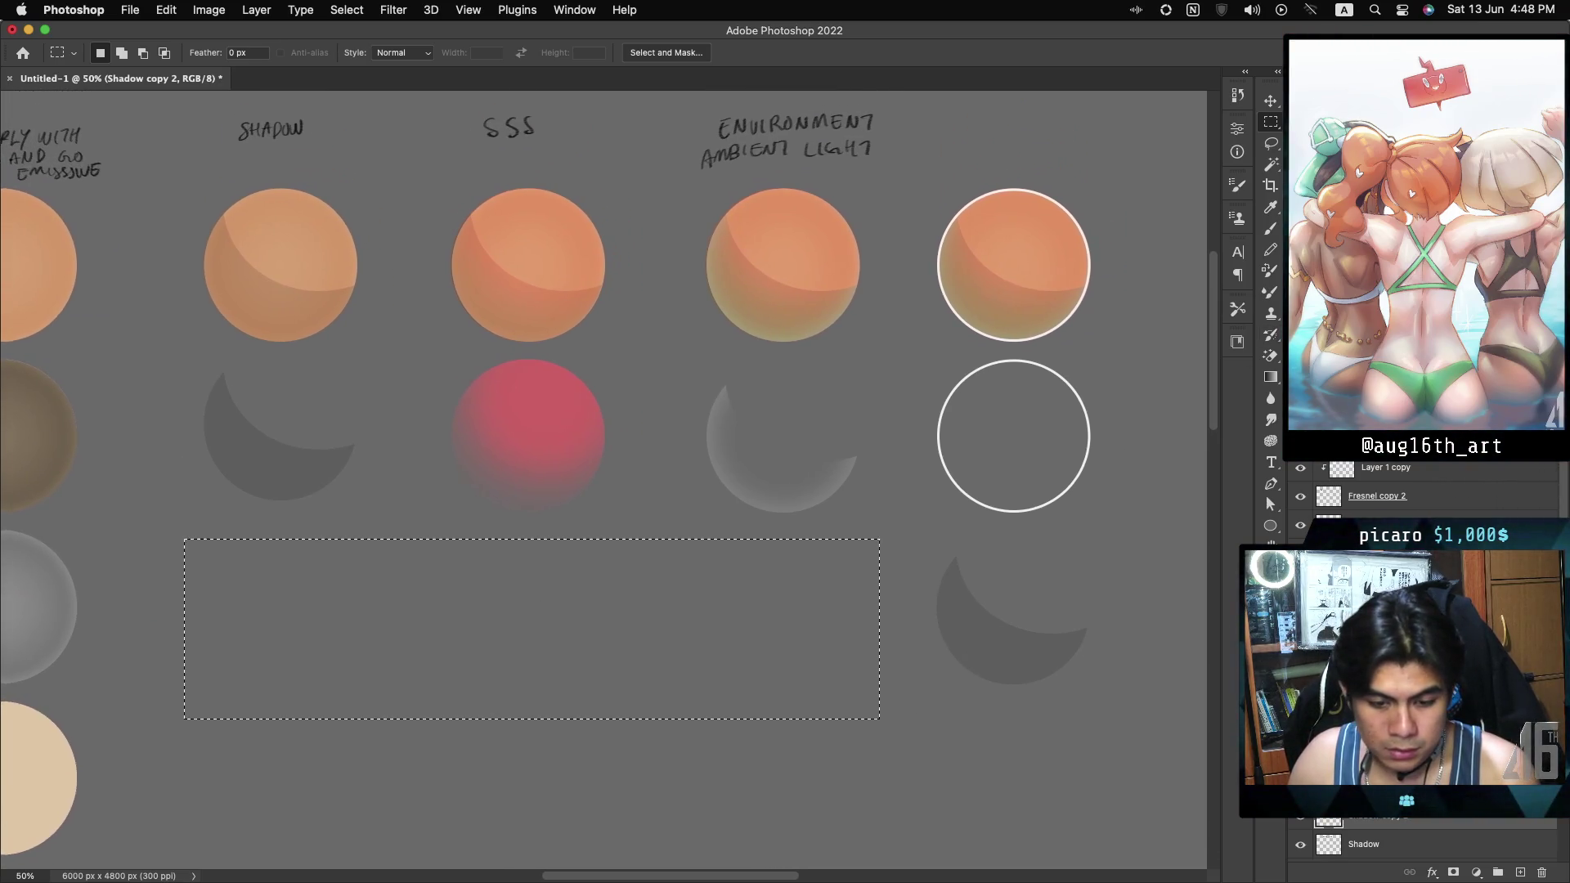
scroll(603, 469, right, 3)
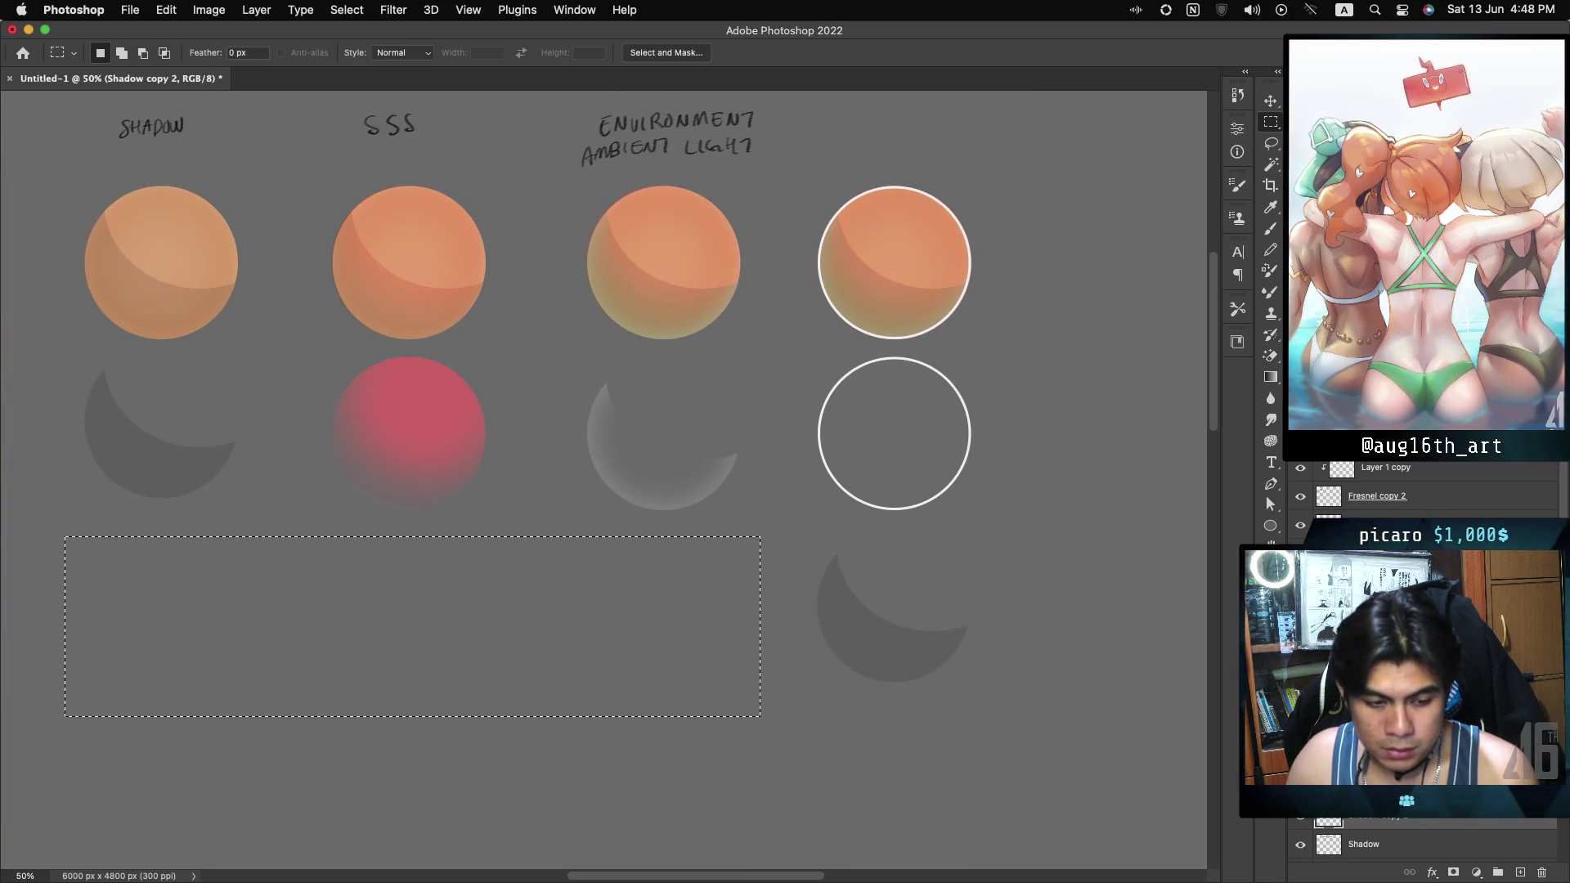
scroll(603, 468, right, 3)
scroll(603, 468, down, 1)
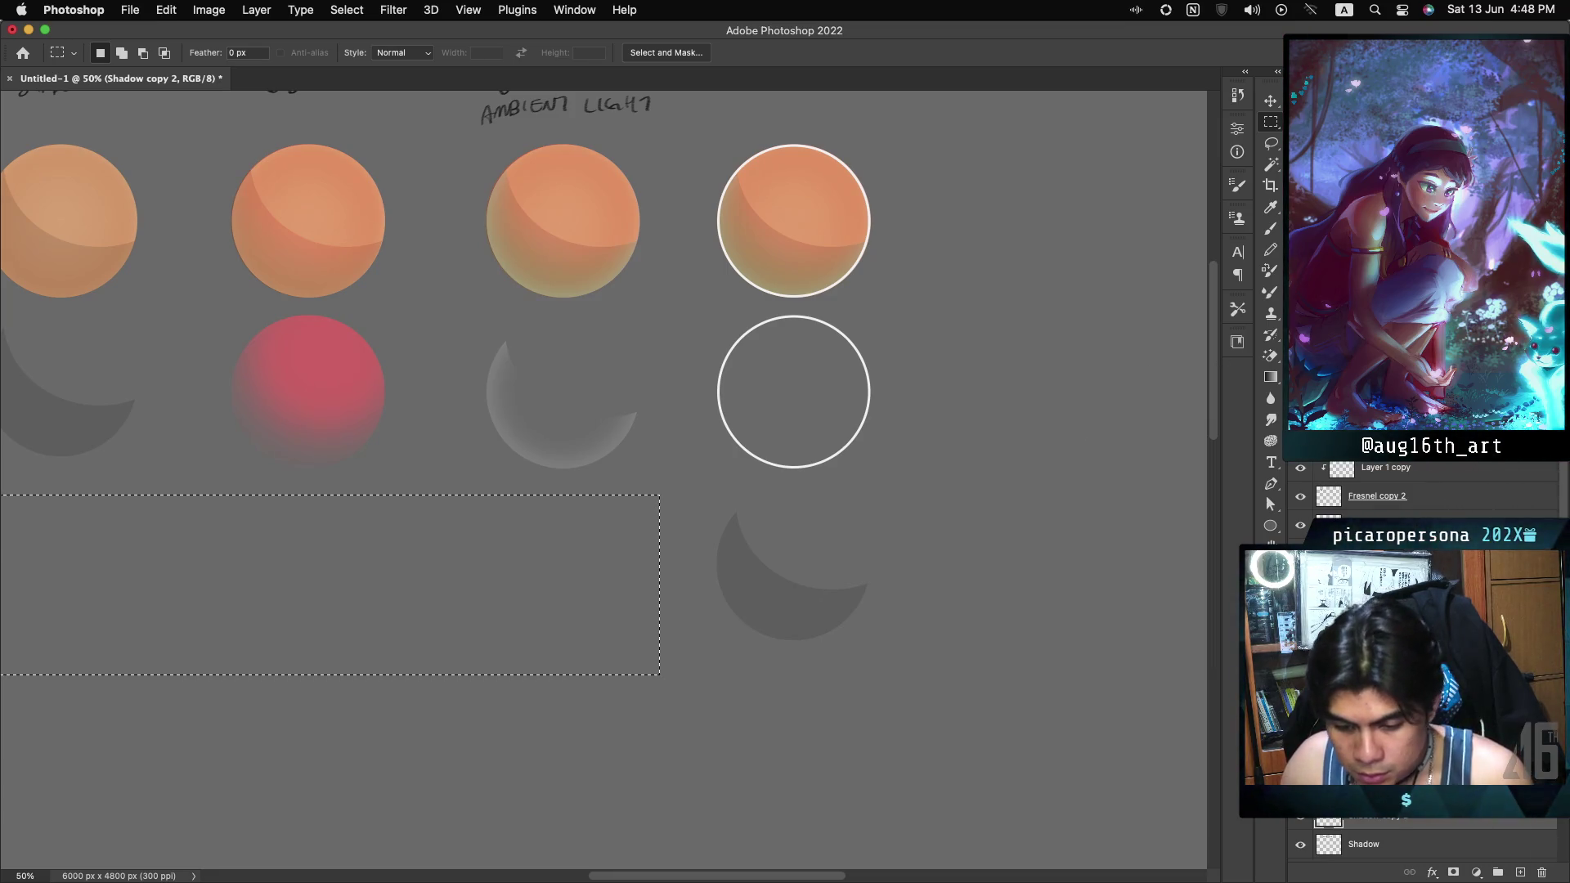
On the Line layer, drop the selection and undo then redo the ring duplication.
key(alt+bracketright)
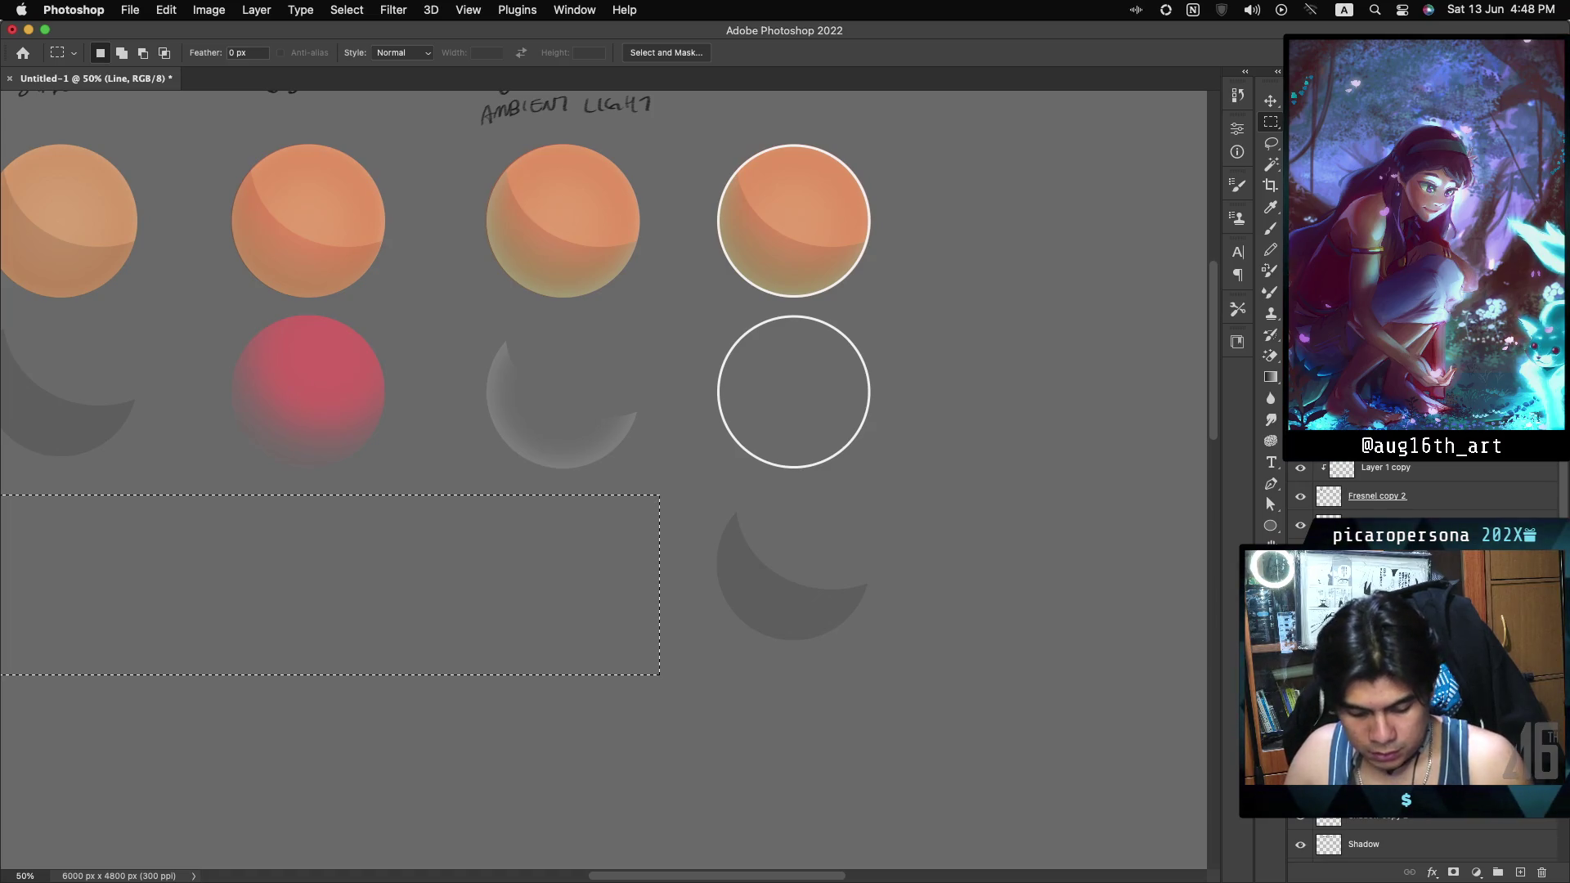
key(ctrl+d)
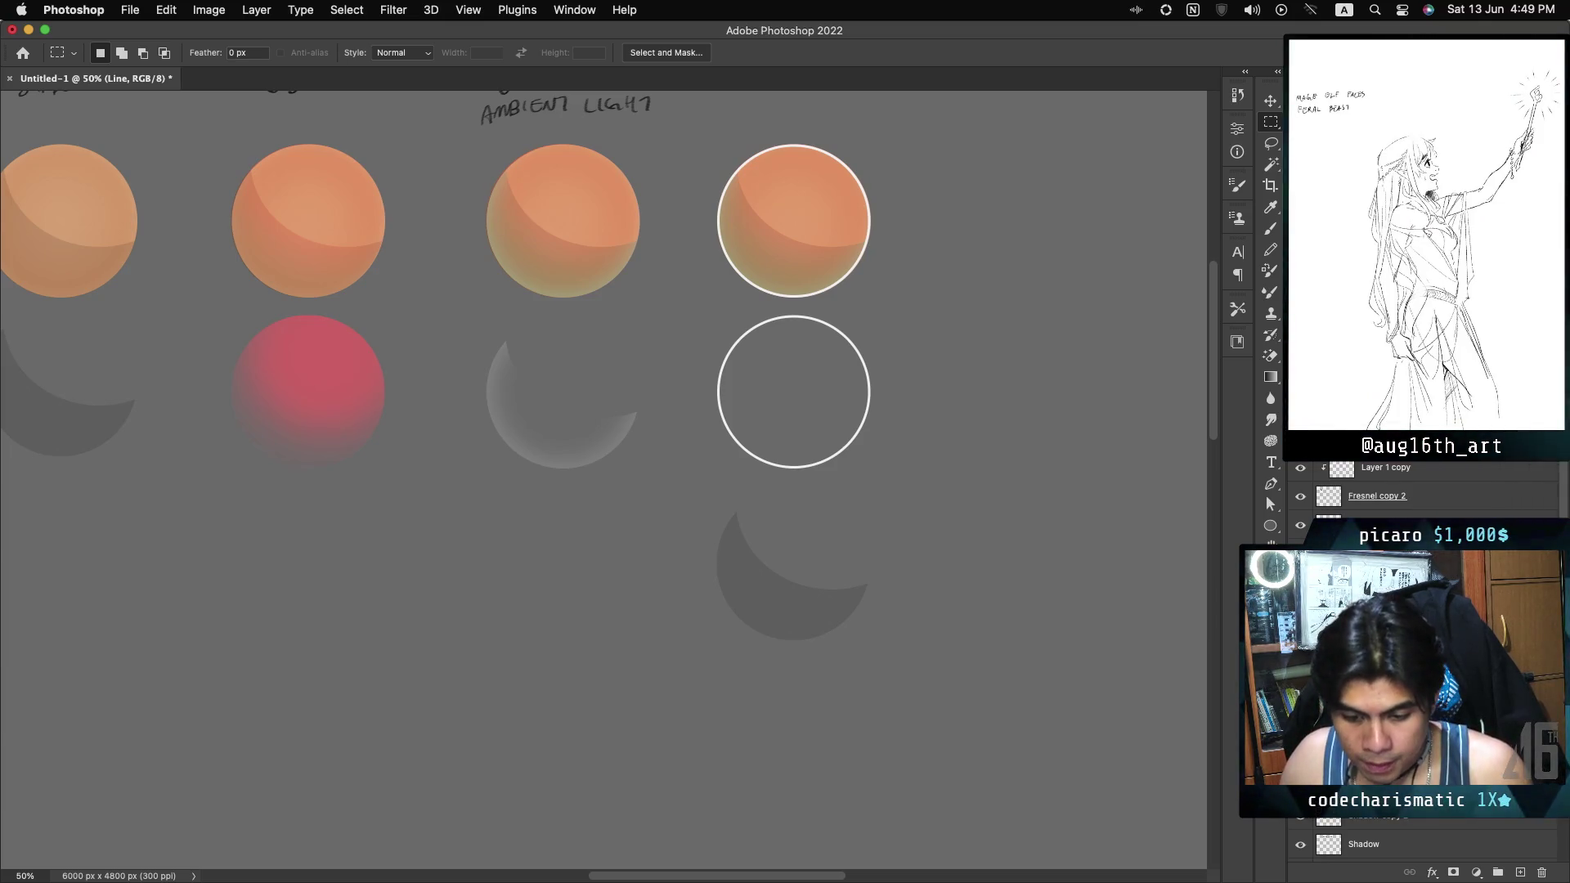
key(ctrl+z)
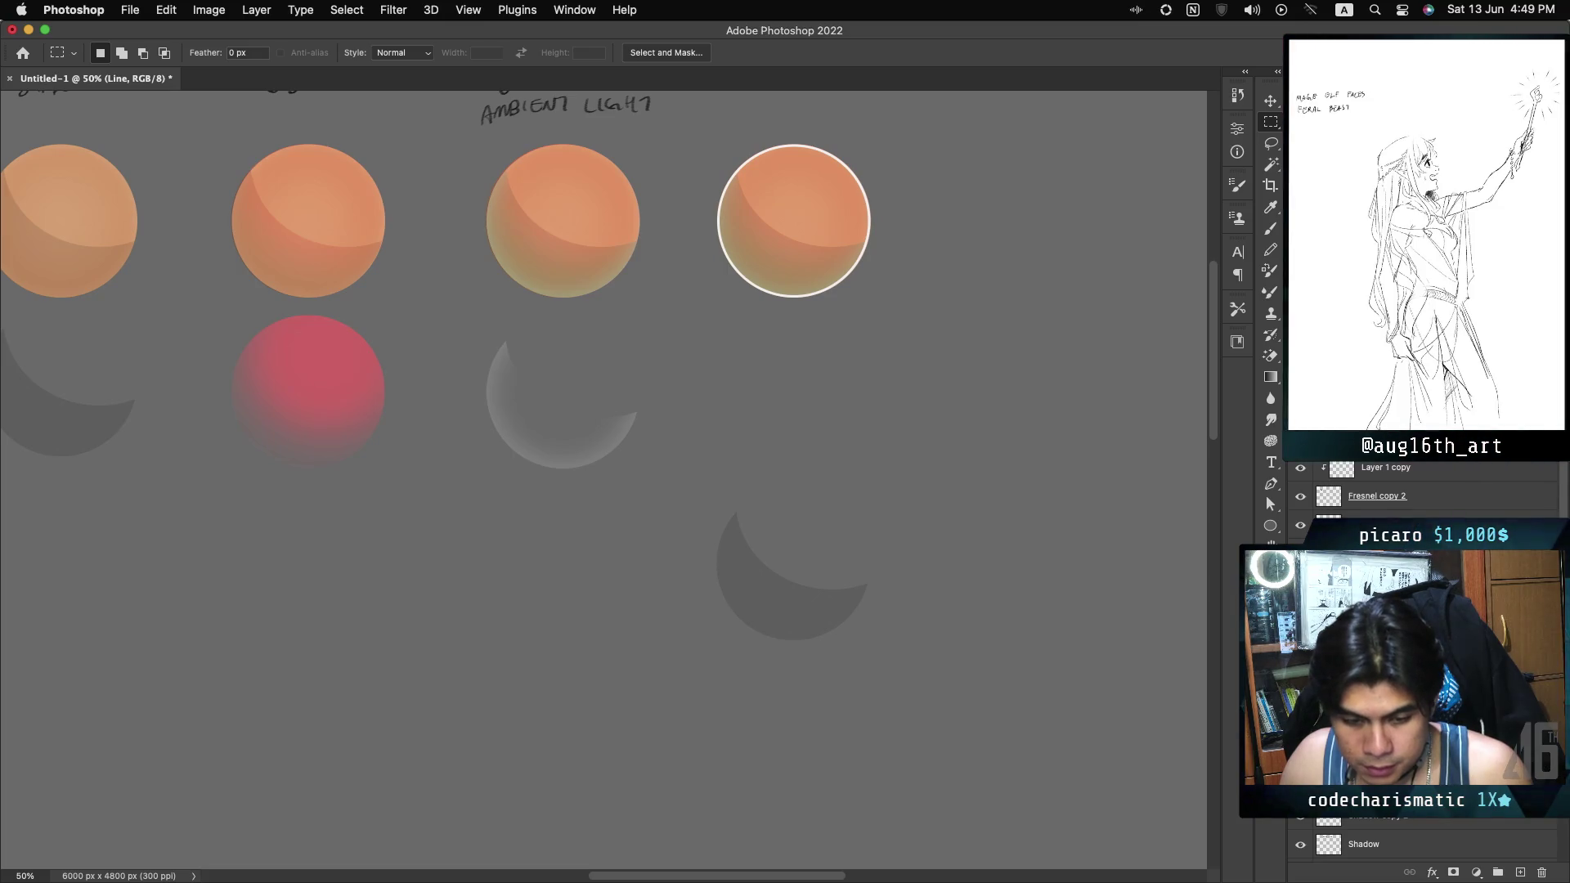
key(ctrl+shift+z)
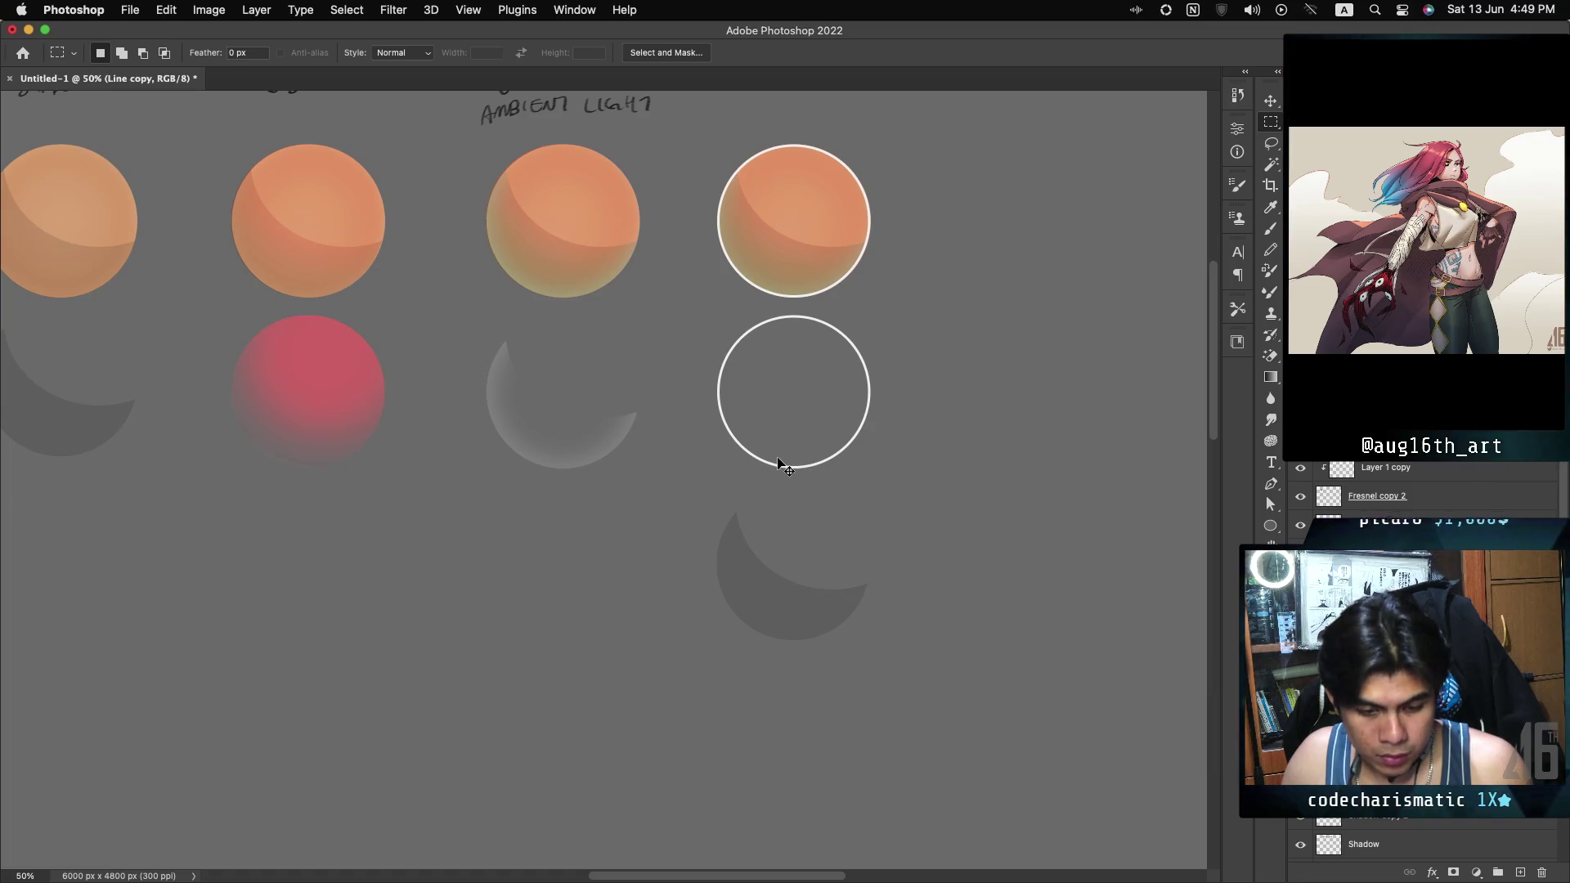
Copy the white ring to the bottom of the right column and inspect the layer actions menu.
mouse_move(787, 456)
mouse_down()
mouse_move(808, 630)
mouse_move(793, 803)
mouse_up()
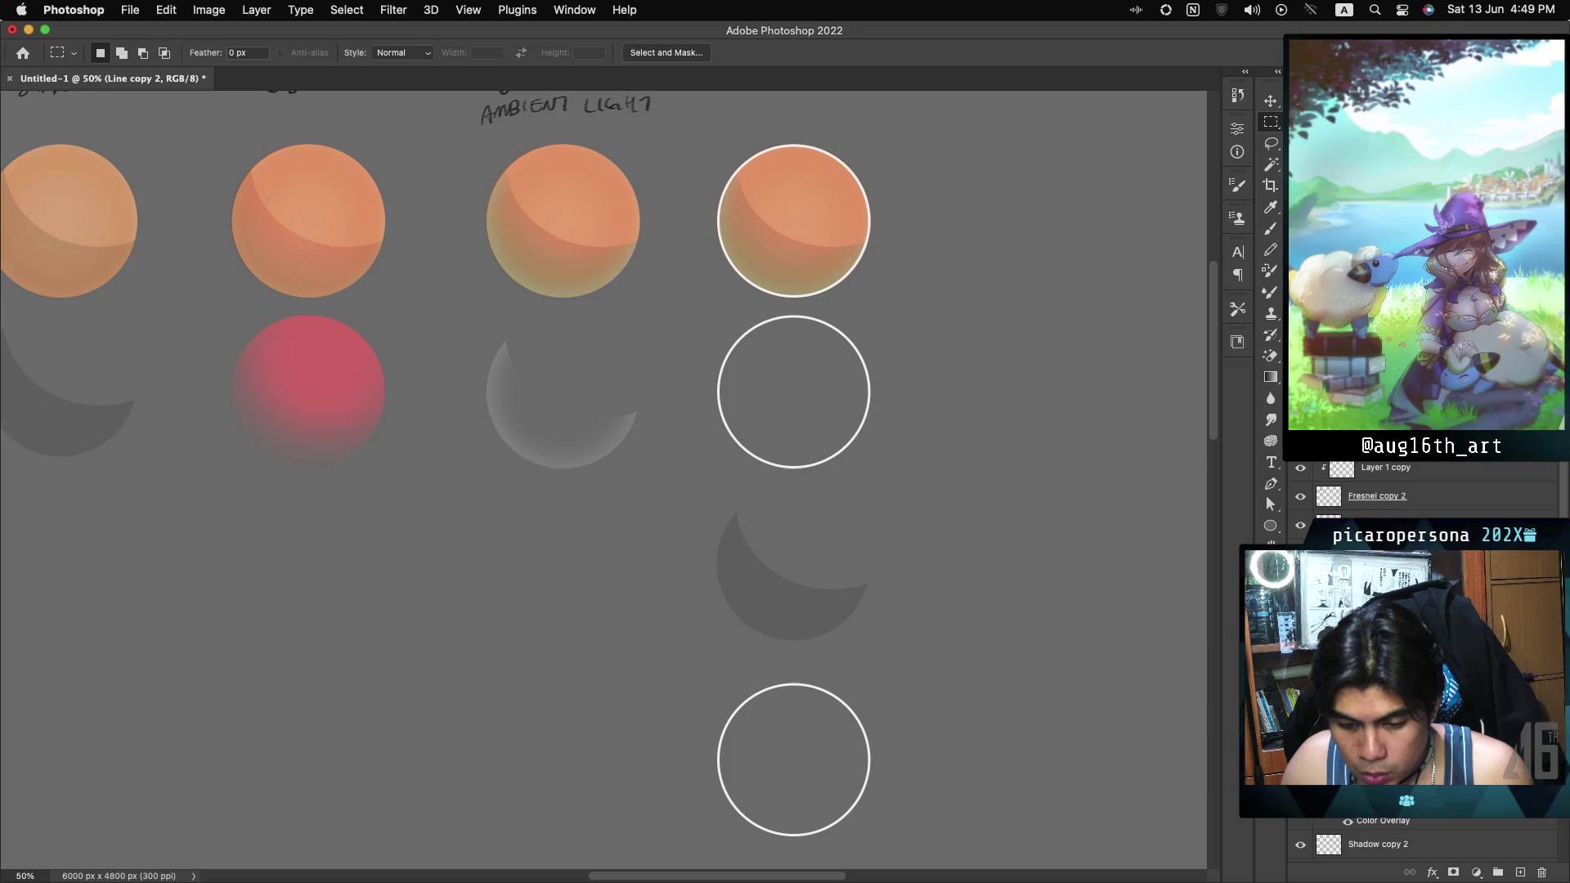
right_click(799, 612)
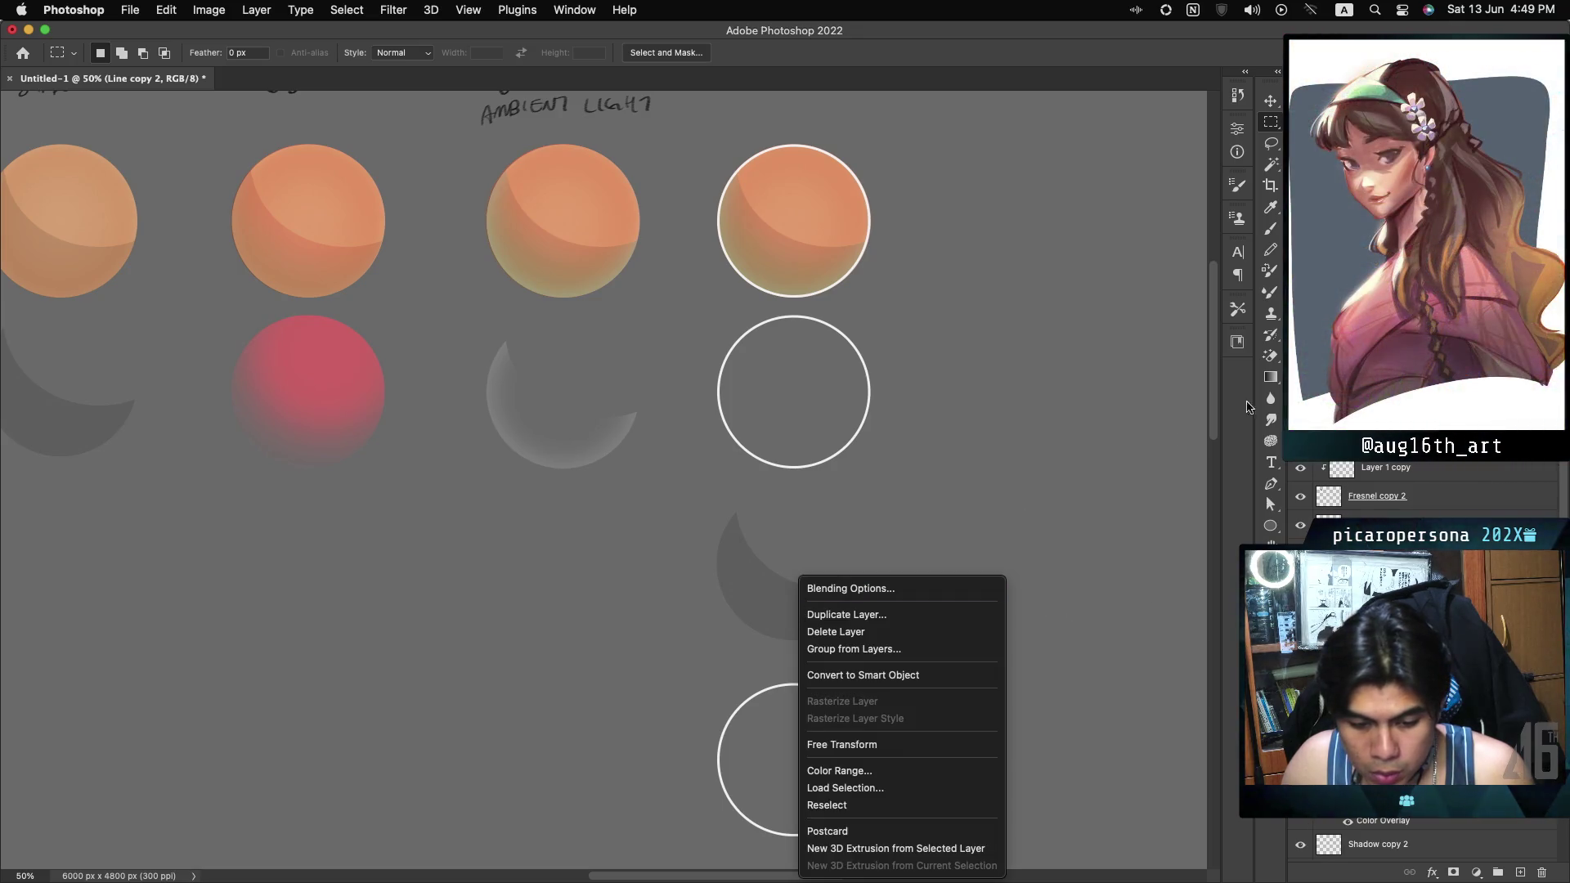
key(Escape)
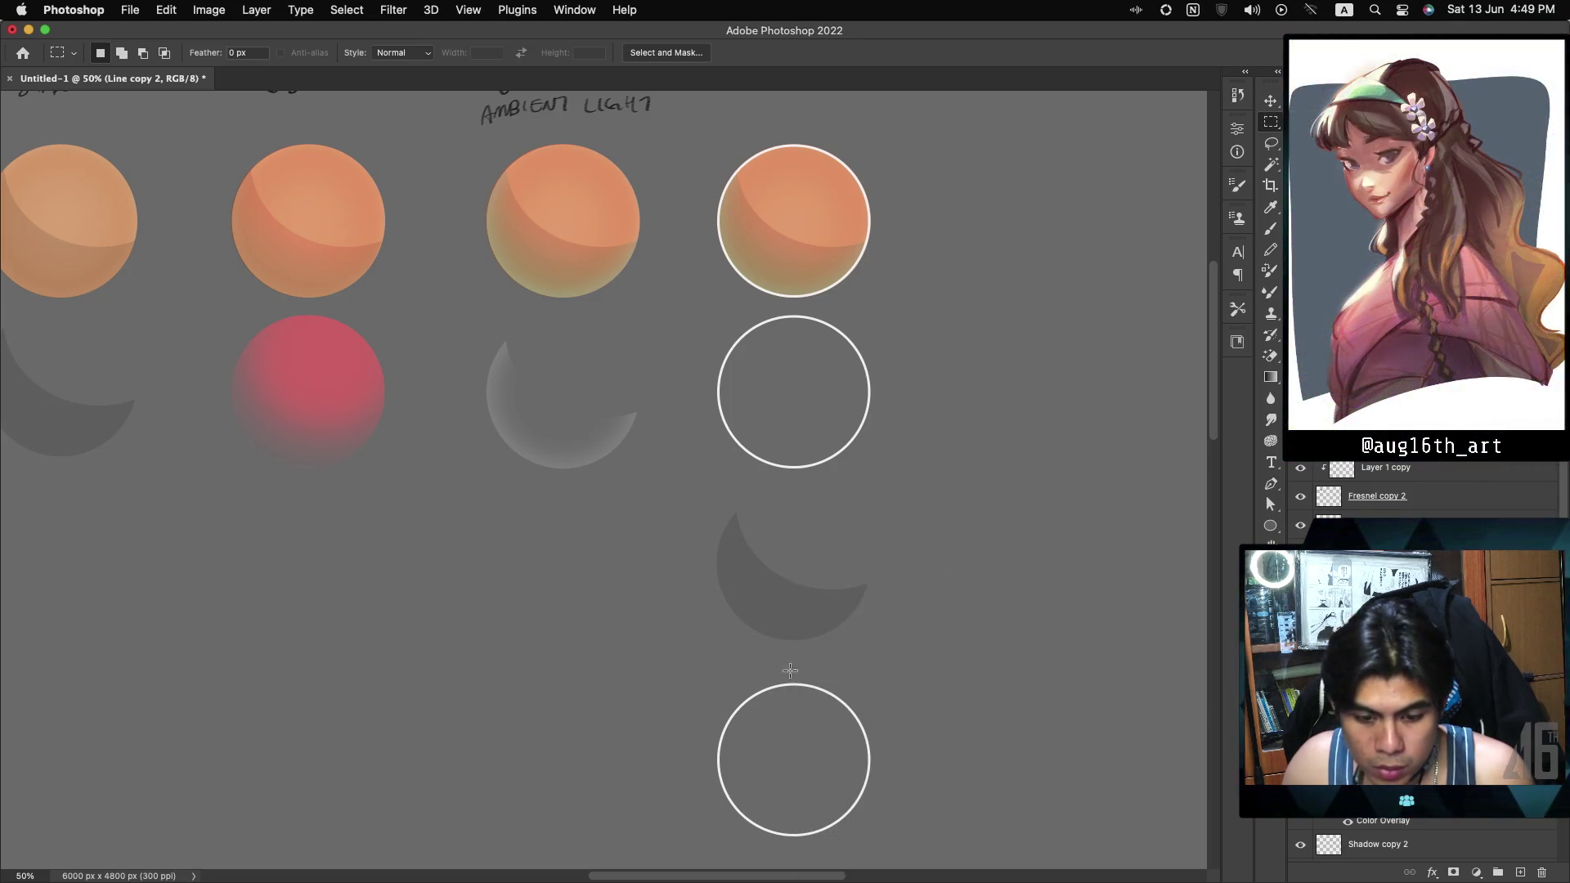
right_click(775, 611)
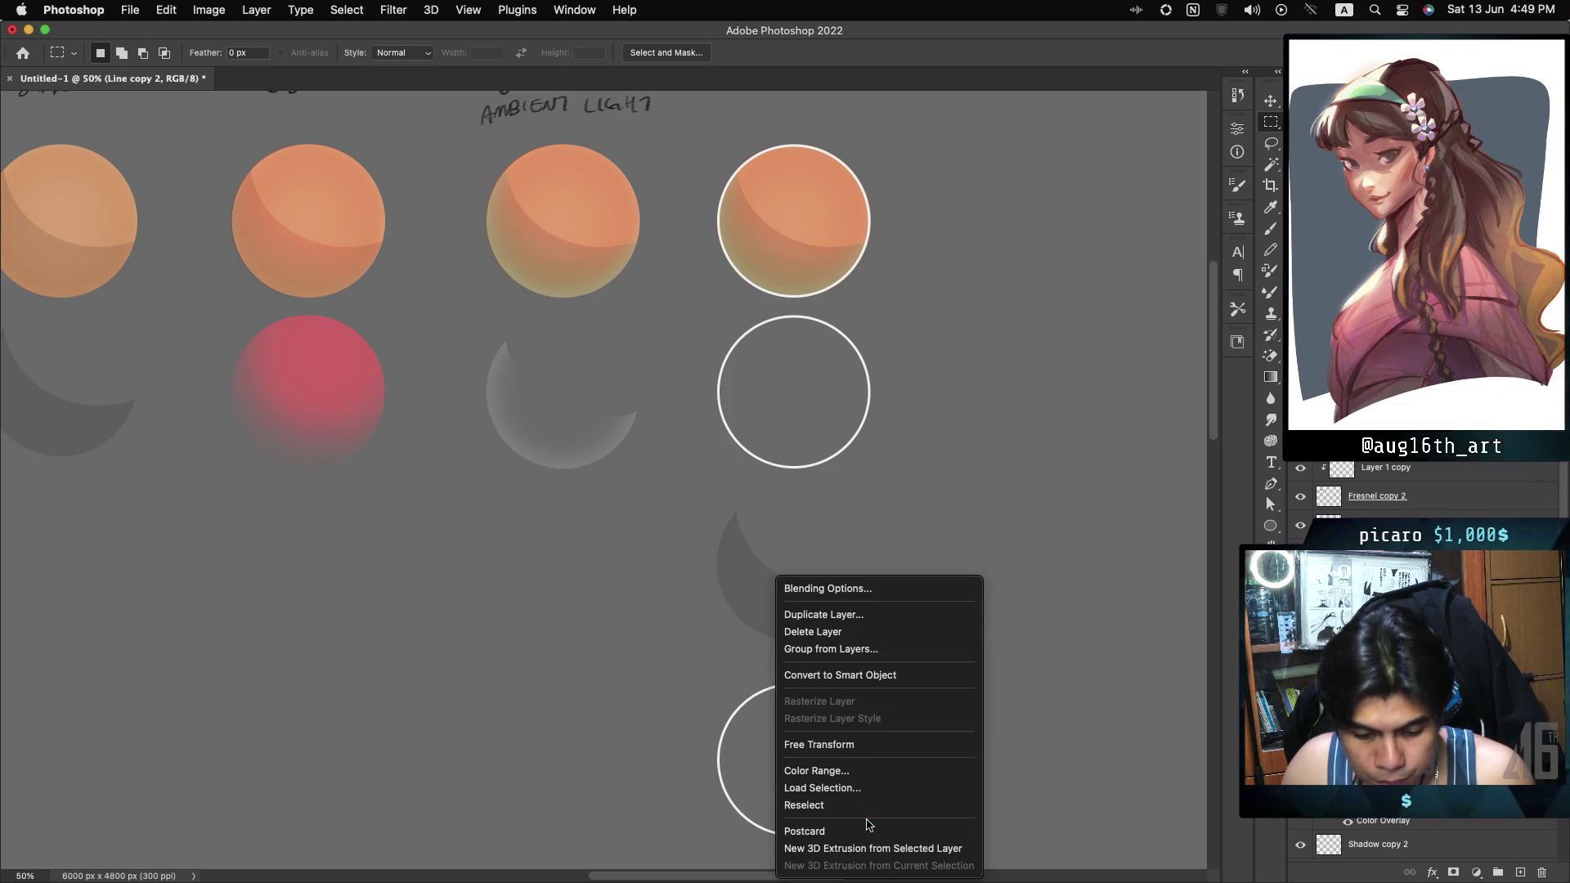
right_click(762, 589)
right_click(762, 589)
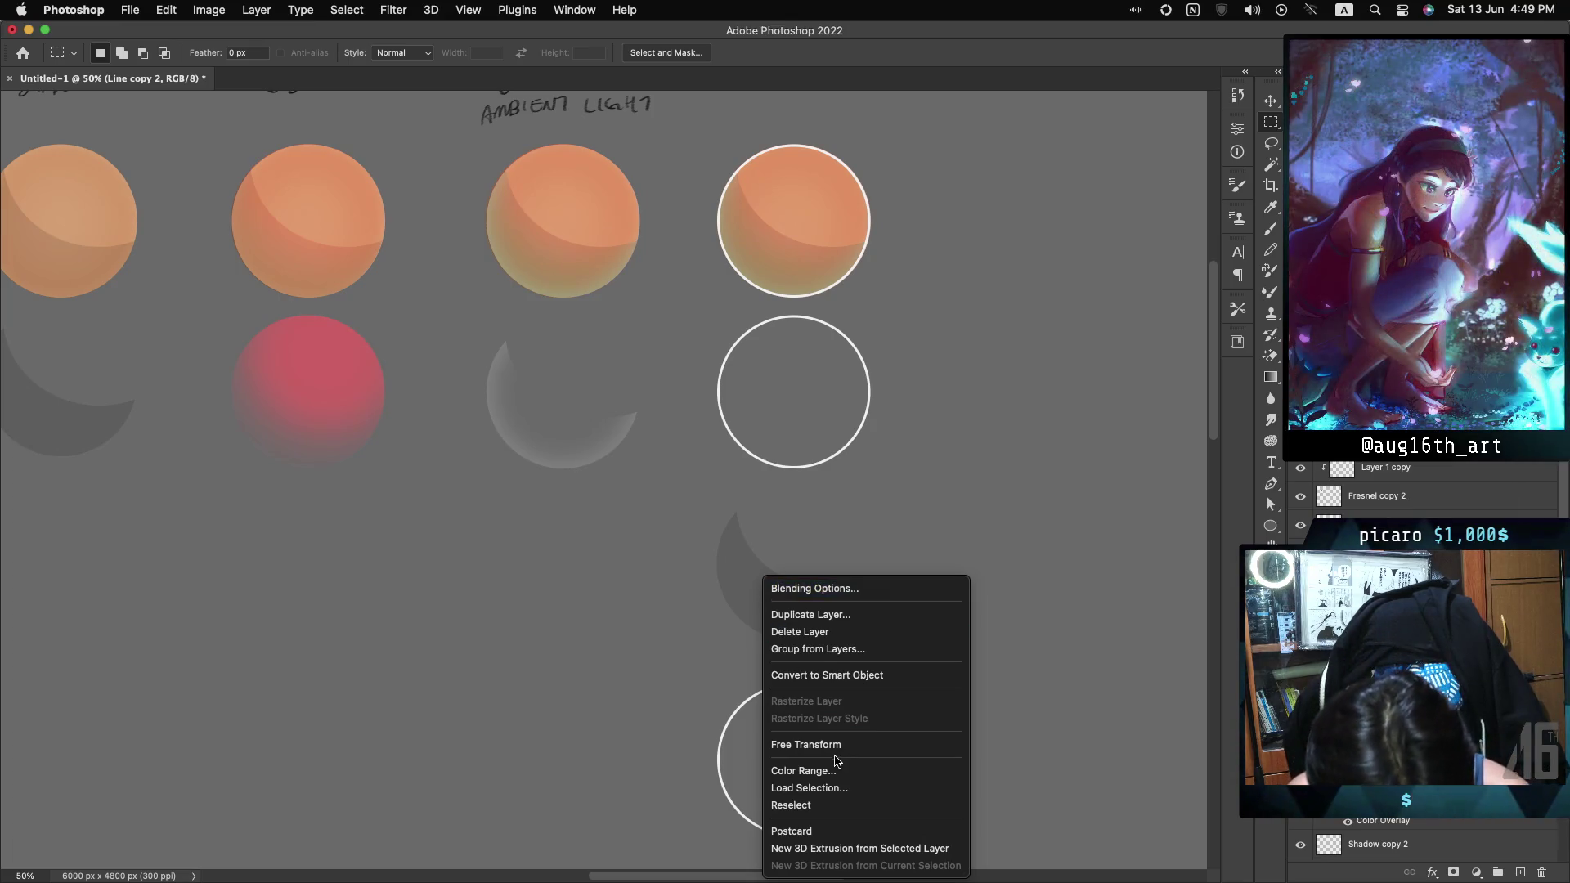
click(726, 561)
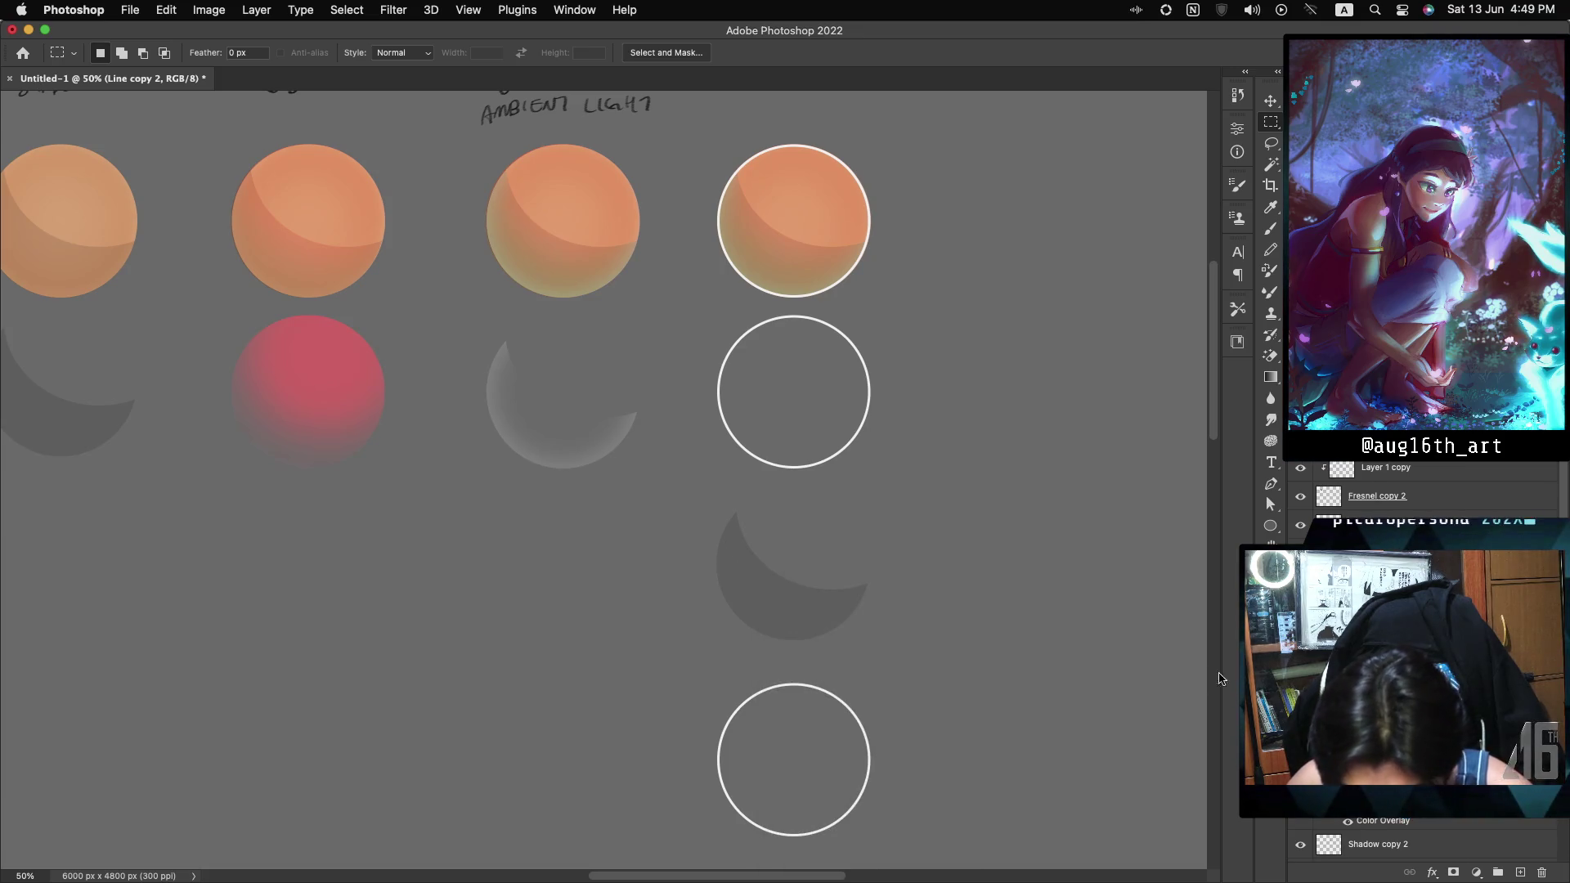
key(ctrl+z)
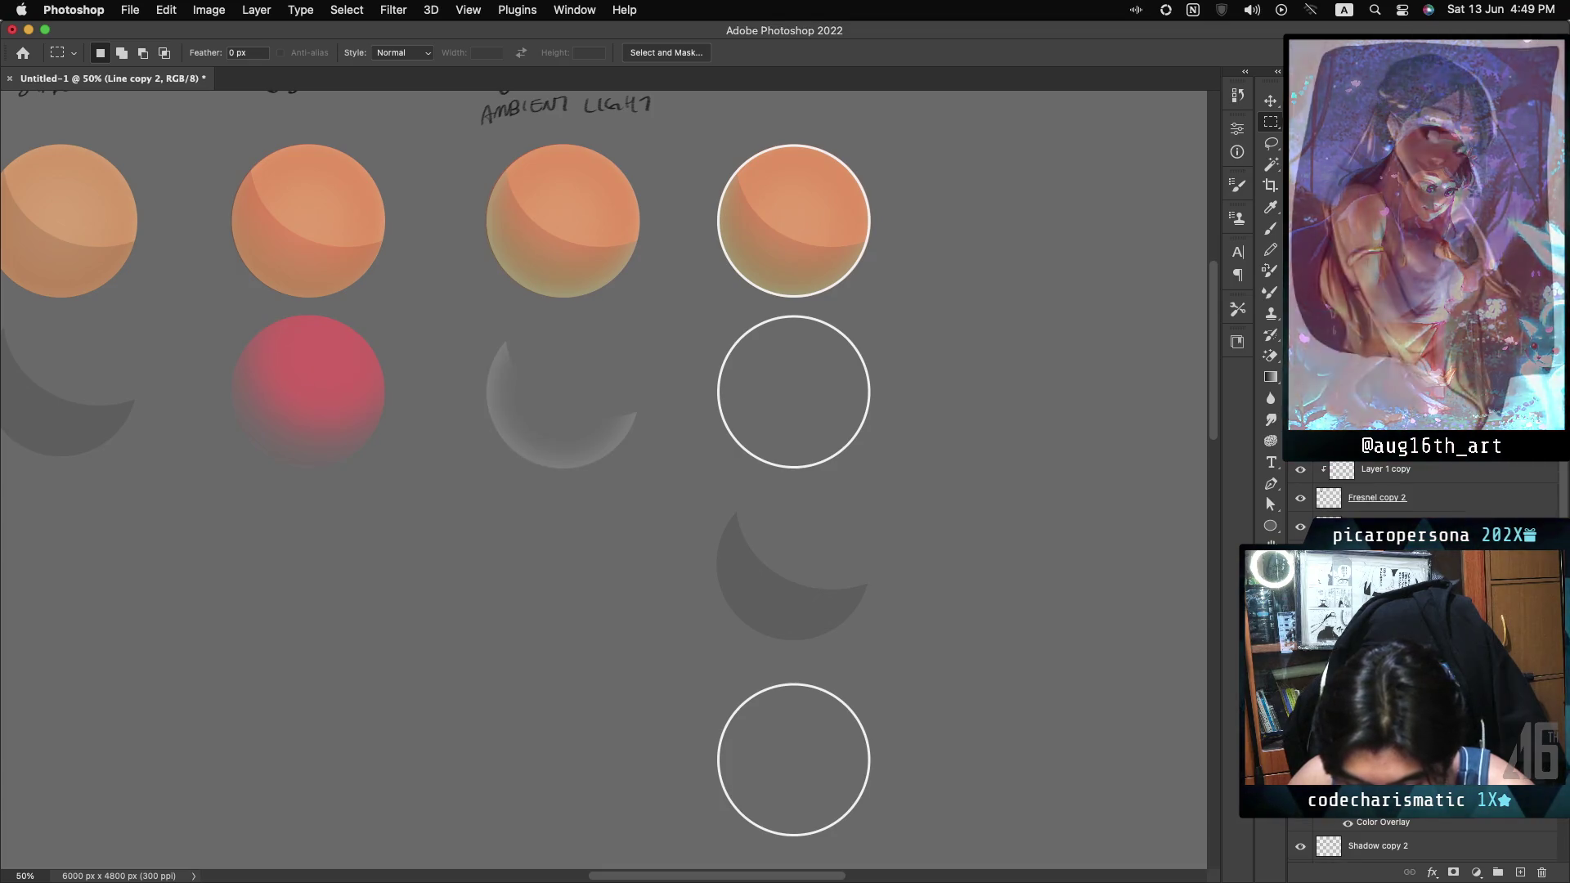
Make Shadow copy 2 active and copy its crescent into the second-row ring.
click(1302, 848)
click(1302, 848)
click(1320, 847)
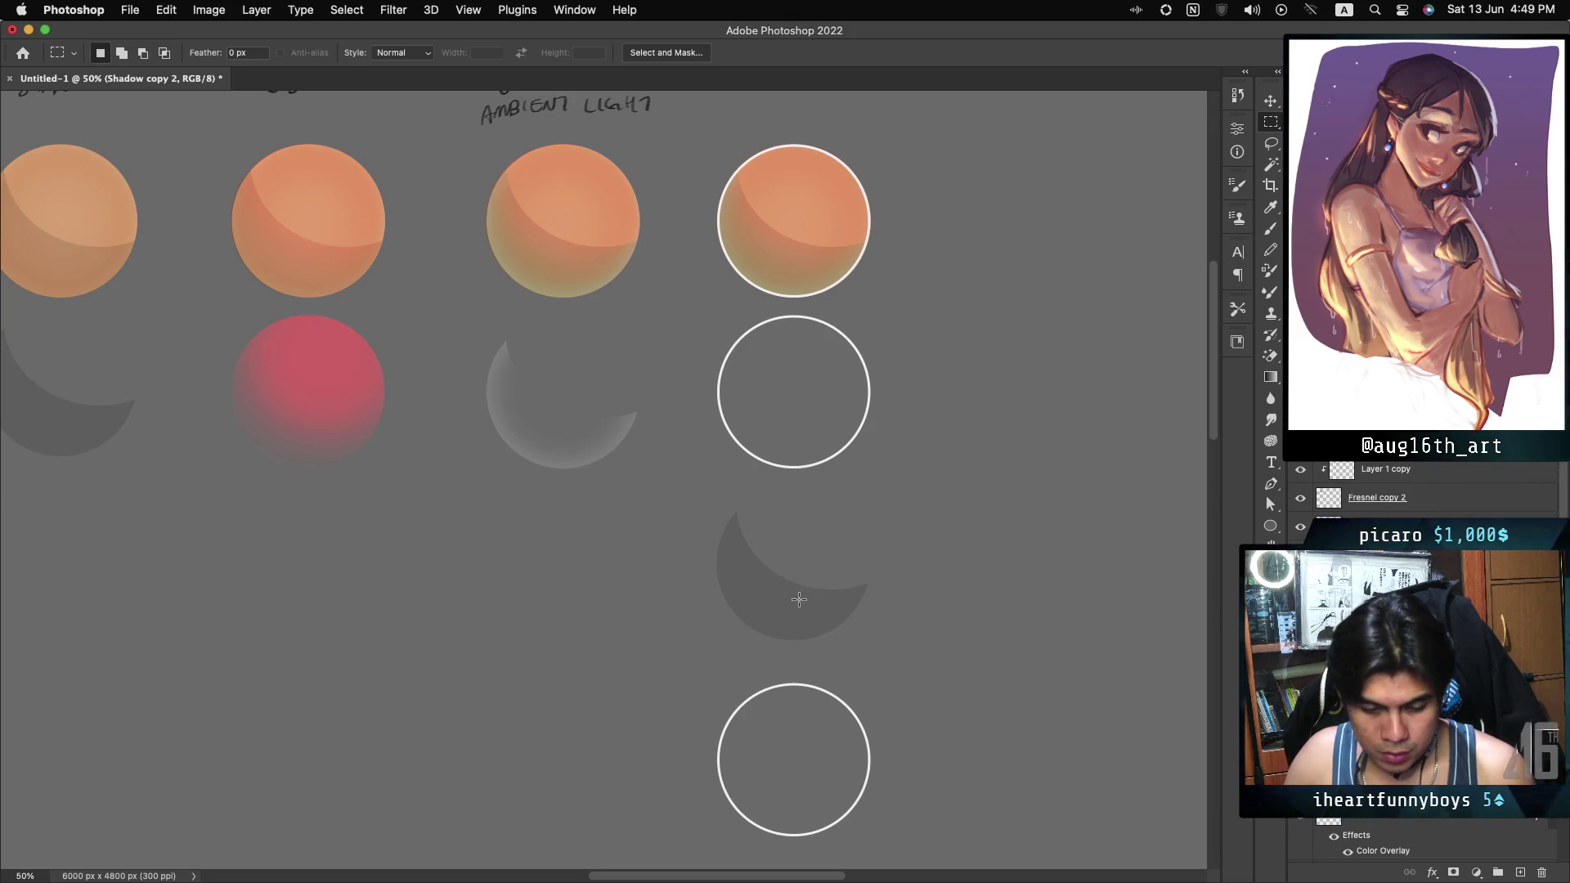
drag(783, 579, 757, 432)
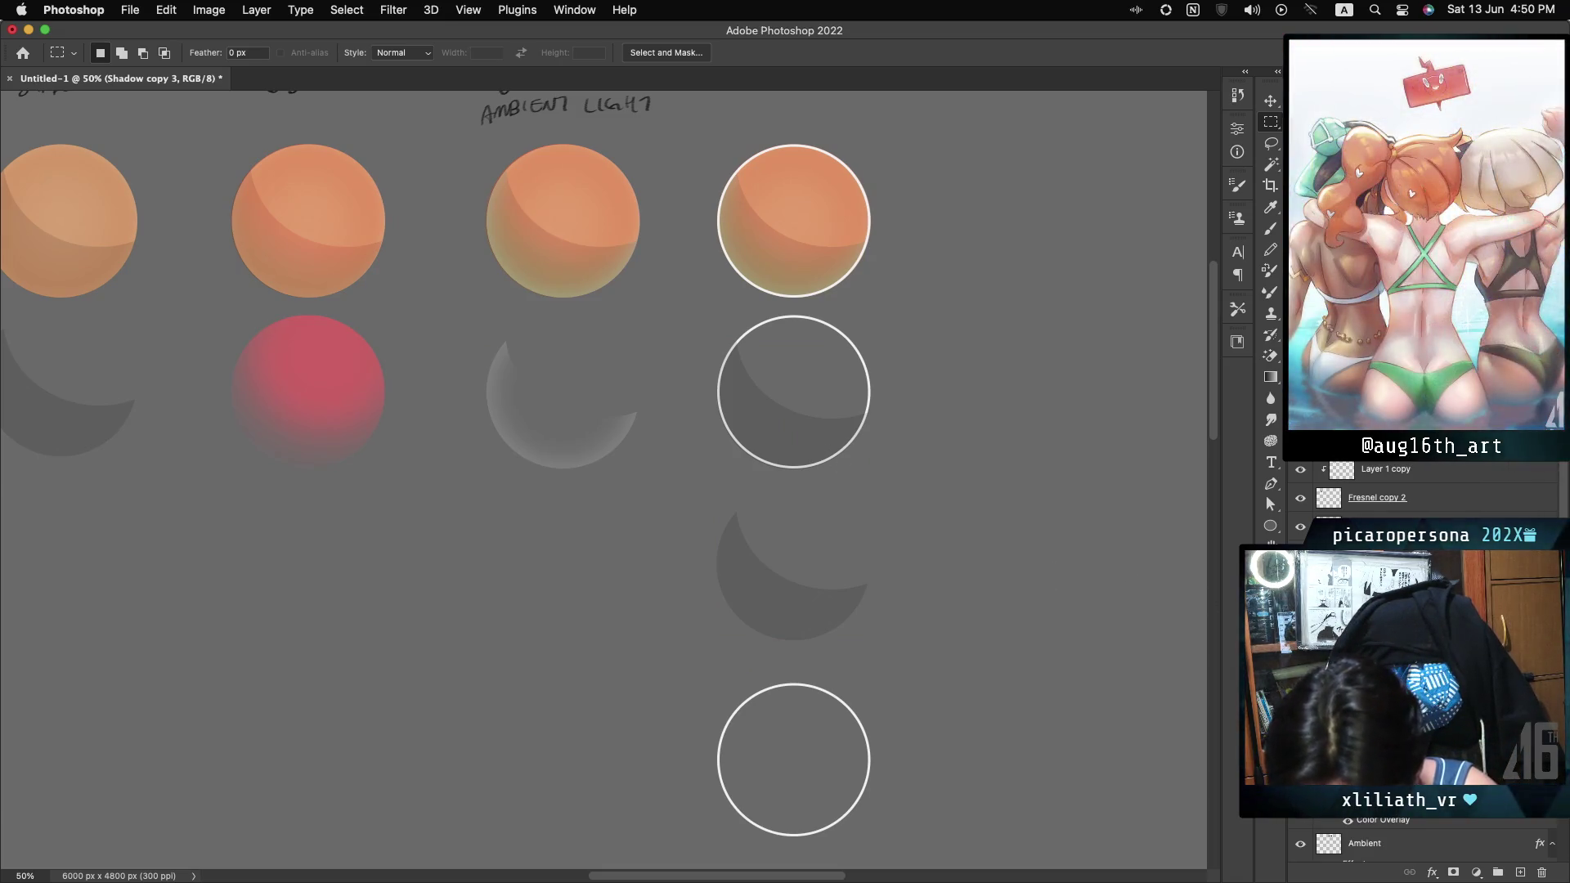
Undo the crescent copy to empty the second-row ring, then check the blend mode options.
key(ctrl+z)
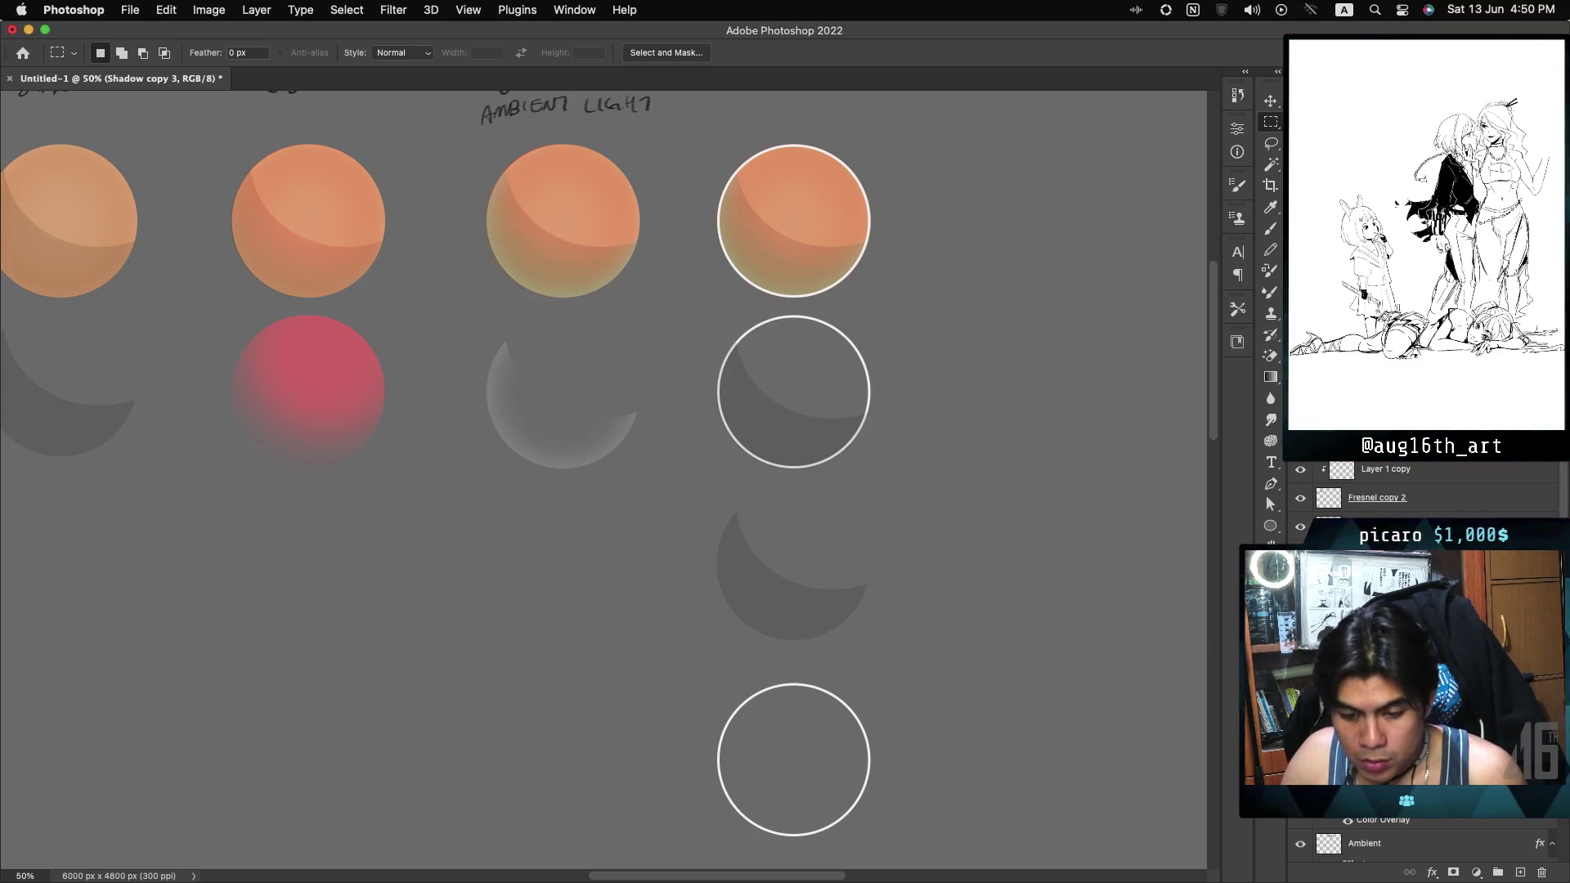
key(ctrl+z)
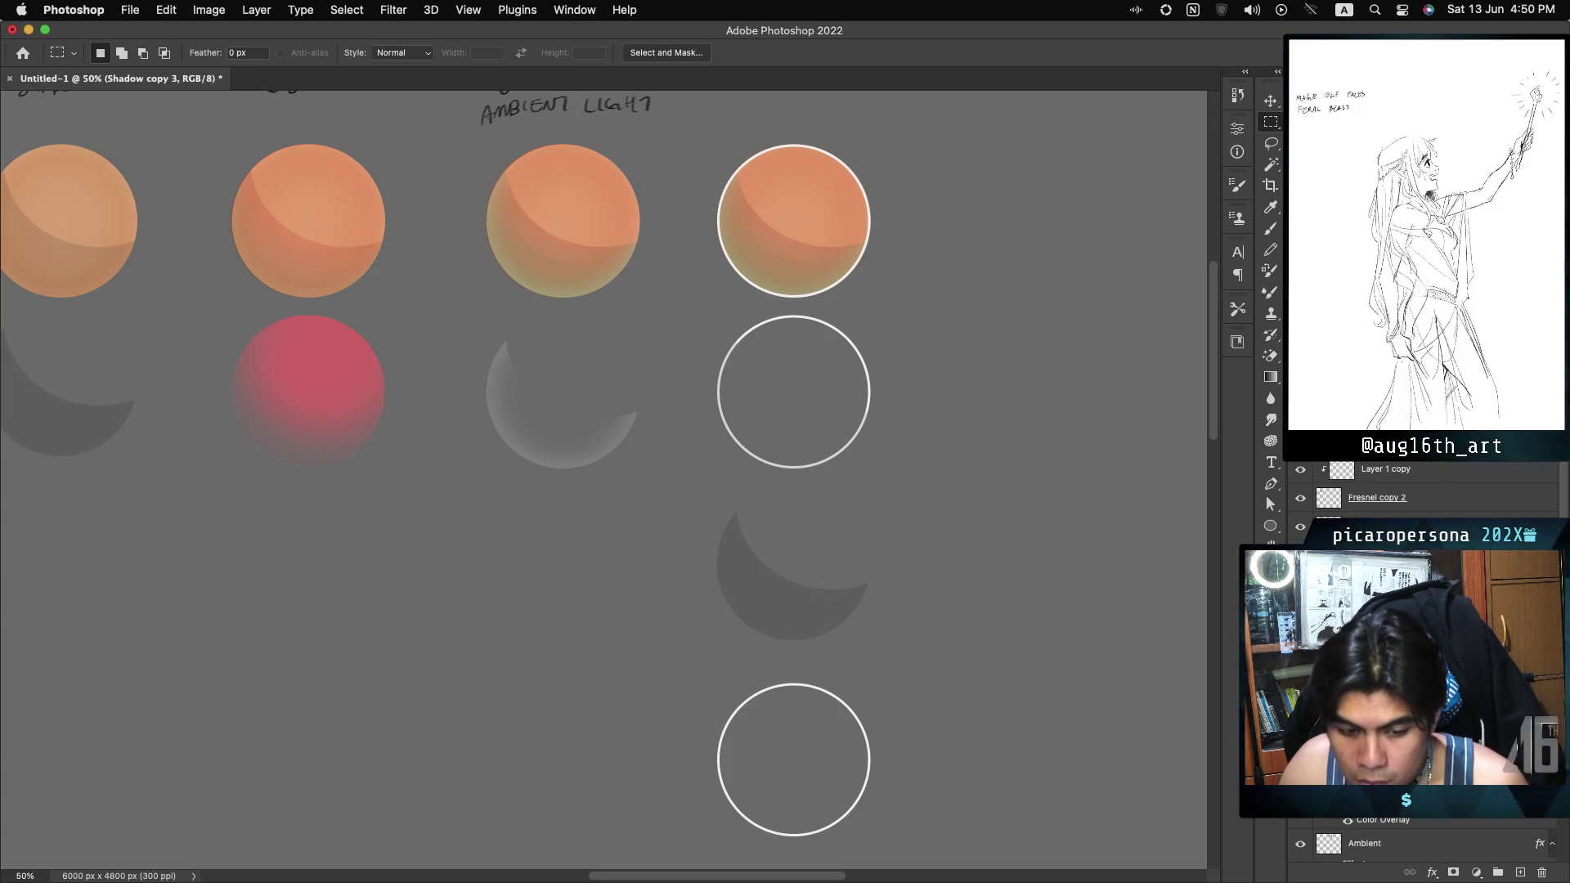
click(1341, 409)
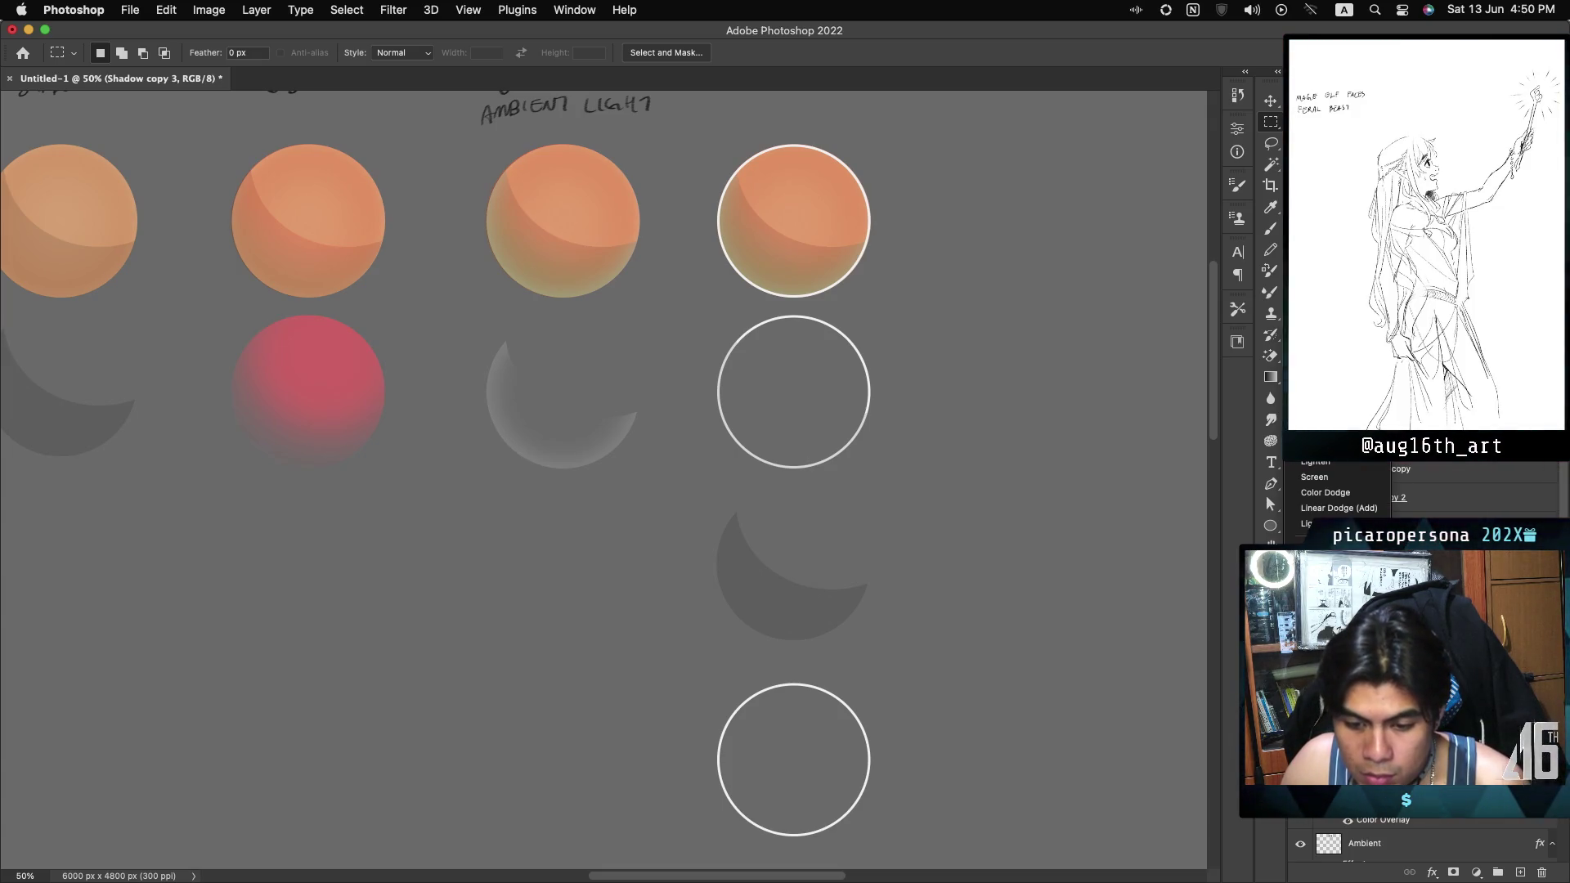
key(Escape)
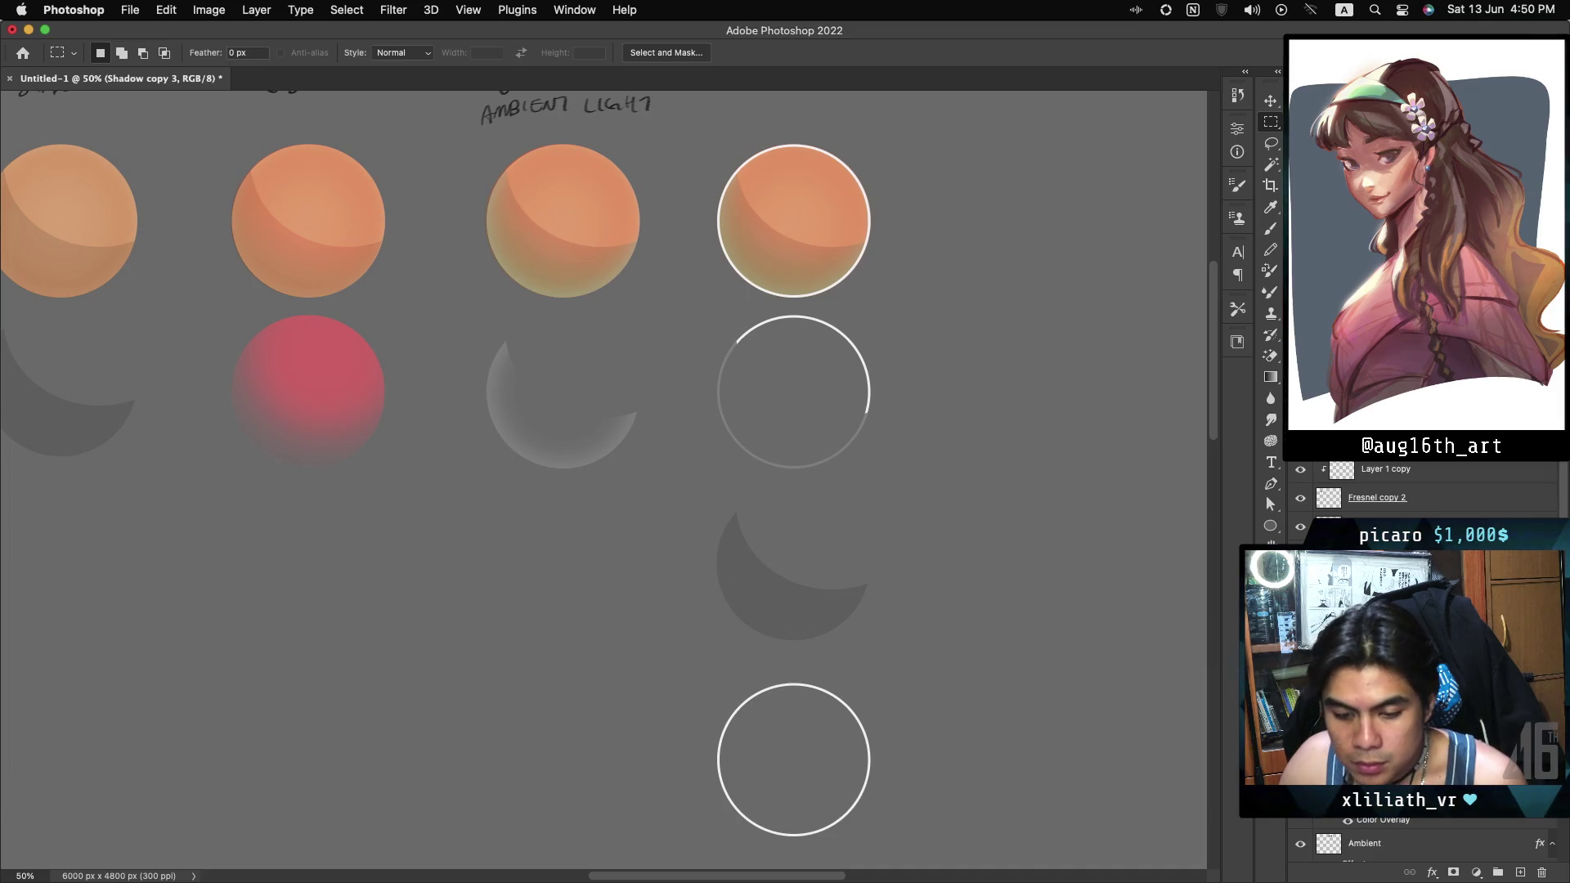
Give the second-row ring layer a black Color Overlay layer style.
double_click(1407, 655)
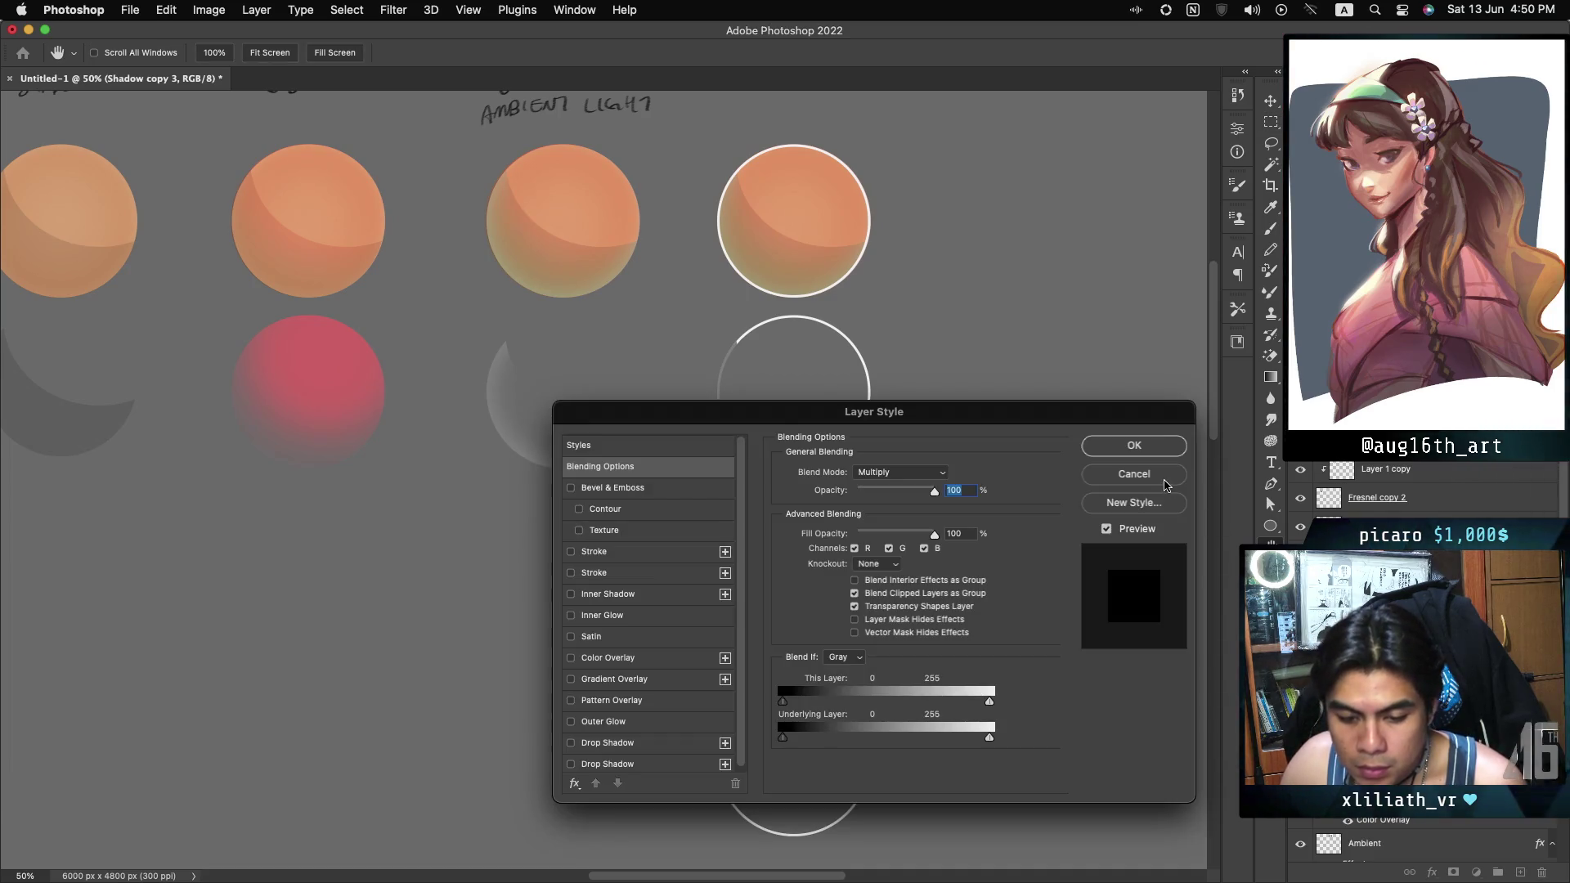
click(1134, 474)
click(1333, 400)
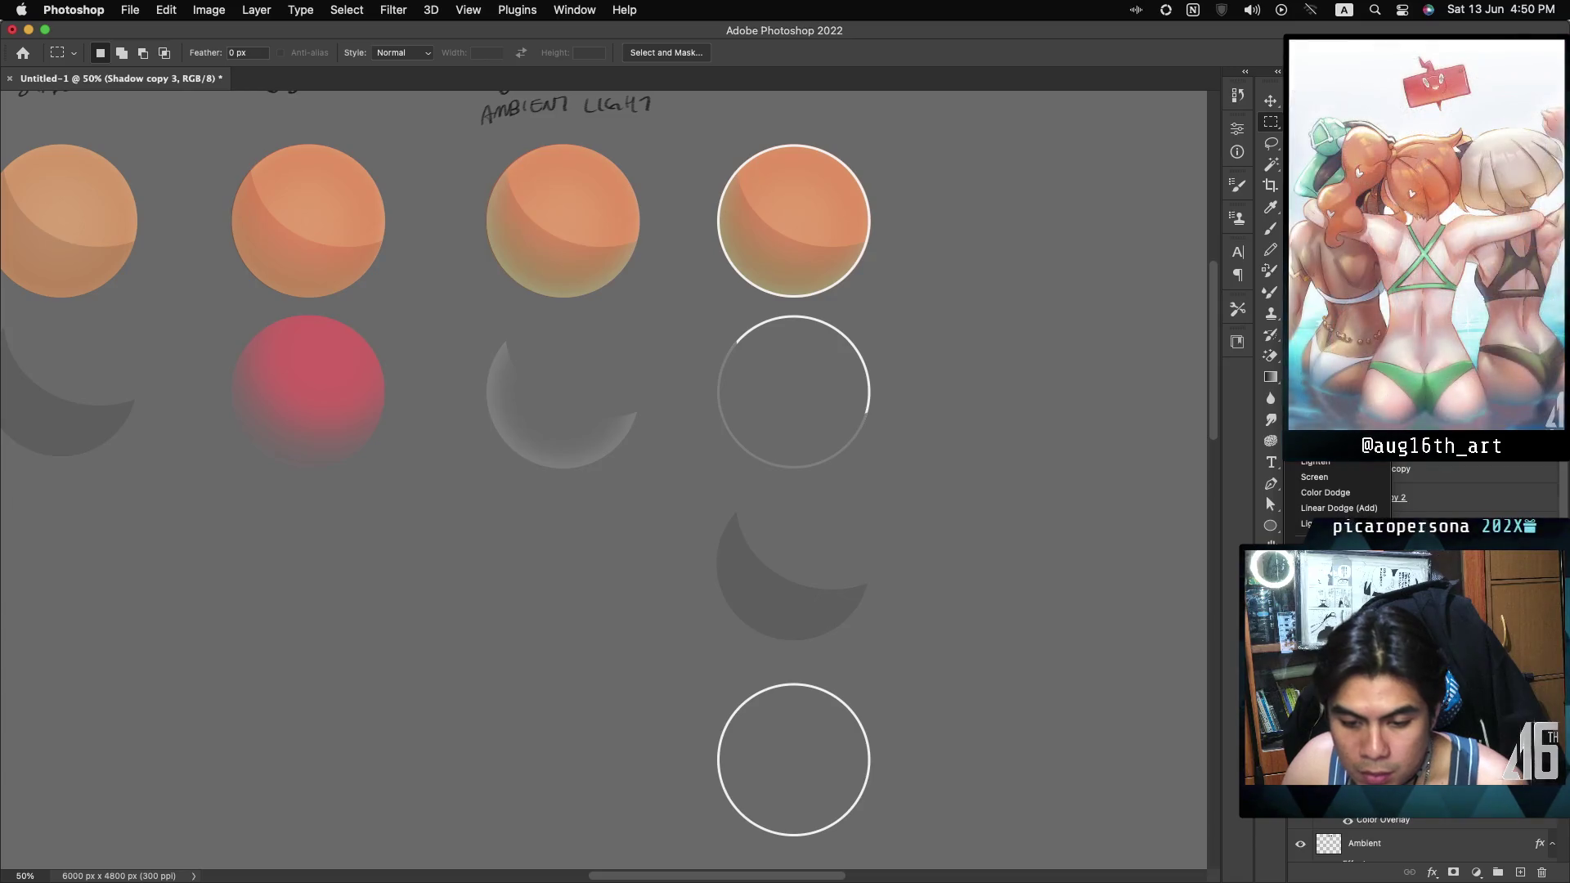
key(Escape)
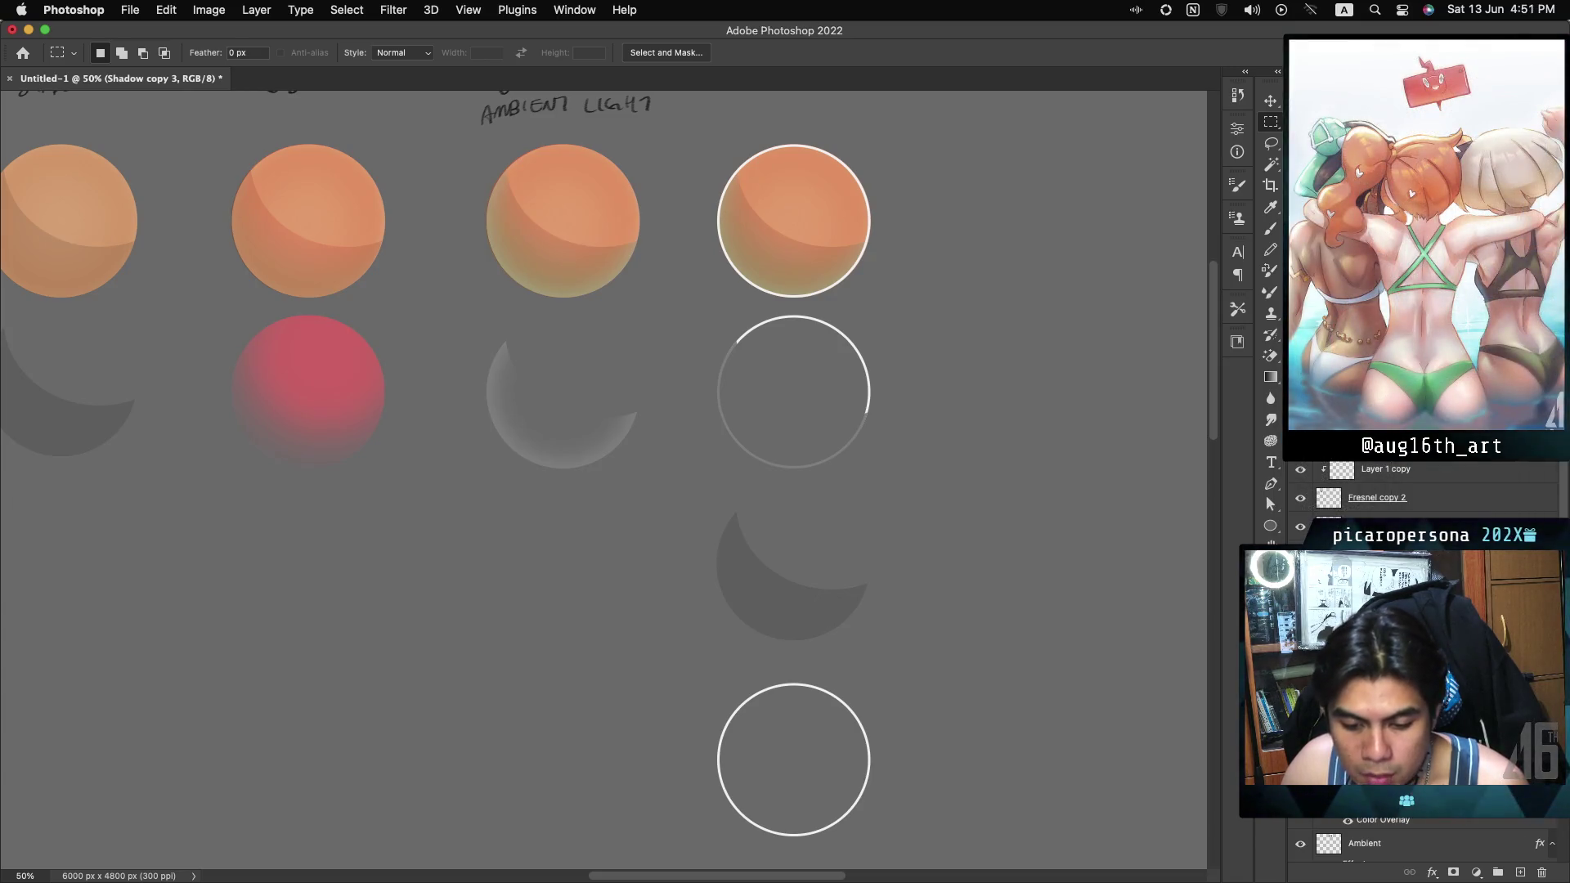
double_click(1407, 654)
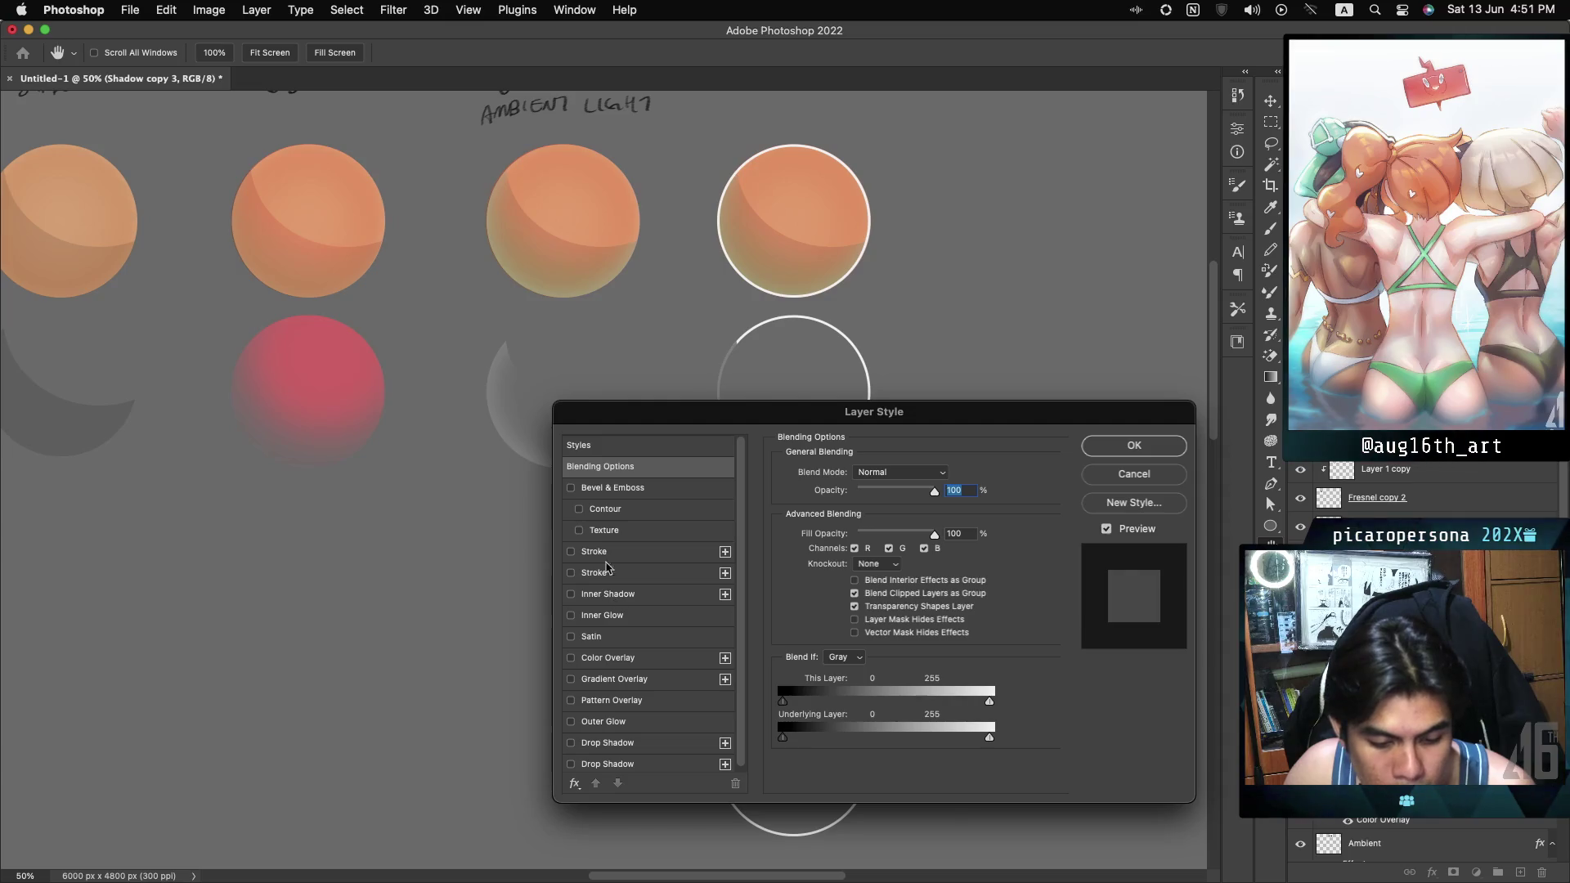
click(619, 658)
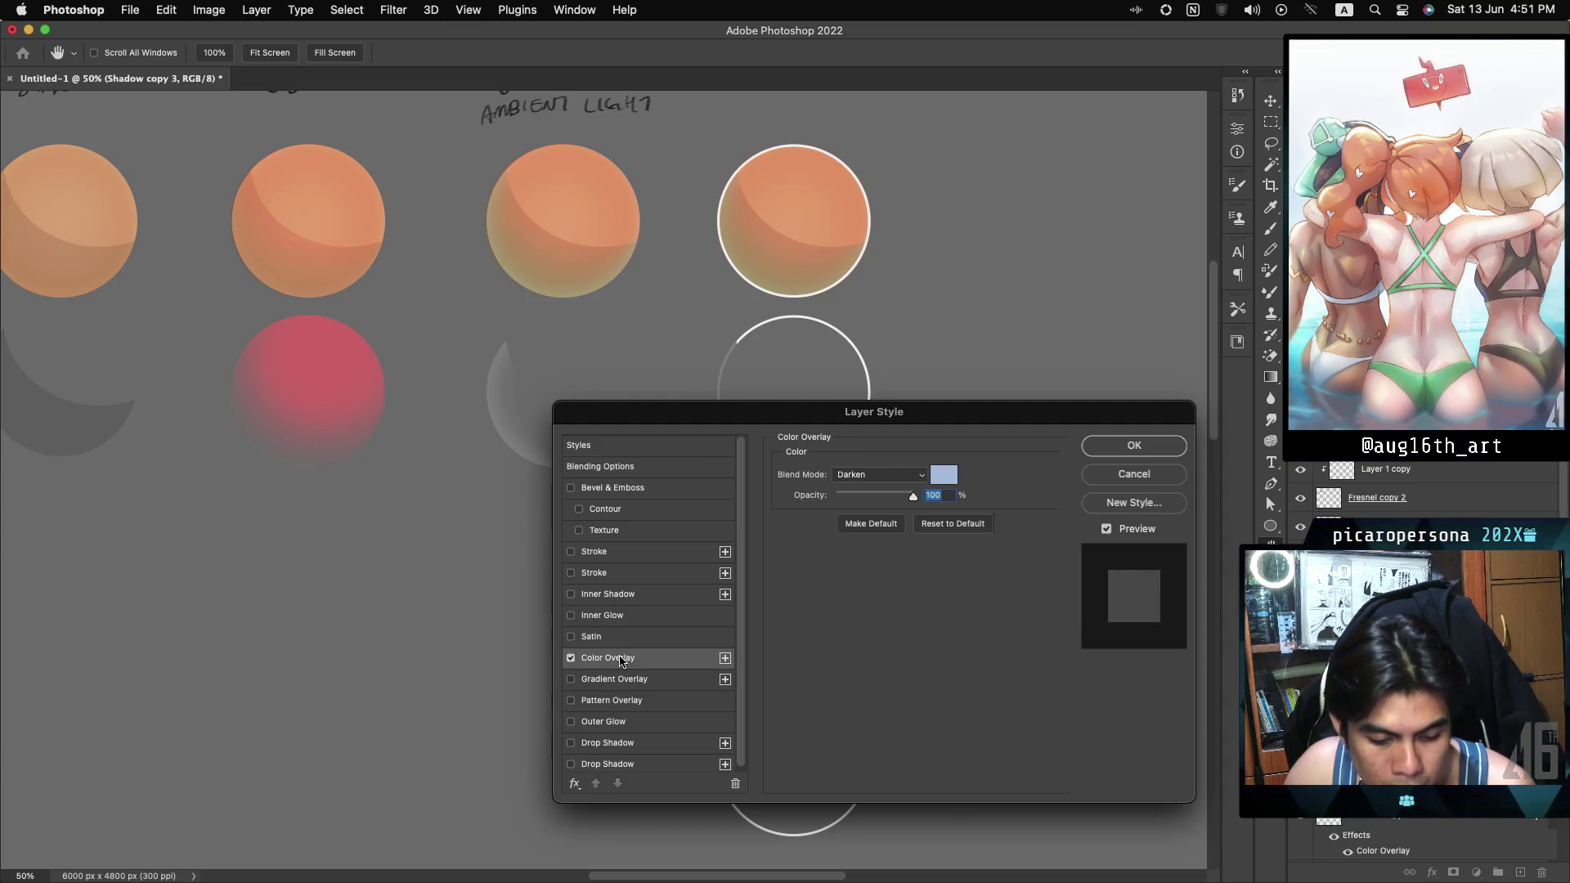
click(943, 479)
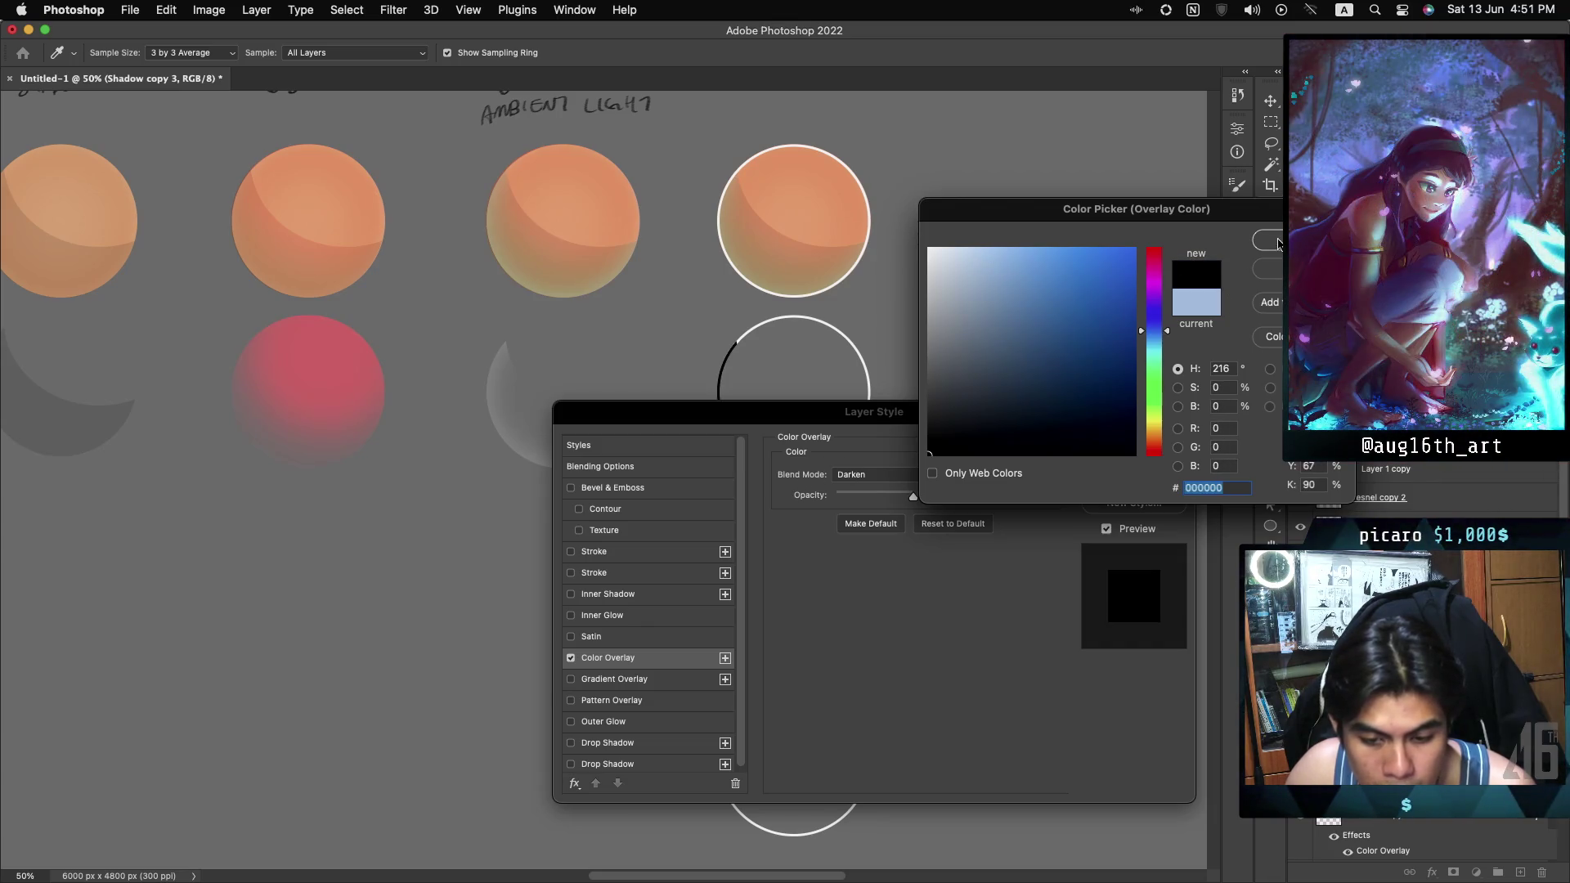
key(Return)
click(1136, 449)
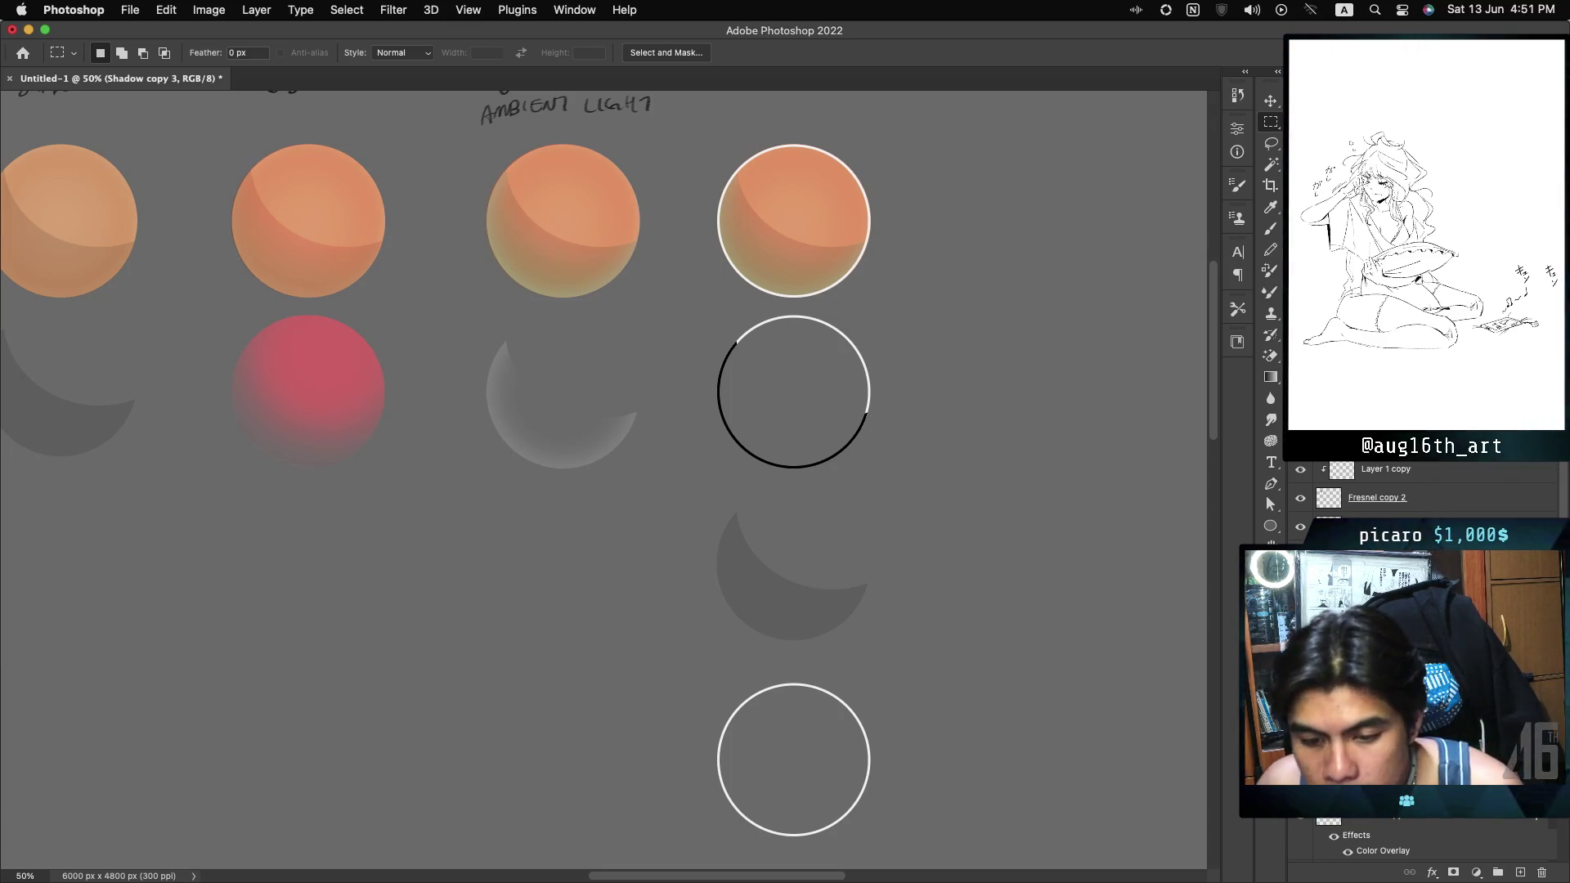
scroll(1055, 355, right, 5)
scroll(606, 478, left, 5)
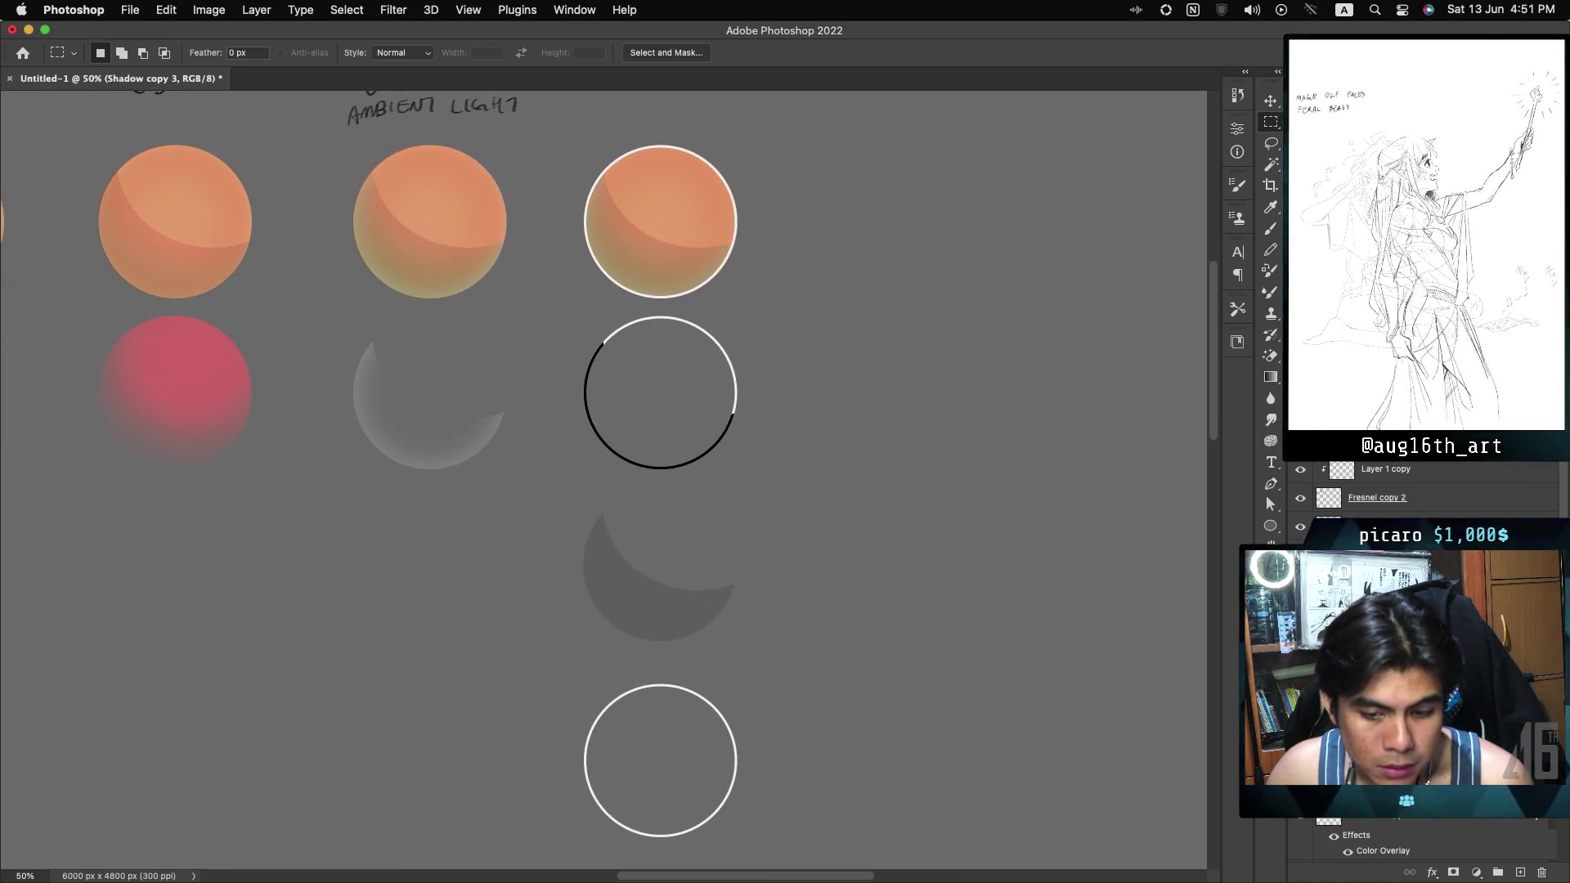
key(super+minus)
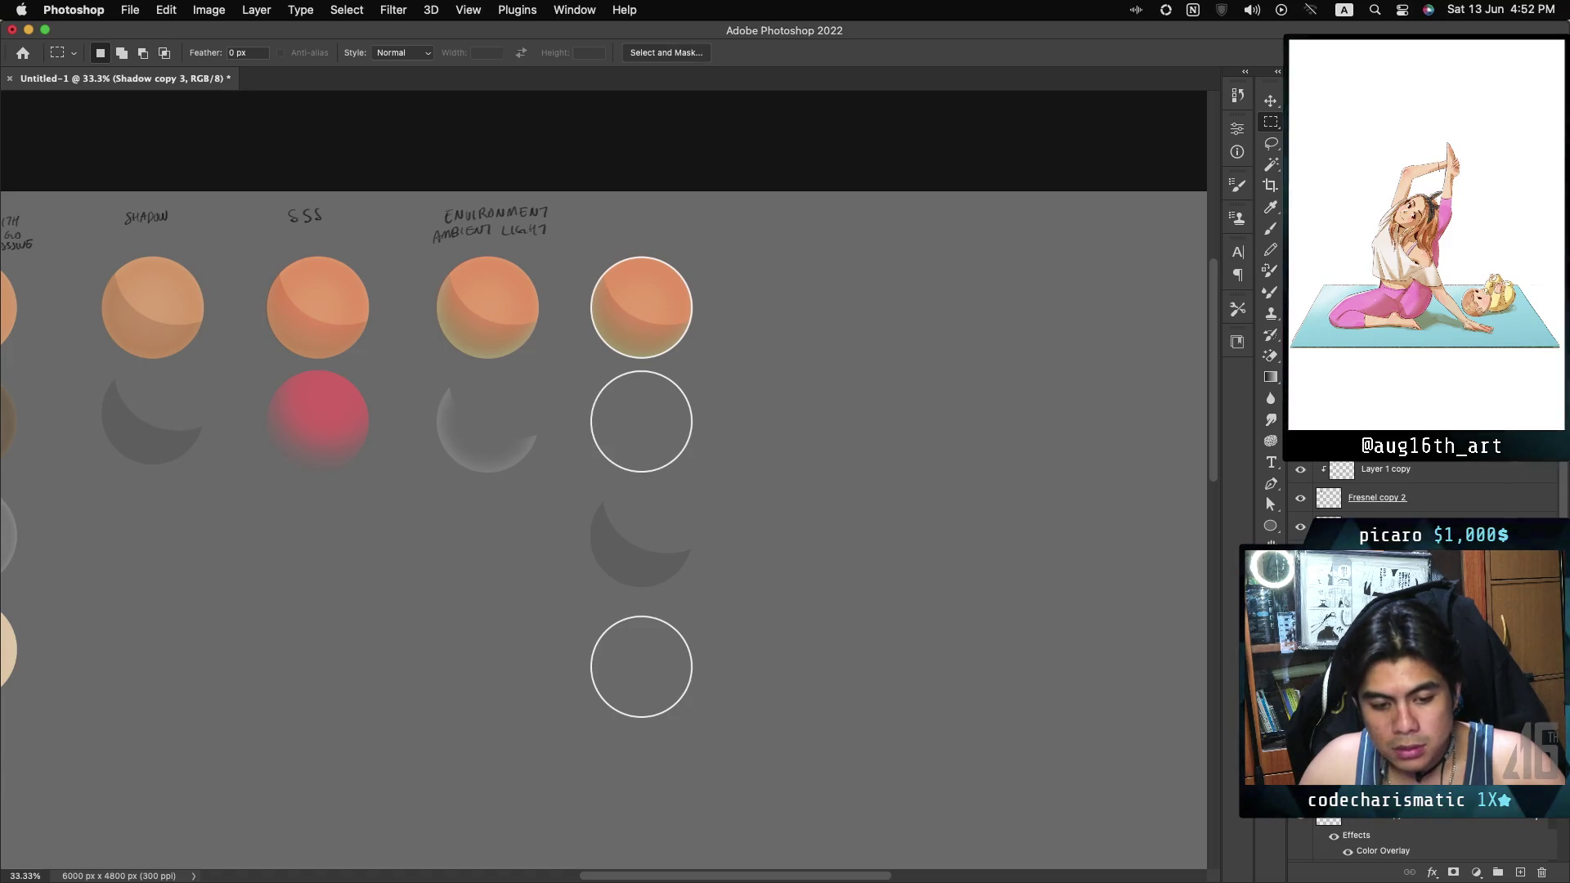
key(ctrl+i)
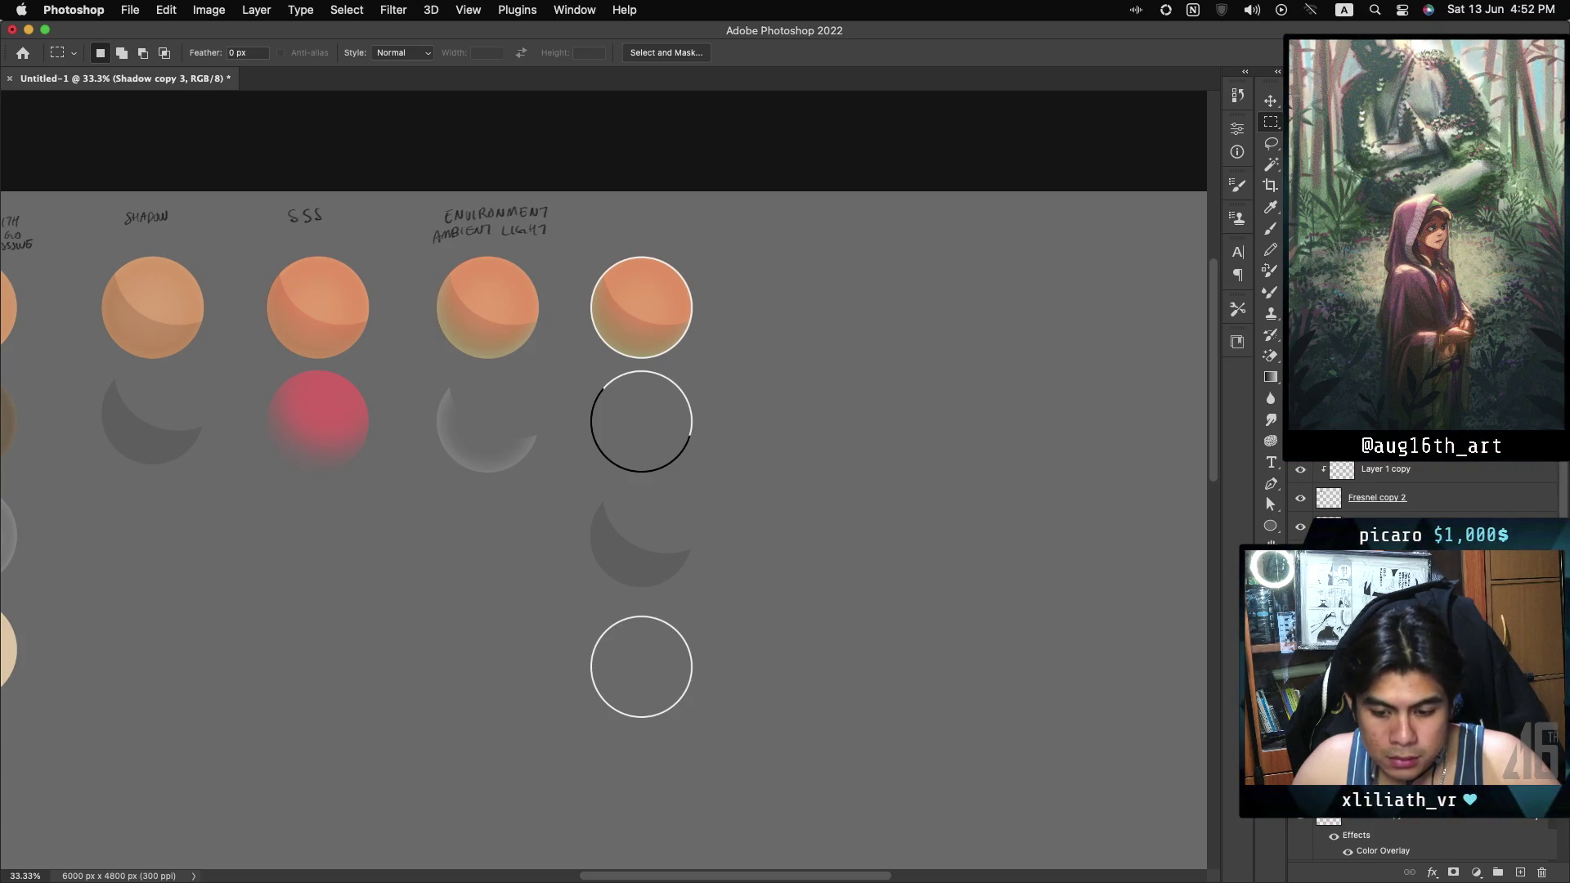
Create a new layer group, then shift the black ring, crescent and white ring down one row.
click(1503, 864)
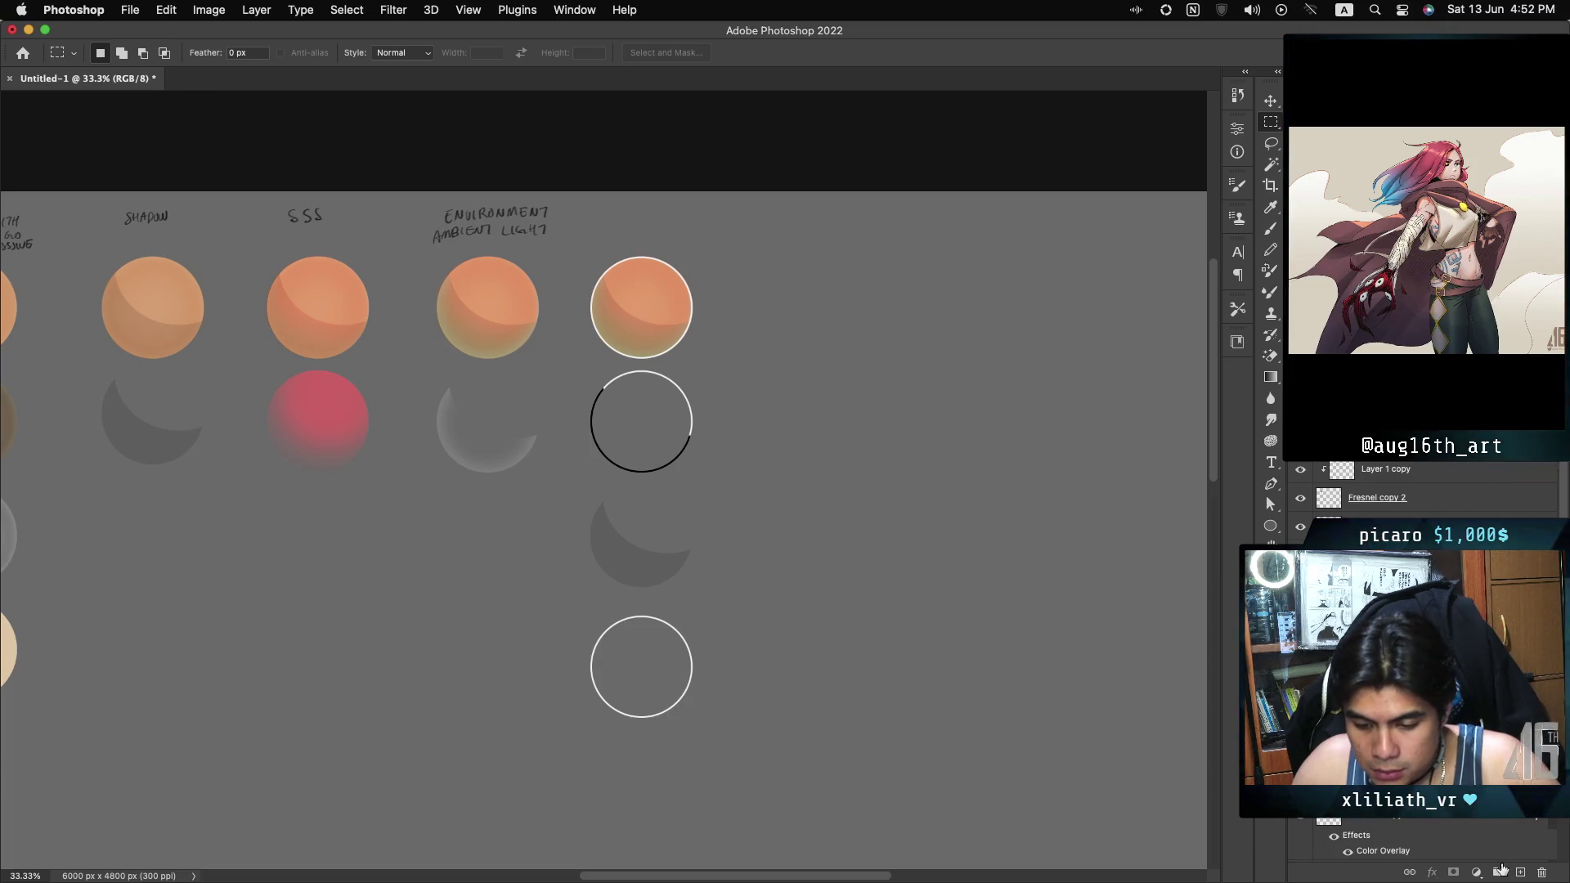
click(1502, 868)
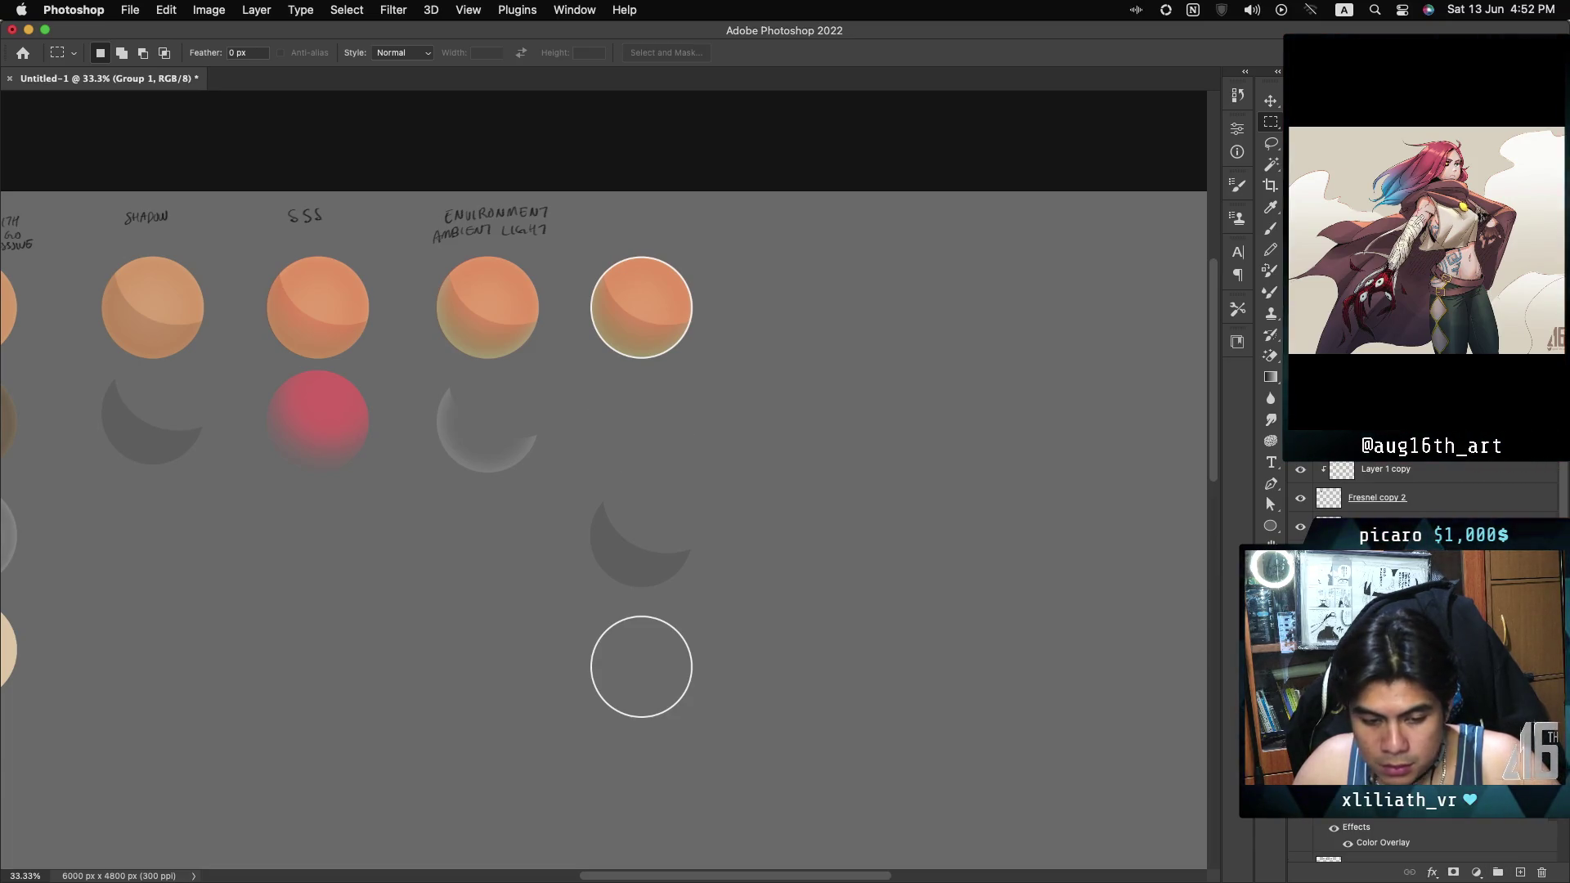
key(ctrl+shift+d)
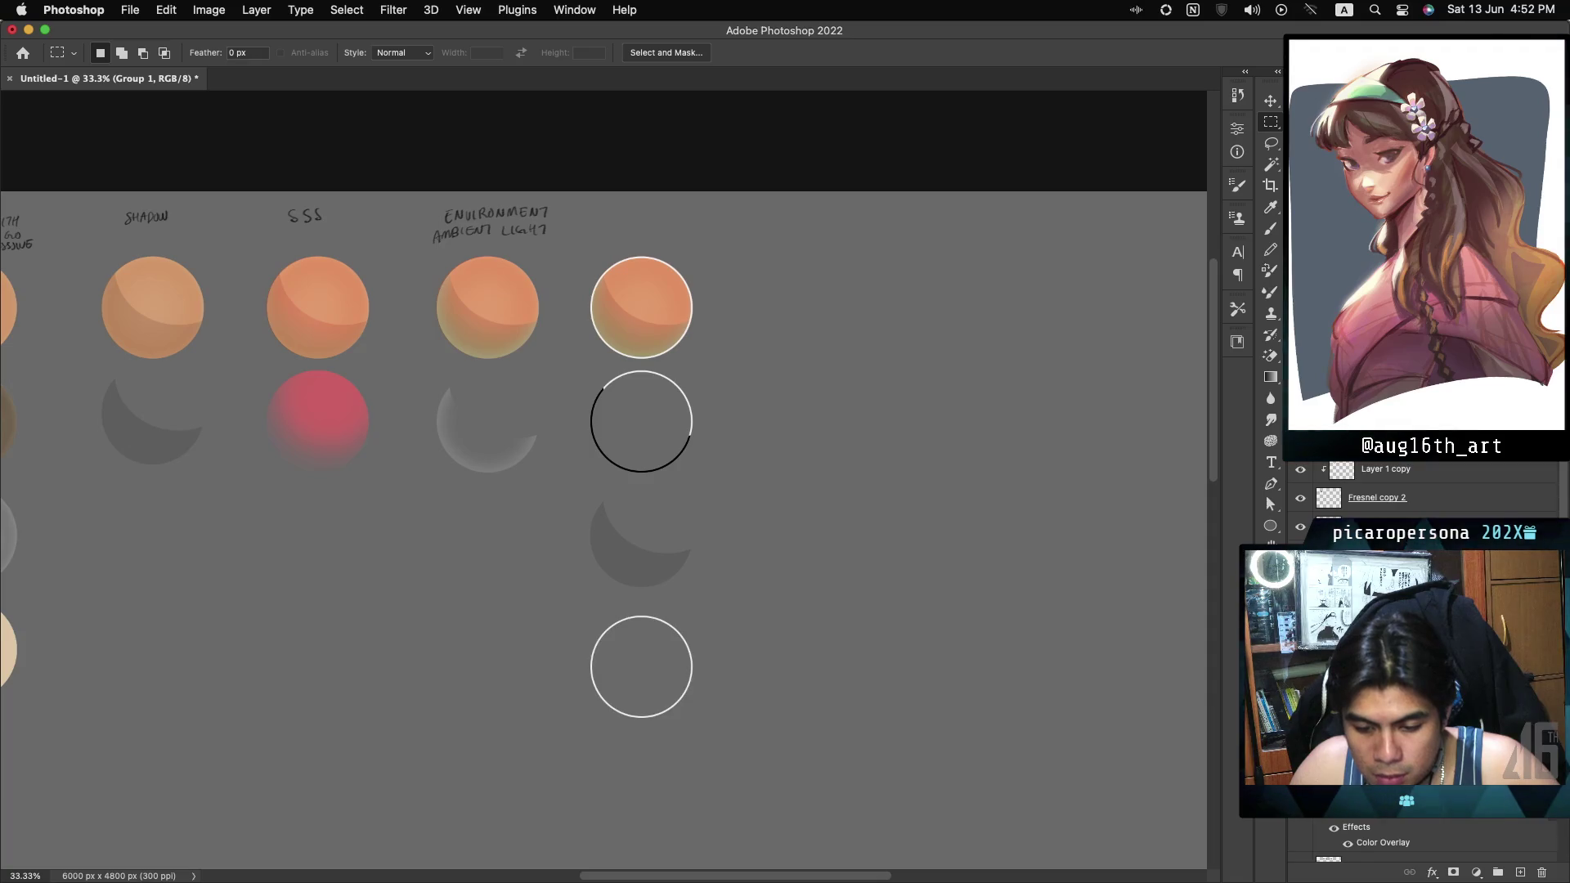
key(alt+bracketleft)
key(alt+super+a)
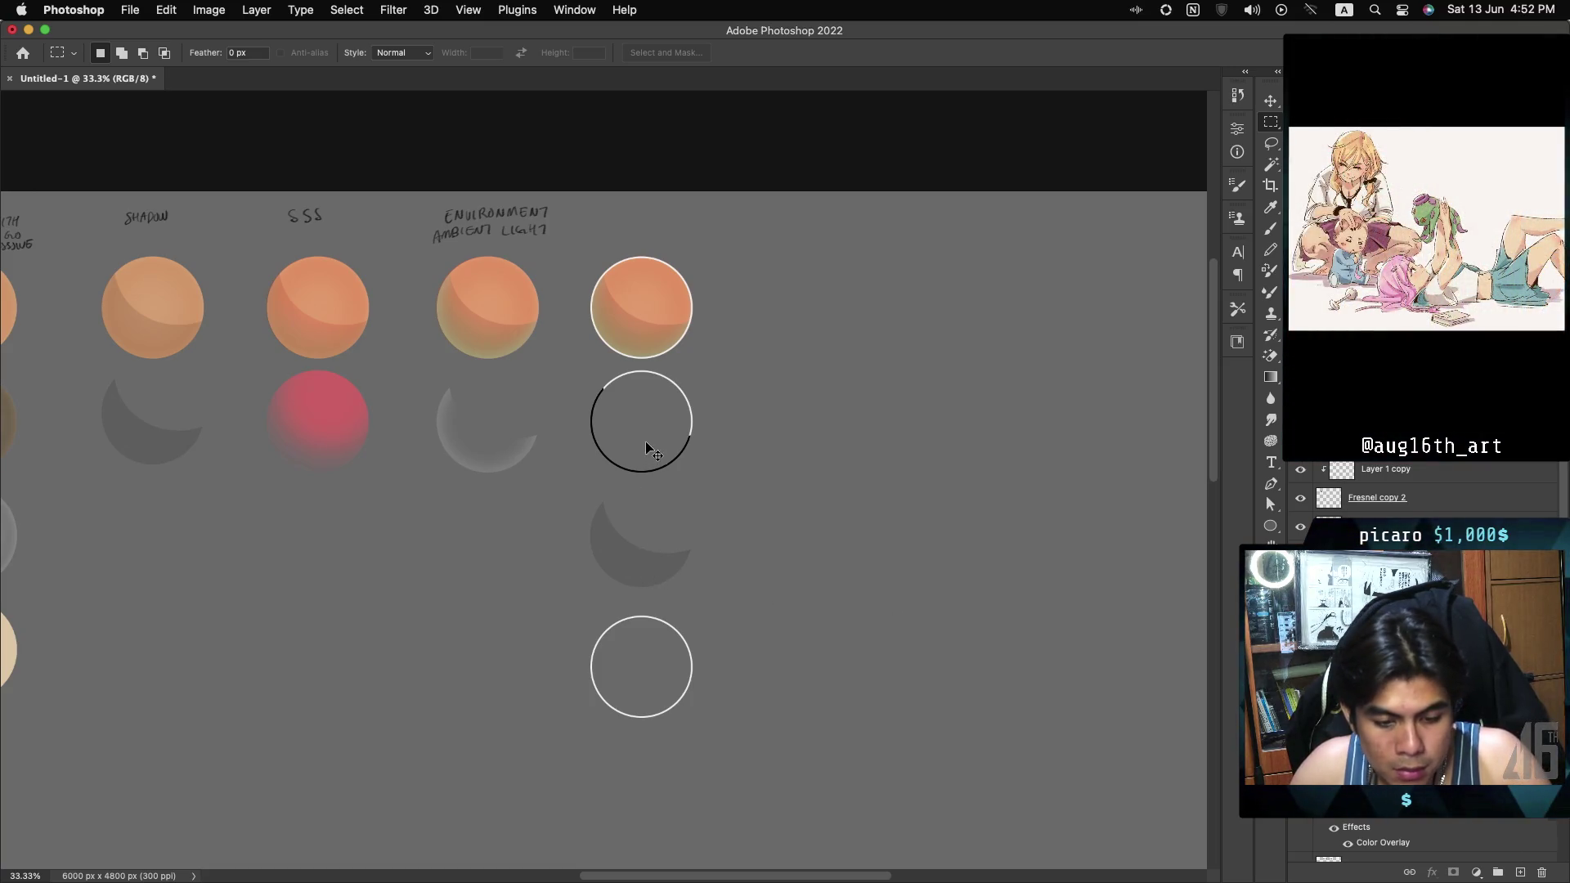
drag(647, 443, 647, 555)
scroll(603, 481, down, 3)
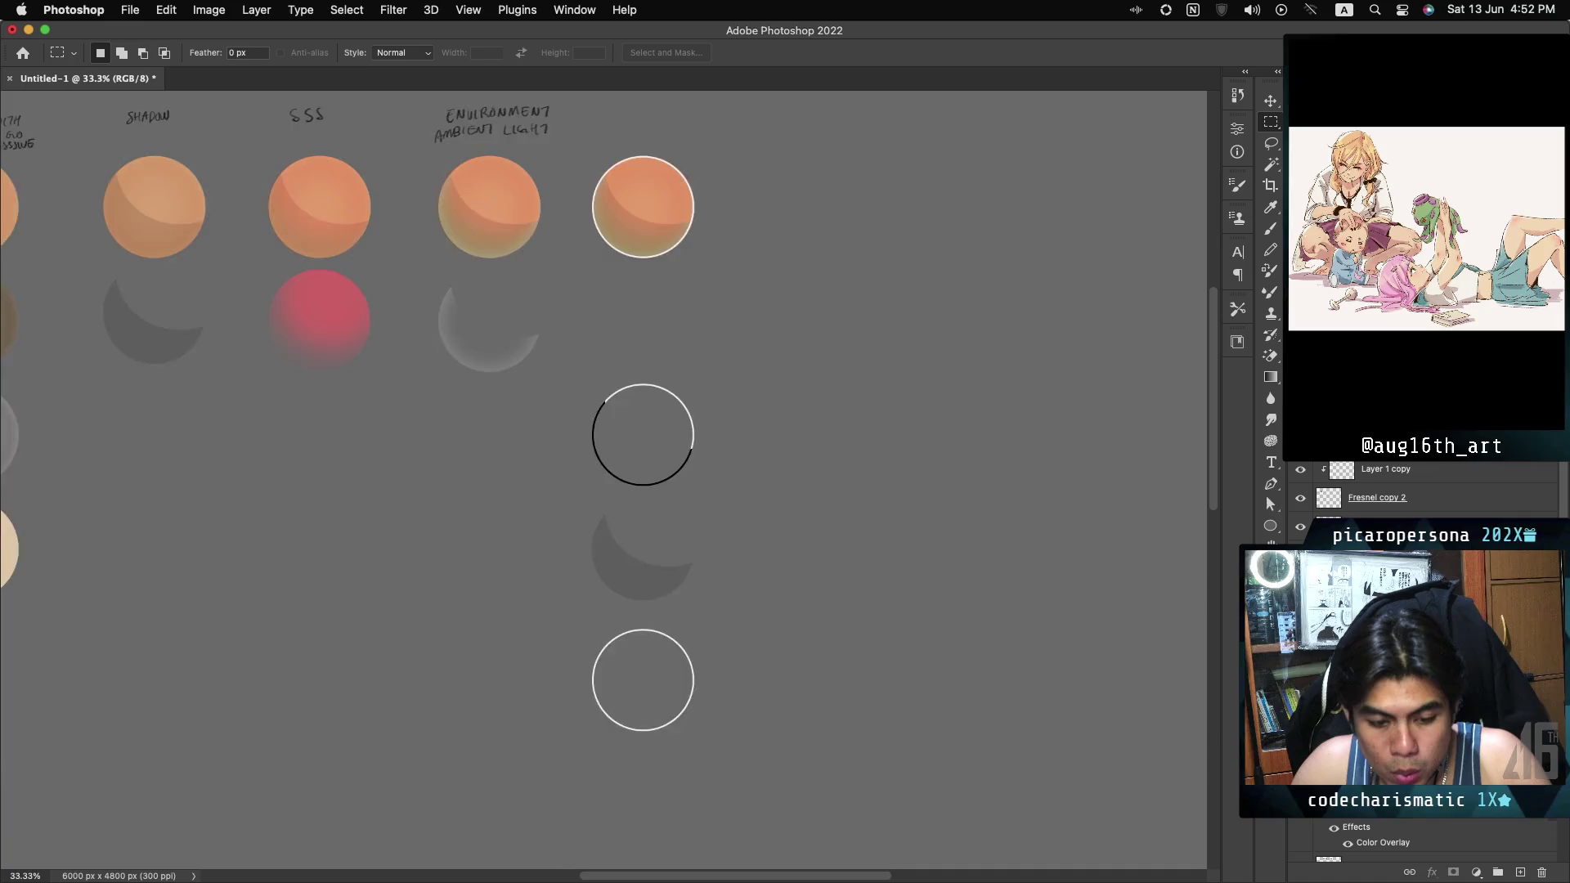
scroll(603, 480, left, 5)
scroll(604, 480, right, 3)
scroll(604, 480, right, 2)
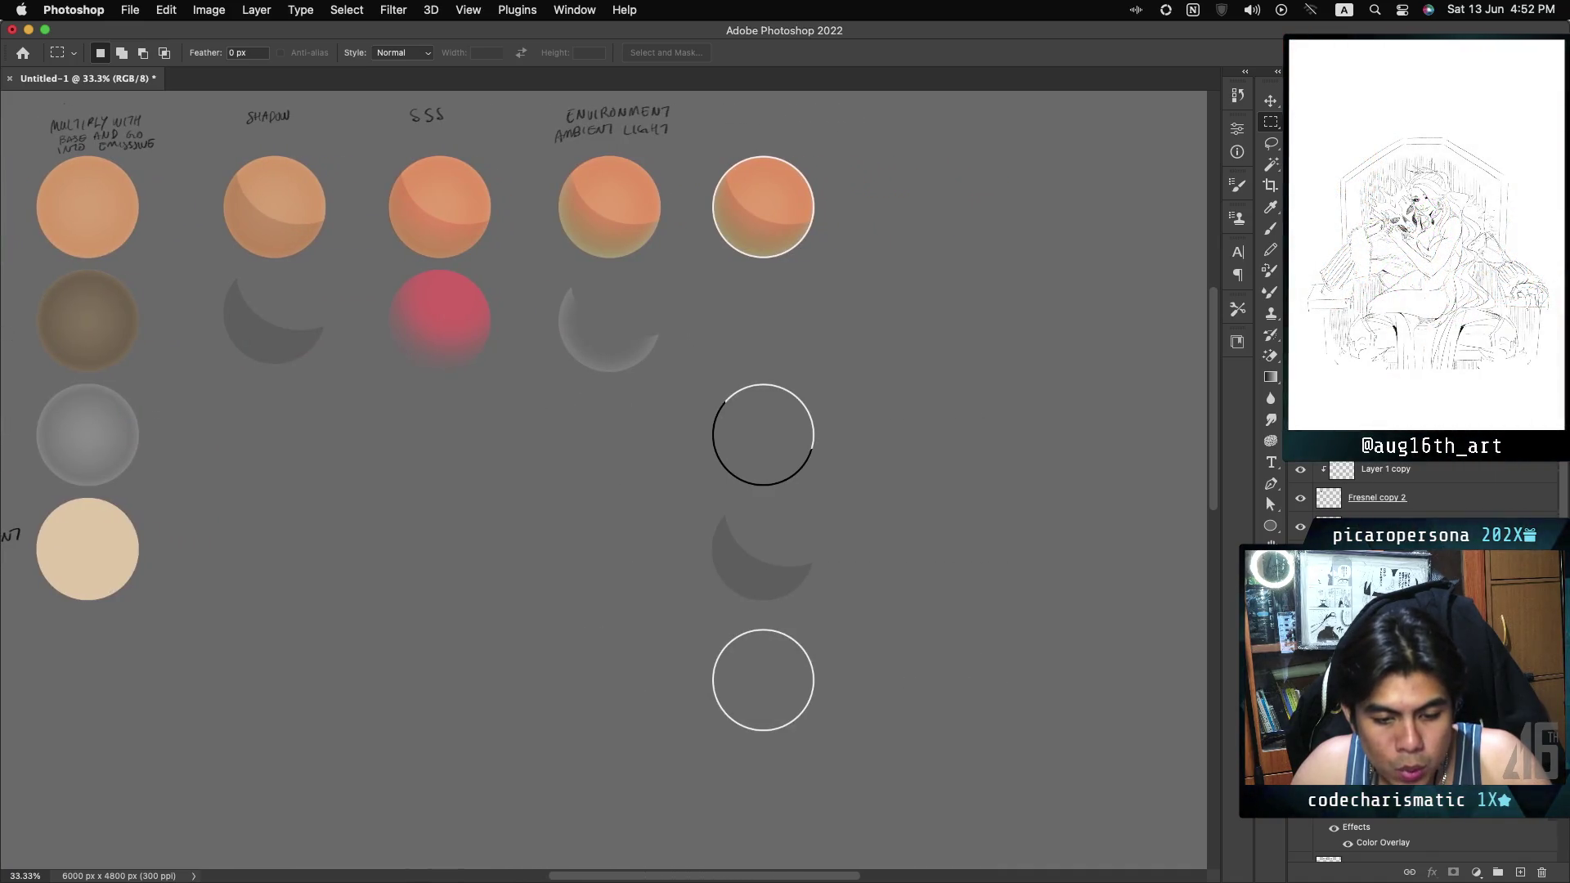
scroll(604, 480, down, 5)
scroll(604, 480, up, 5)
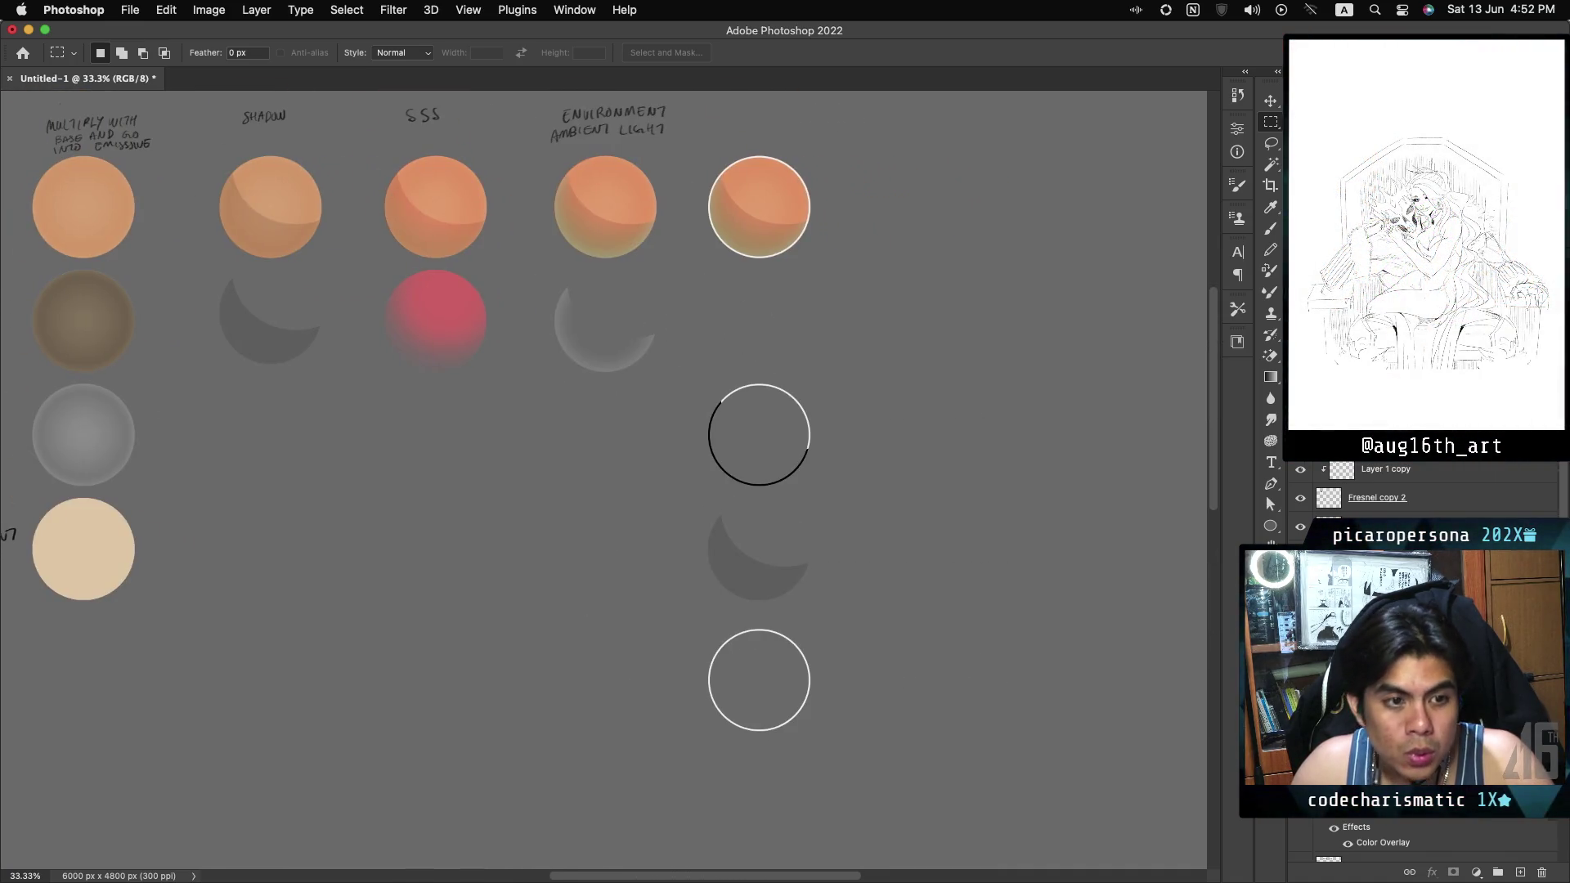
scroll(603, 480, left, 5)
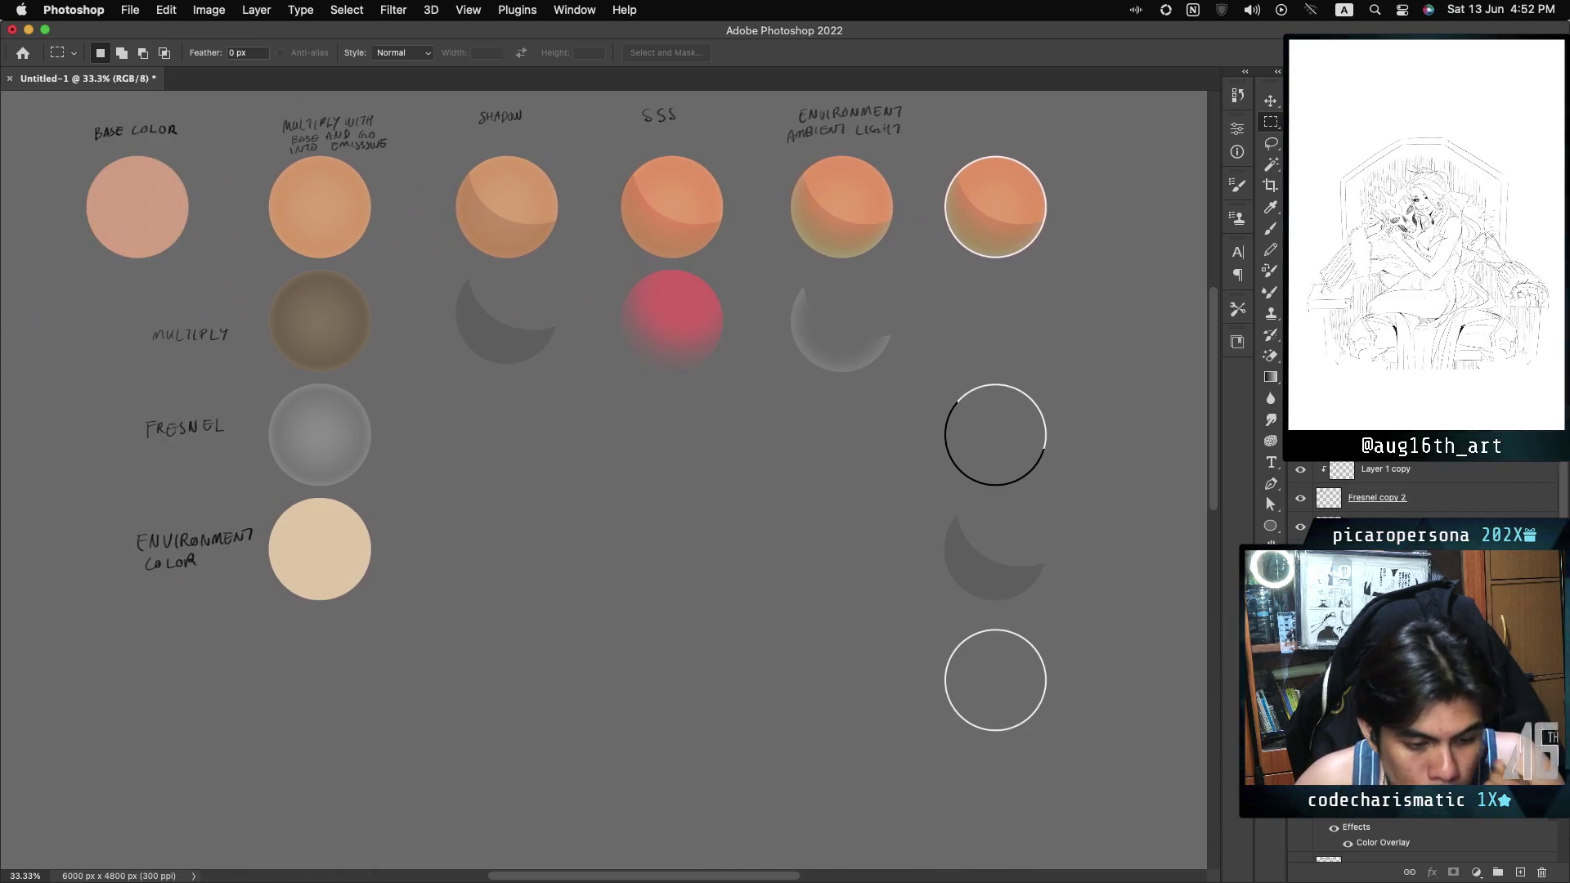
scroll(603, 480, right, 4)
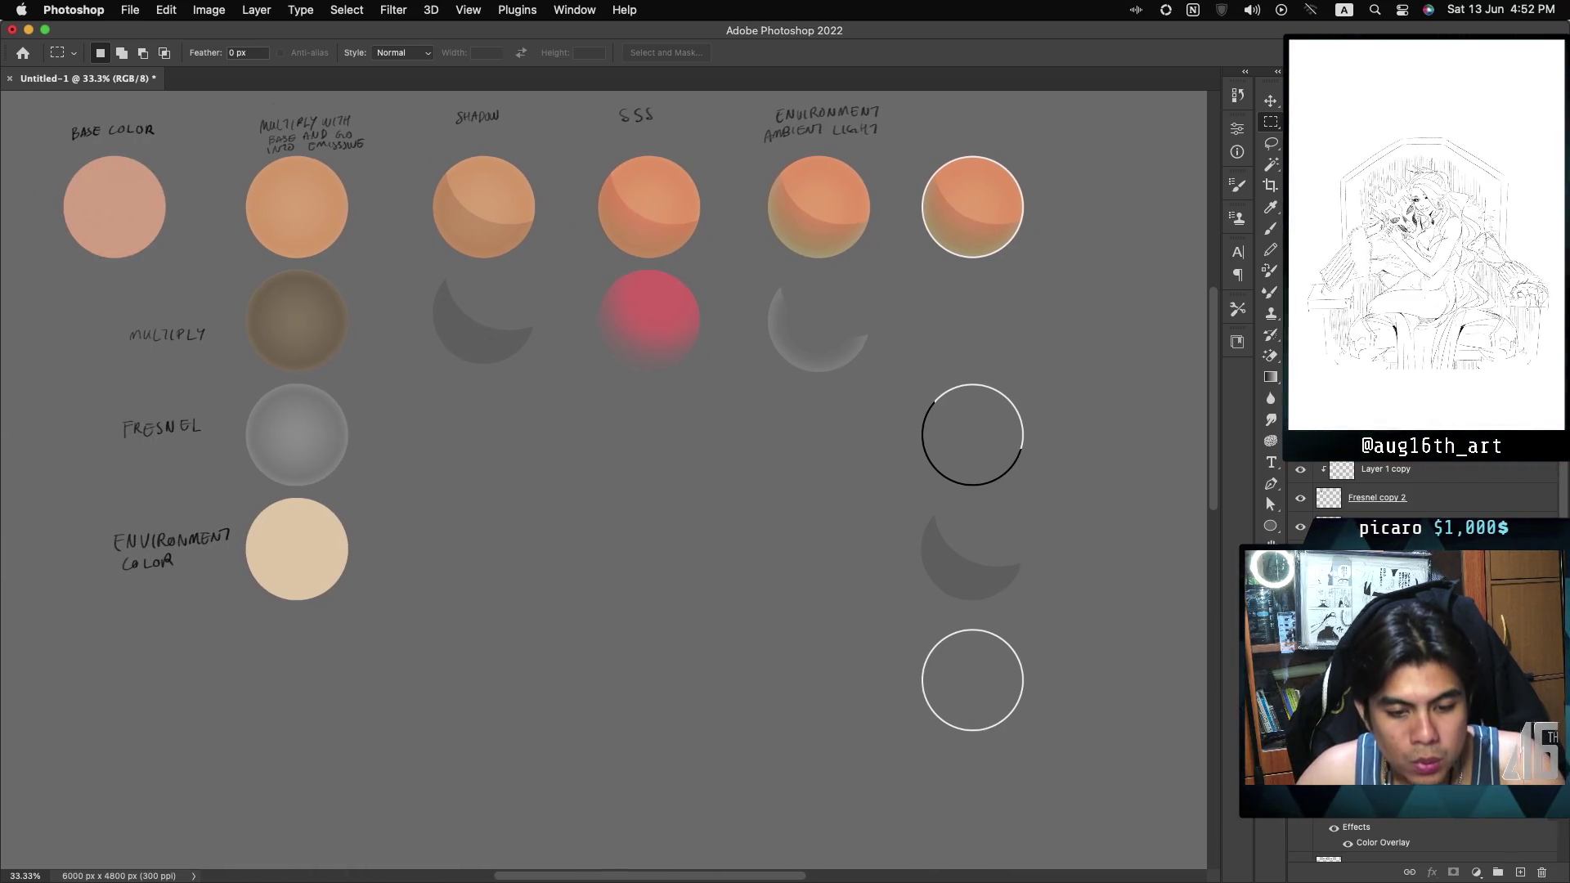
scroll(604, 480, left, 3)
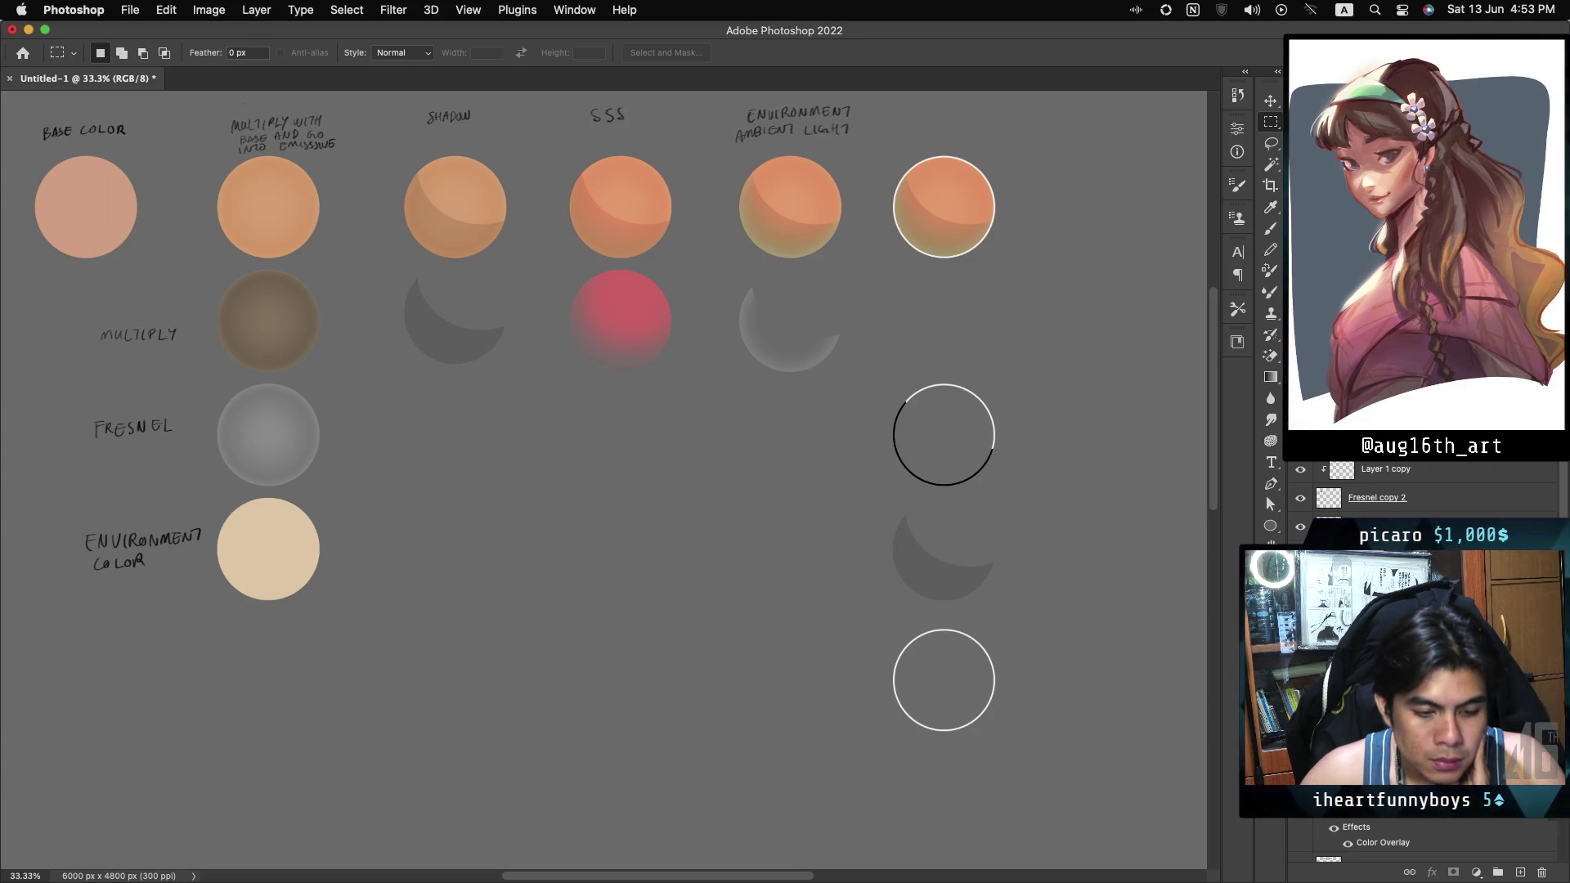
scroll(603, 480, right, 2)
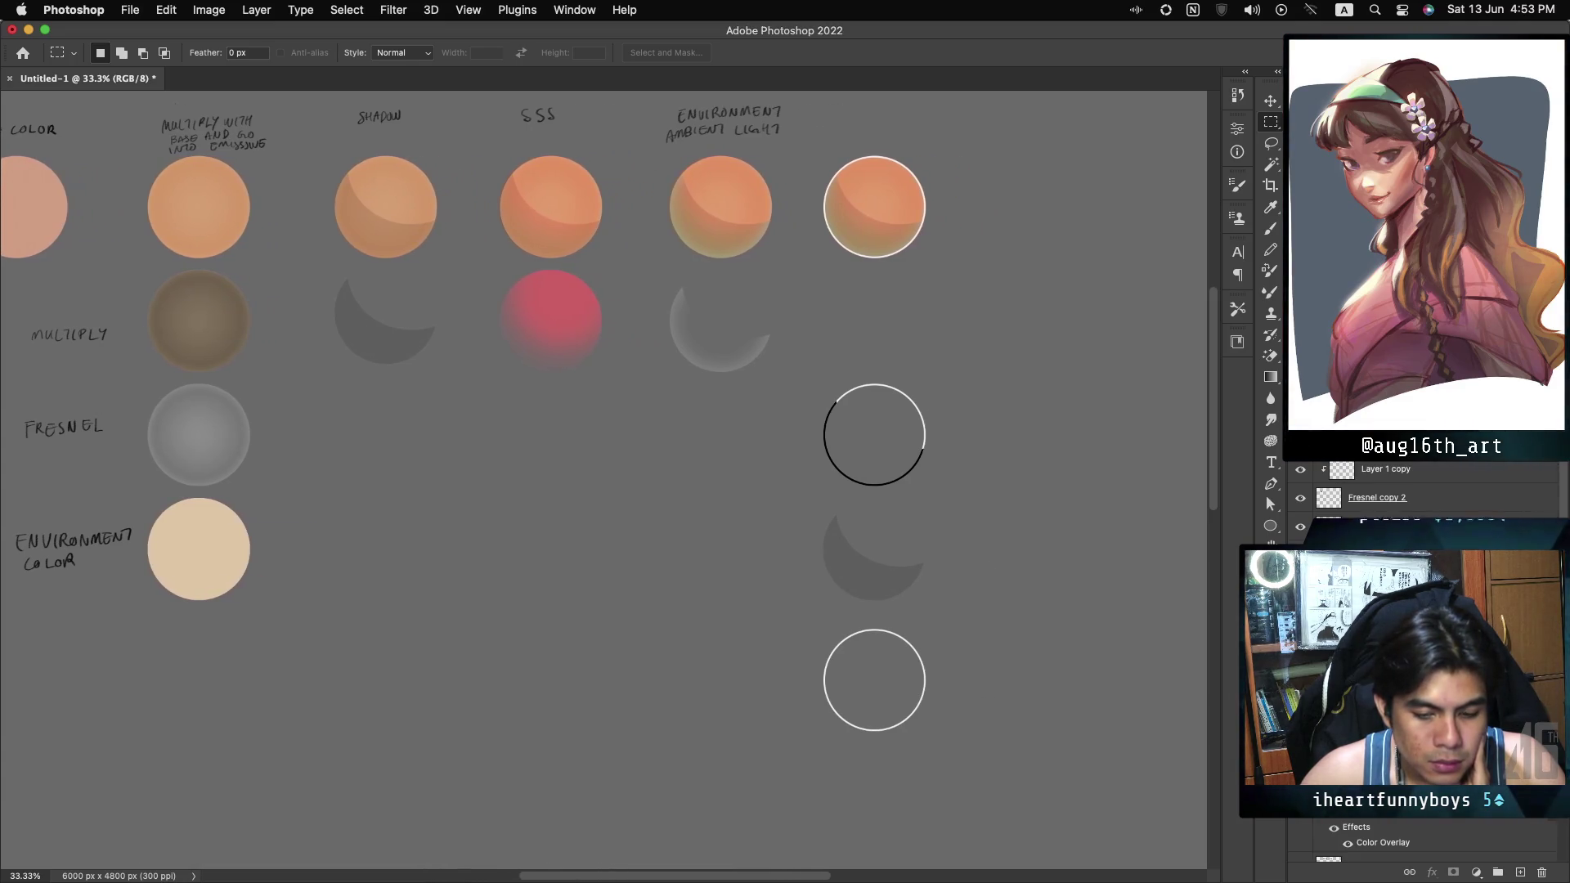
scroll(604, 480, right, 2)
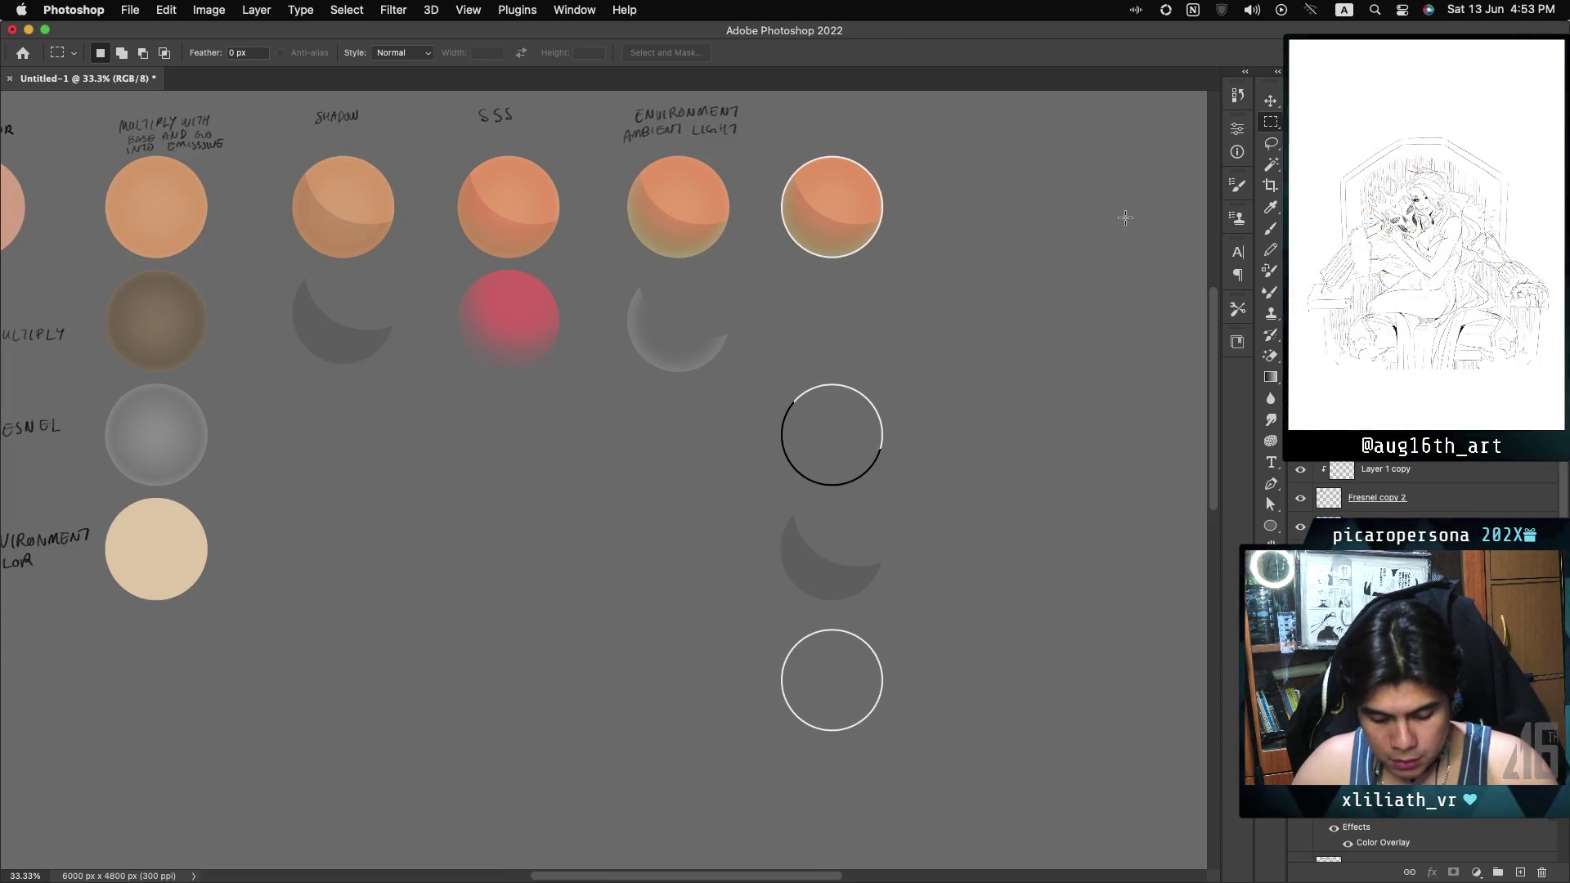
Start saving Untitled-1.psd as a new file and browse to the Desktop.
key(super+s)
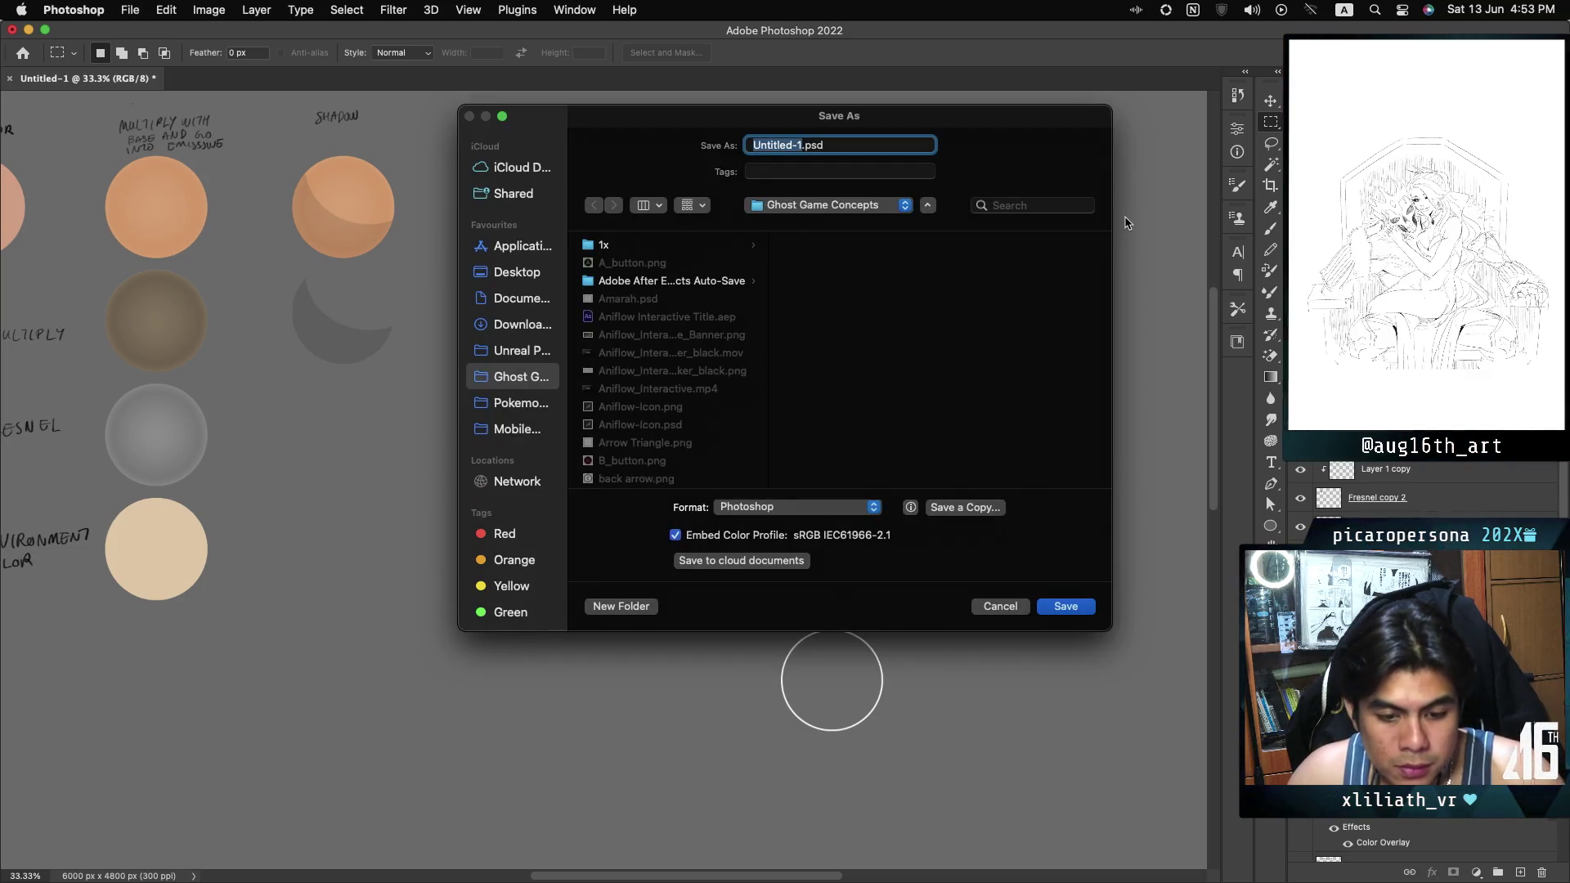
click(536, 276)
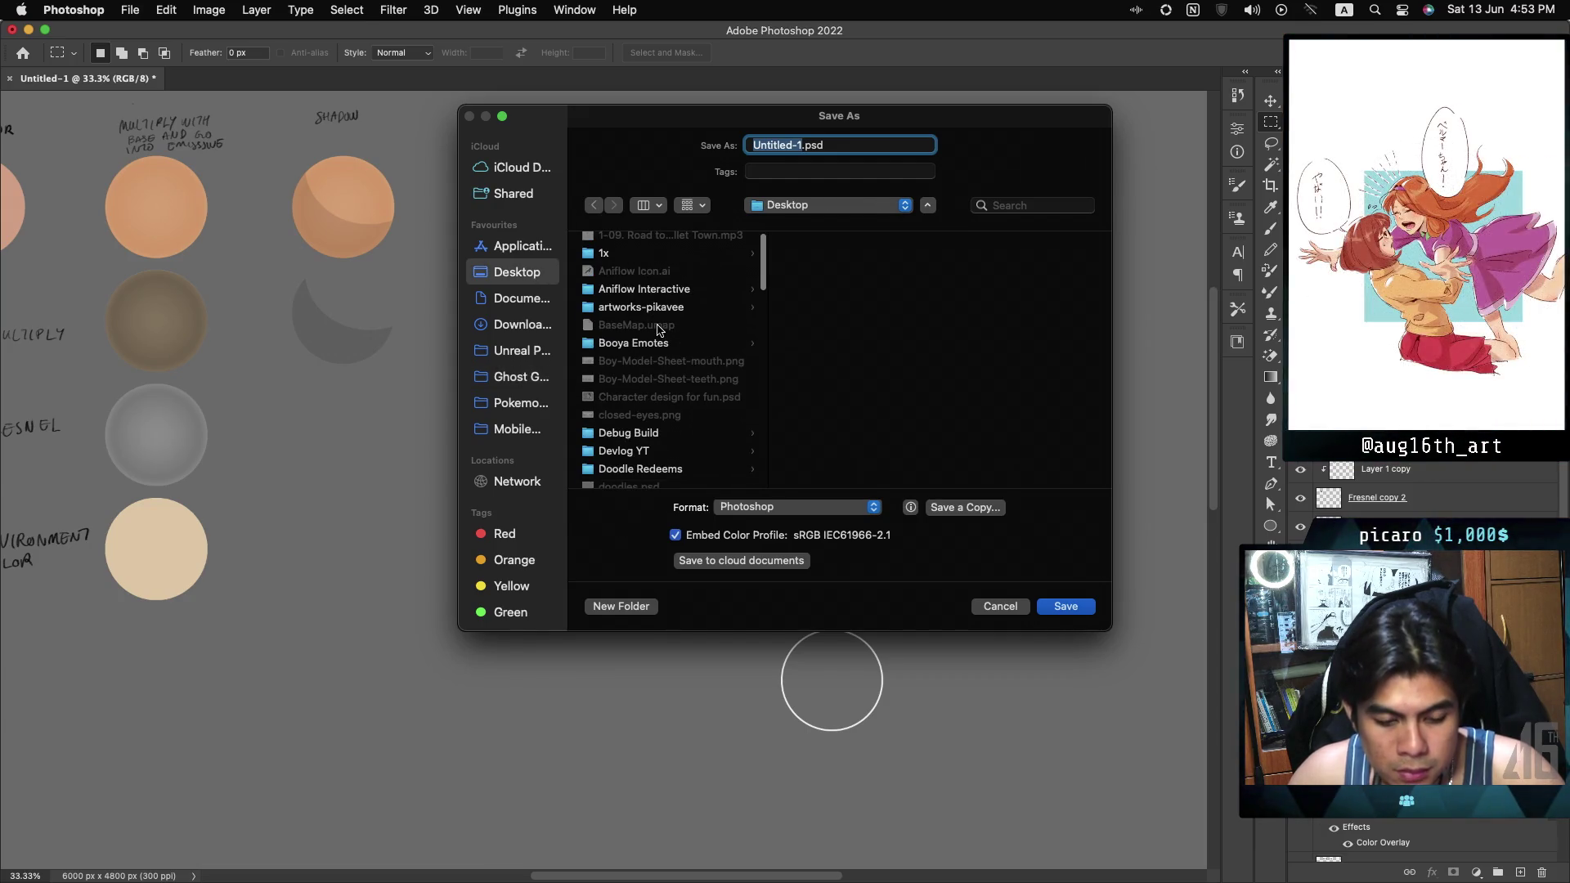
scroll(657, 328, down, 3)
scroll(624, 319, down, 10)
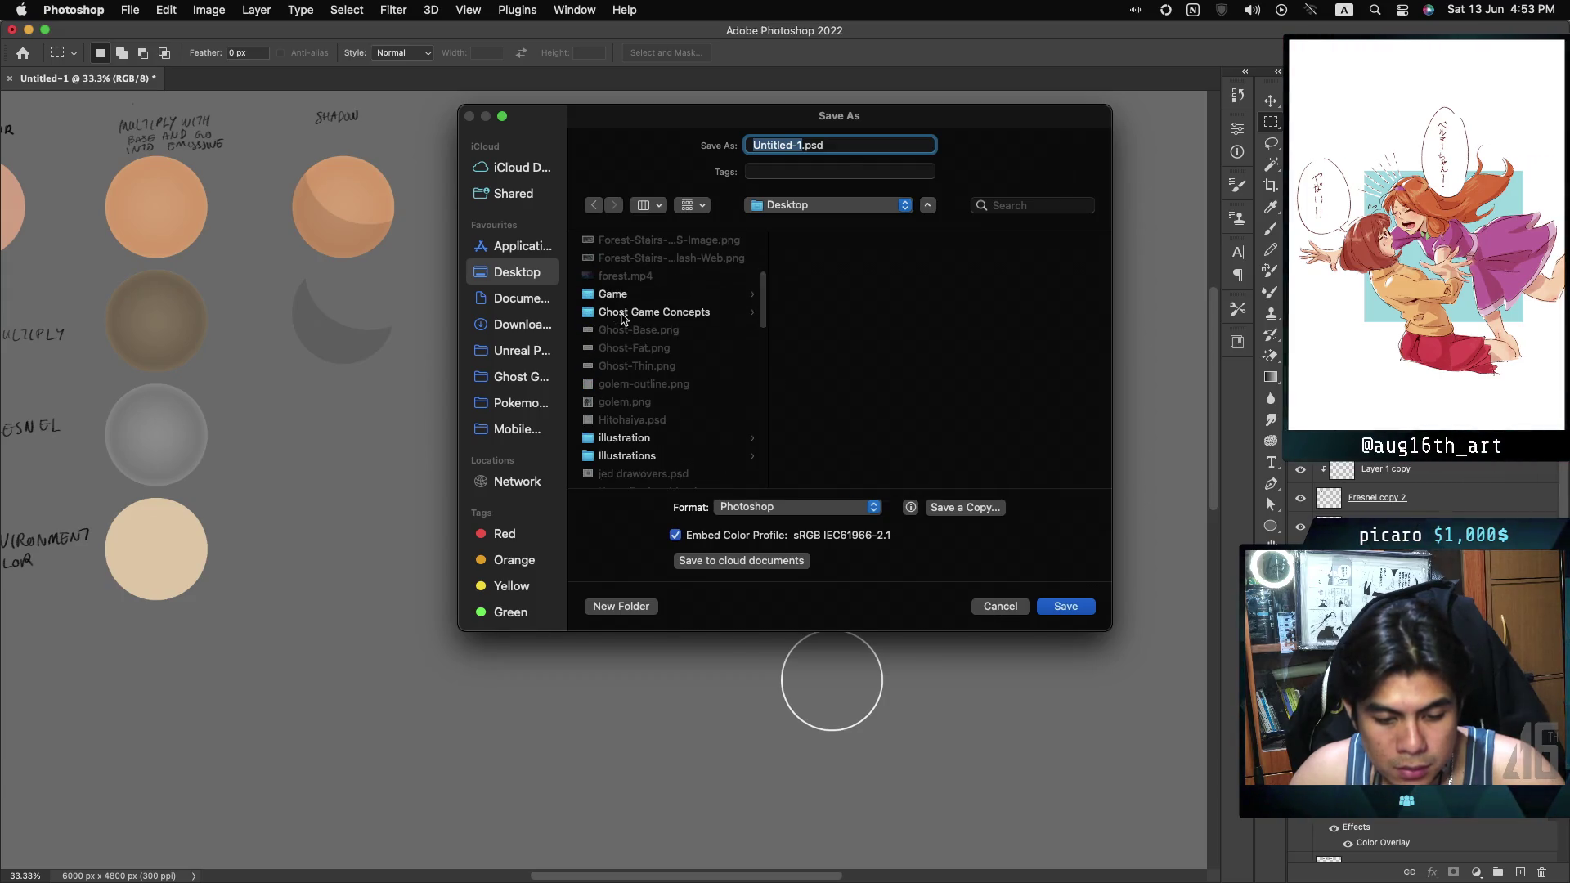
scroll(624, 319, down, 10)
scroll(624, 319, down, 4)
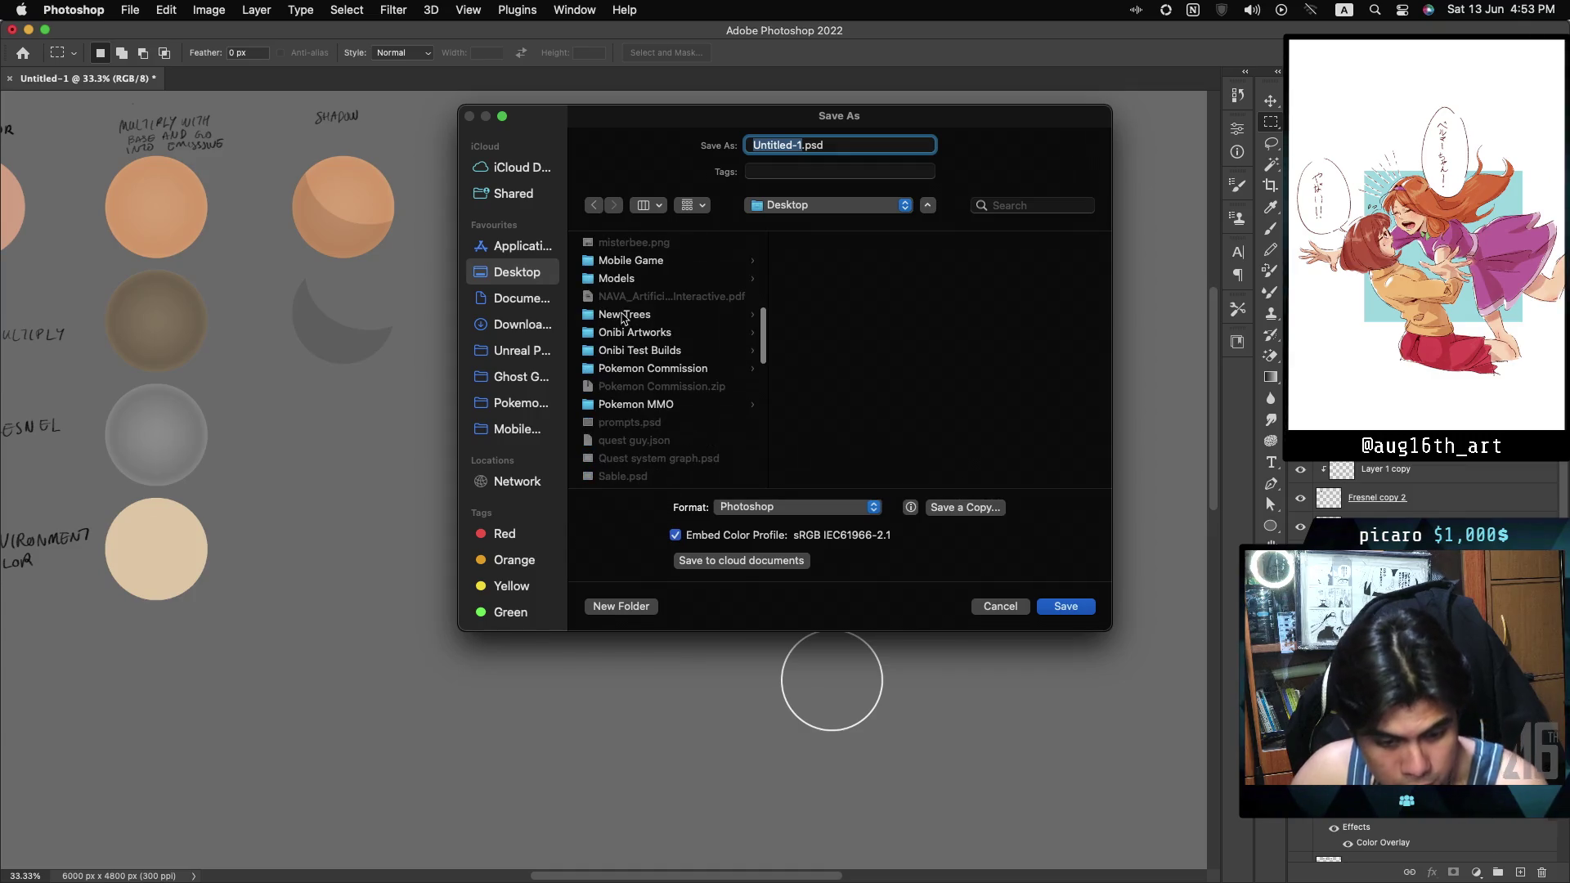
scroll(624, 317, down, 15)
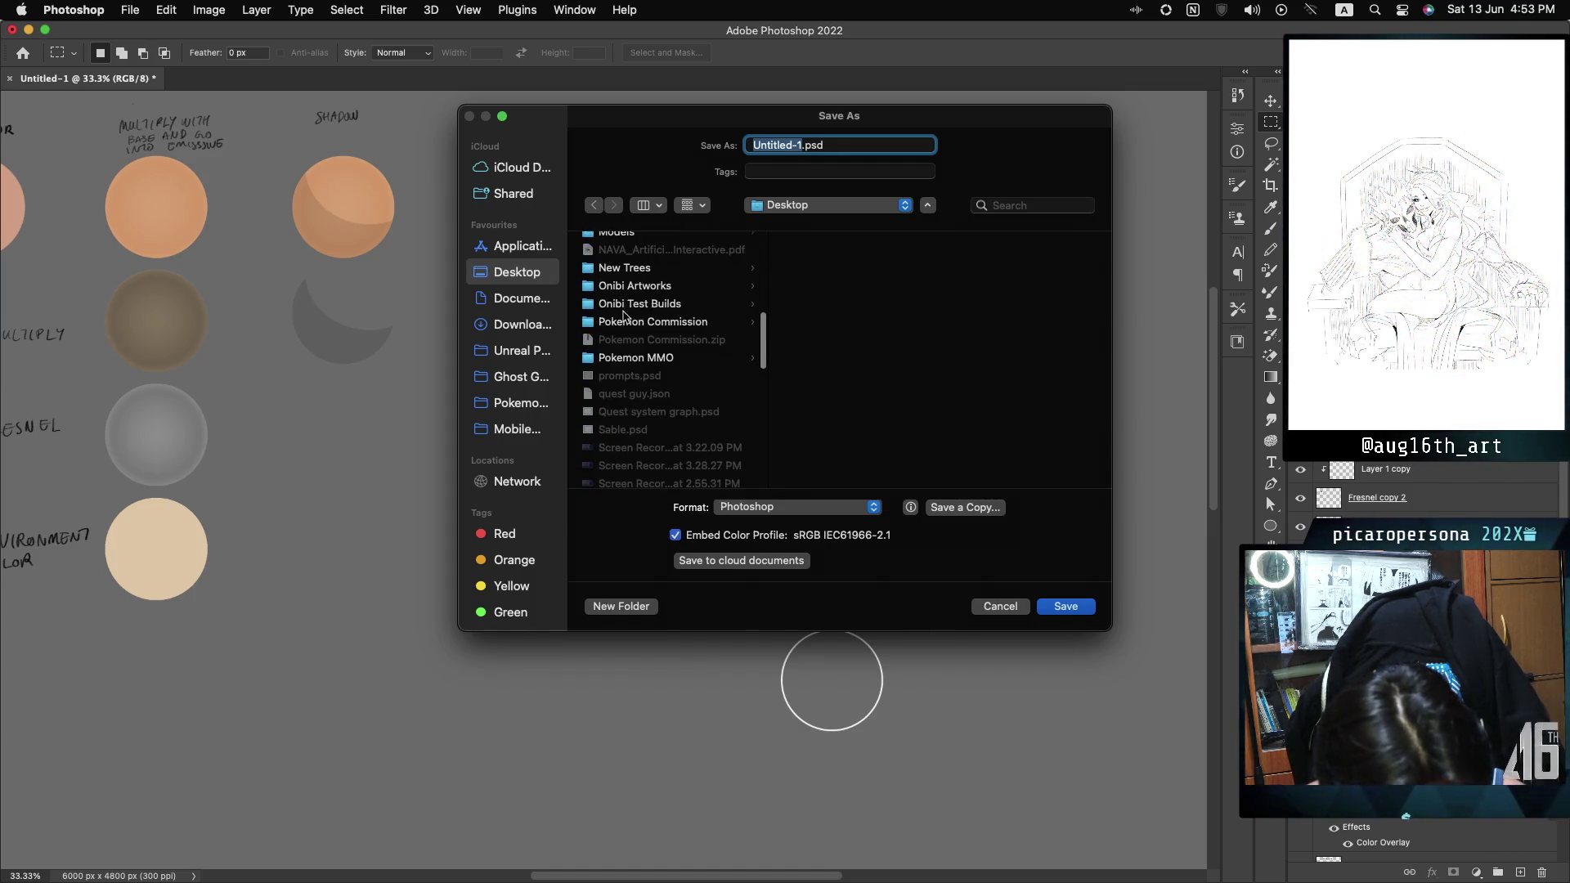
scroll(624, 317, down, 10)
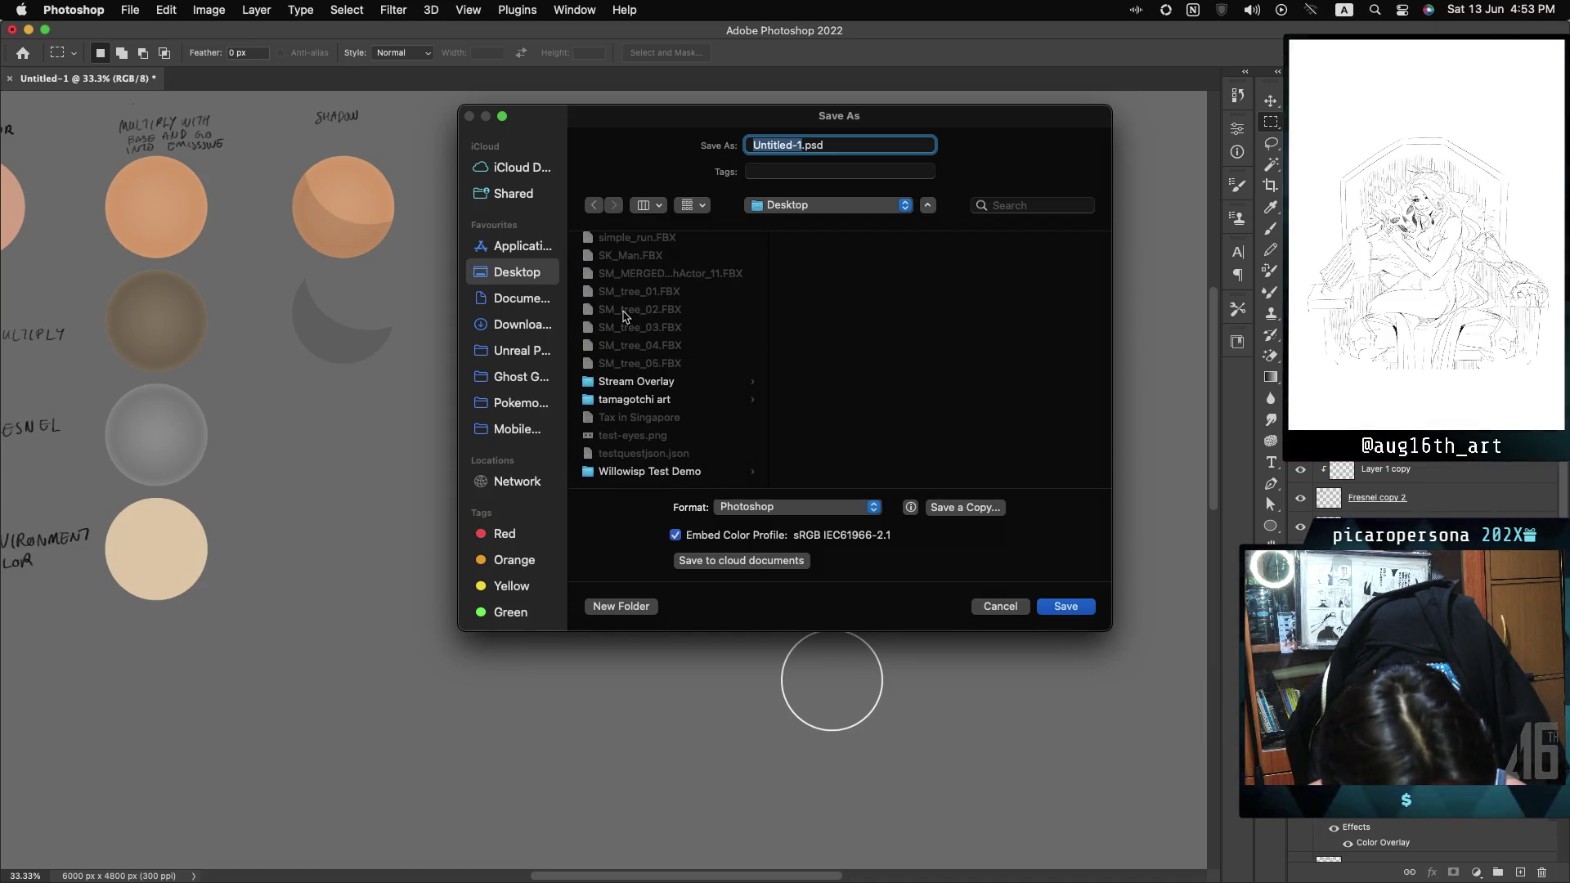
scroll(624, 317, up, 4)
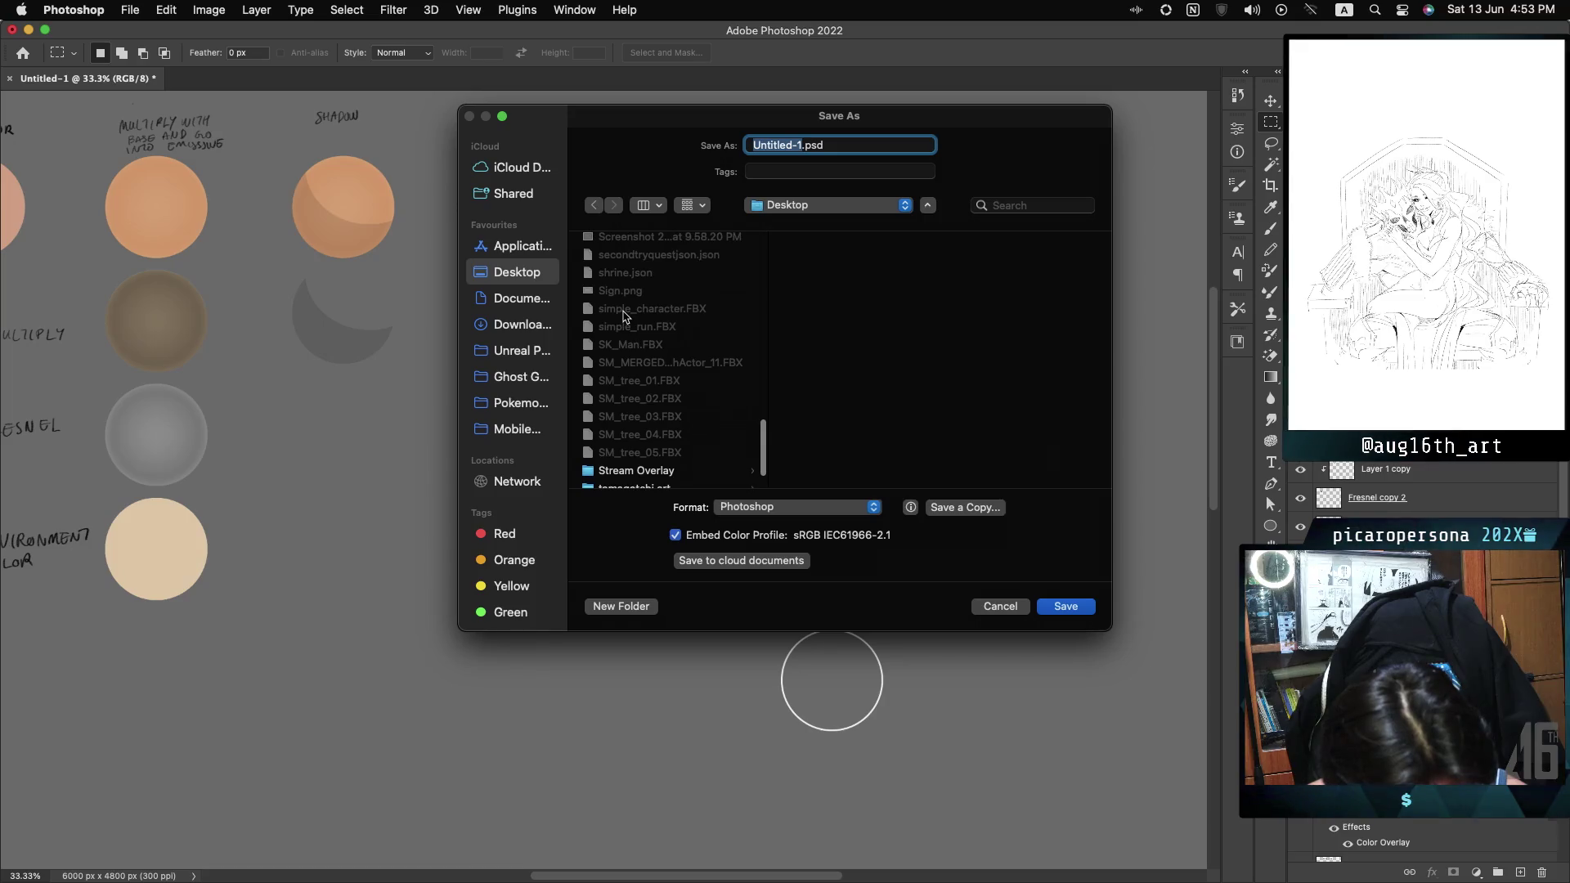
scroll(624, 317, up, 15)
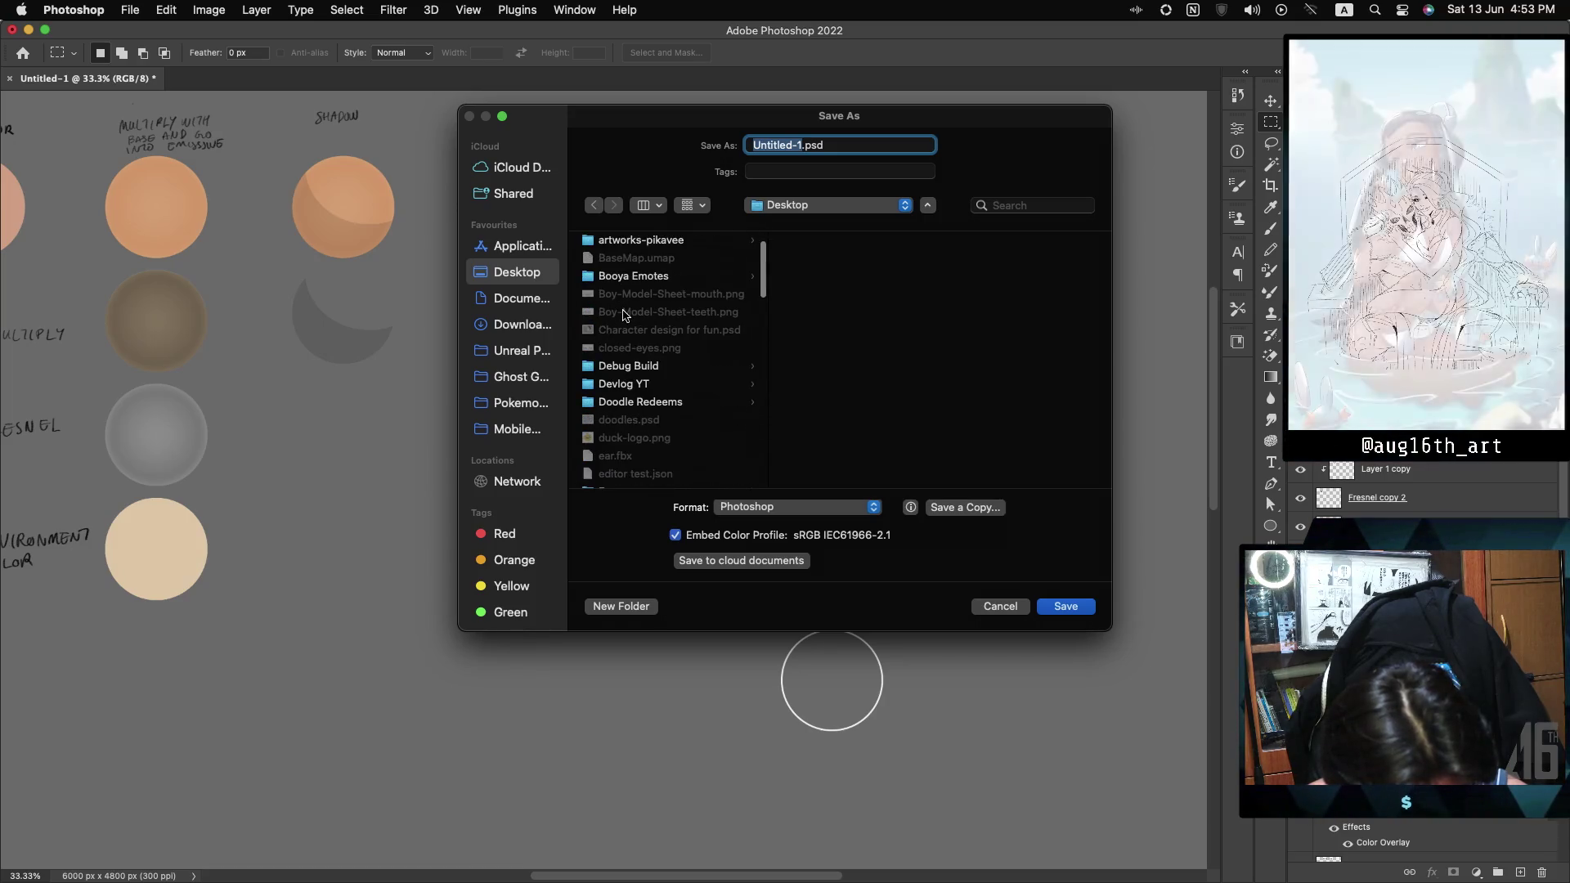
scroll(624, 317, down, 5)
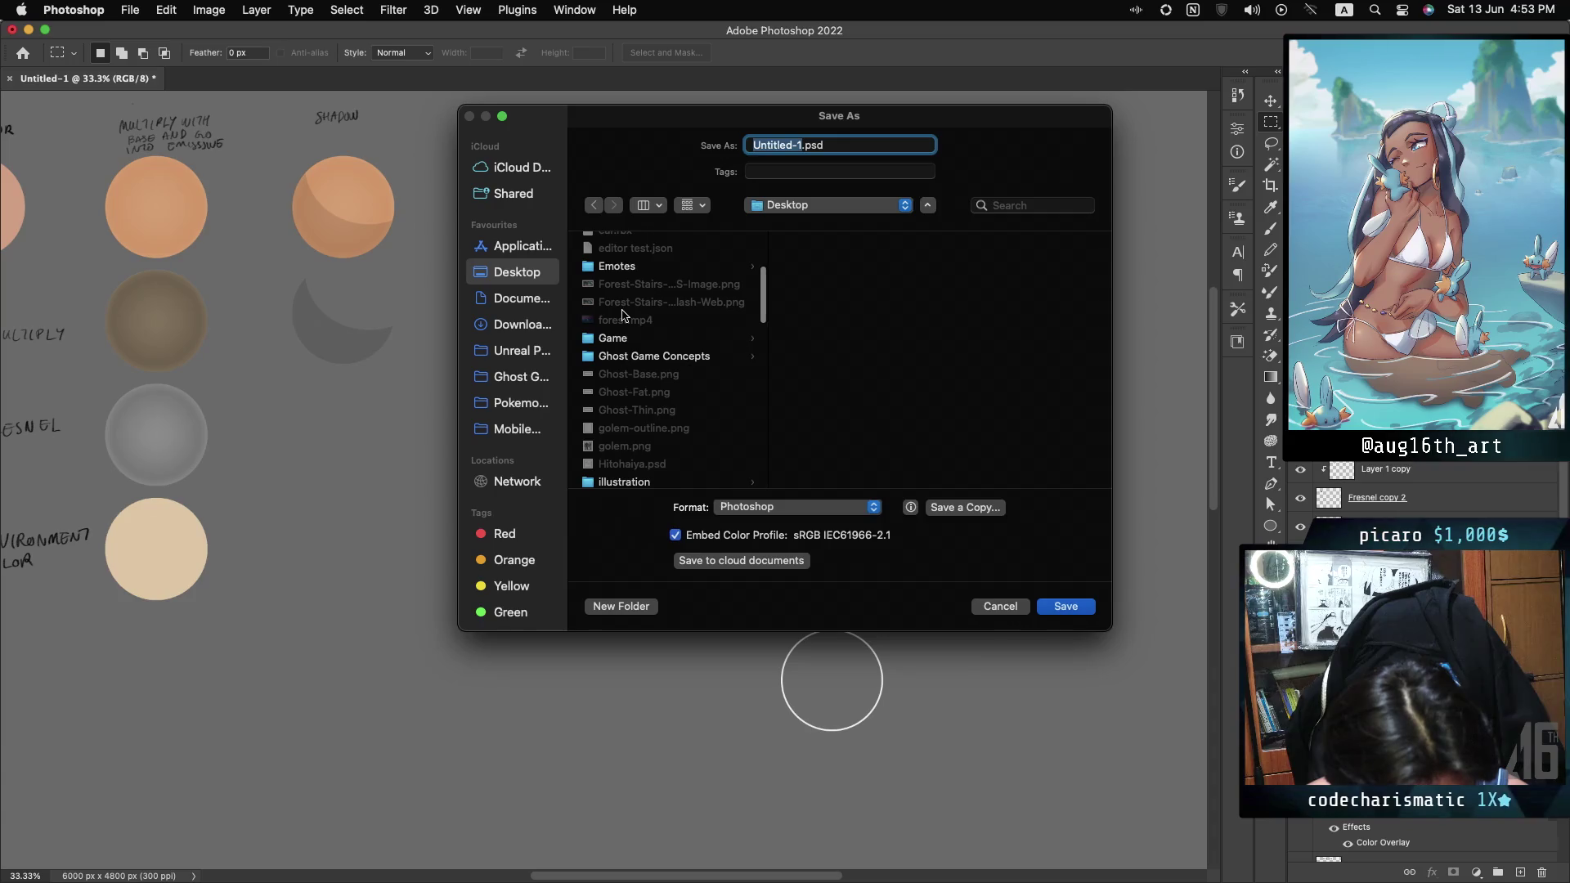
Navigate into Game, then Ghost Game Concepts, then the Aniflow Interactive folder.
click(619, 326)
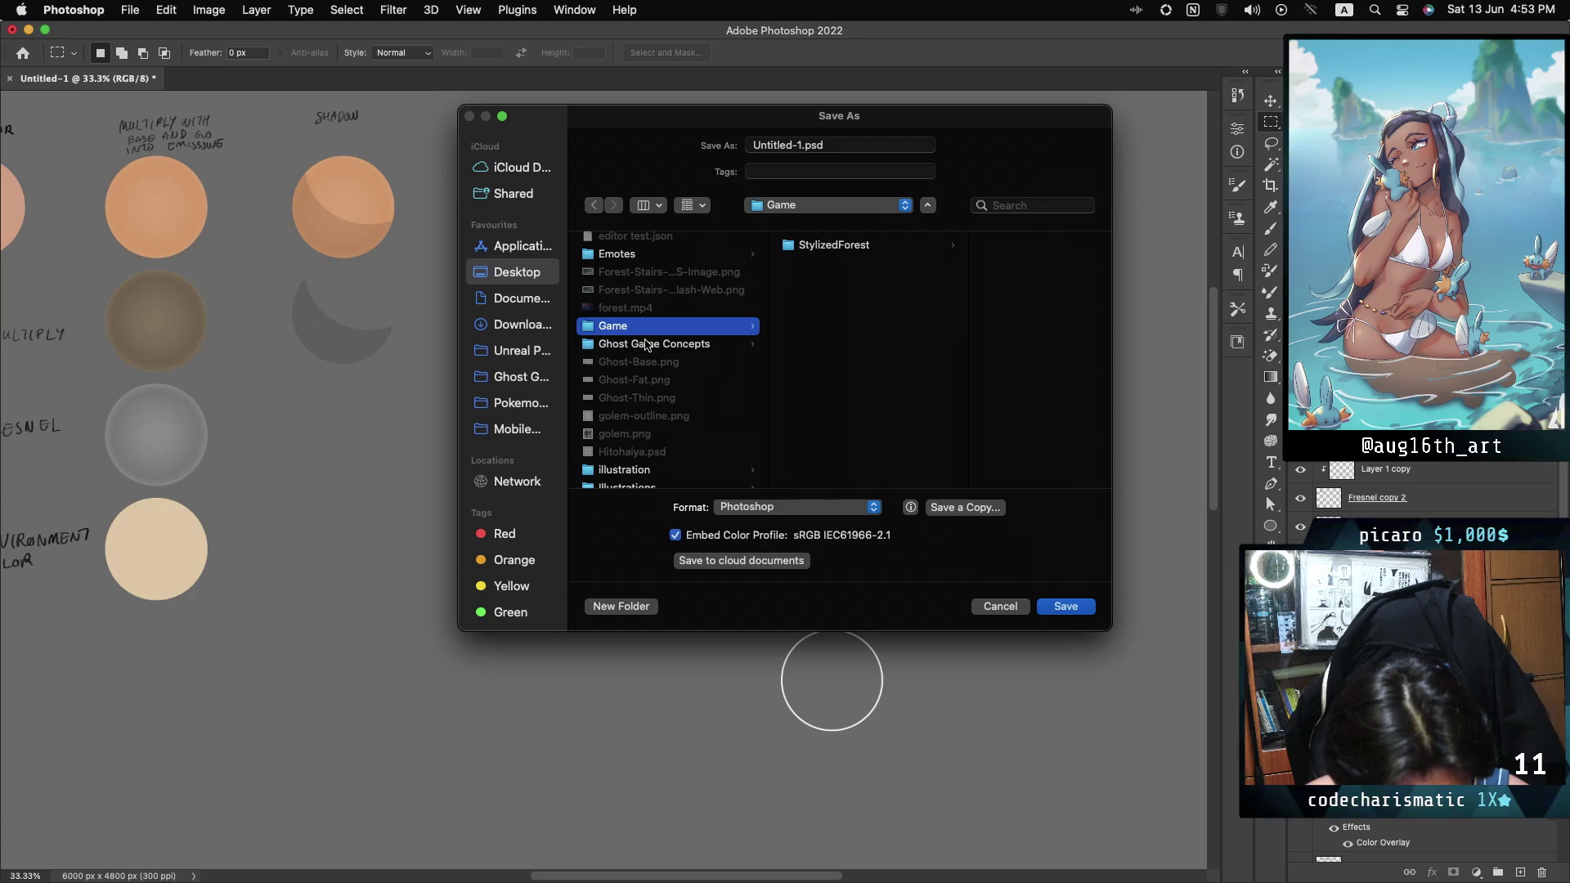
click(647, 344)
scroll(648, 324, down, 1)
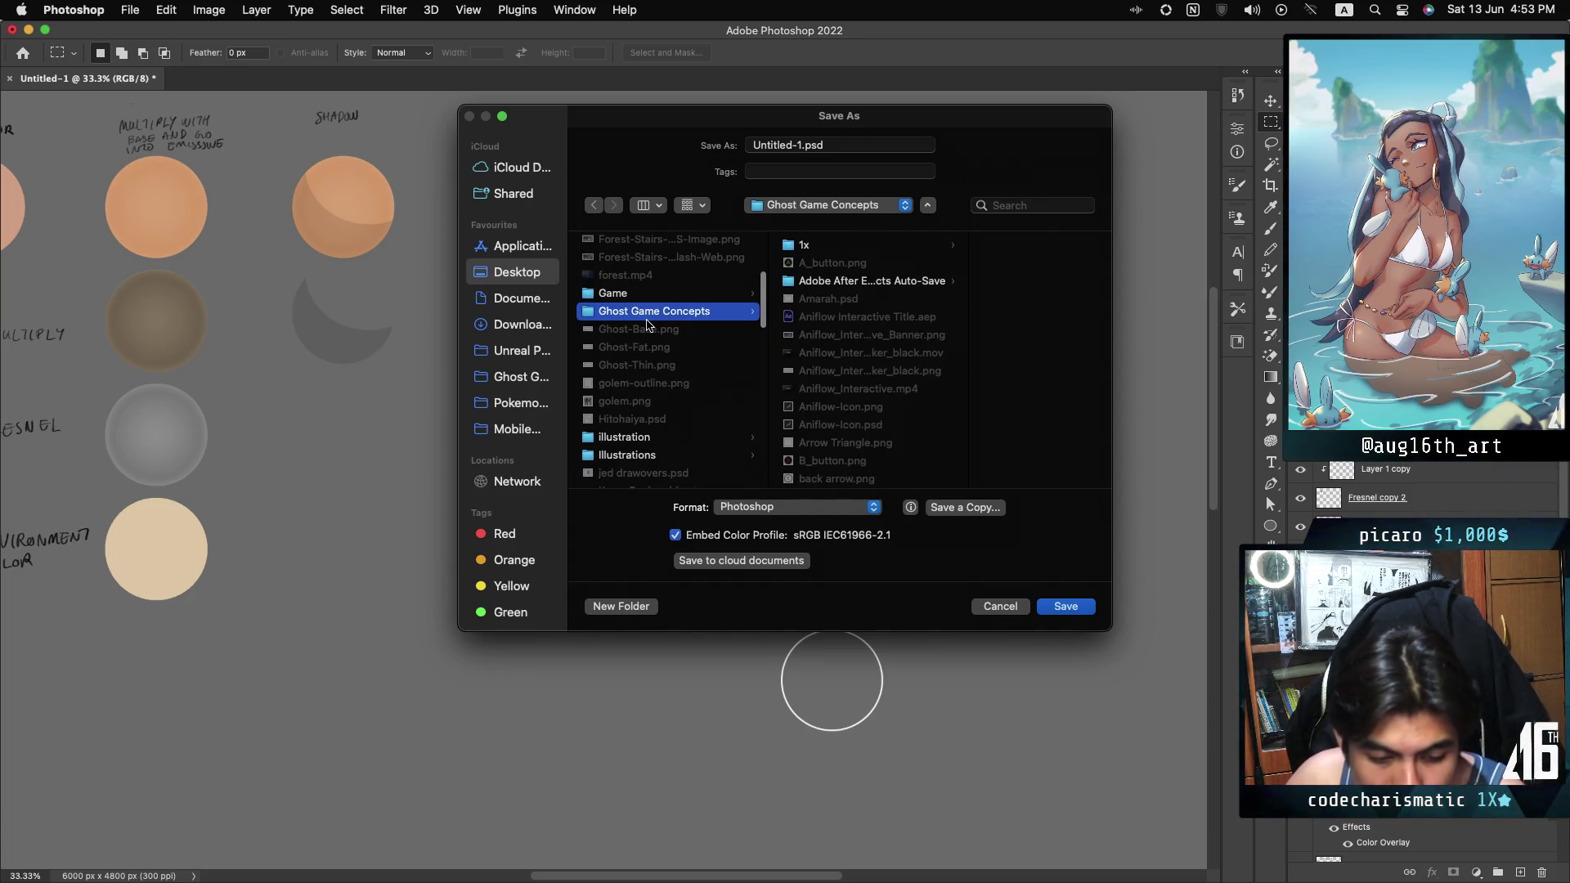
scroll(647, 326, up, 5)
scroll(647, 324, up, 6)
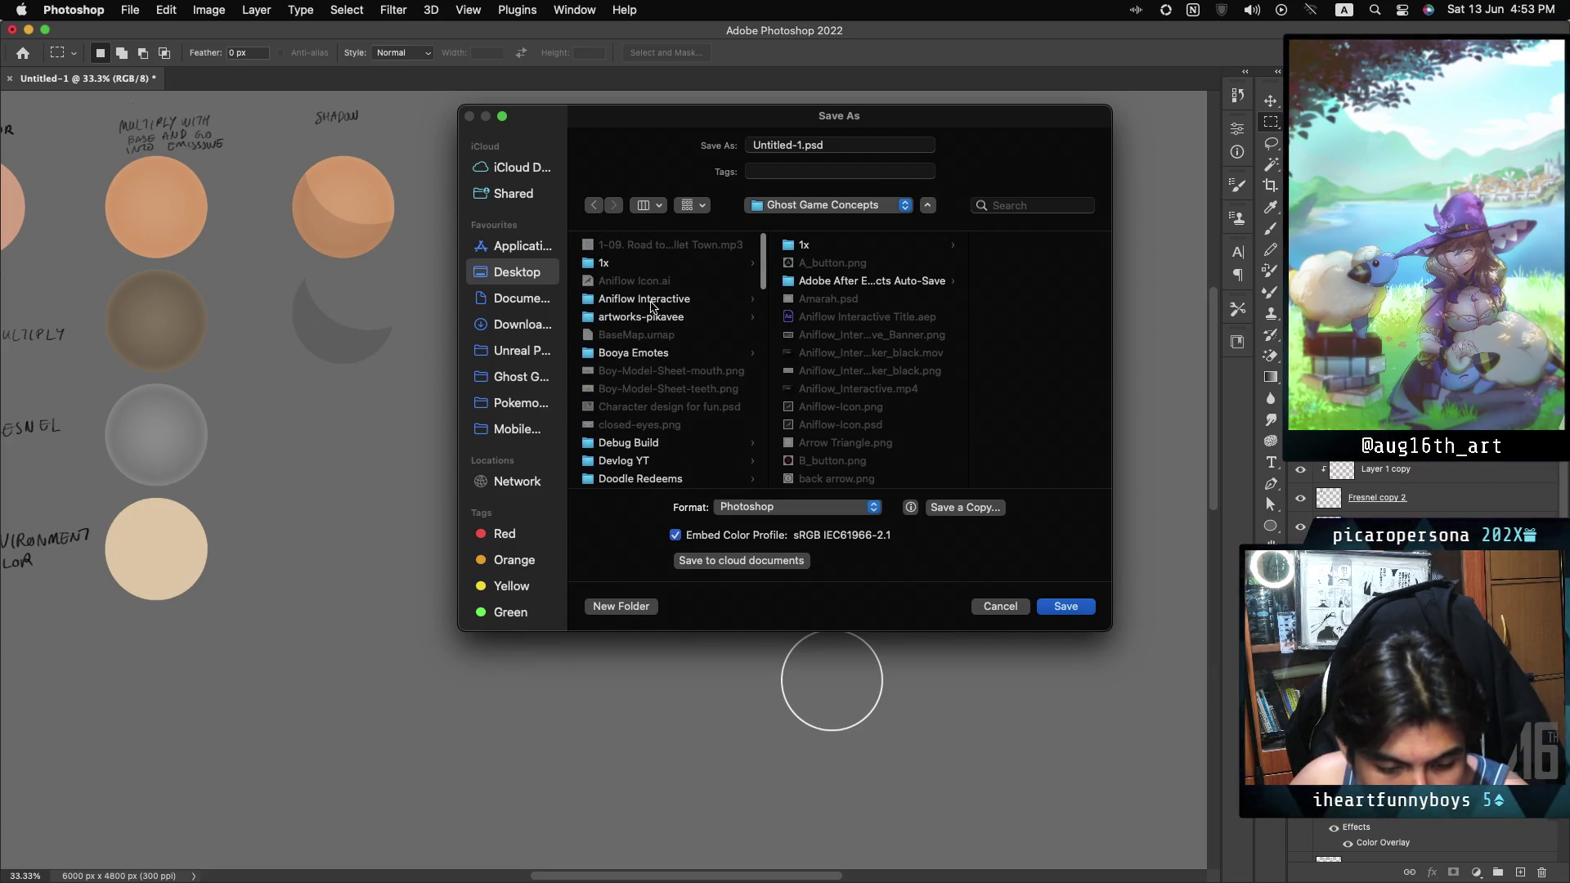
click(652, 307)
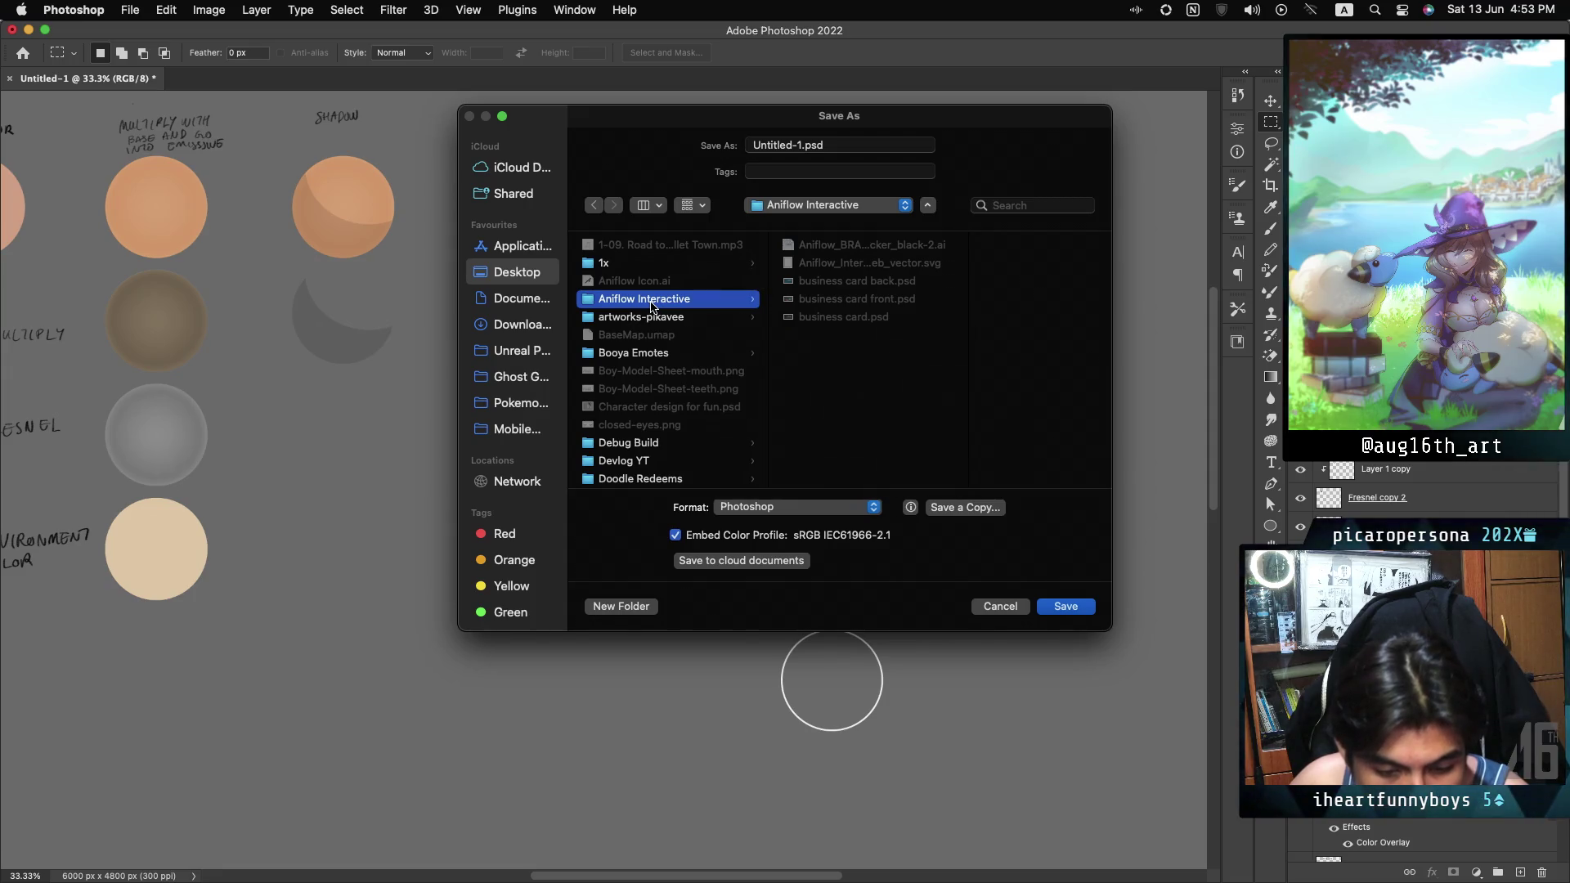
scroll(642, 343, down, 3)
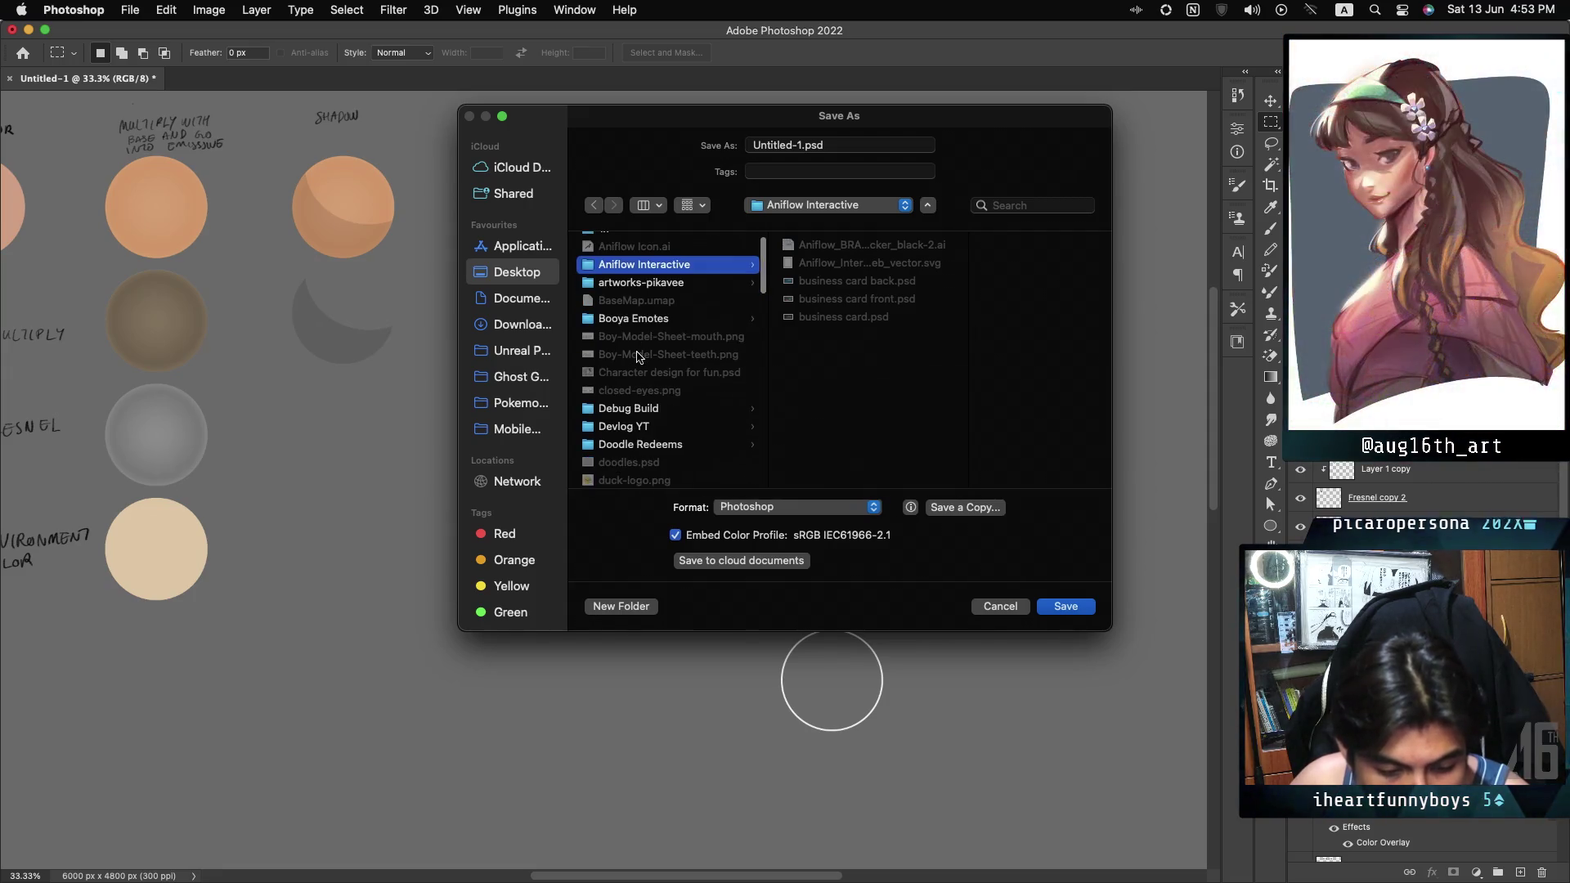
scroll(642, 364, down, 5)
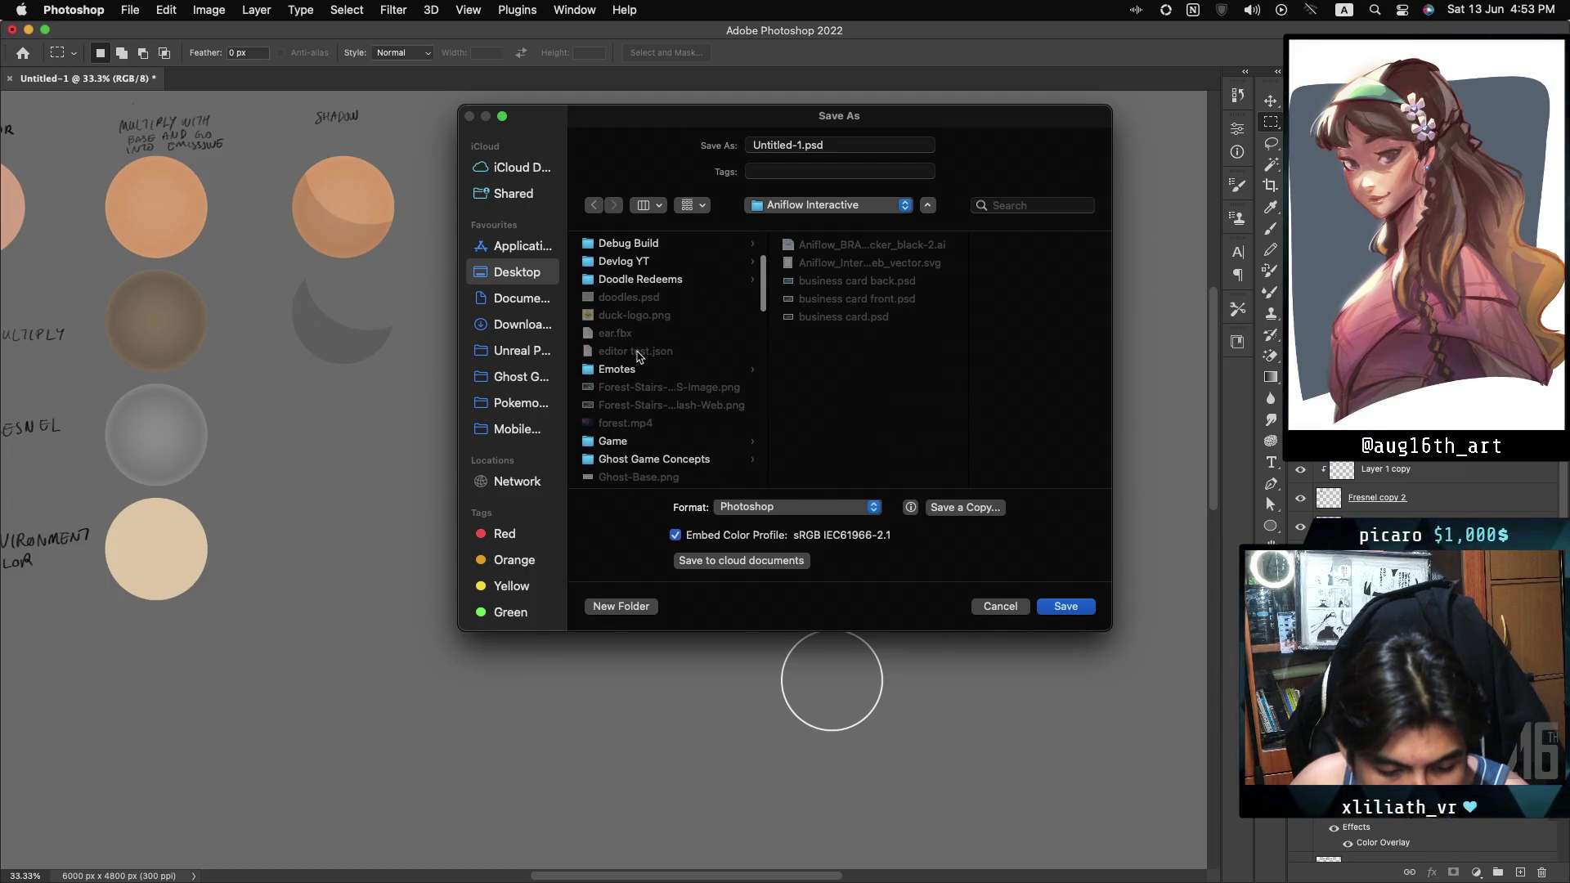
click(682, 454)
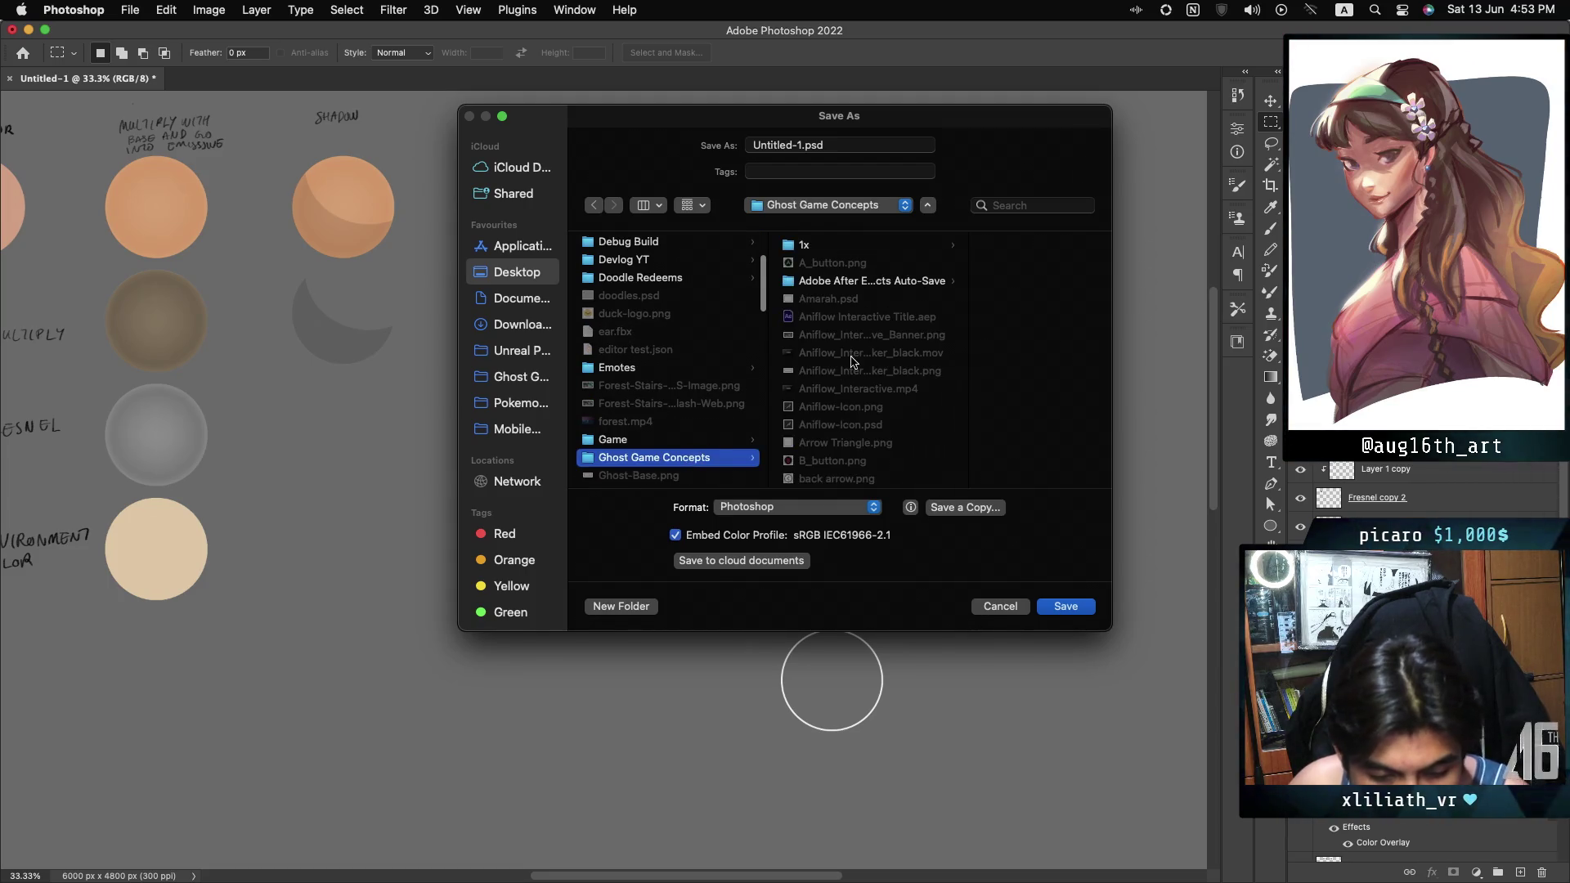
scroll(852, 345, down, 10)
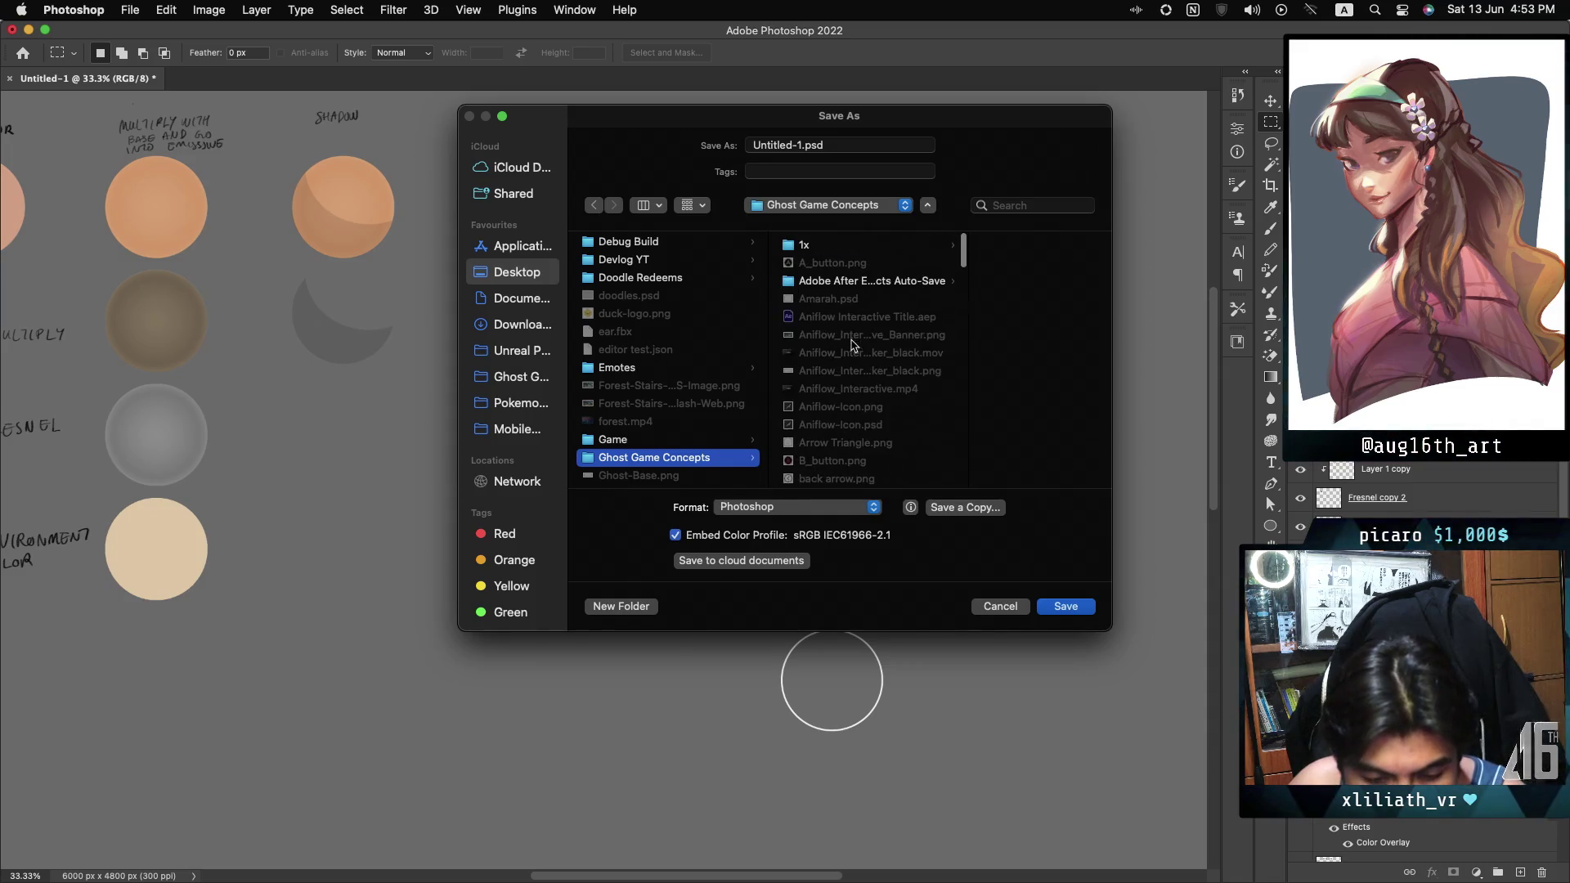
scroll(851, 344, down, 10)
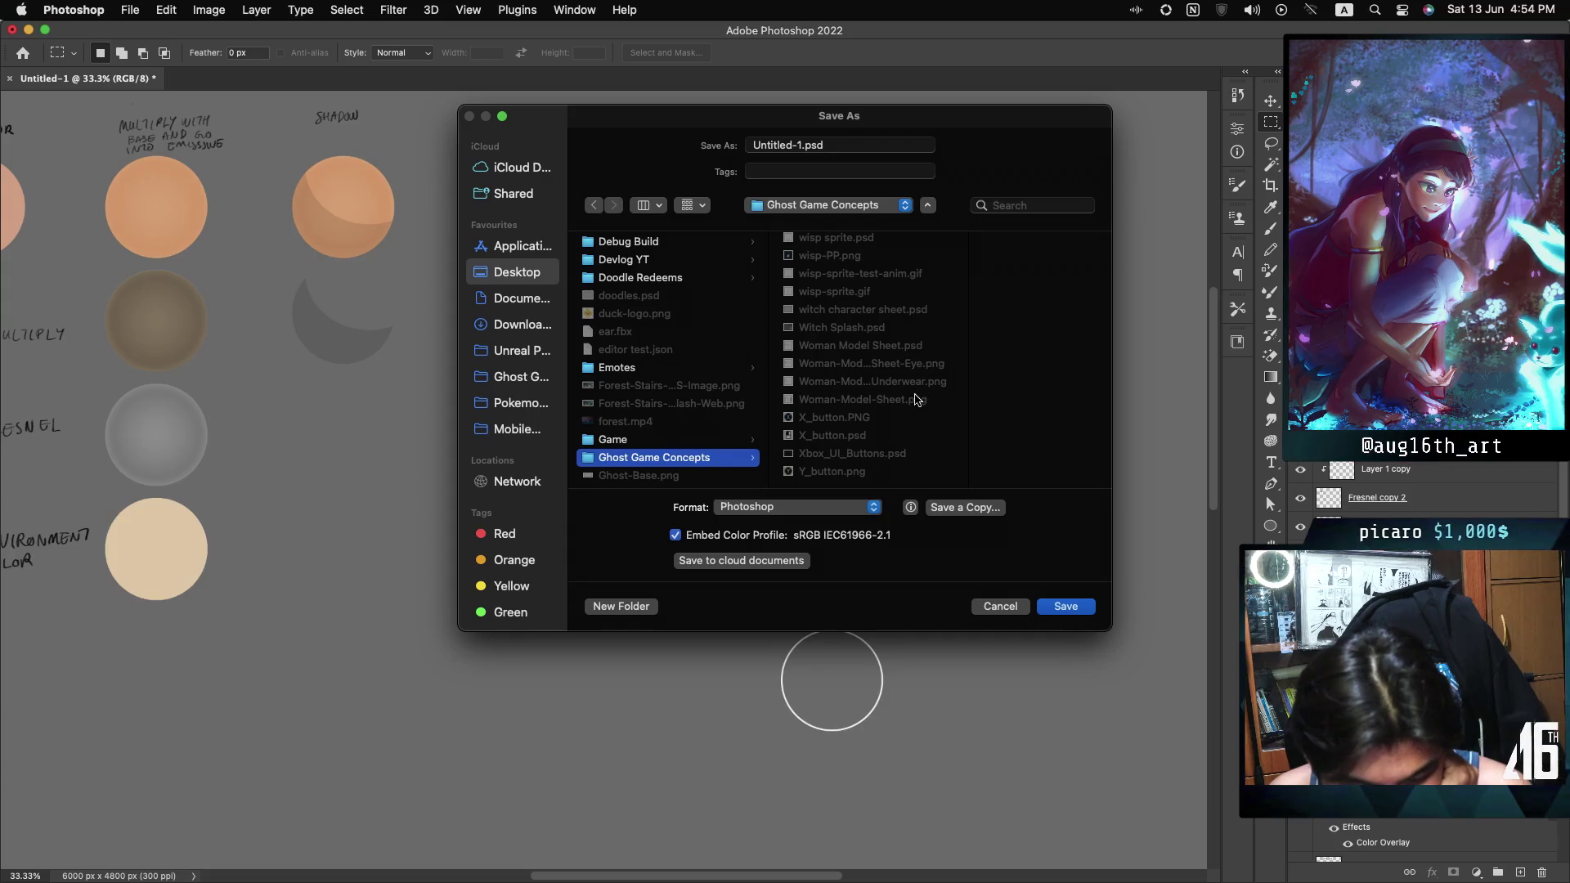
scroll(916, 374, up, 3)
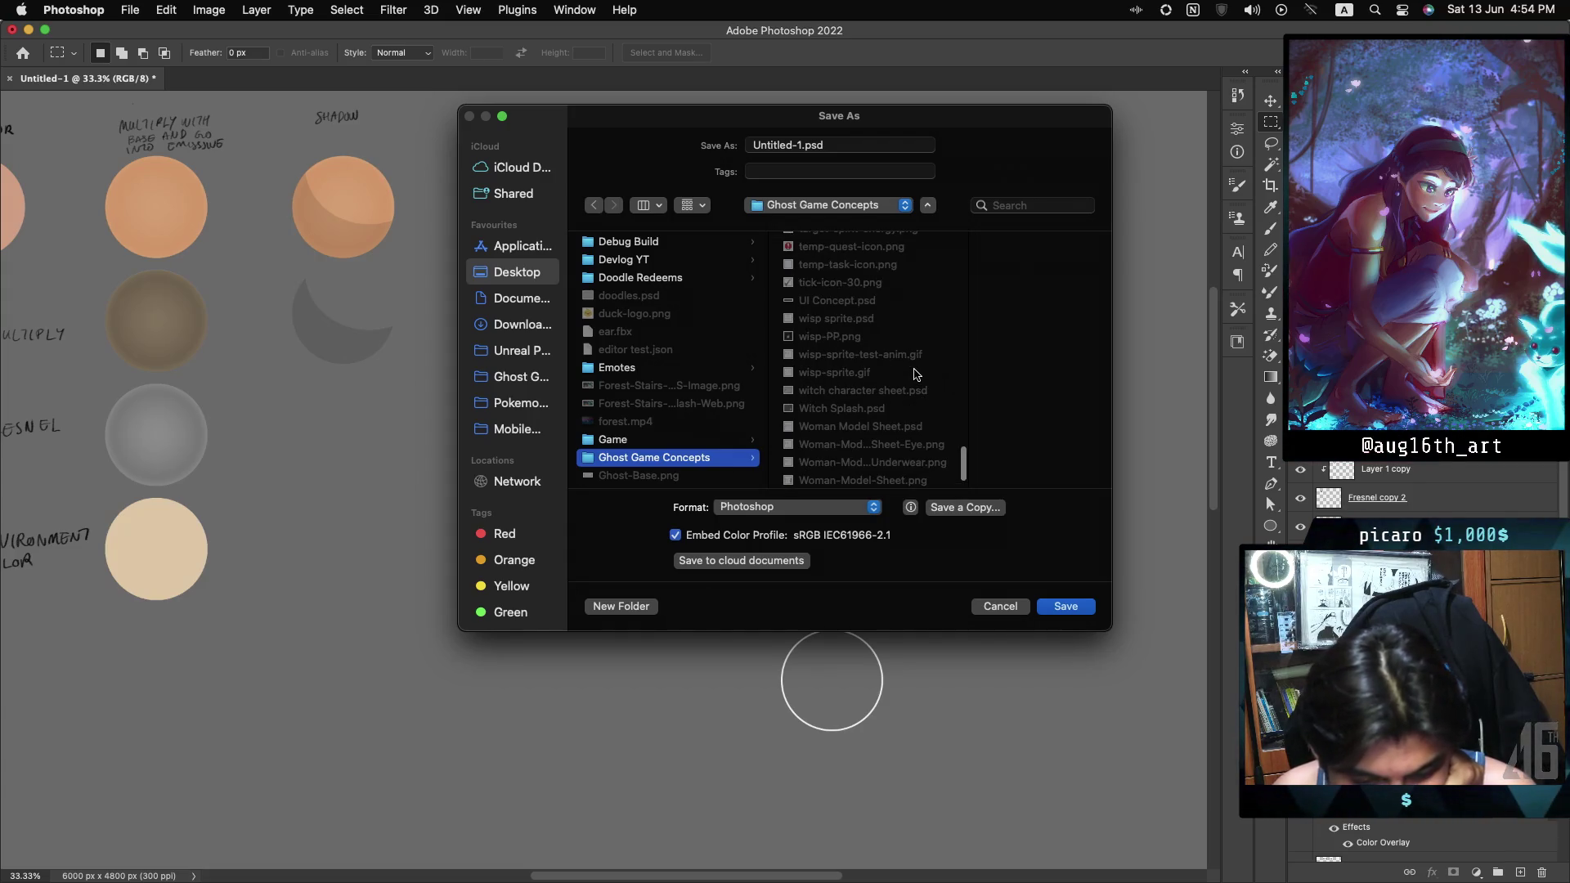
scroll(915, 374, up, 5)
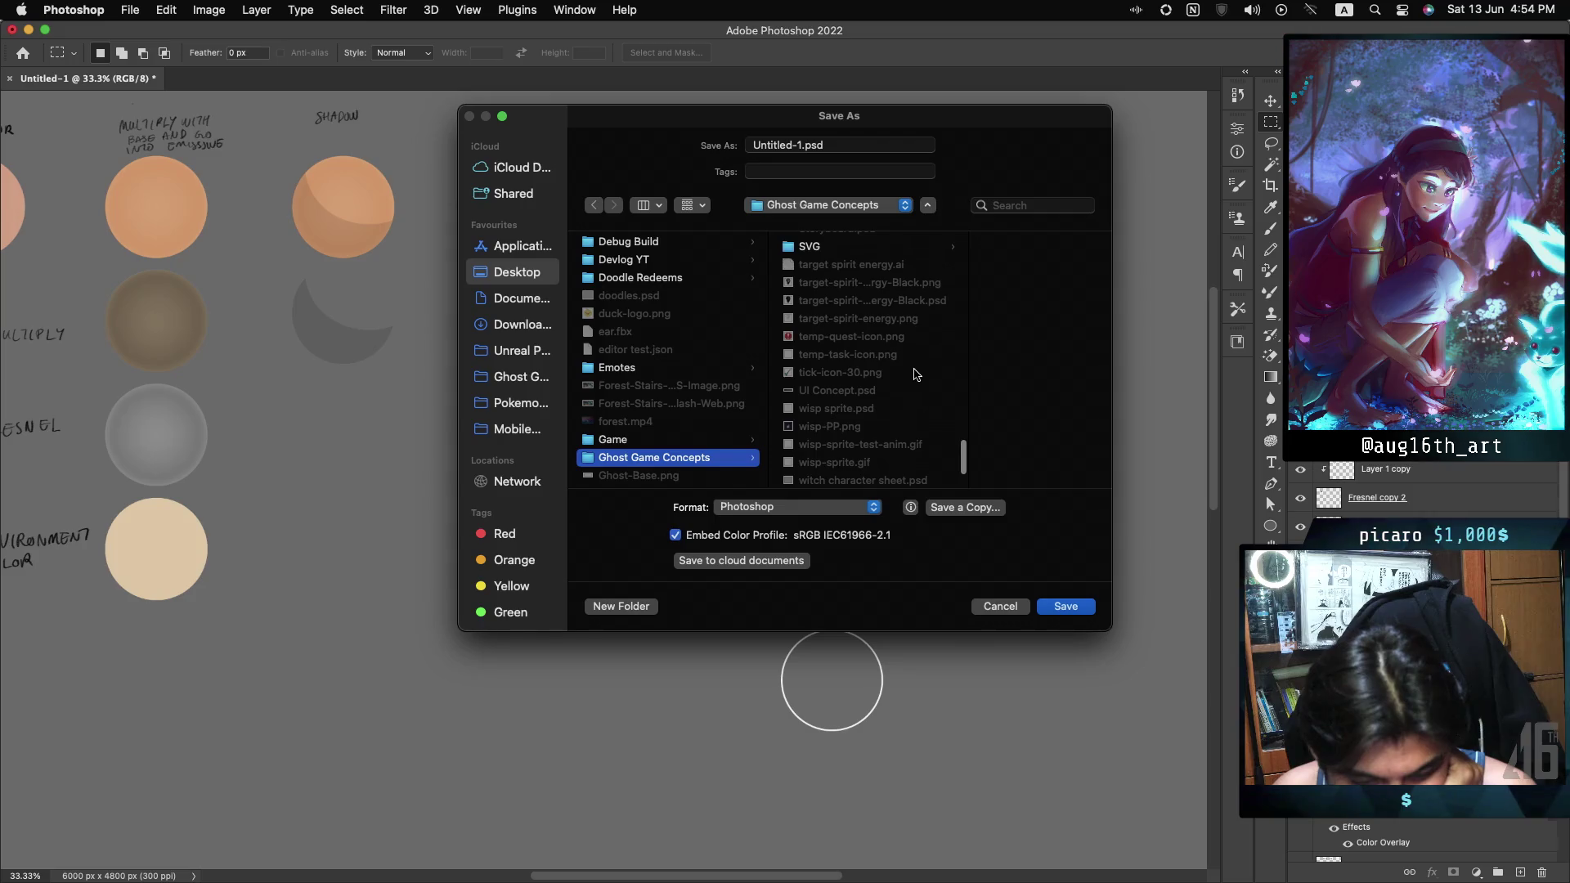
scroll(916, 375, up, 6)
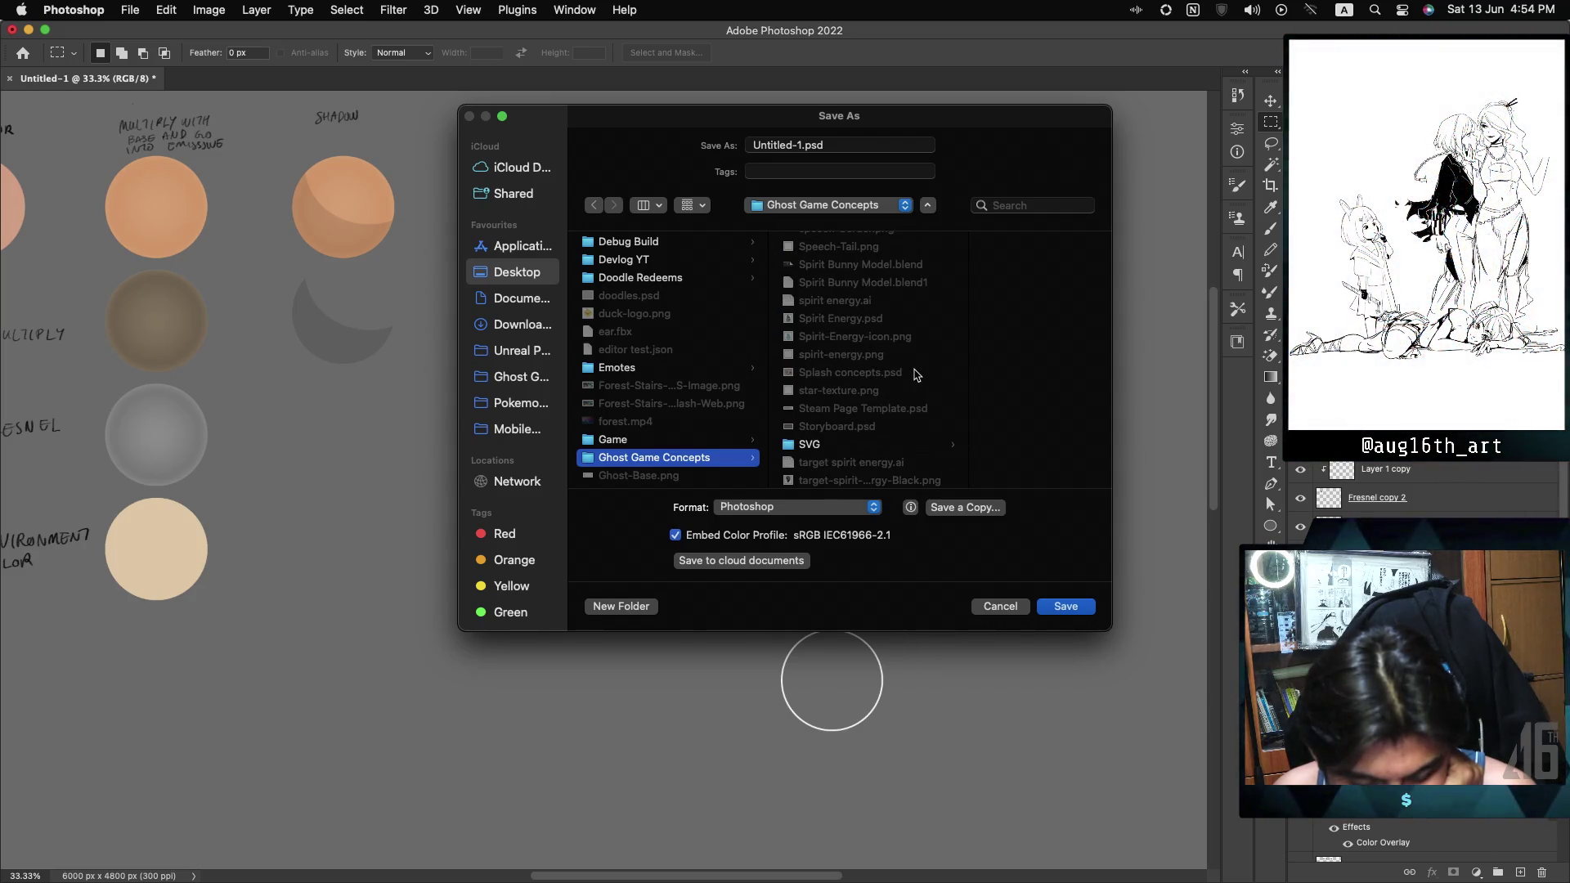
scroll(916, 374, up, 1)
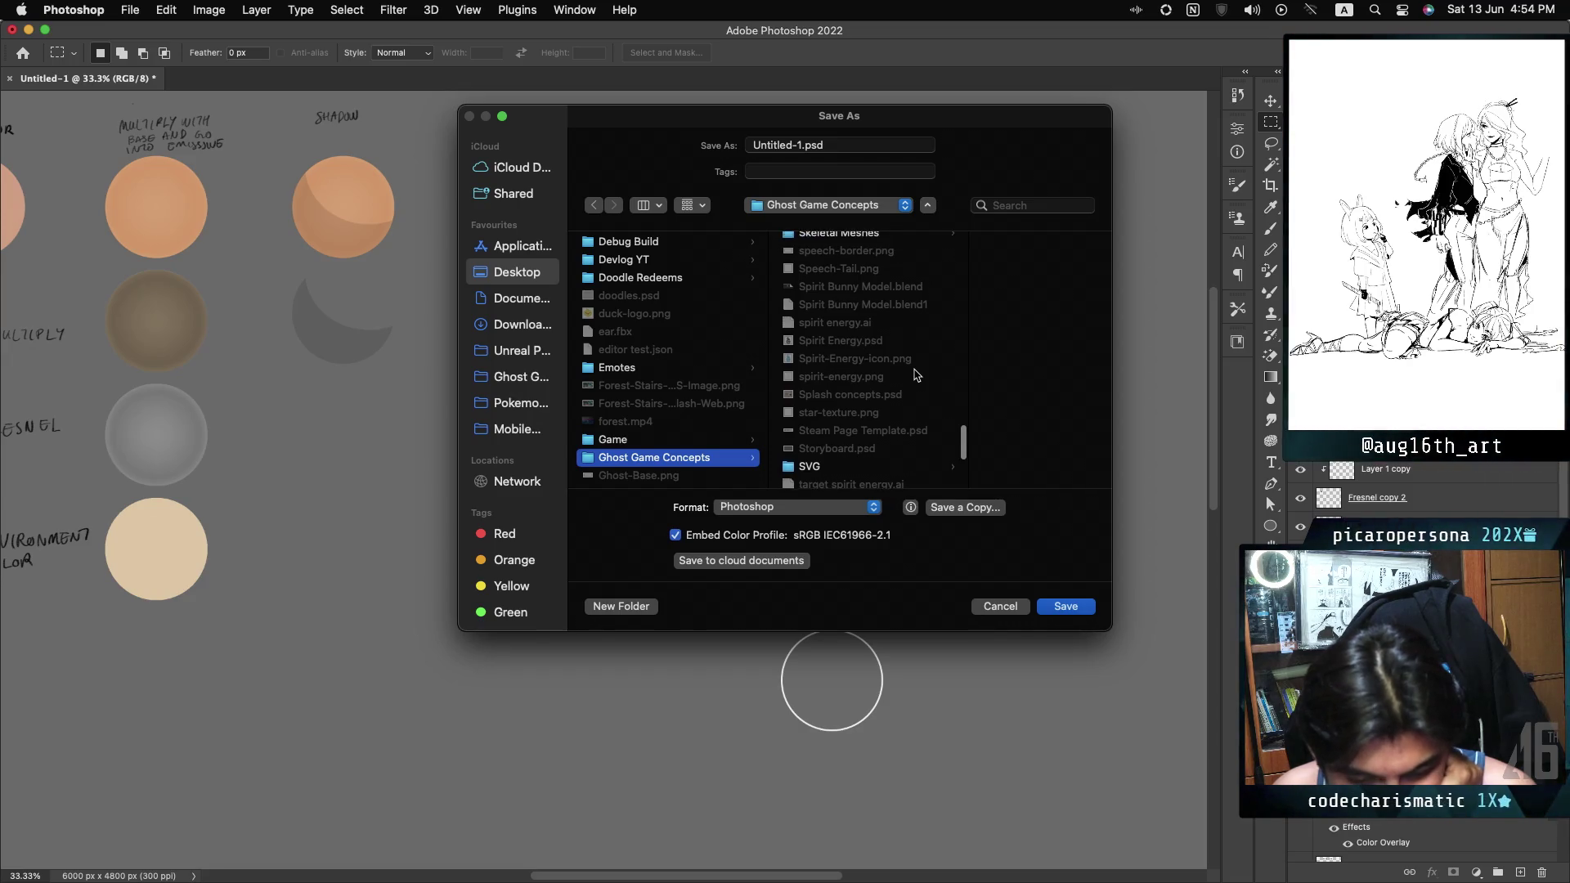
scroll(916, 375, up, 3)
scroll(916, 375, up, 5)
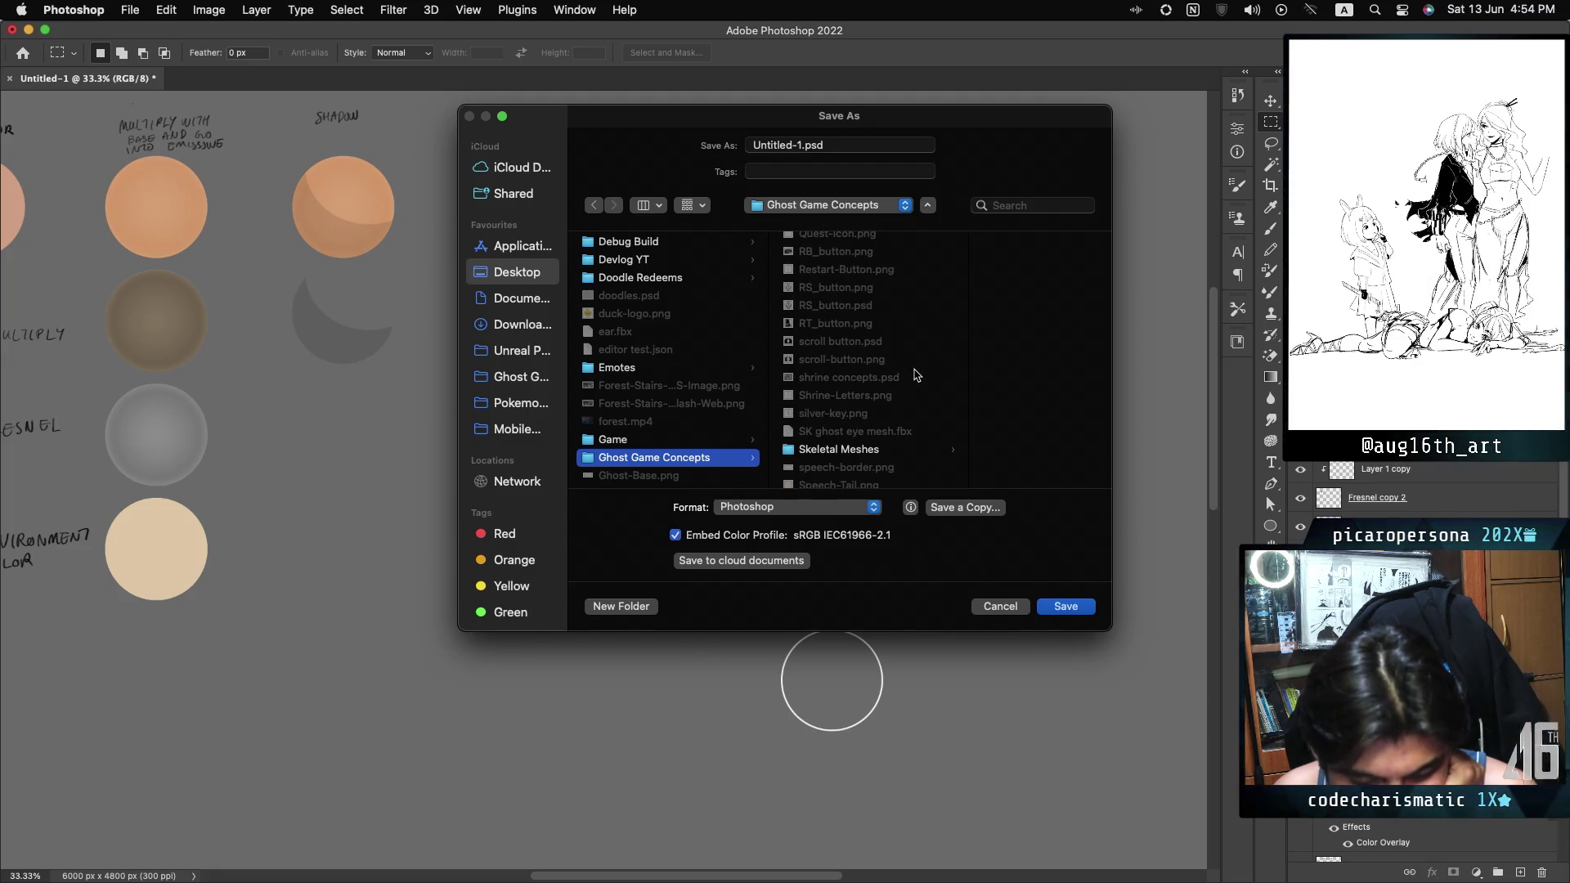
scroll(916, 374, up, 4)
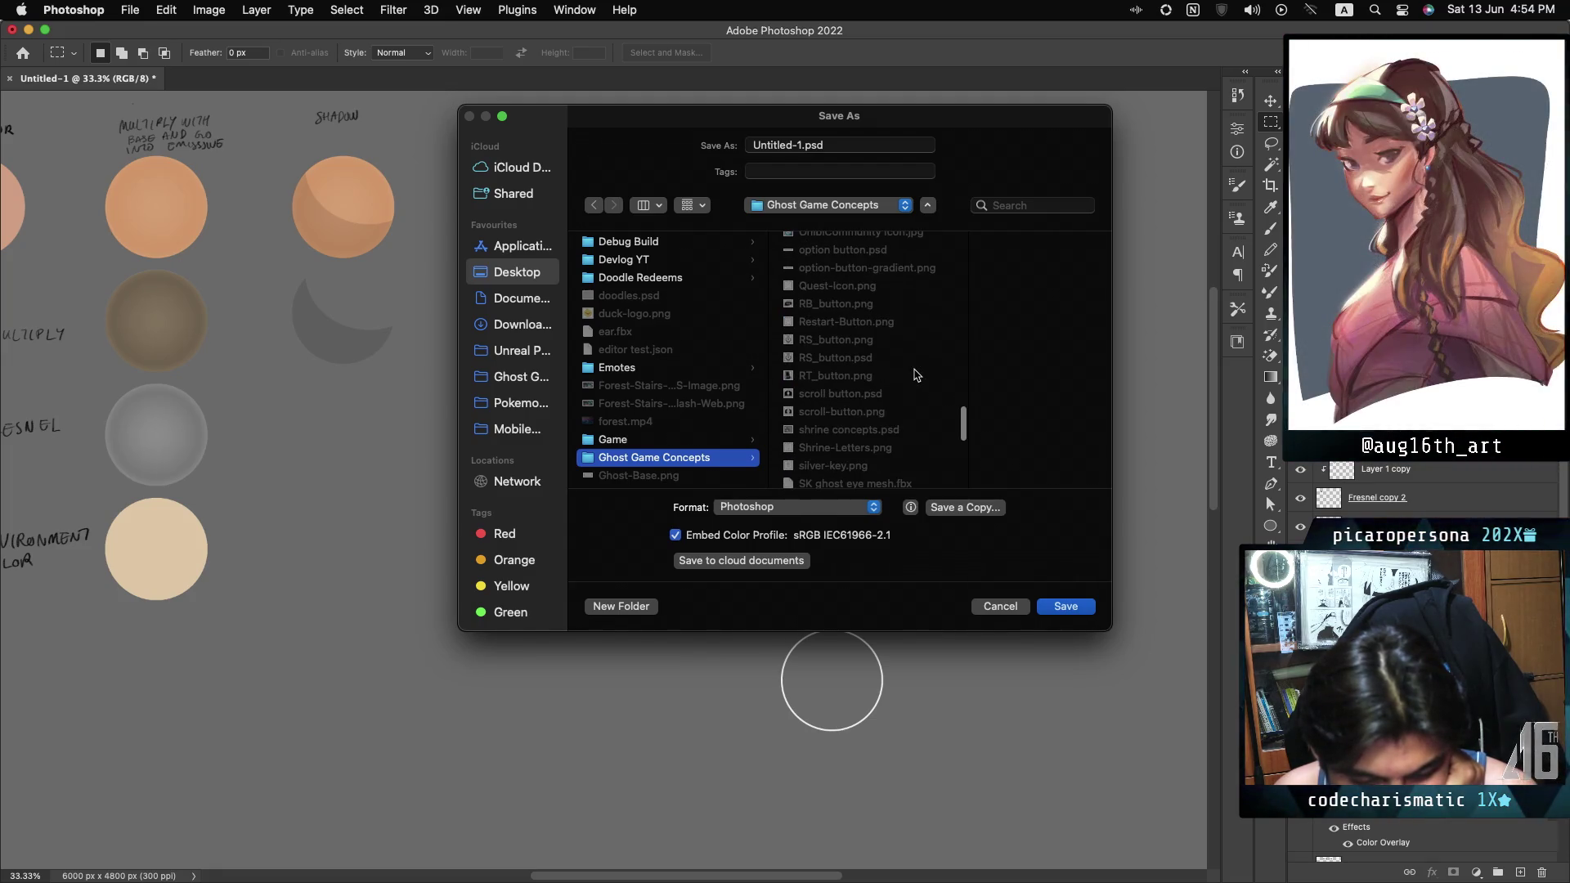
scroll(915, 374, up, 2)
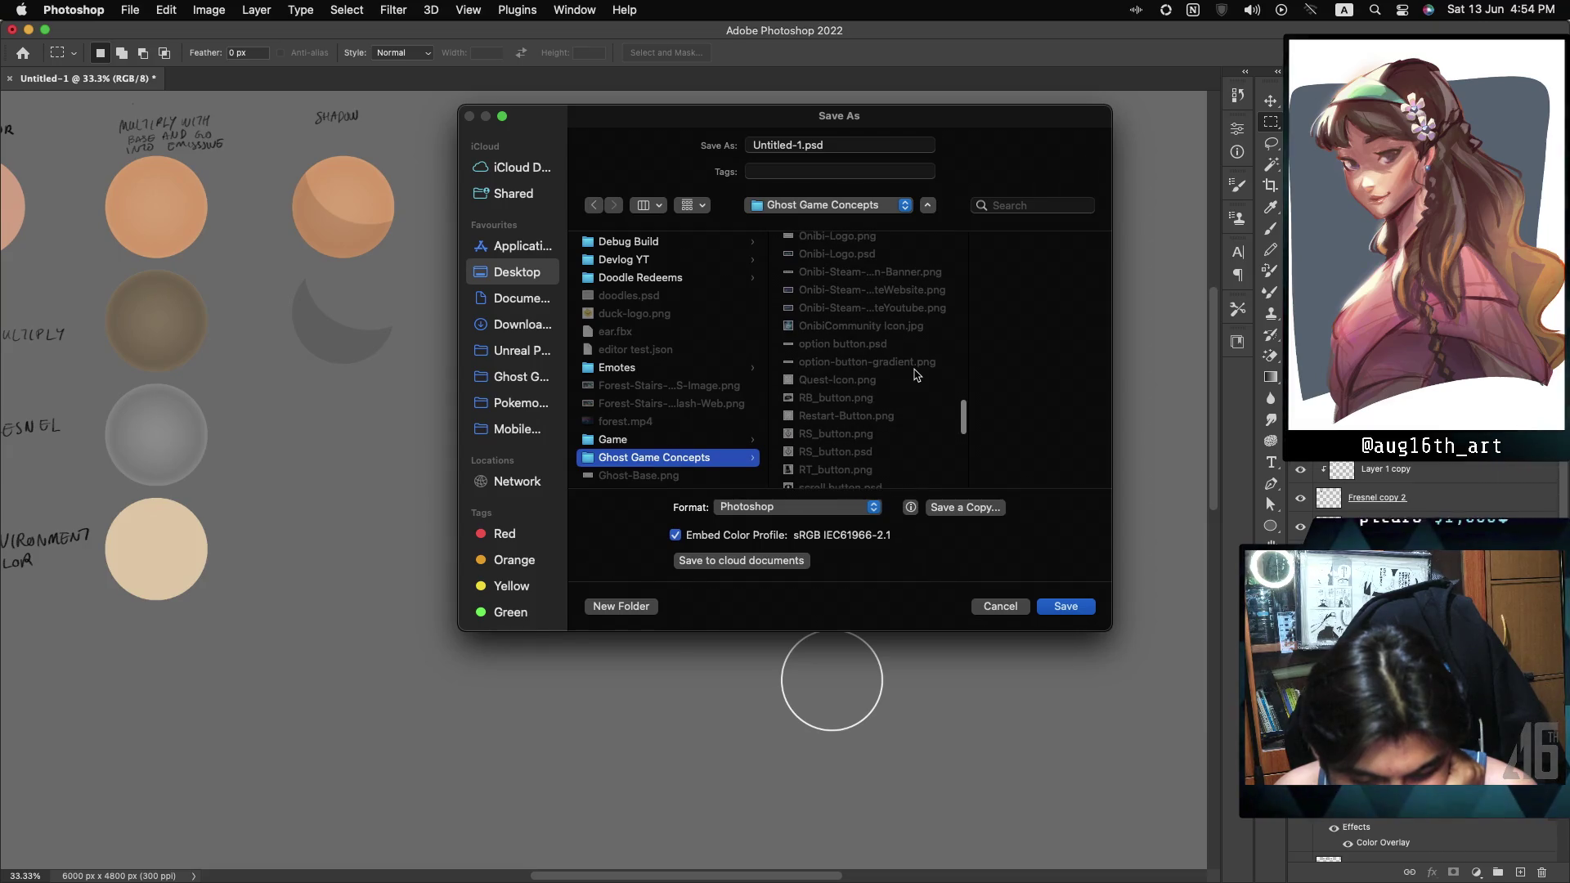
scroll(916, 374, up, 6)
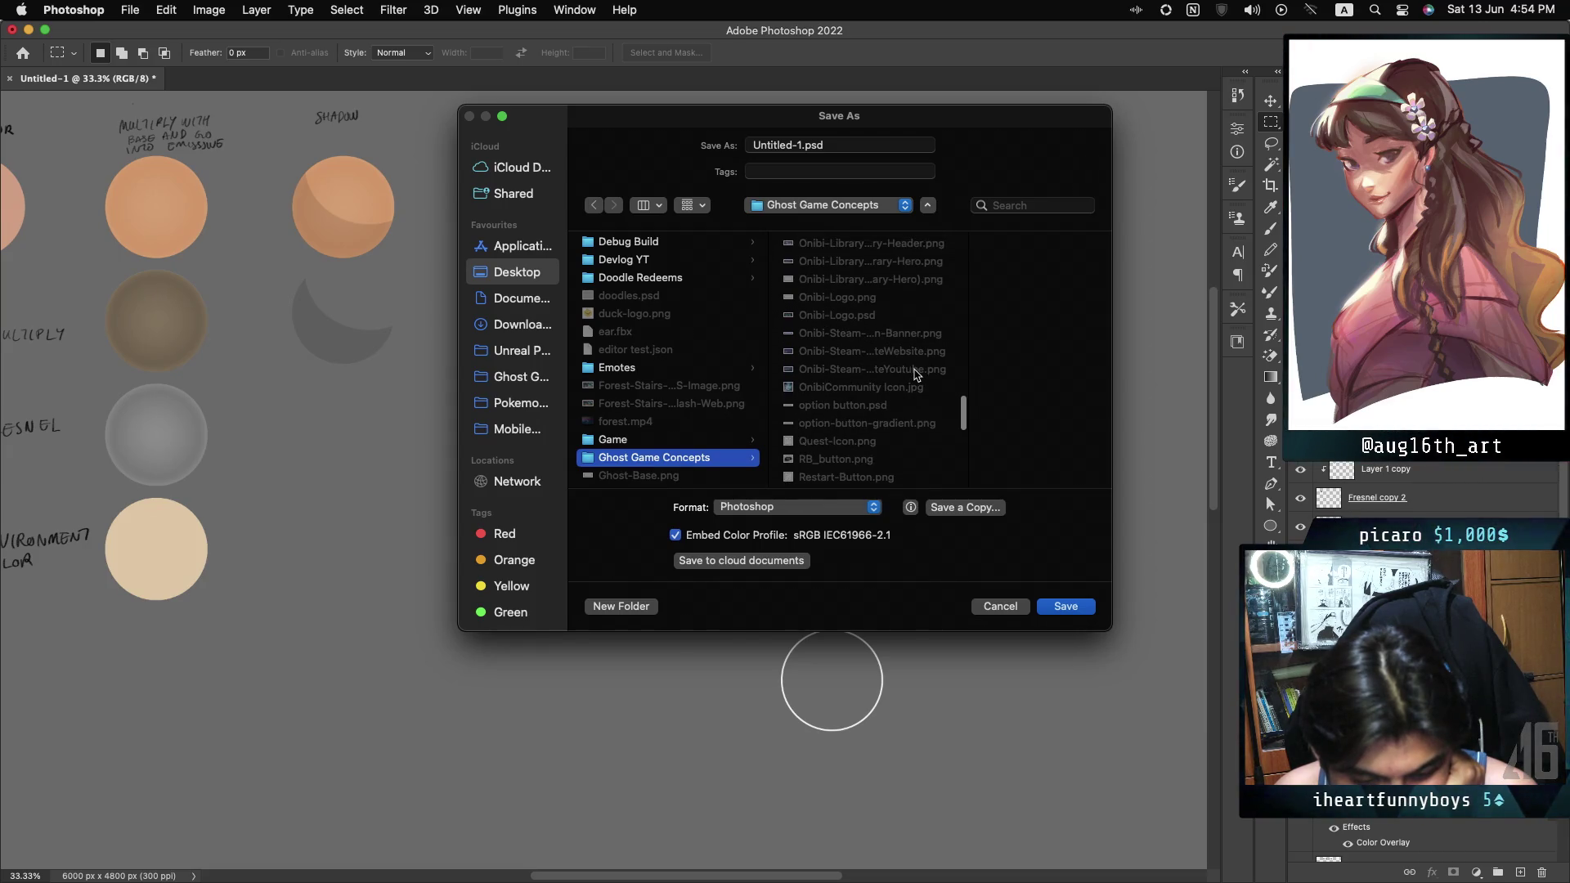
scroll(916, 375, up, 3)
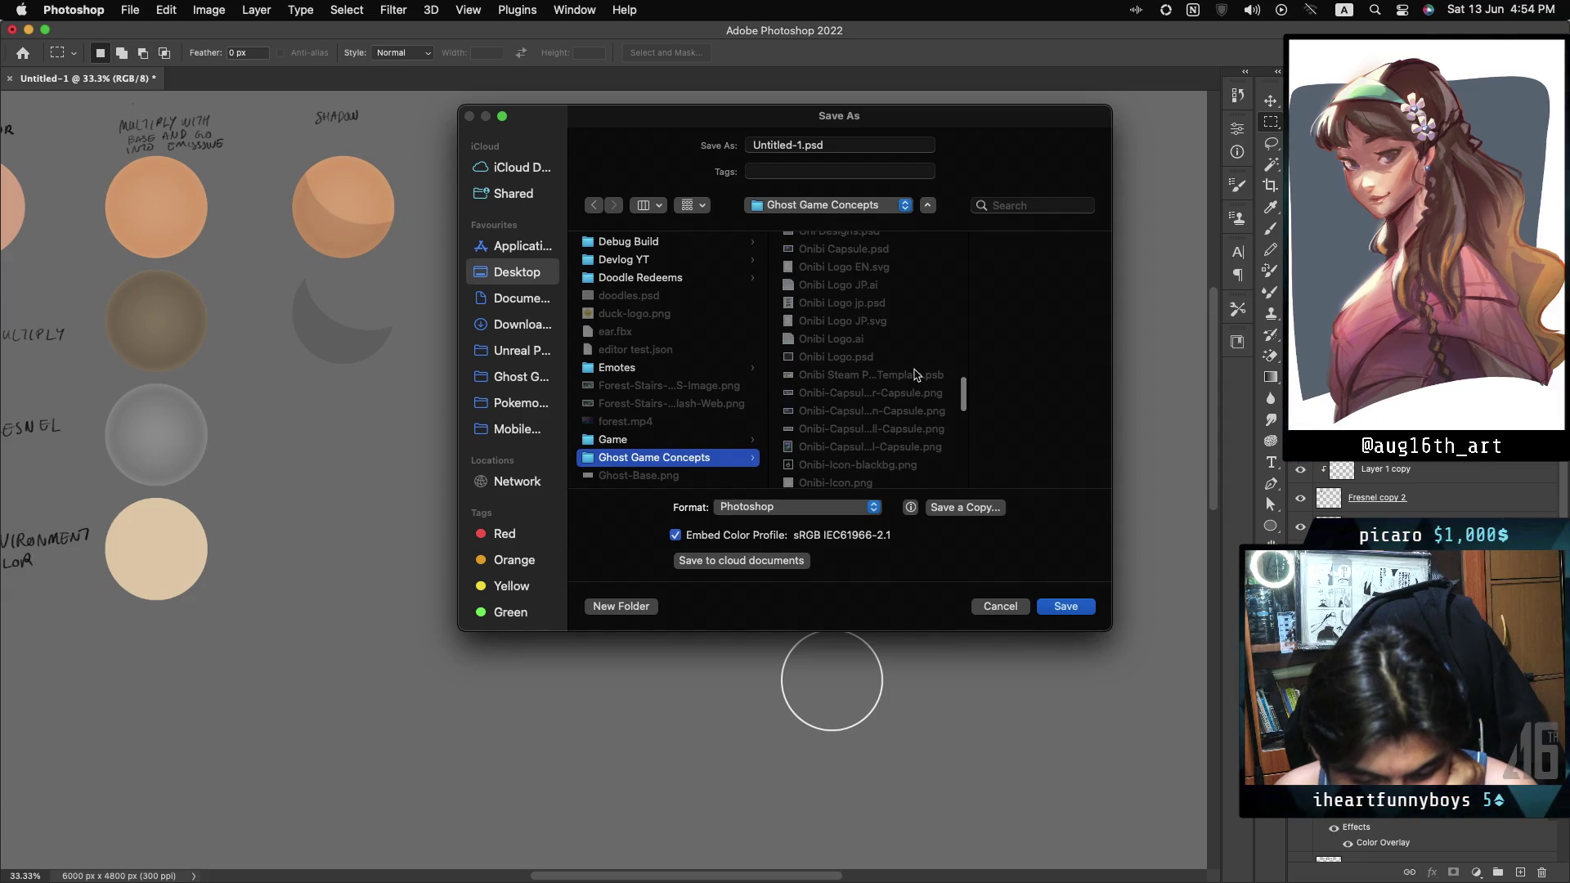
scroll(916, 375, up, 1)
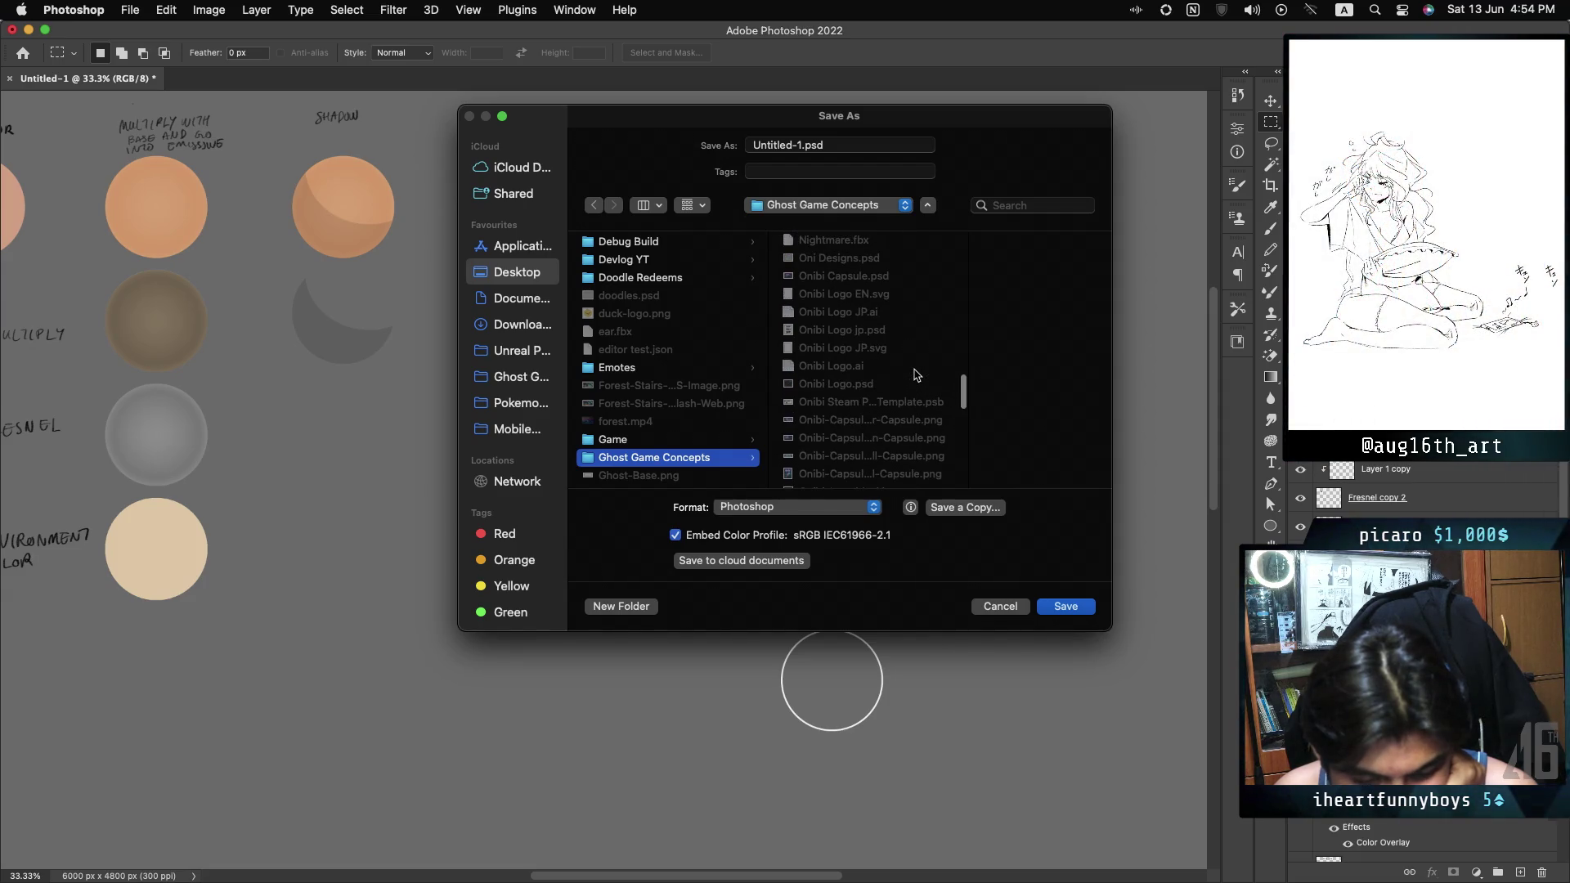
scroll(916, 375, up, 3)
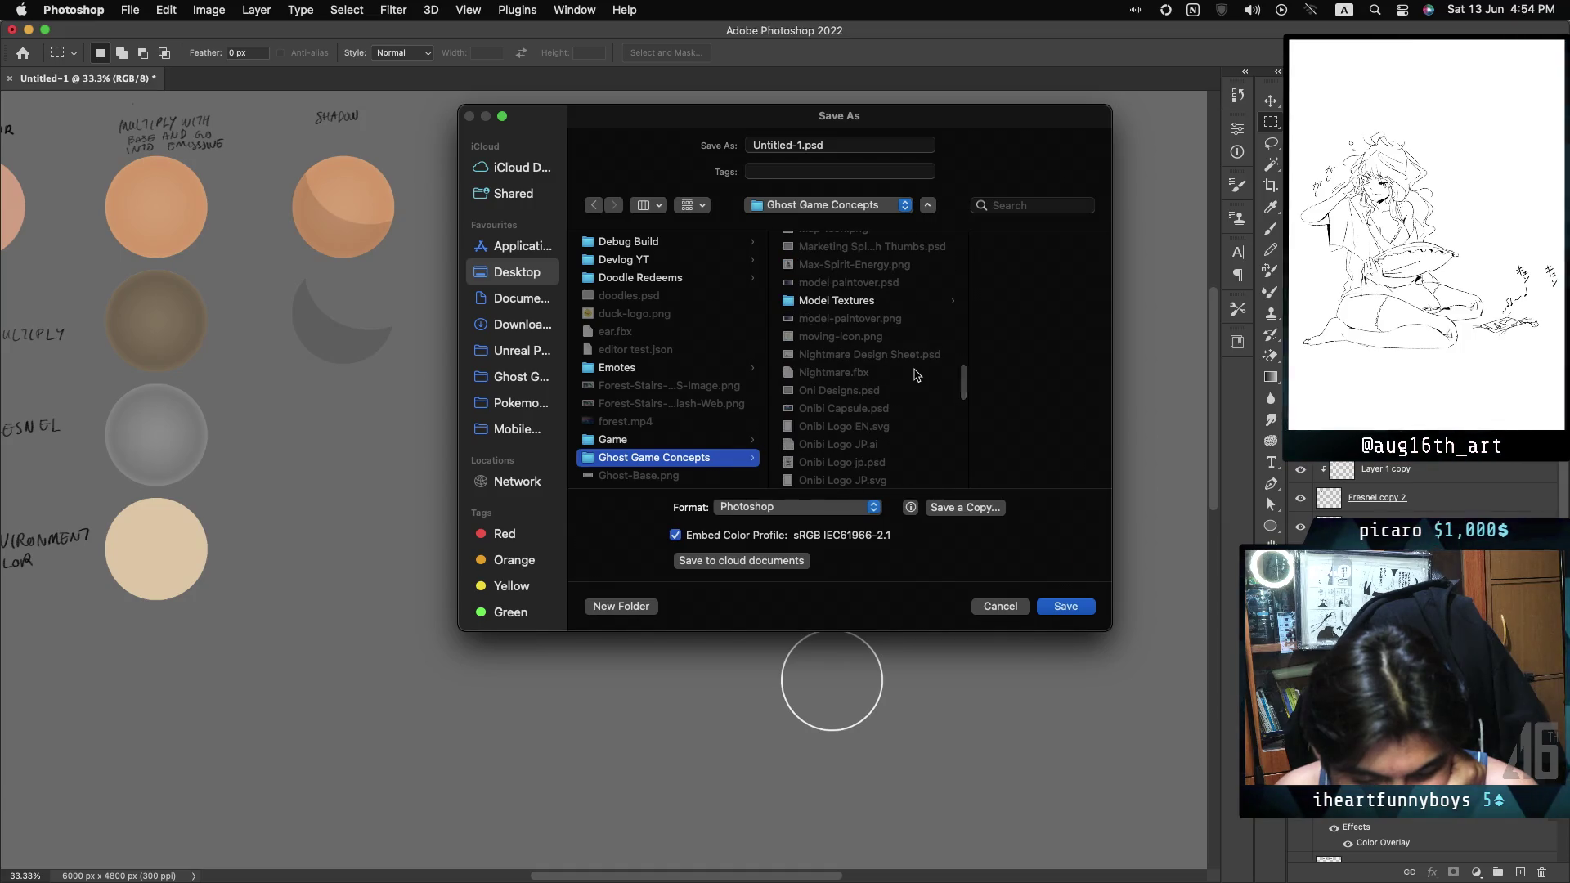
scroll(916, 374, up, 1)
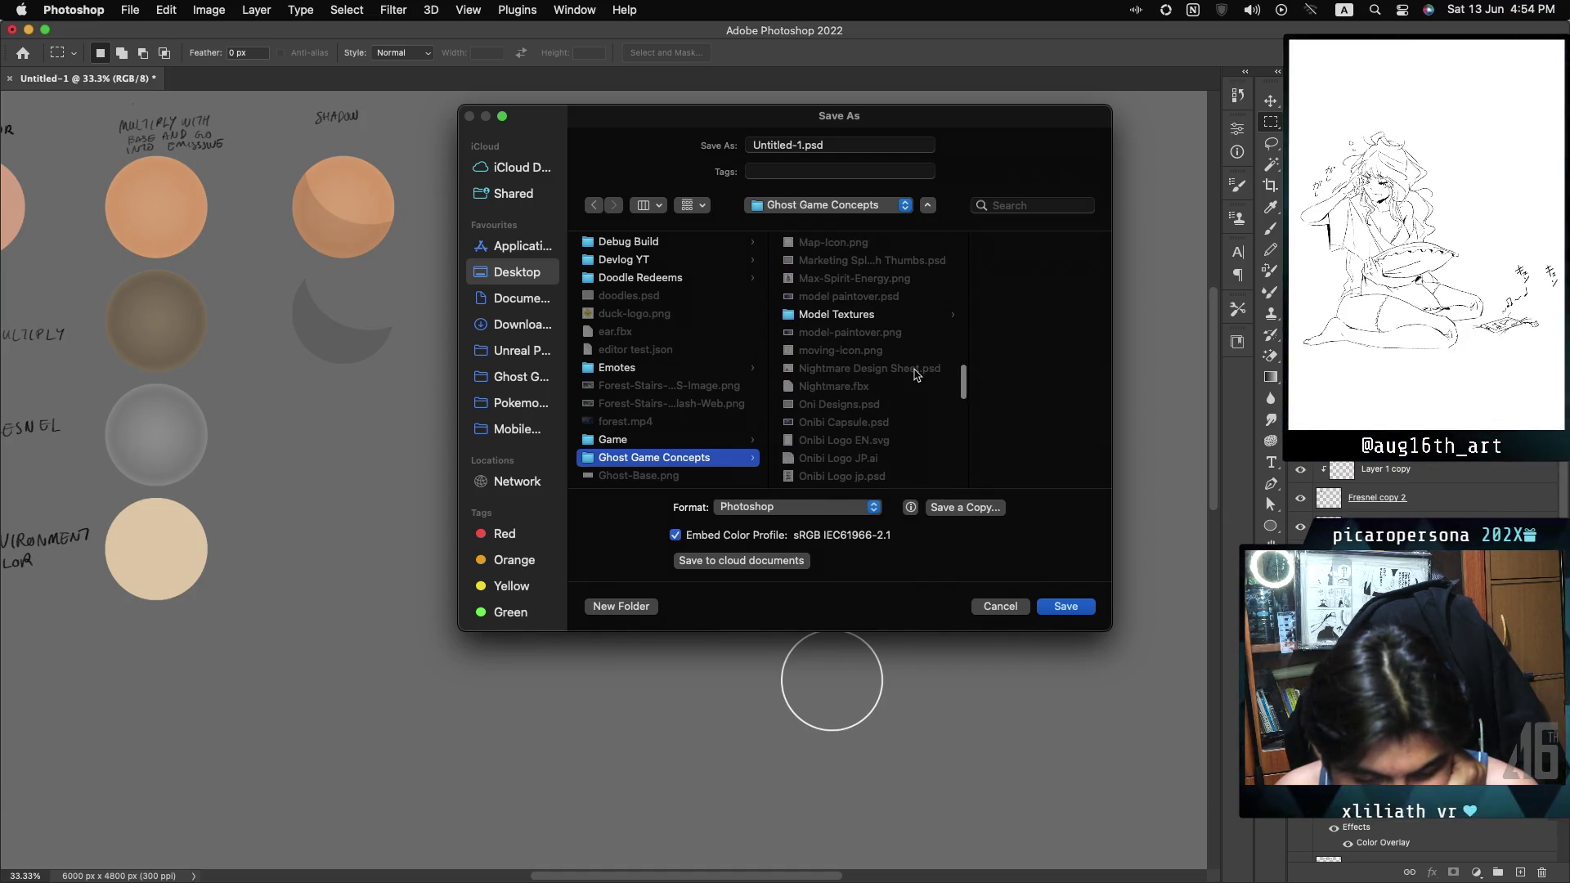
scroll(916, 375, up, 3)
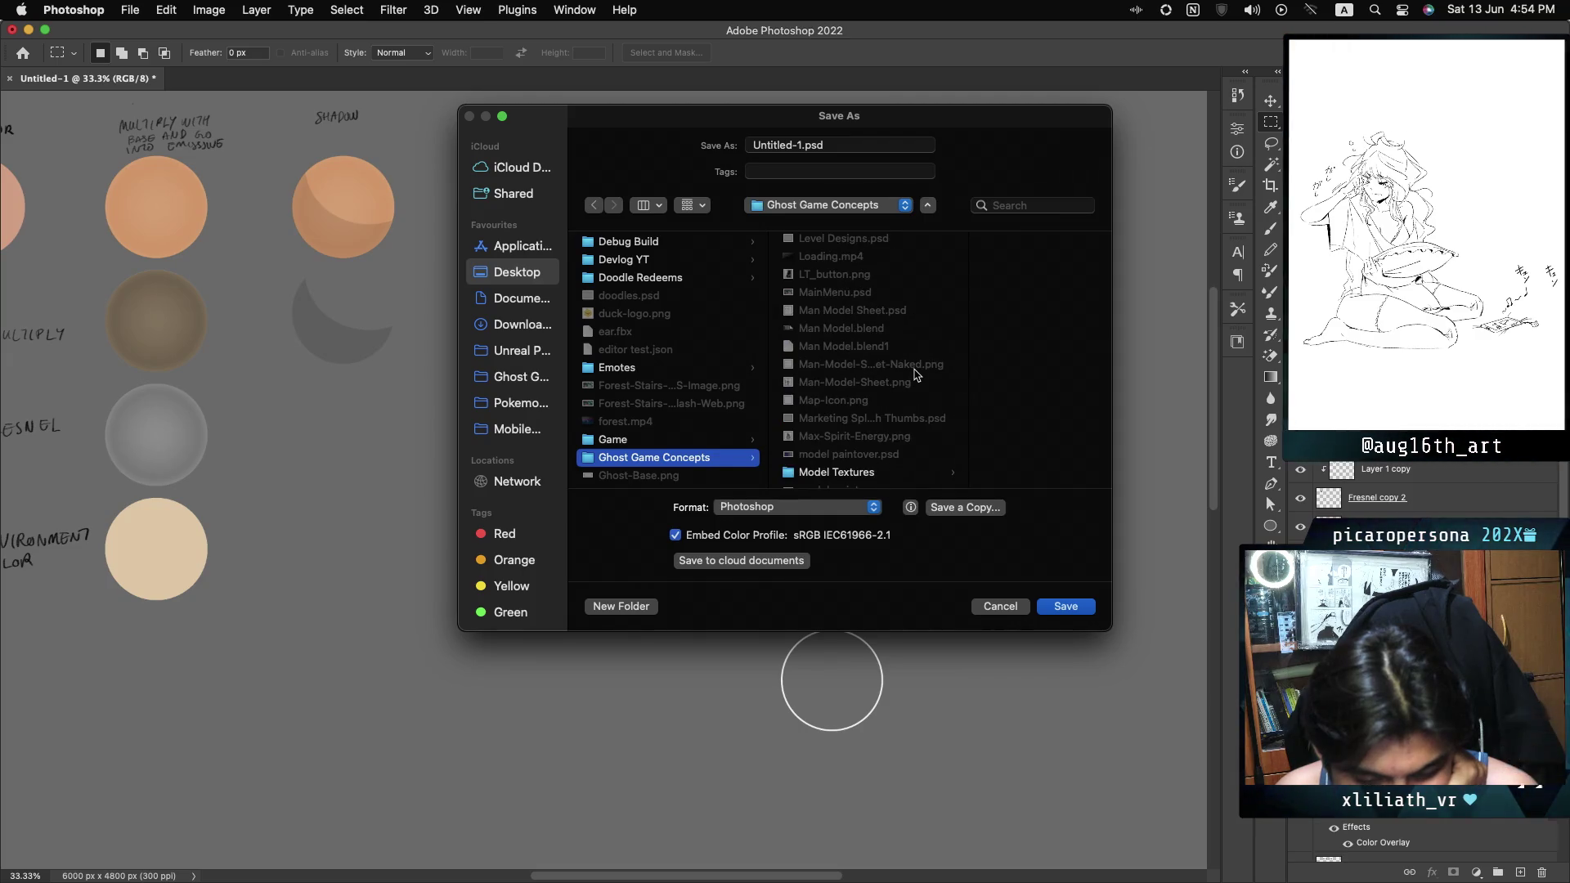
scroll(916, 375, up, 2)
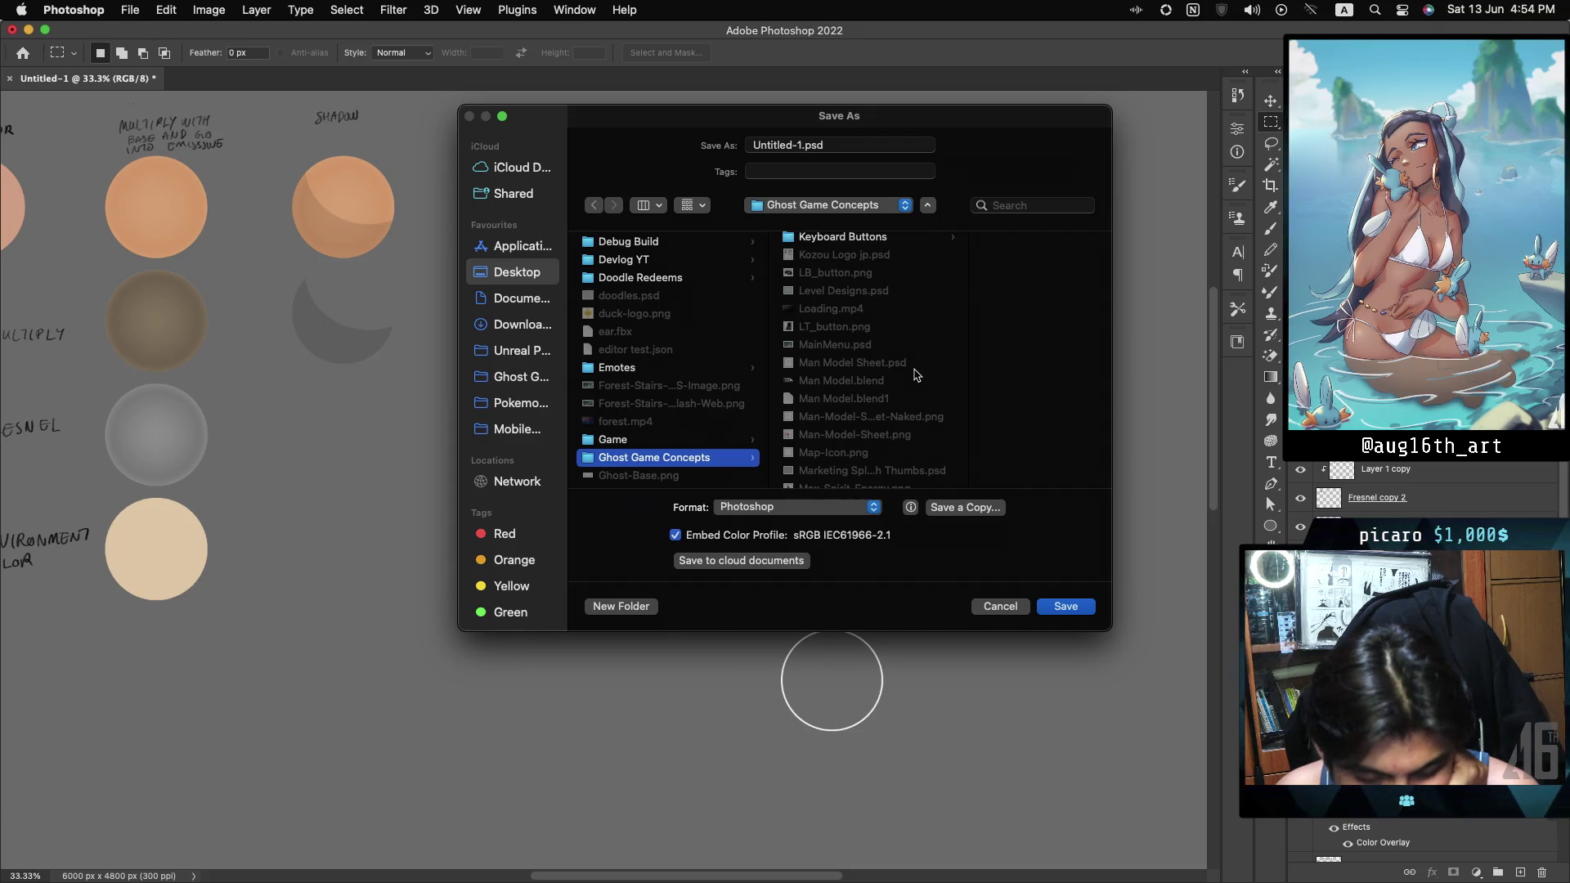
click(794, 149)
Rename the file to 'Shader ModelDesign Document' and save it as a PSD.
double_click(794, 149)
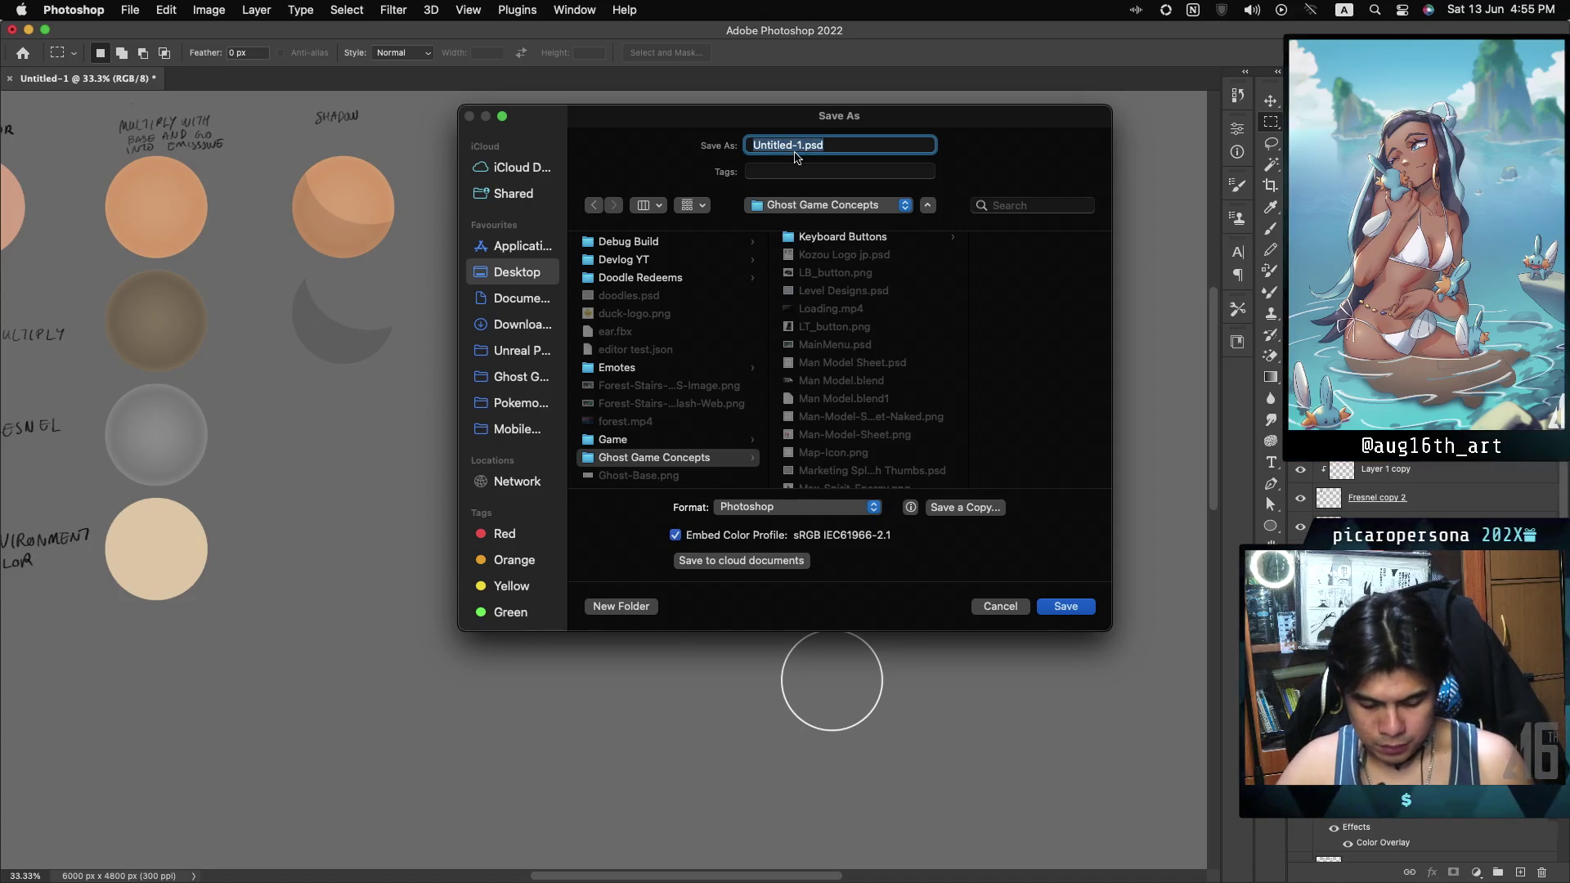
text(Shader)
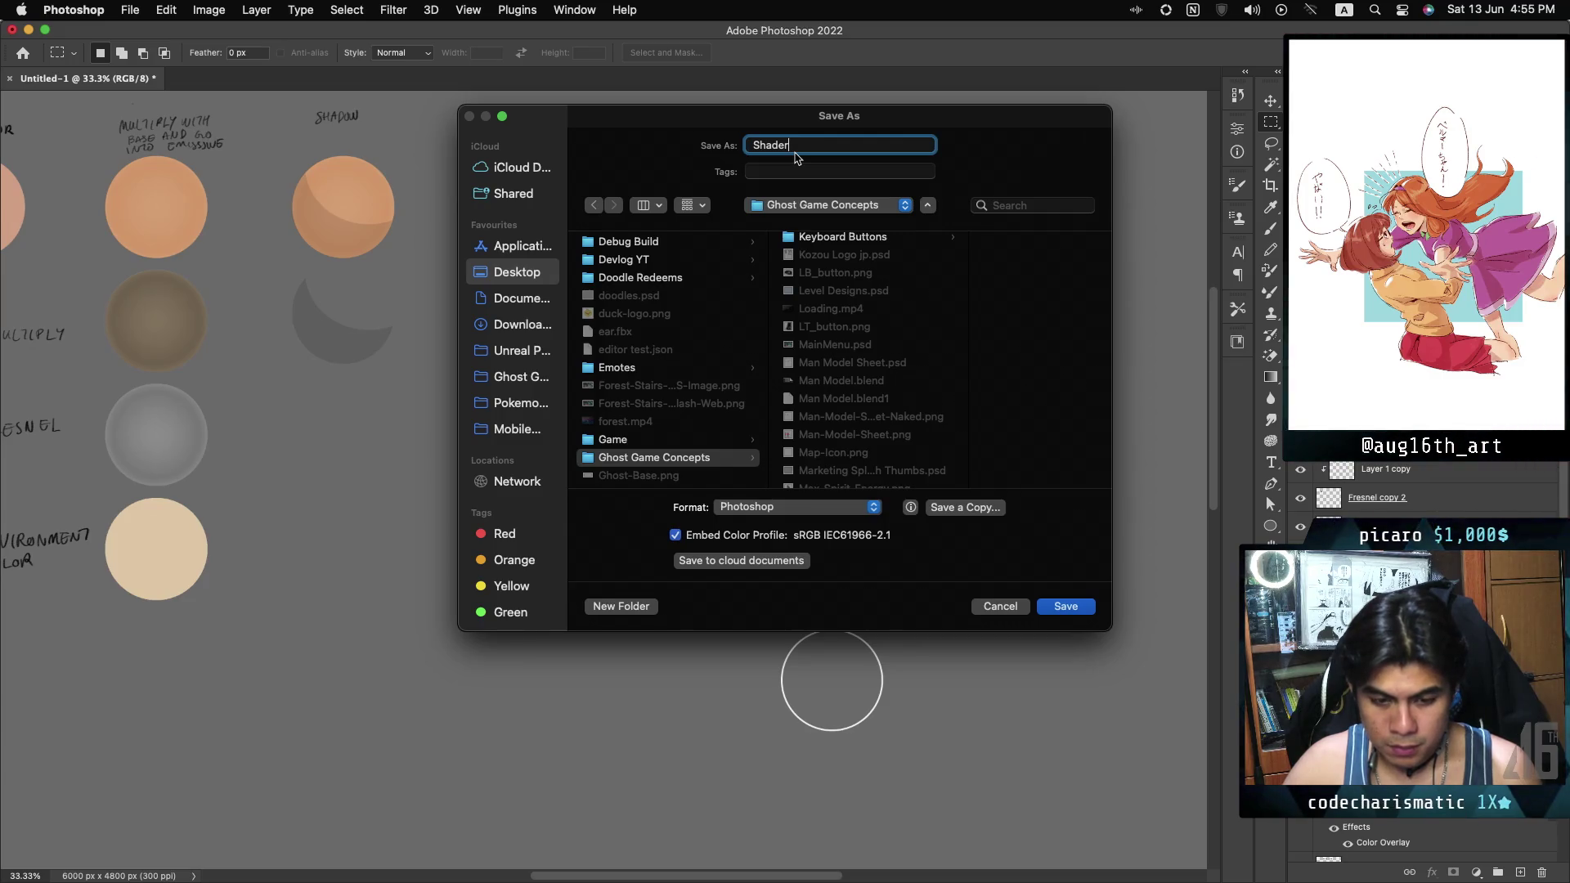
text( ModelDesi)
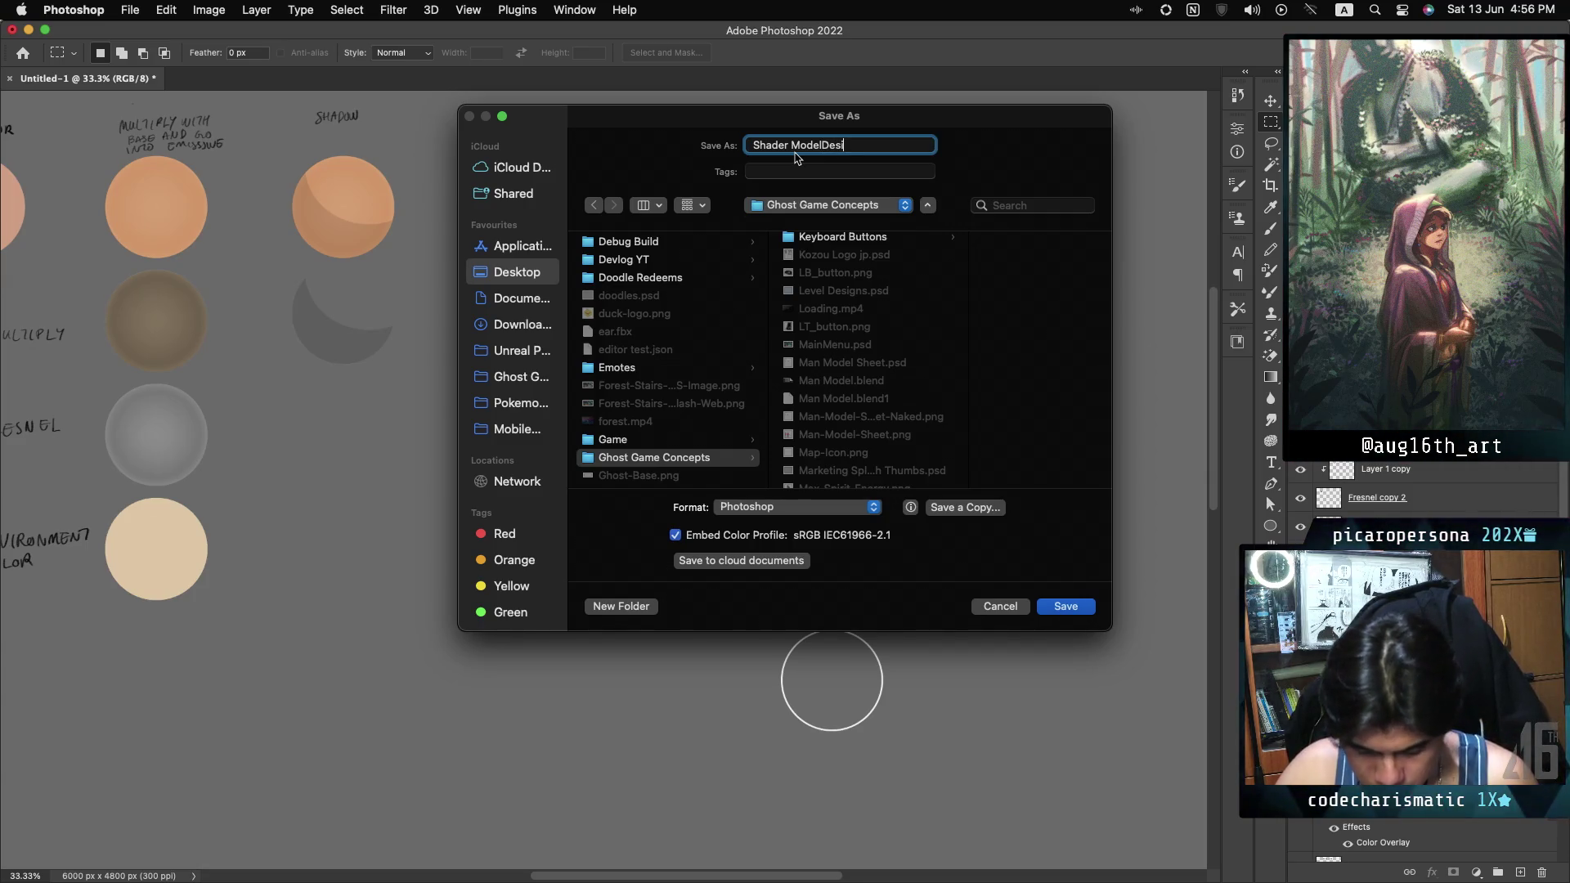
text(gn Document)
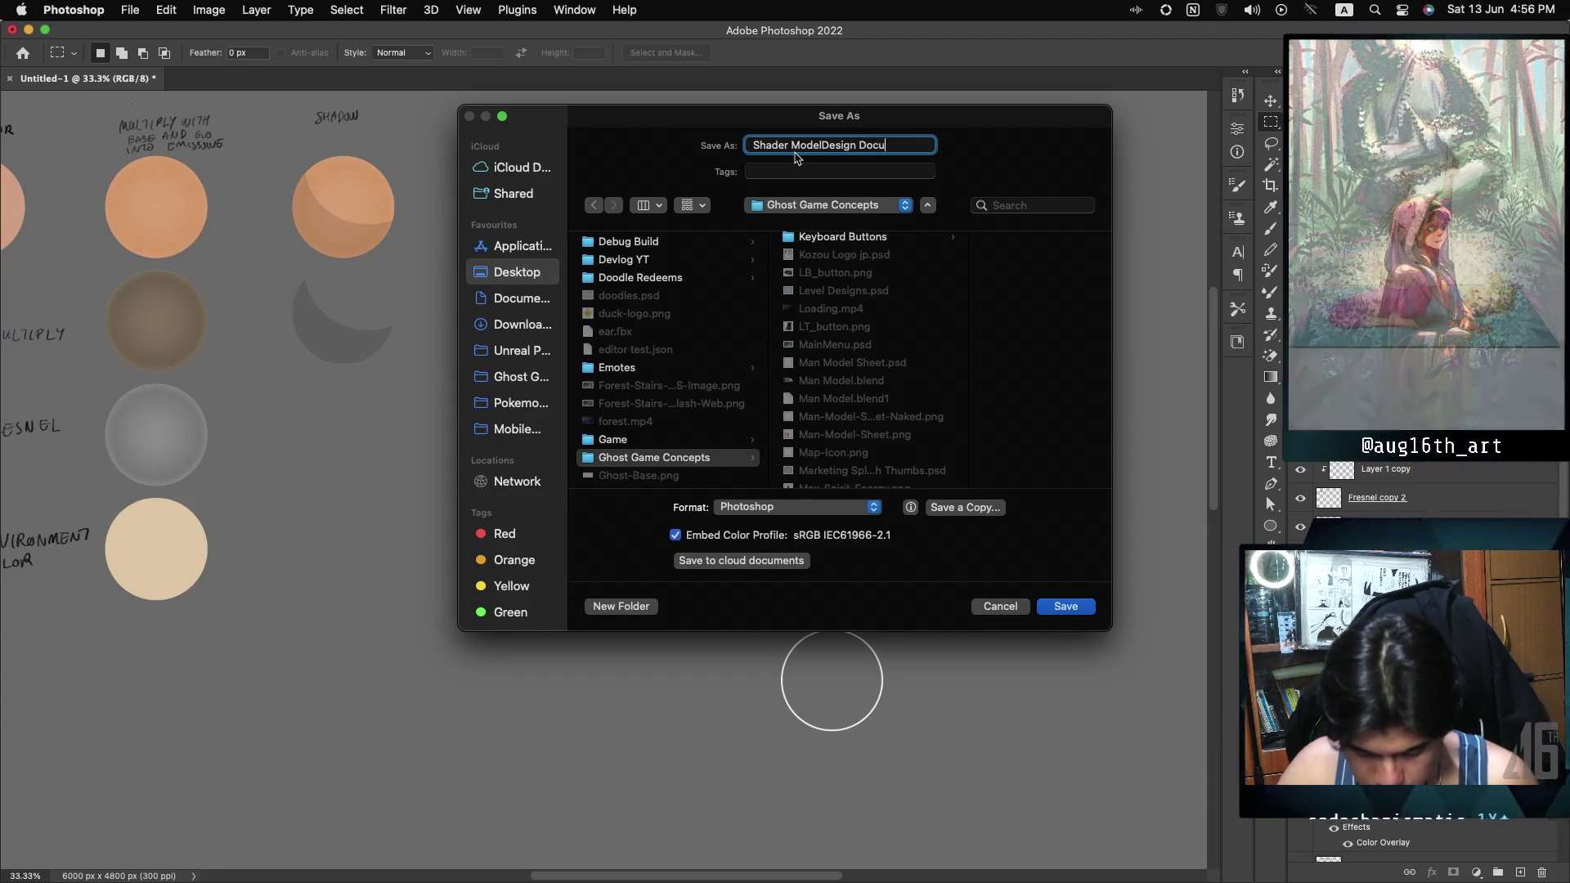
key(Return)
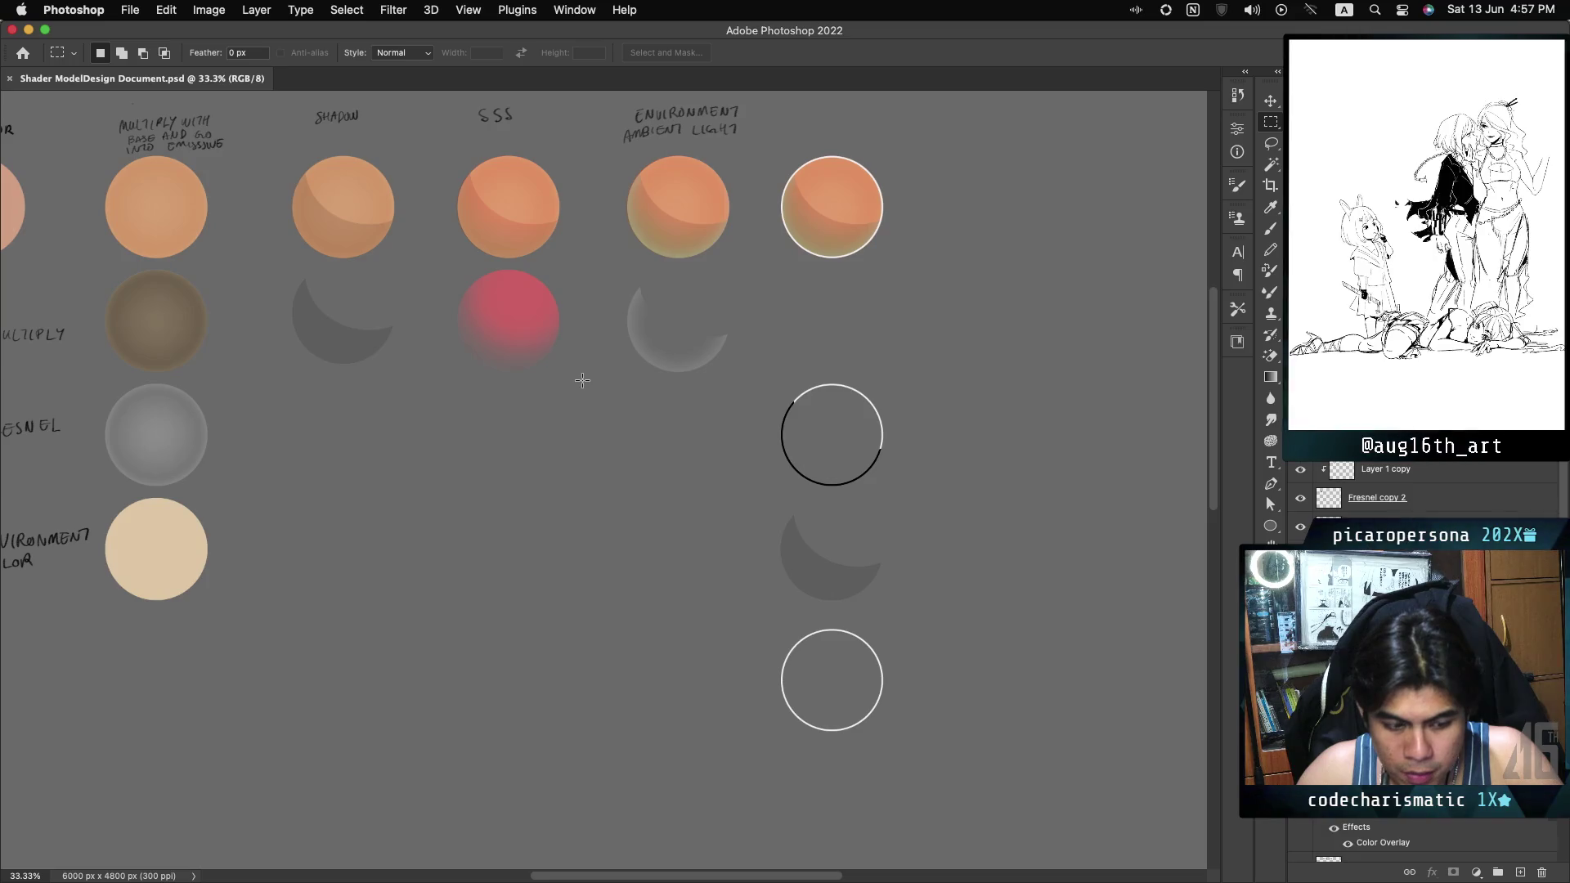
Scroll across the saved shading study to review the labelled spheres.
scroll(604, 481, left, 5)
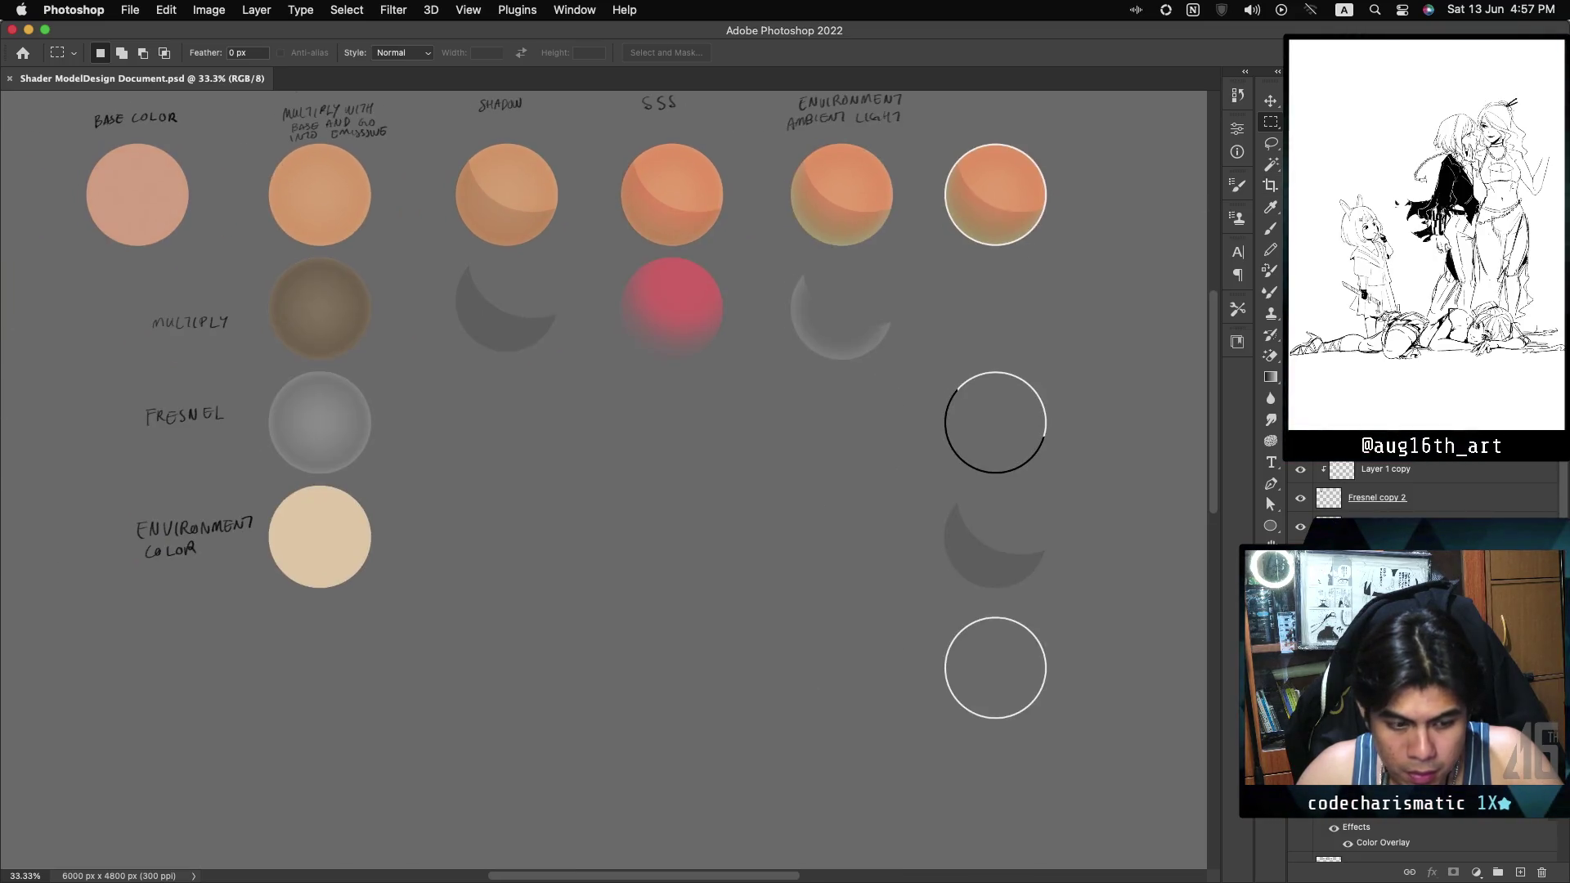
Copy the Base Color spheres and labels one row lower, then marquee the right-column second-row circle.
scroll(603, 481, right, 10)
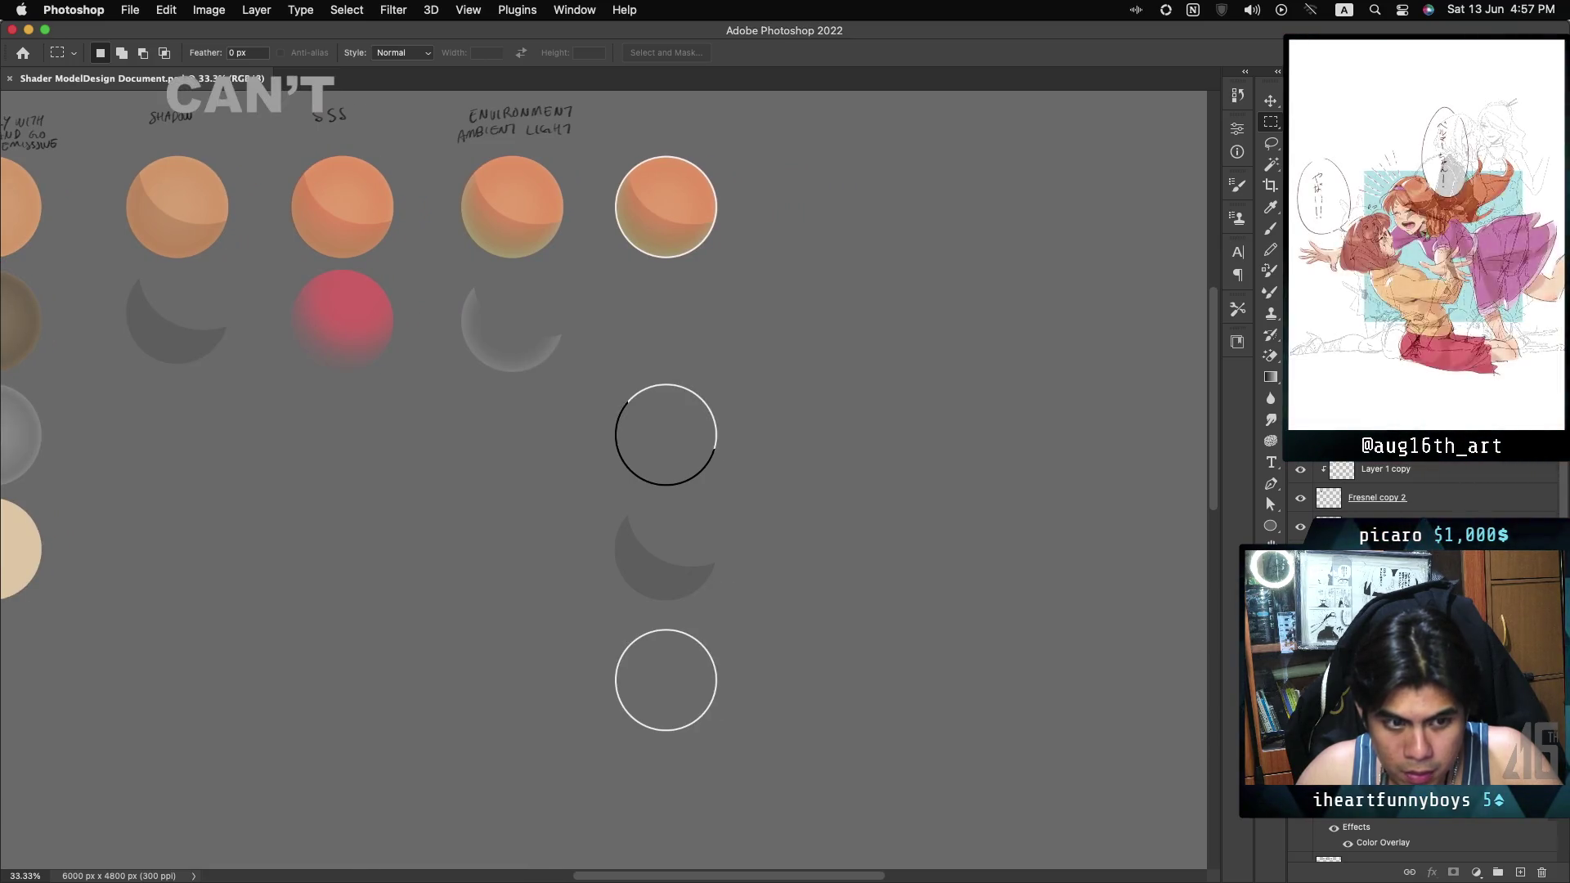
scroll(604, 481, left, 5)
scroll(604, 481, right, 4)
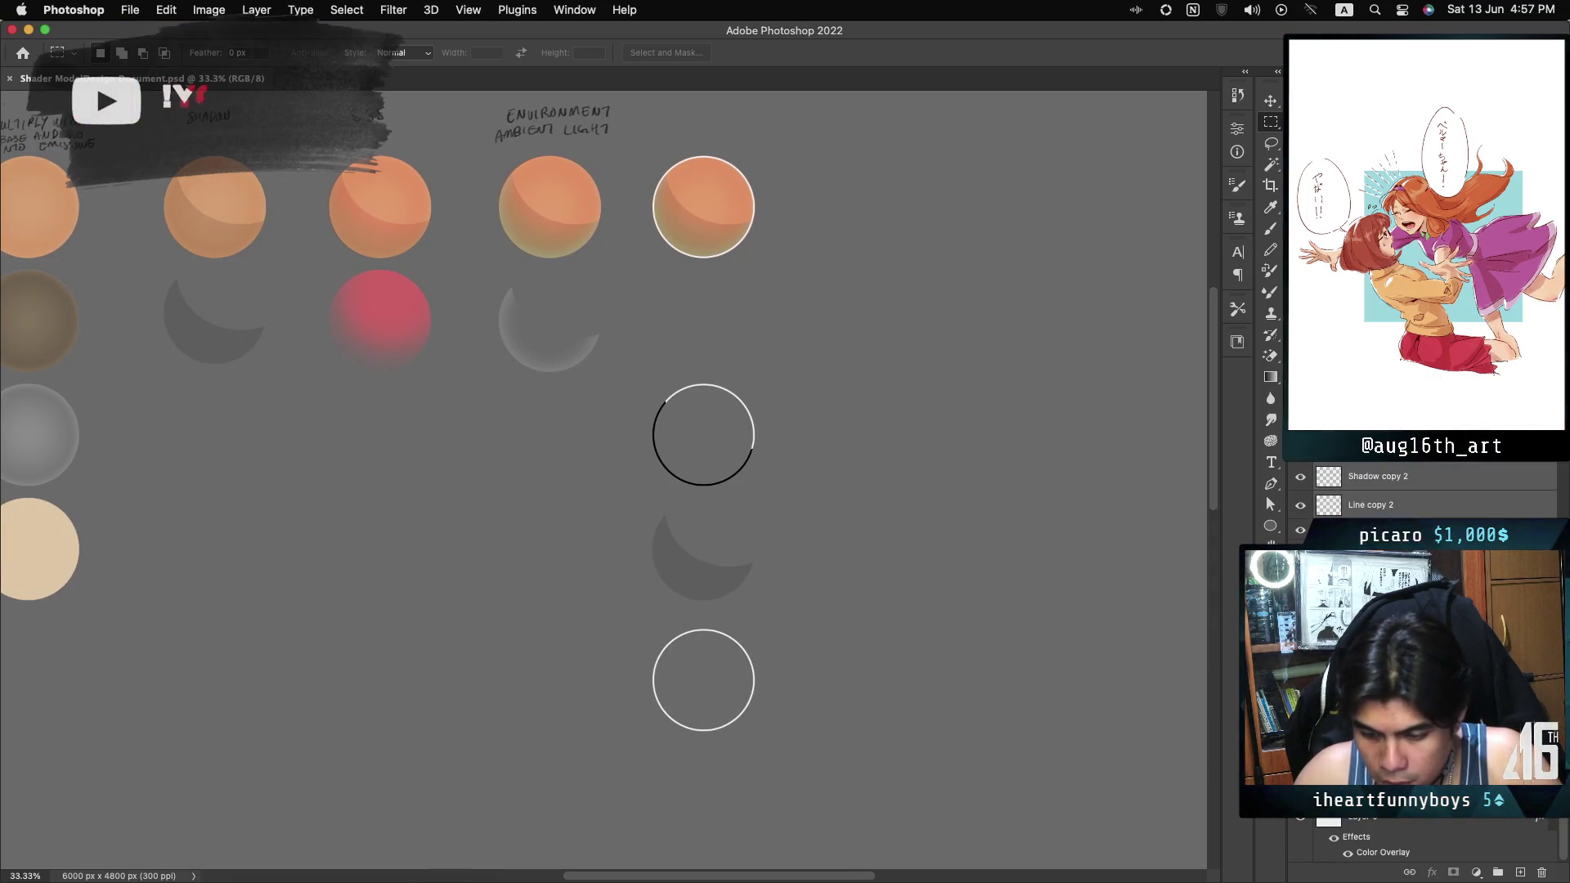
key(alt+bracketleft)
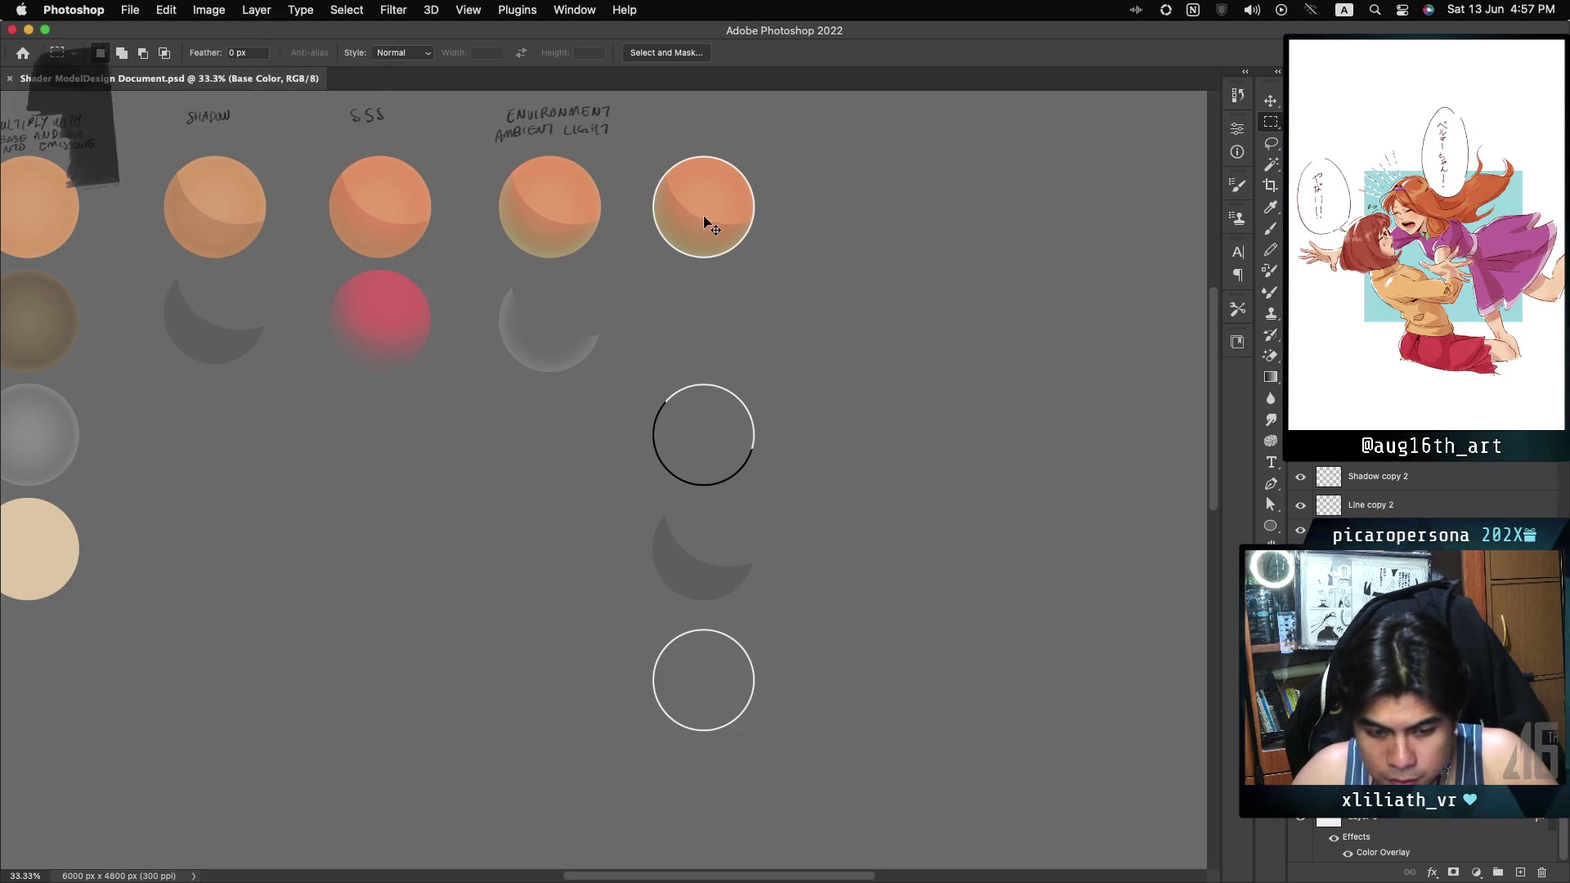
drag(704, 214, 693, 334)
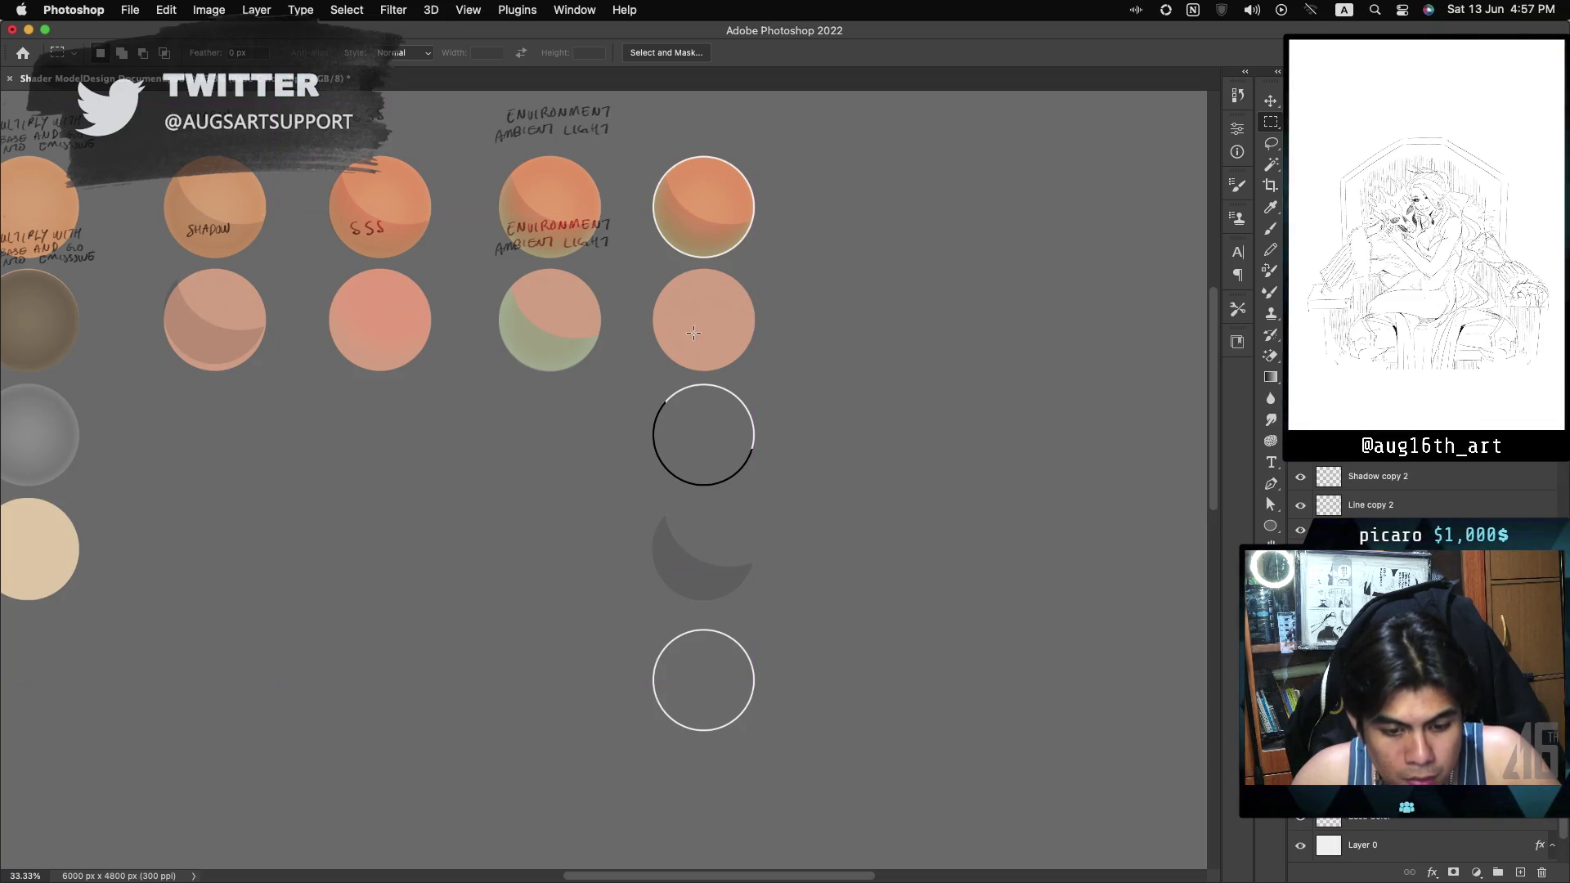
drag(647, 264, 763, 376)
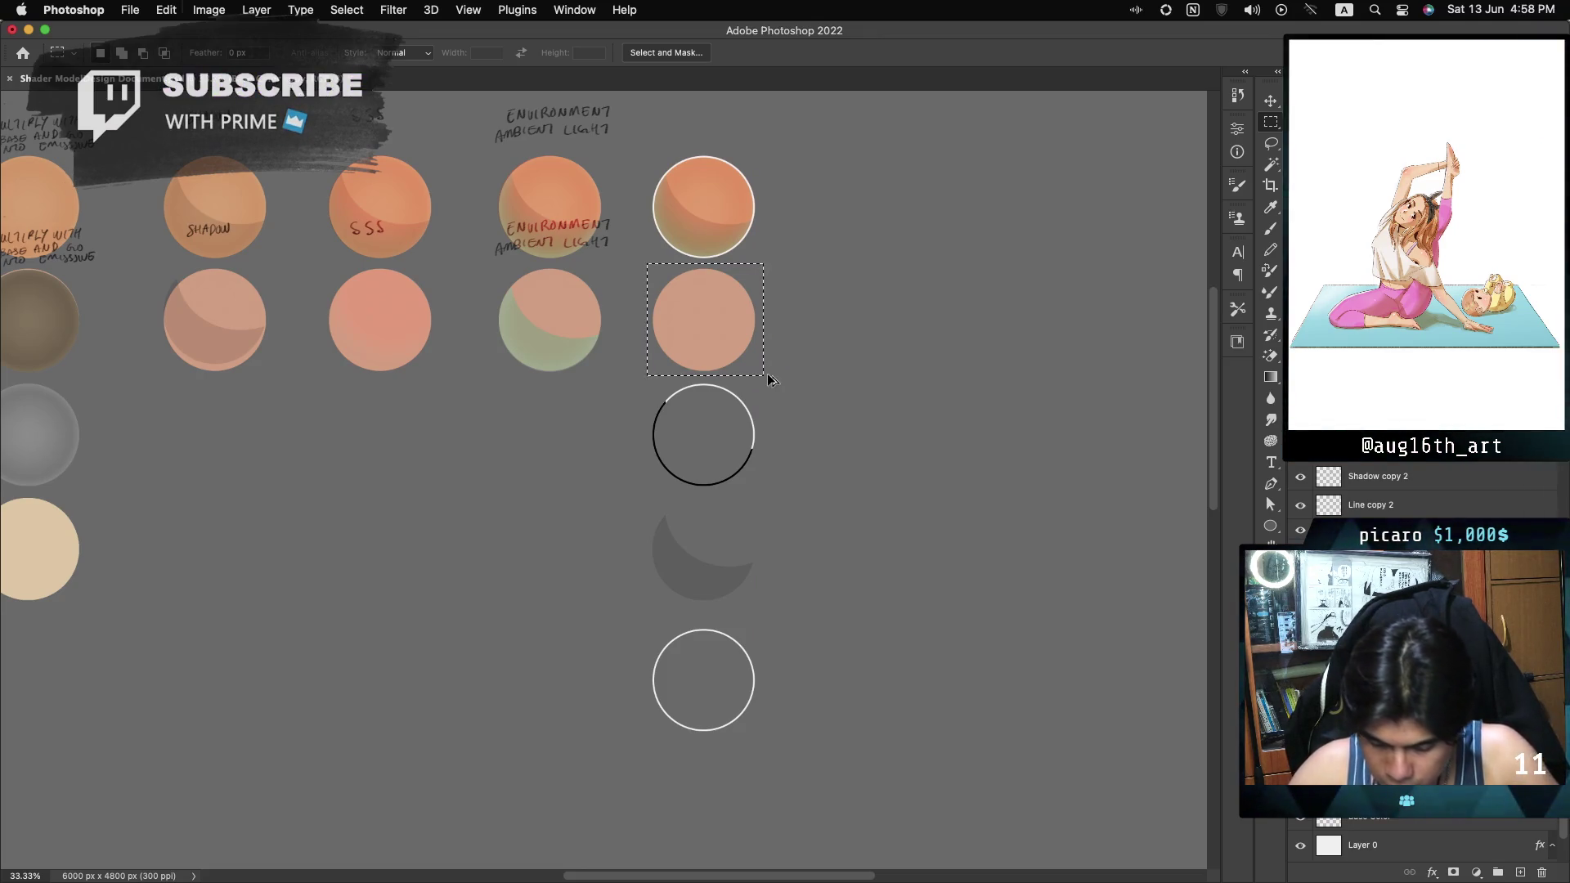
Cancel the accidentally opened Image Size dialog and dismiss its invalid-entry warning.
key(super+alt+i)
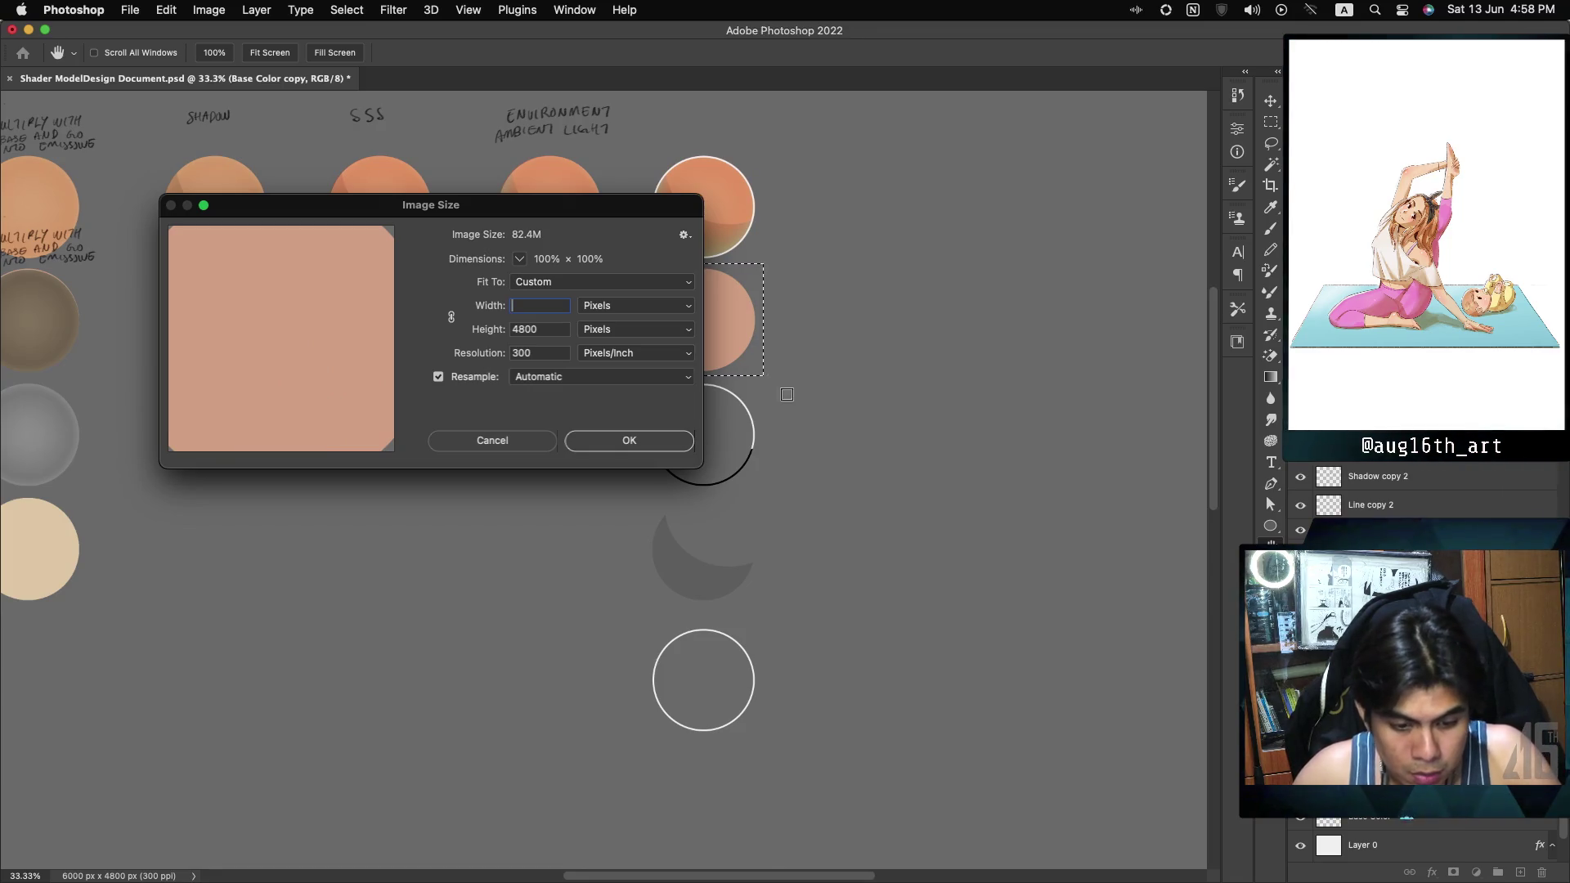
click(491, 445)
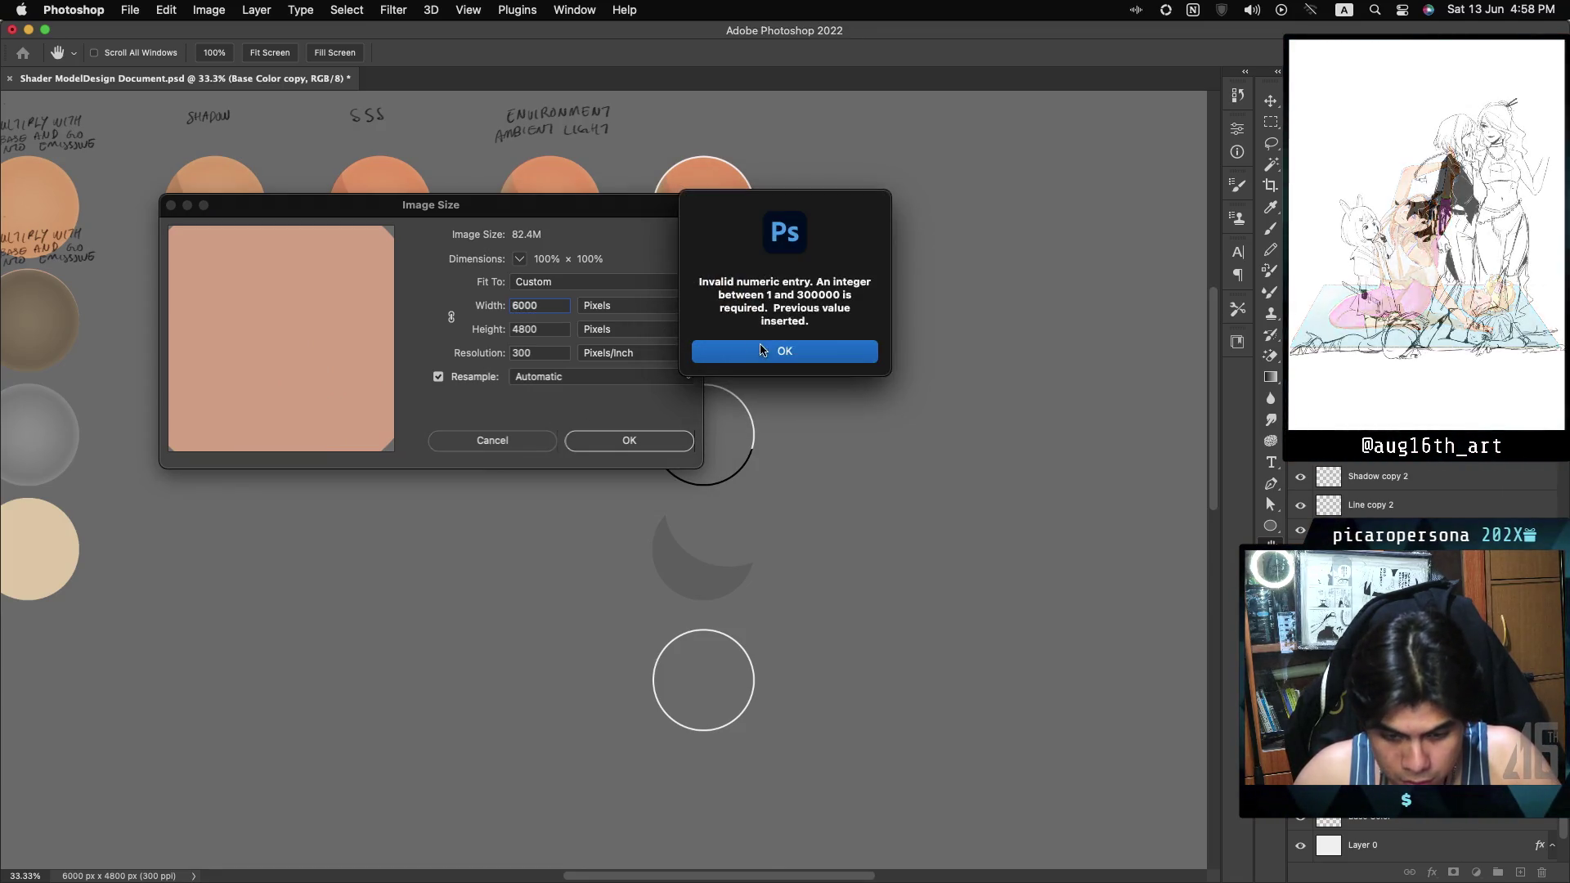
click(759, 348)
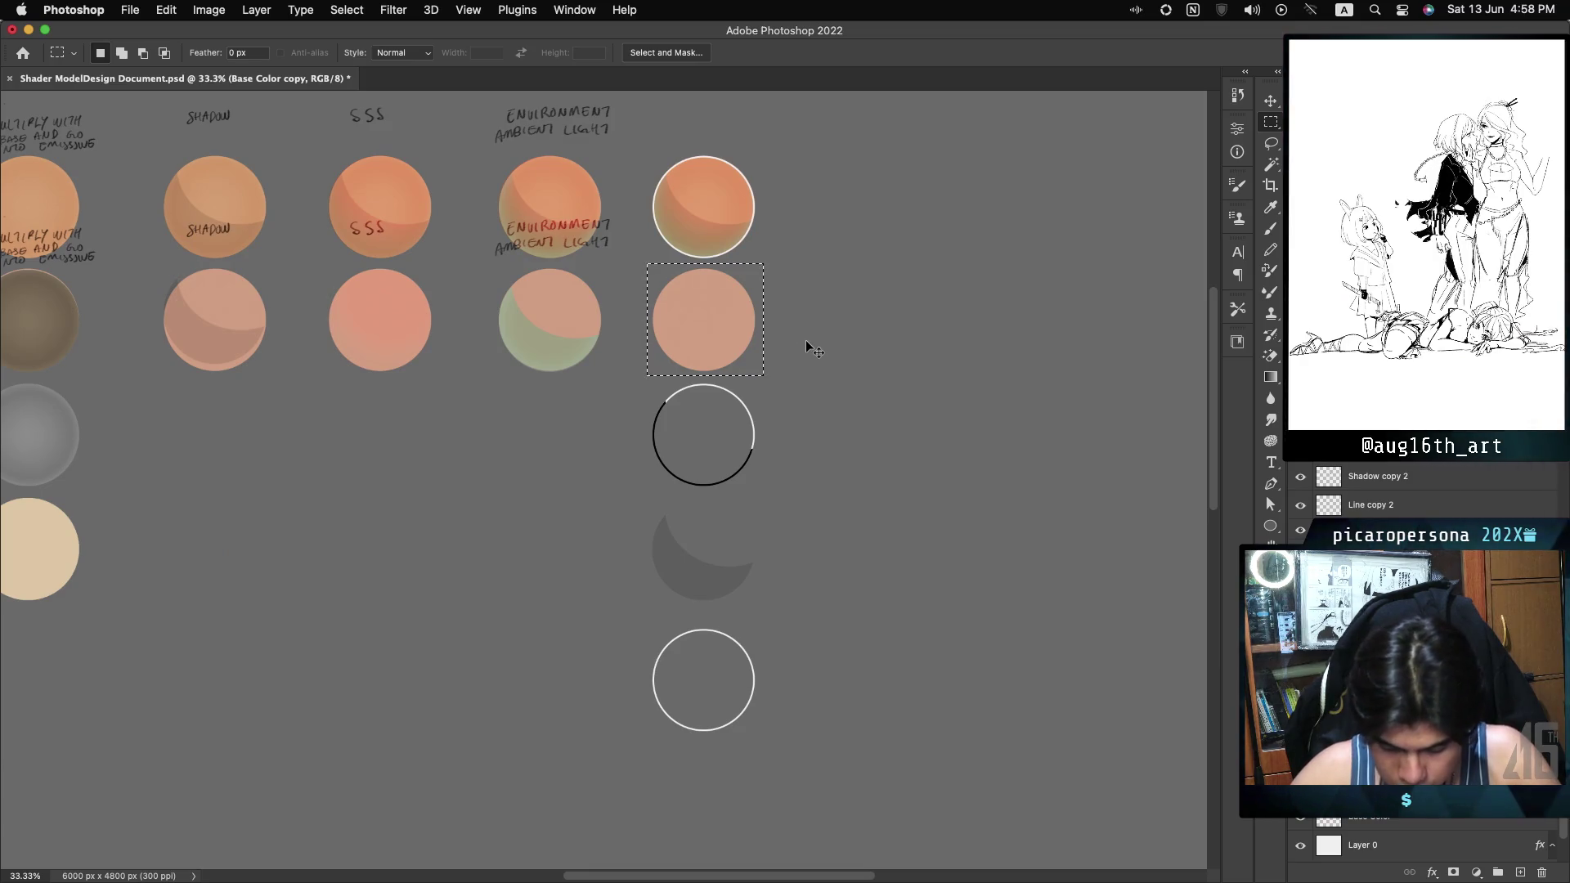
Clear every copied colour and label except the right-column second-row circle, then deselect.
key(super+shift+i)
key(BackSpace)
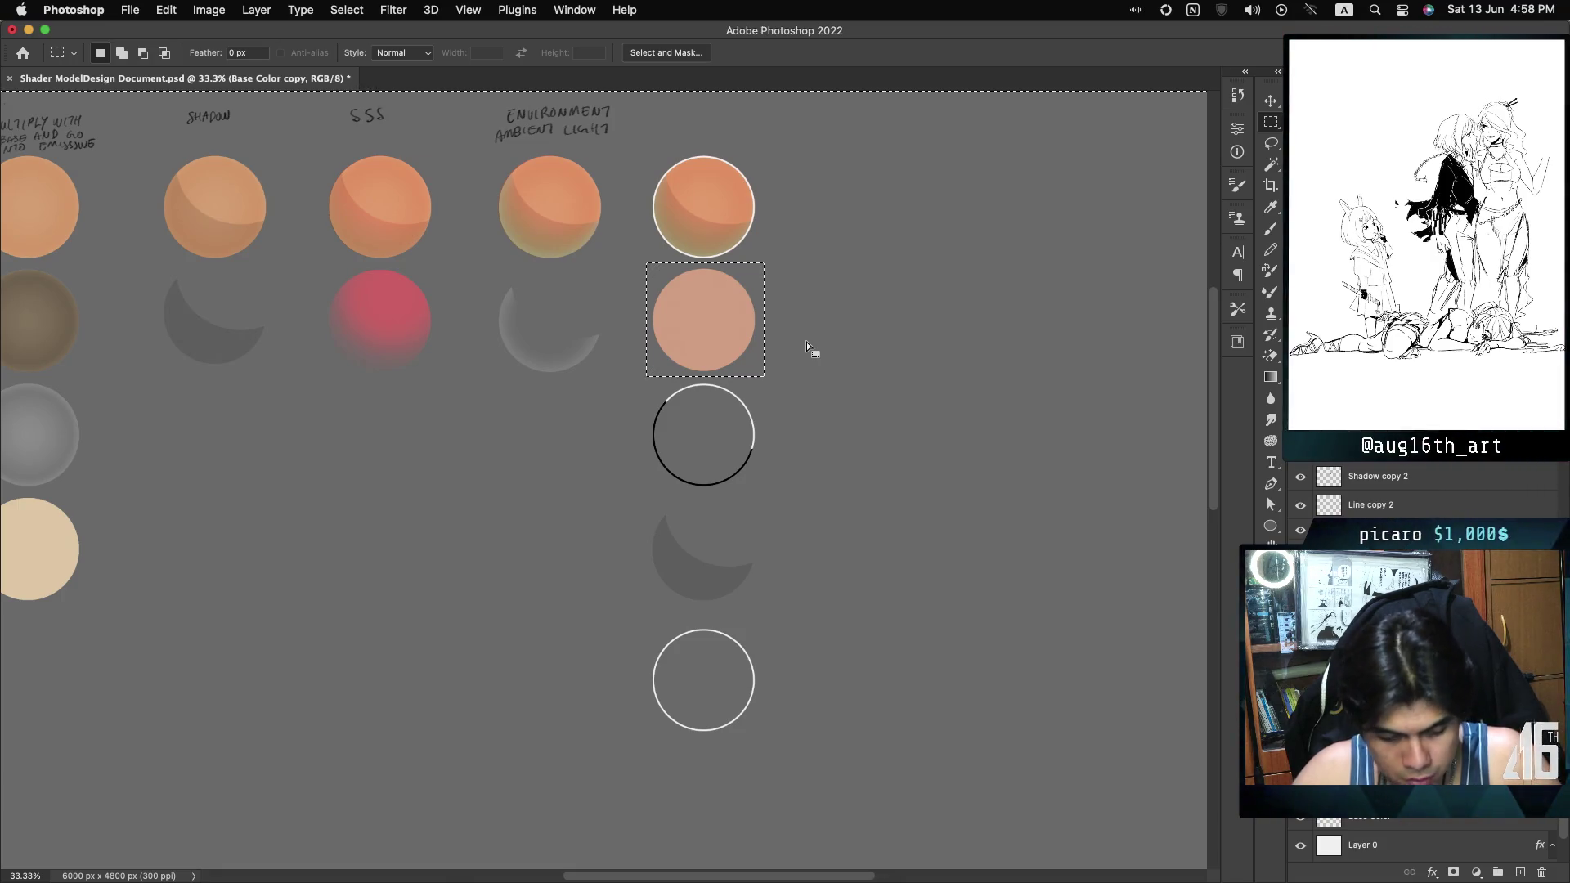
key(super+z)
key(super+shift+z)
key(super+z)
key(super+shift+z)
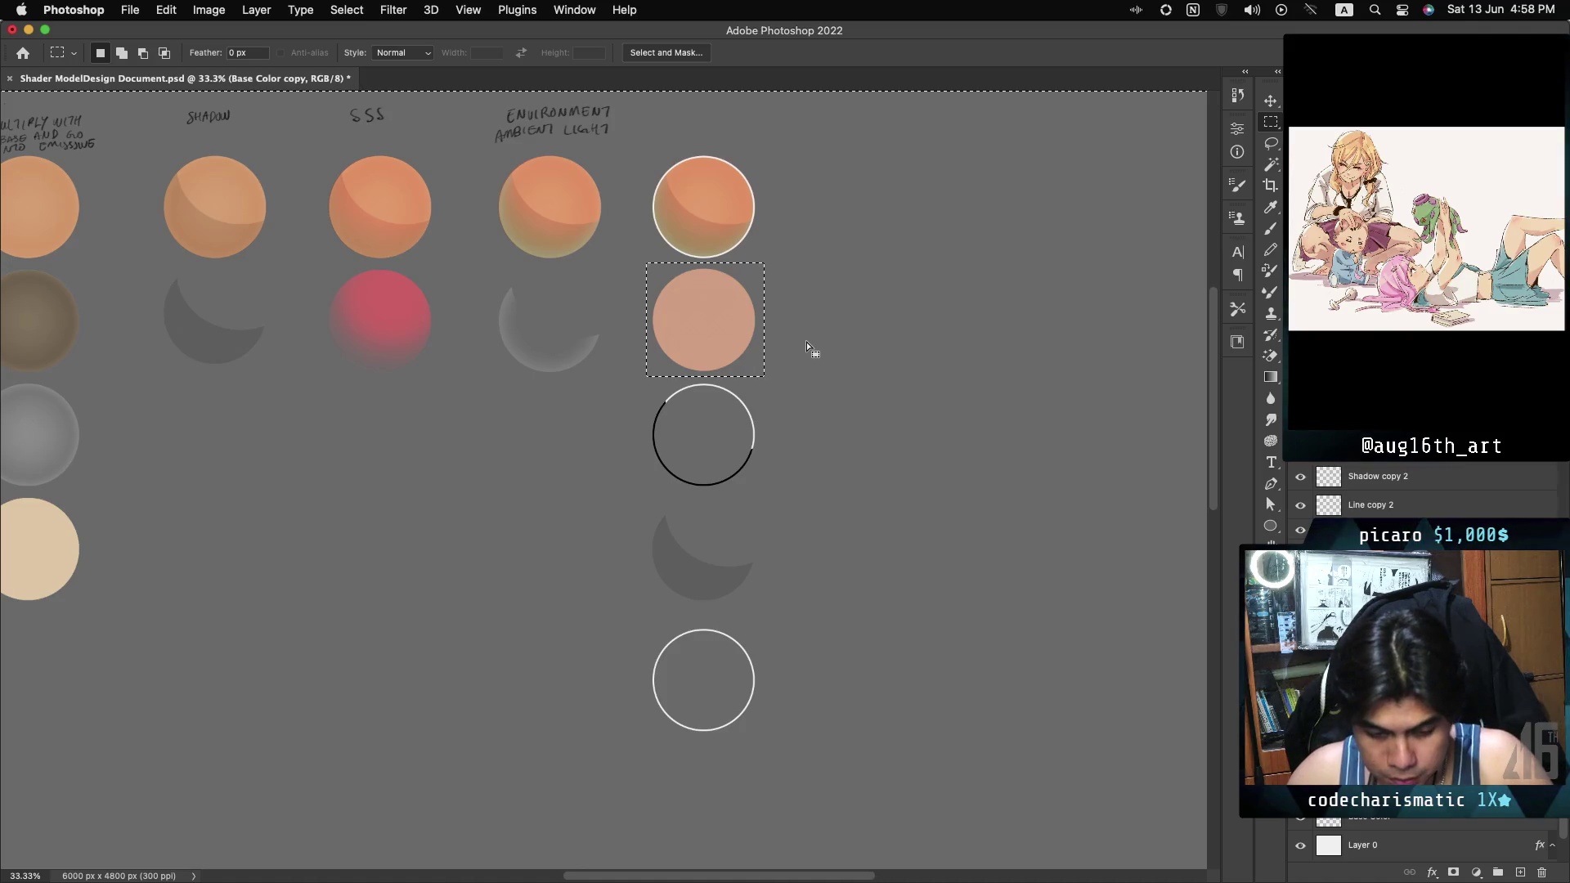
key(super+d)
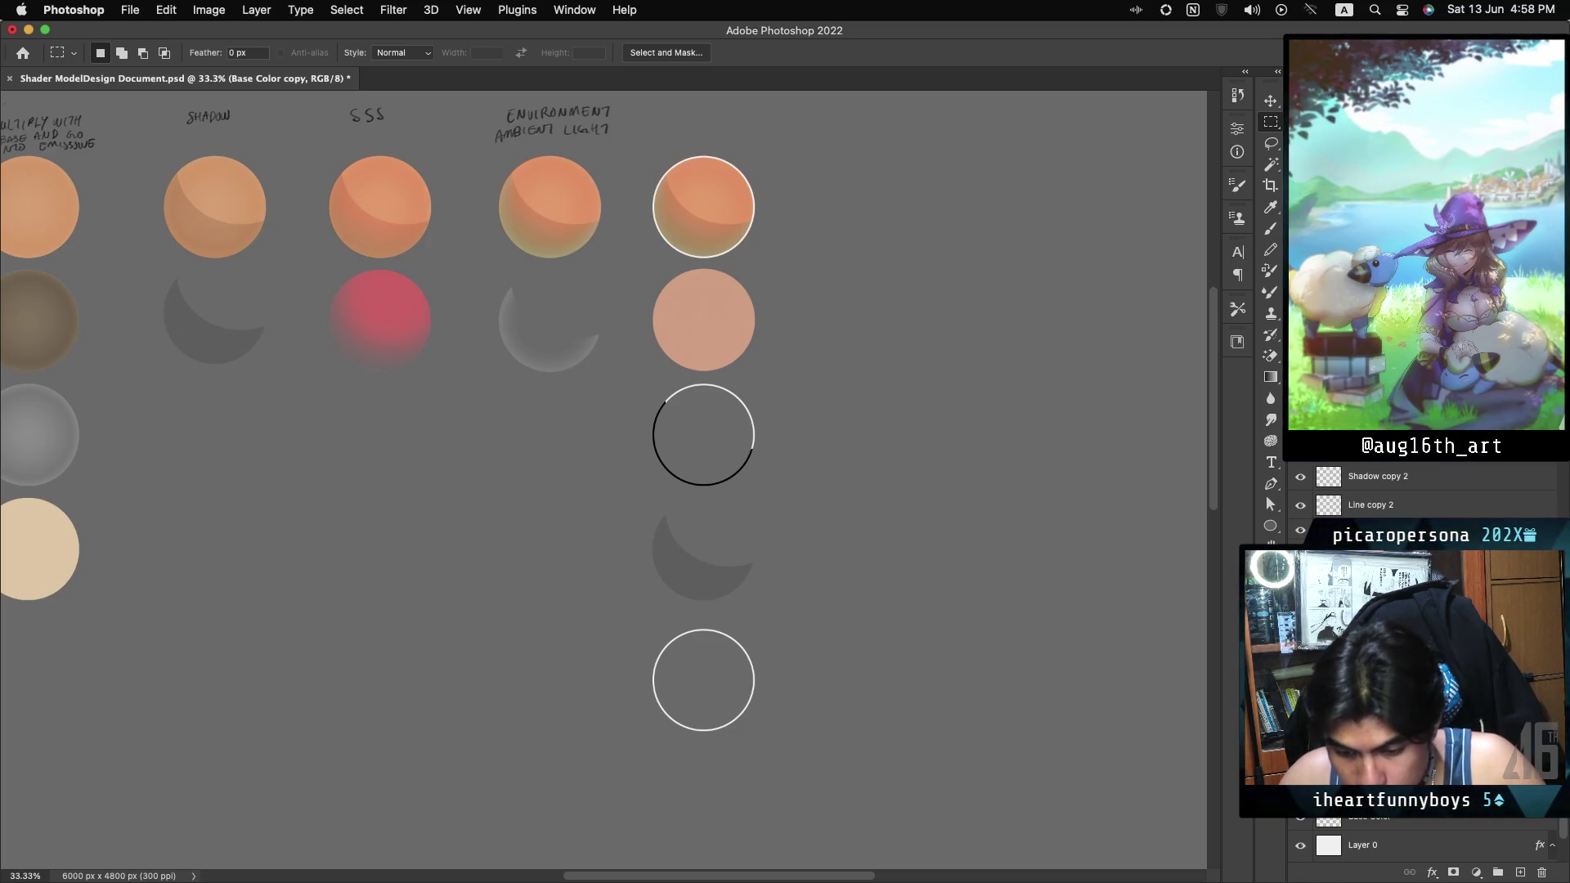
click(1328, 397)
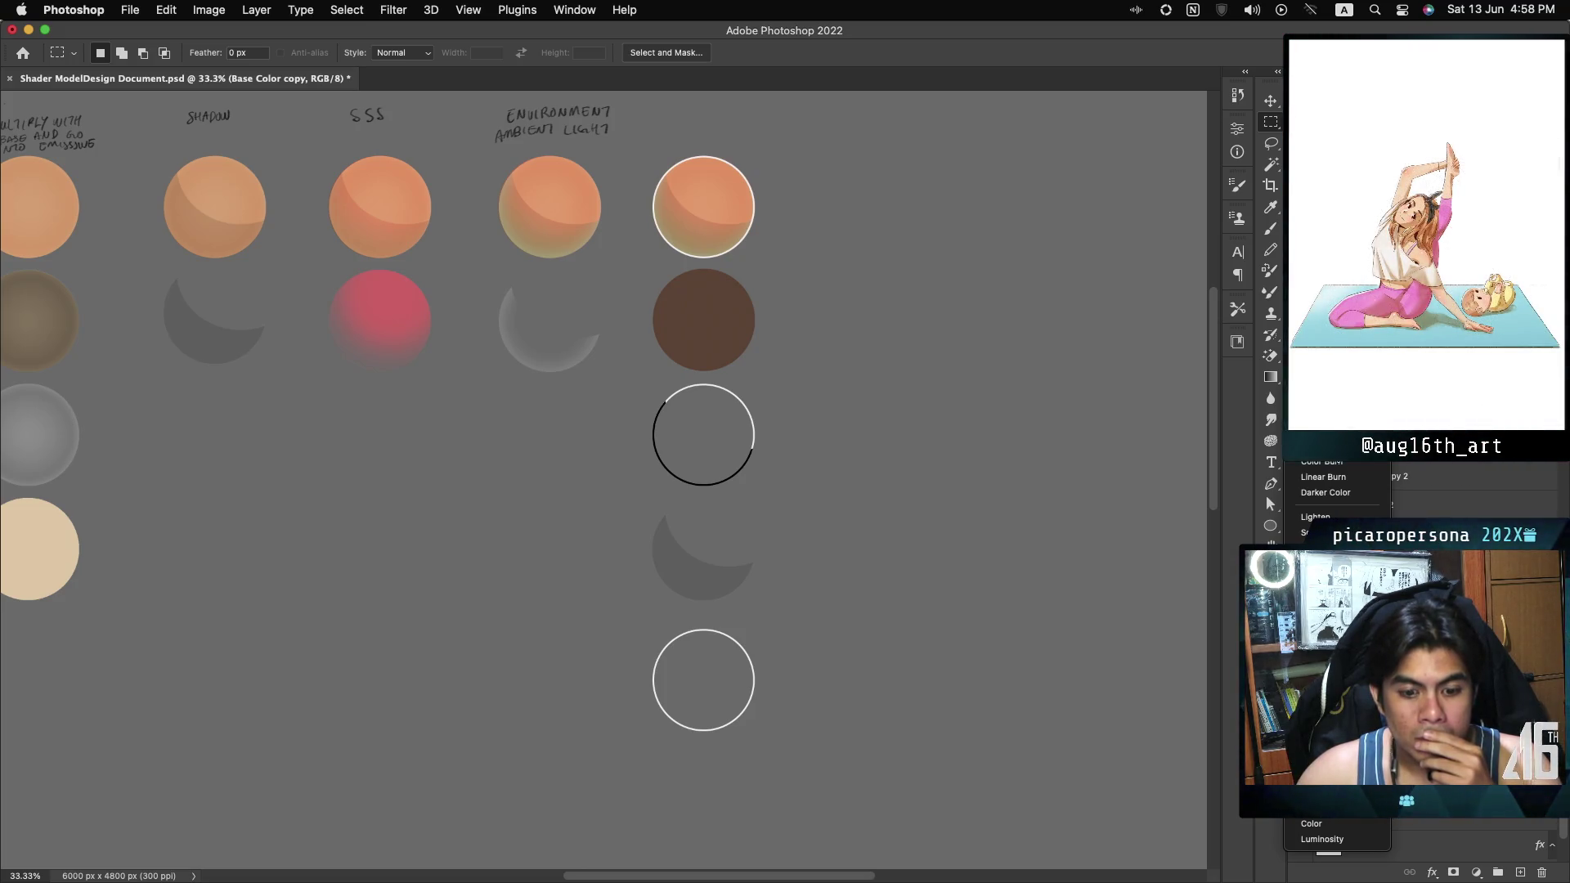
Give the copied circle a darkening blend mode at 100% opacity, making it rich dark brown.
key(Escape)
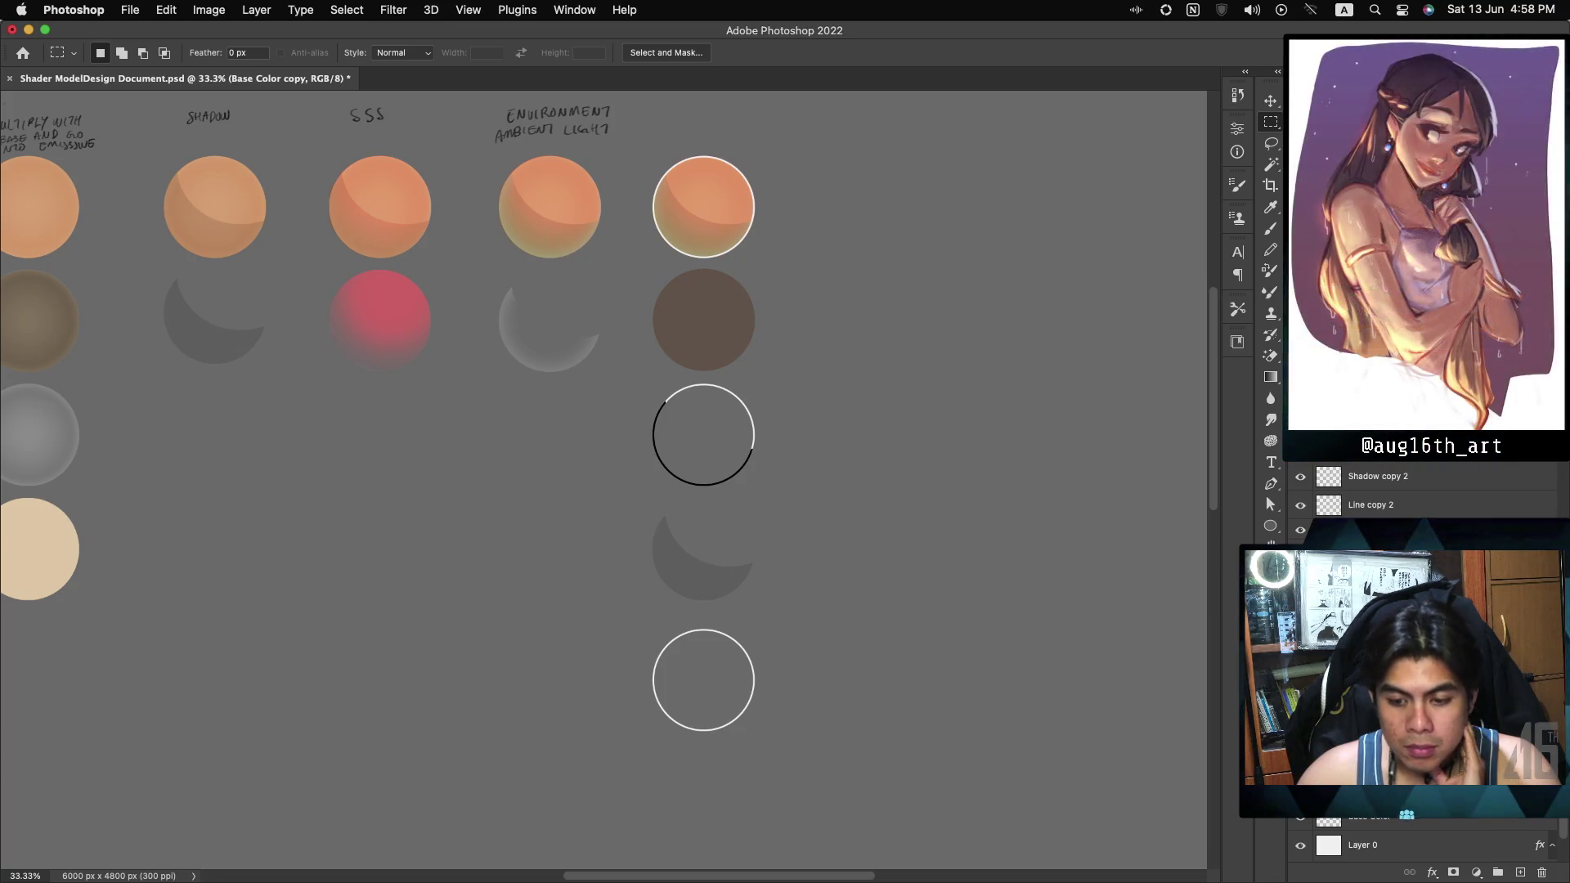
key(0)
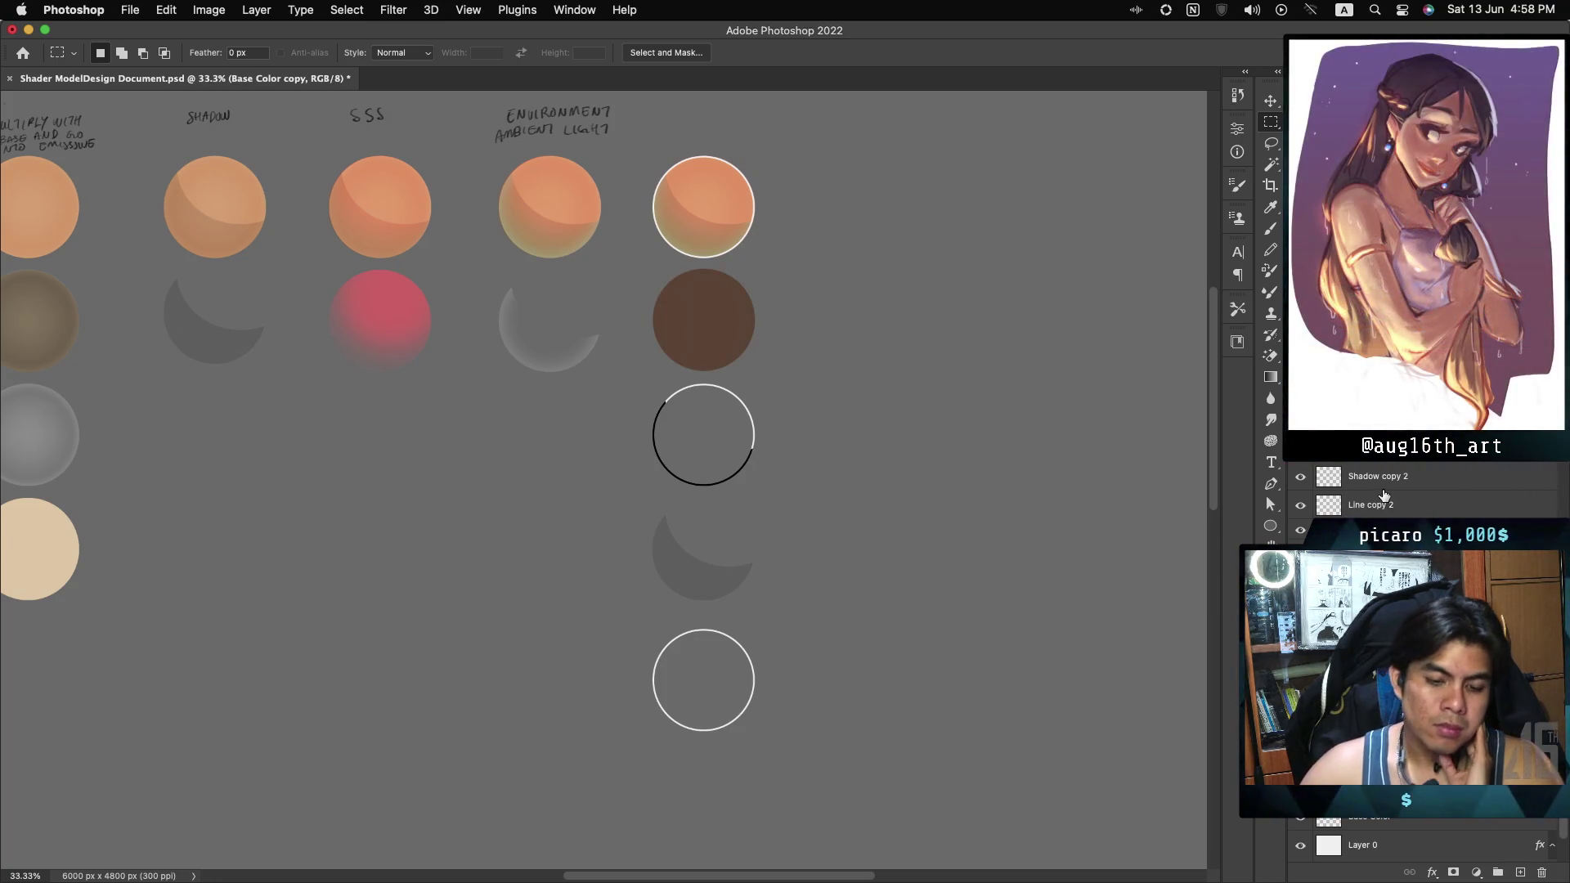
click(1408, 820)
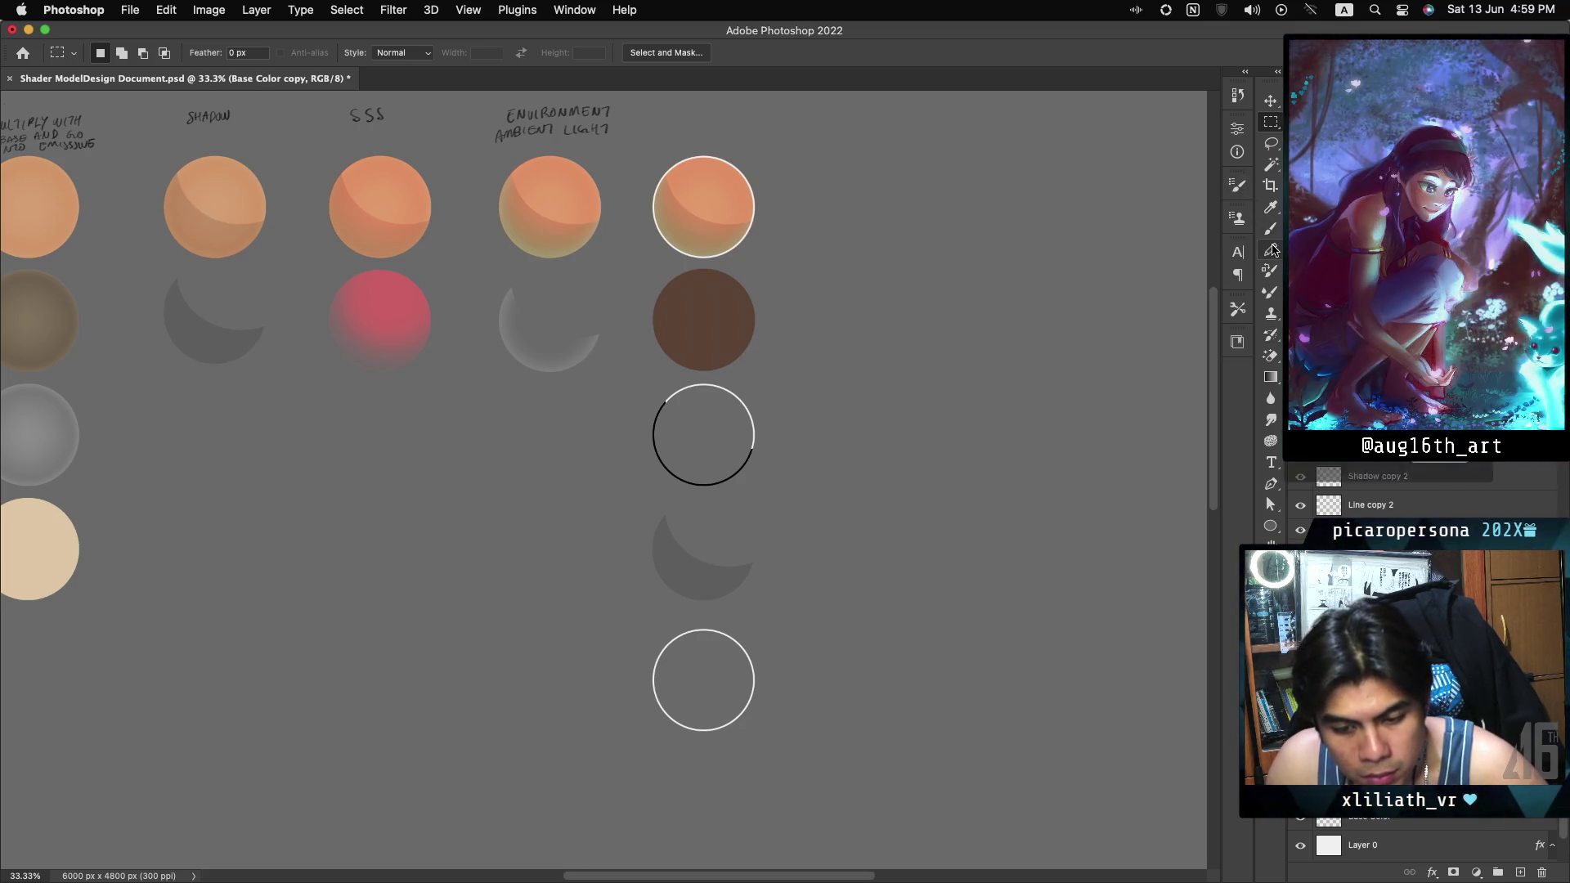
Sample the top orange and brown circle colours and toggle the brown circle's layer to compare.
click(1270, 206)
click(730, 191)
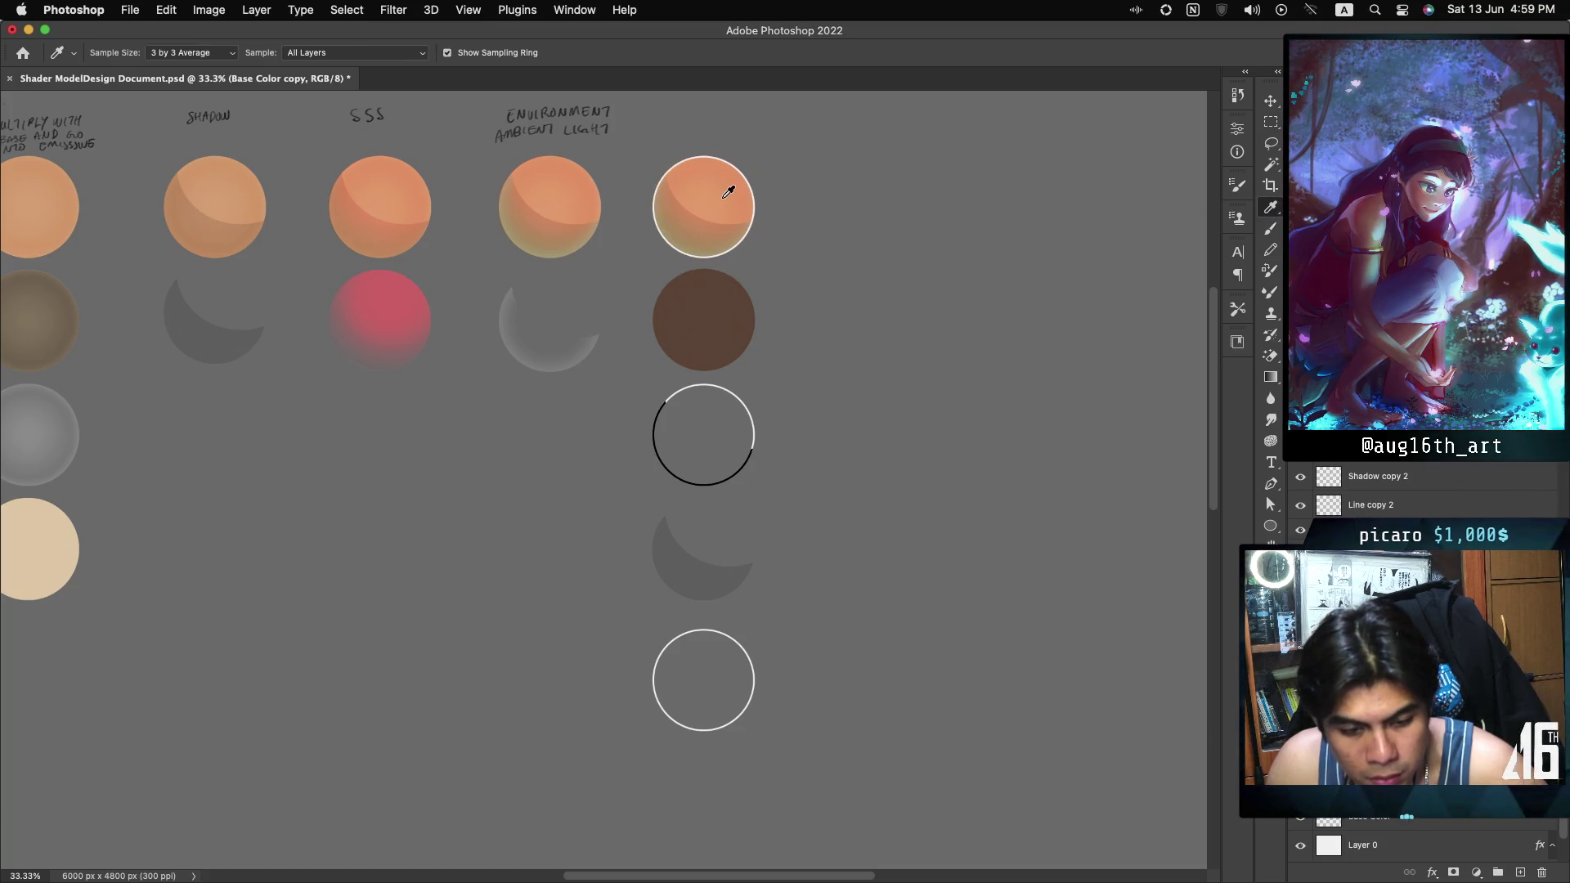
click(721, 297)
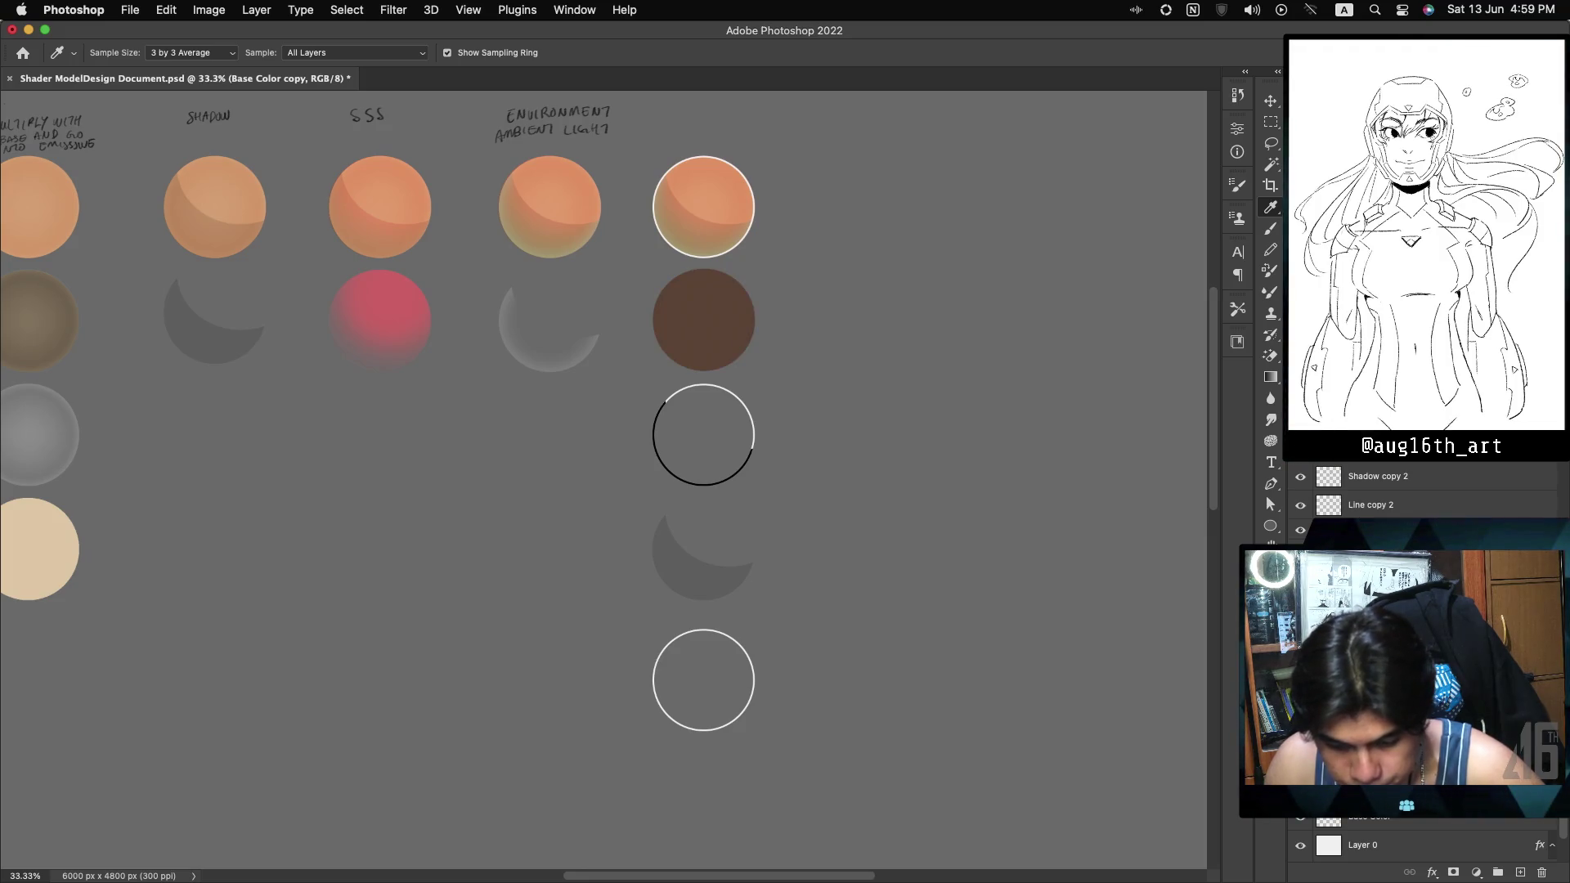
click(1302, 818)
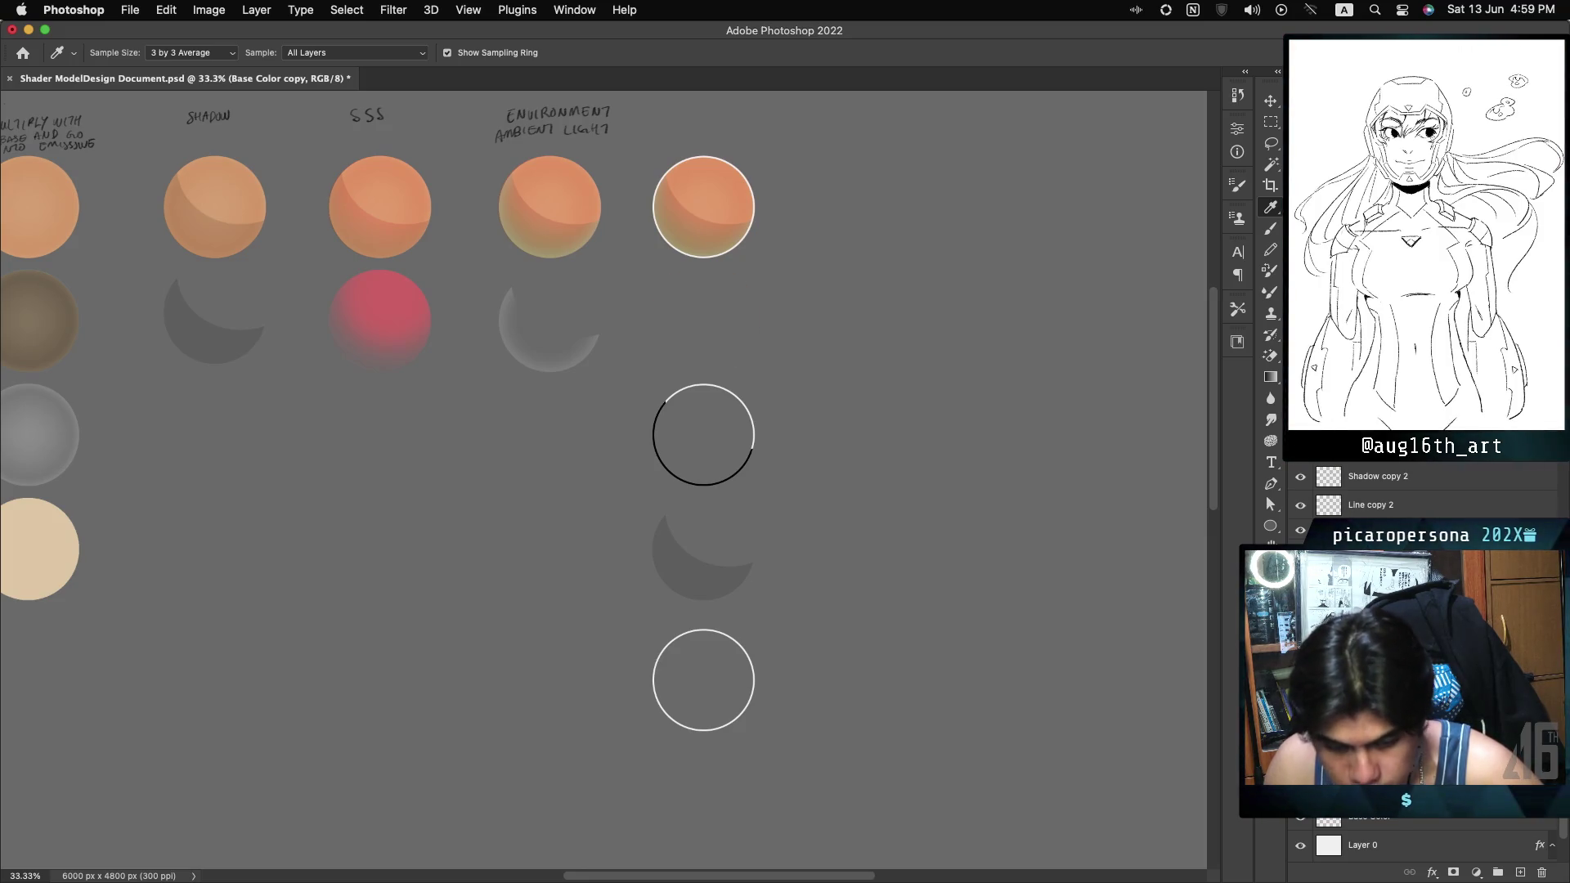
click(1301, 819)
click(1302, 819)
click(1301, 818)
click(1301, 818)
click(1301, 818)
click(1301, 818)
click(1301, 819)
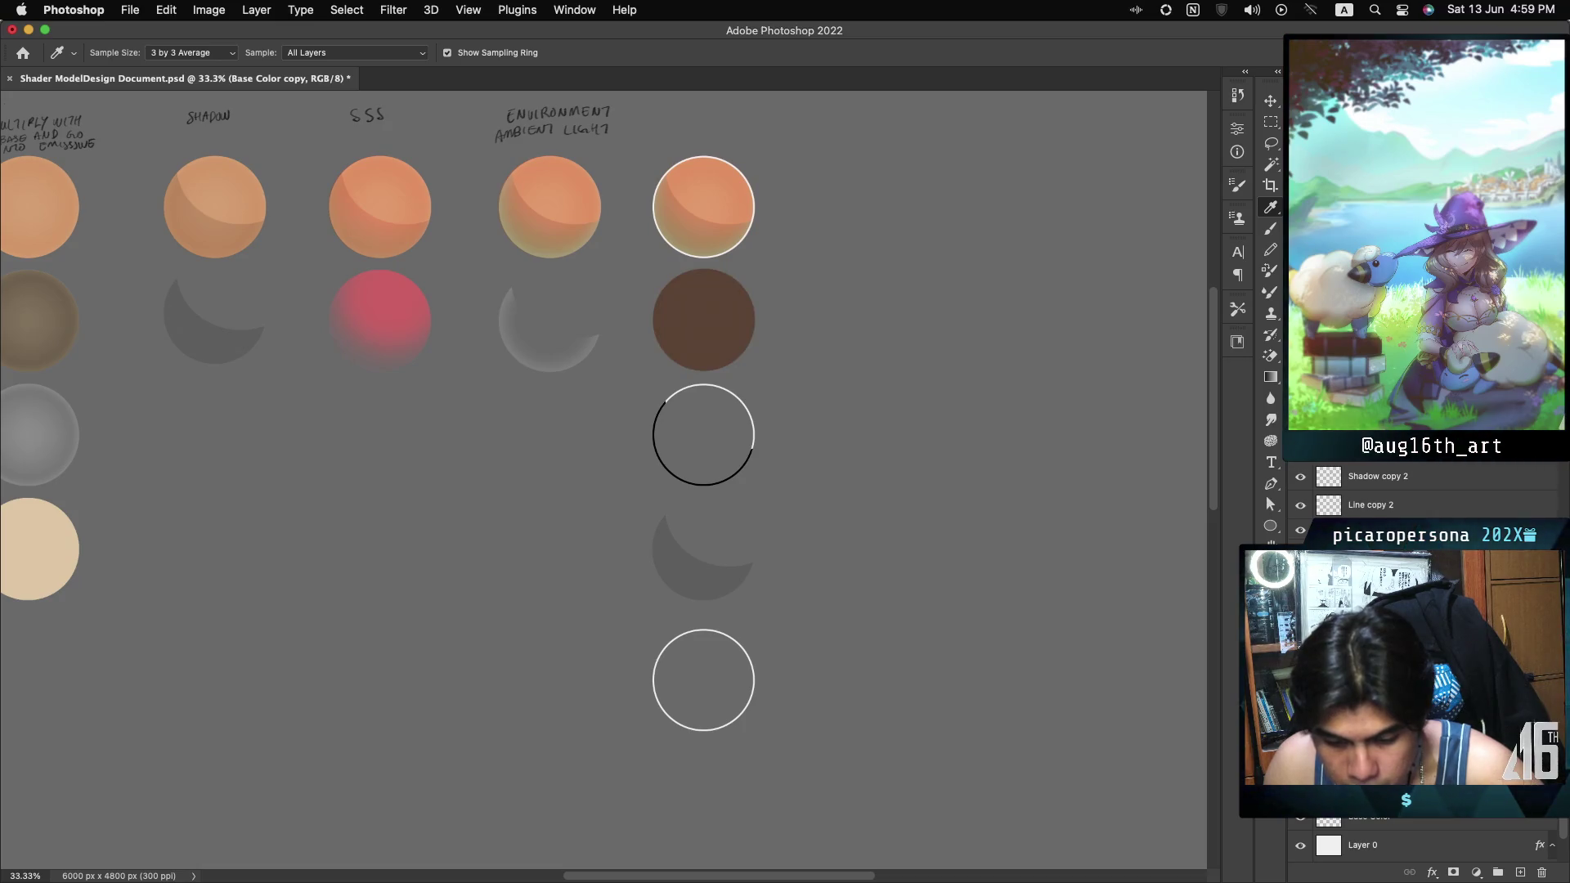
Duplicate the Base Color layer with Cmd+J and blend the copy to deepen the sphere to red-orange.
click(1341, 417)
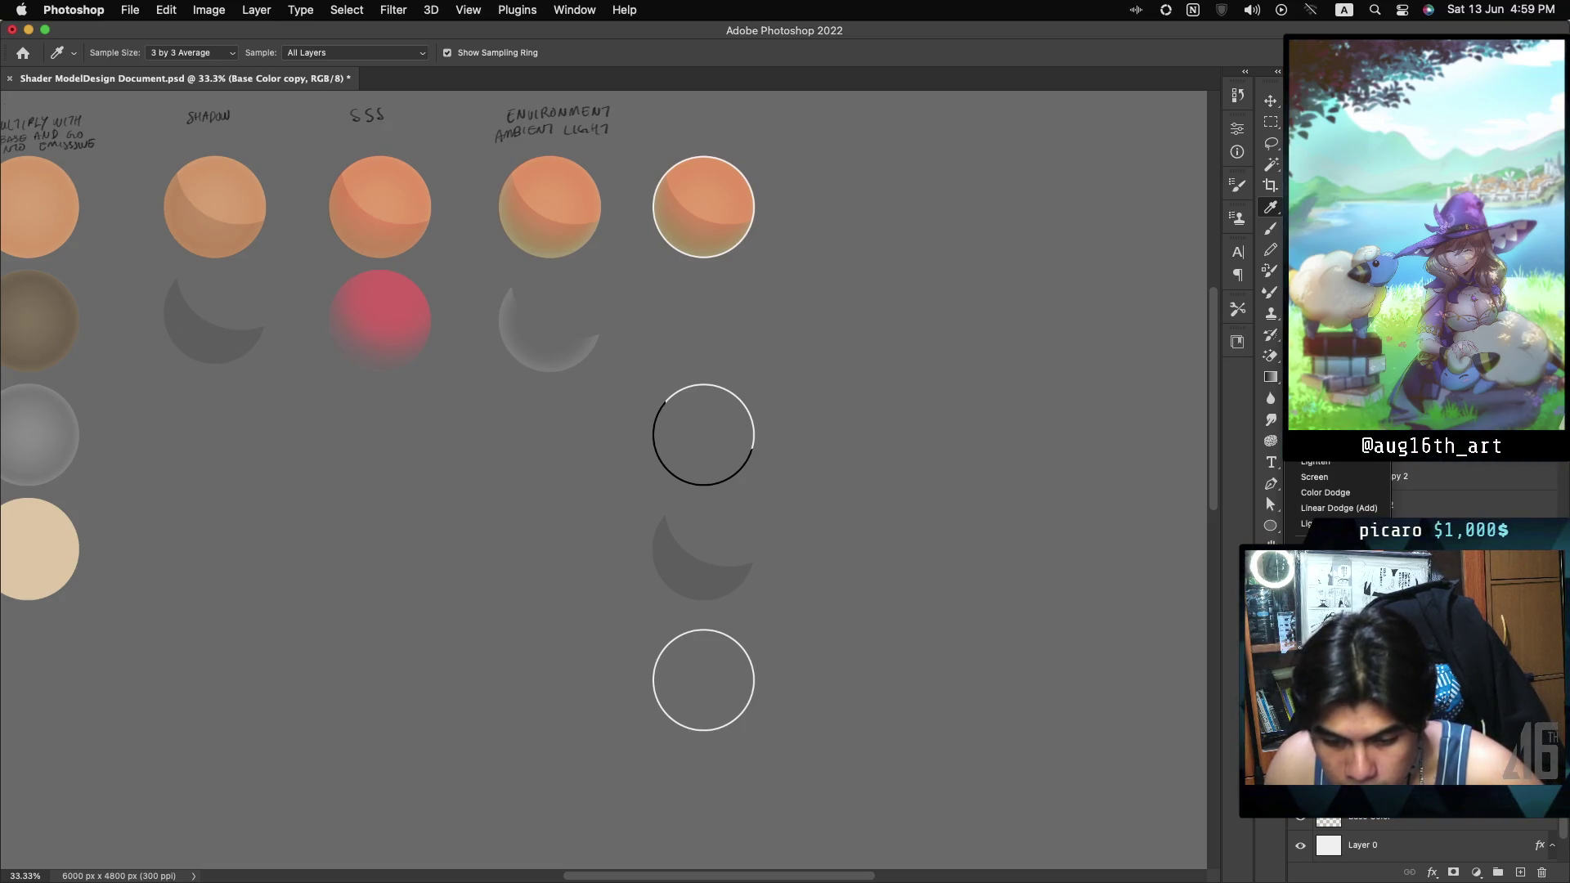
key(Return)
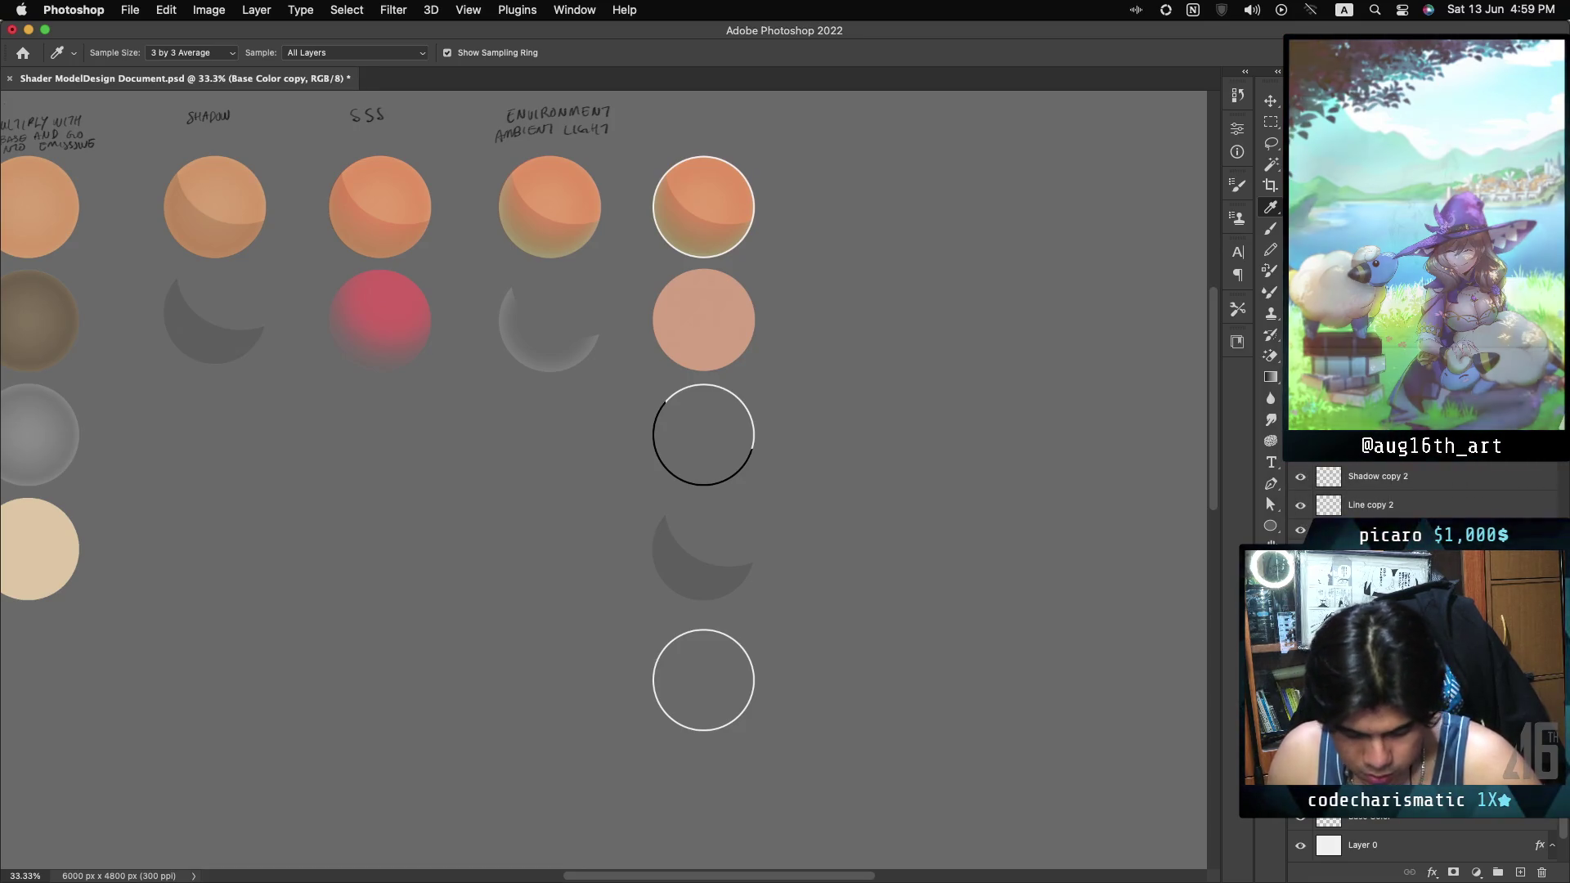
right_click(1350, 504)
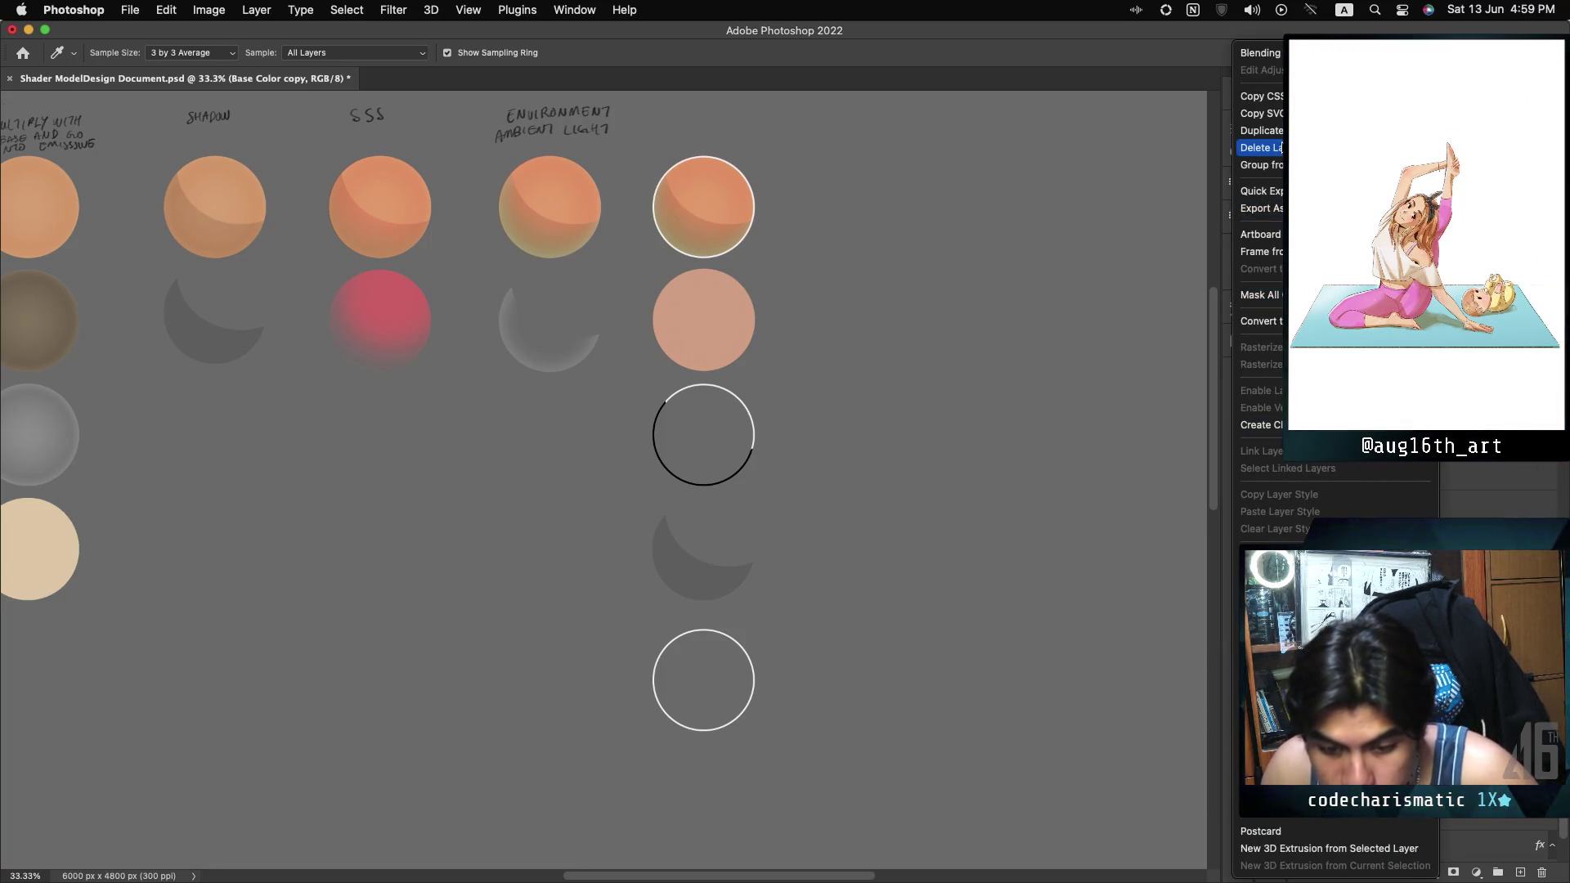
key(Escape)
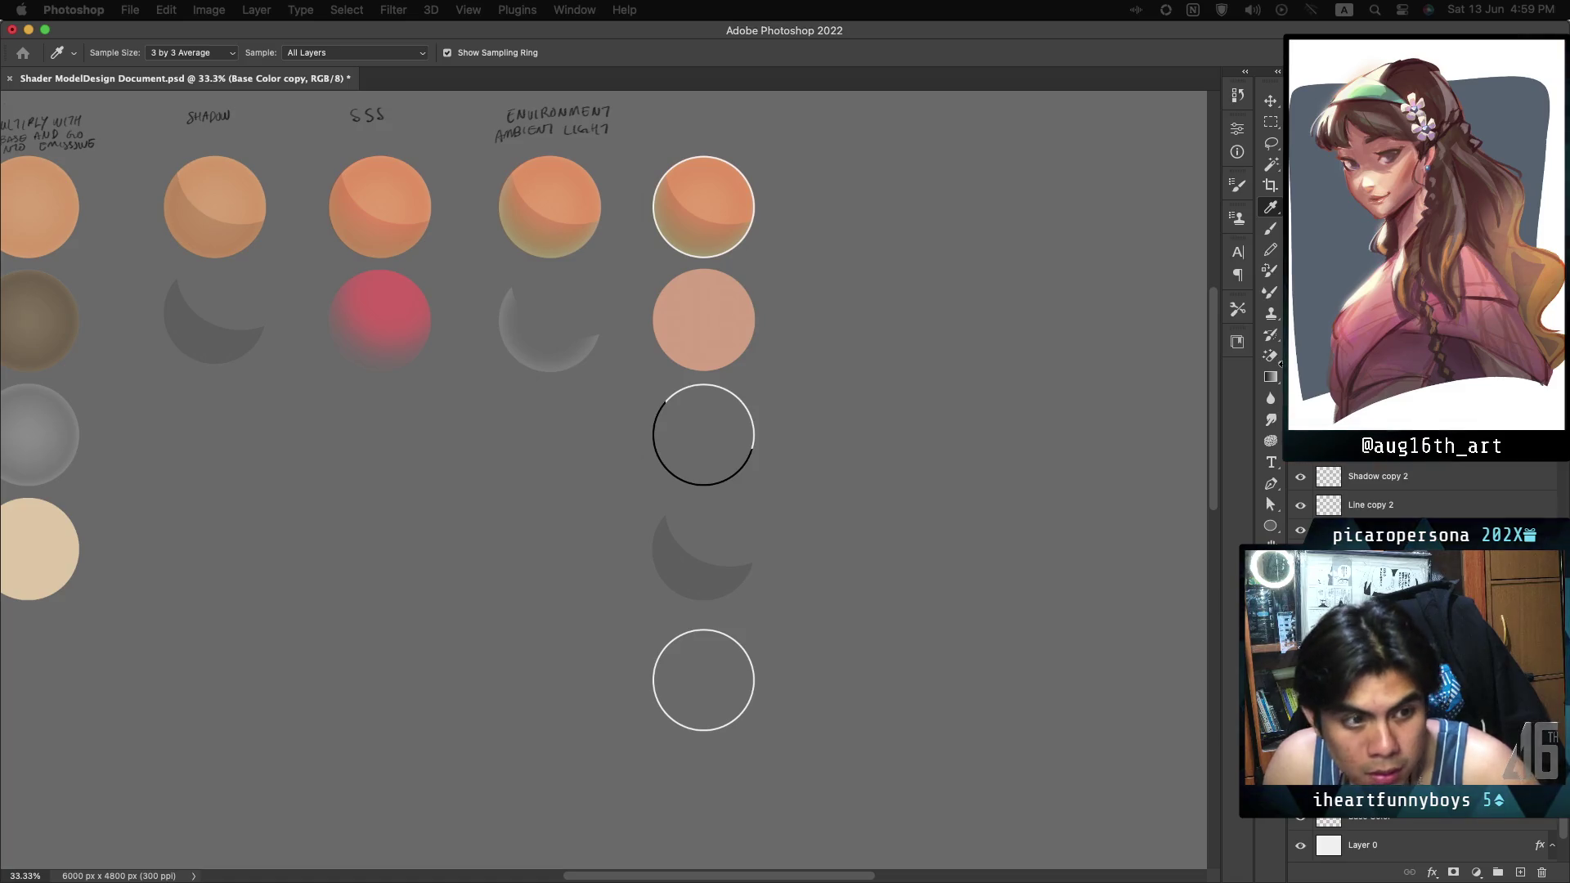
key(super+j)
click(1333, 434)
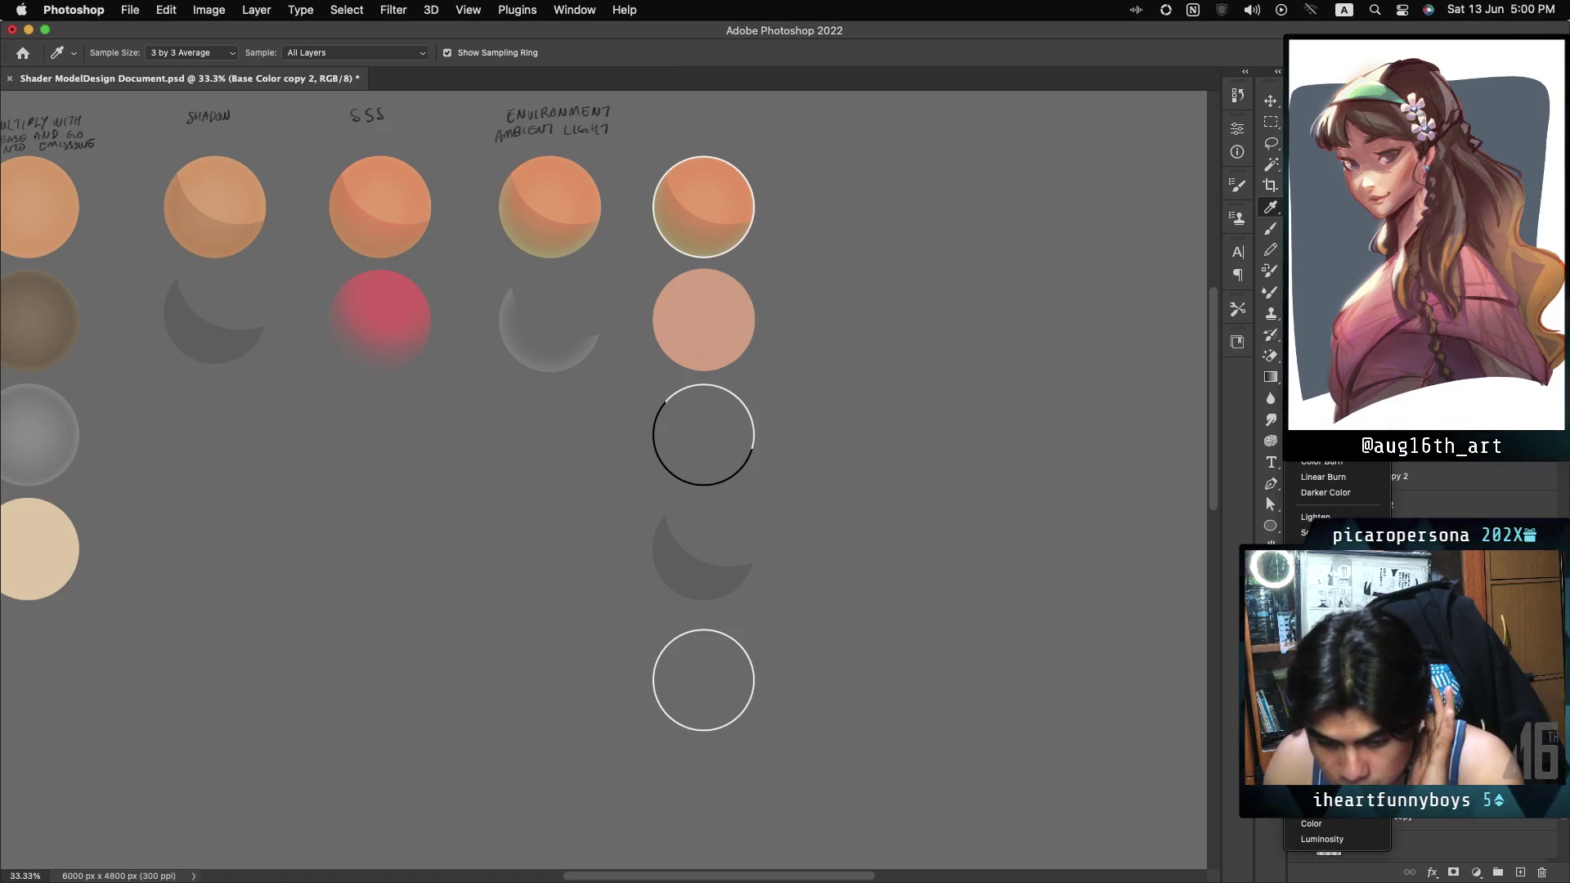
click(1321, 446)
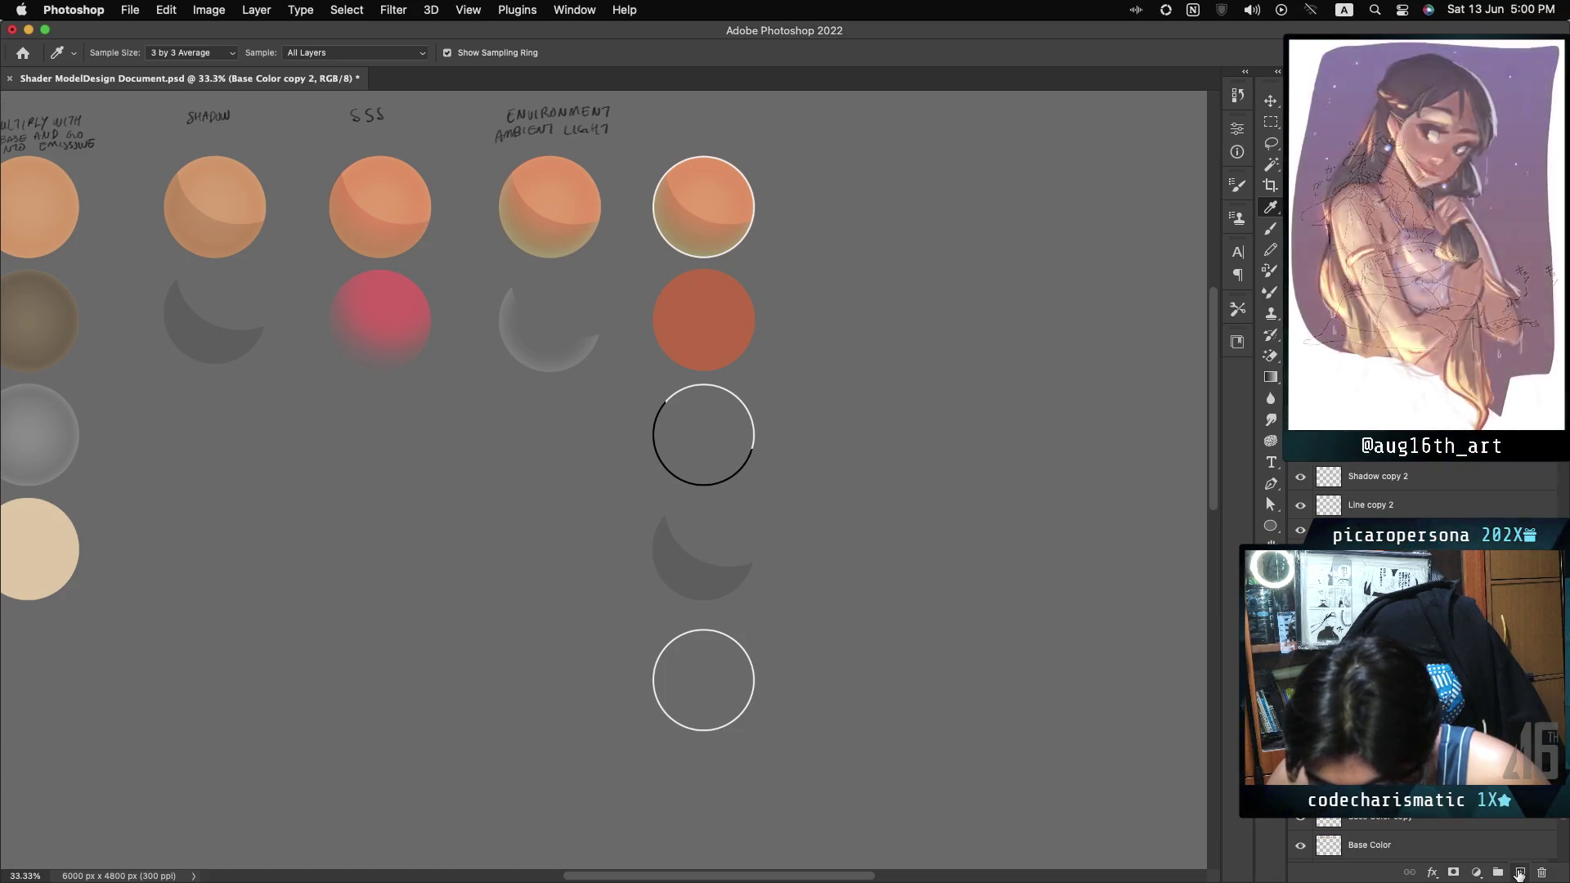
right_click(1455, 679)
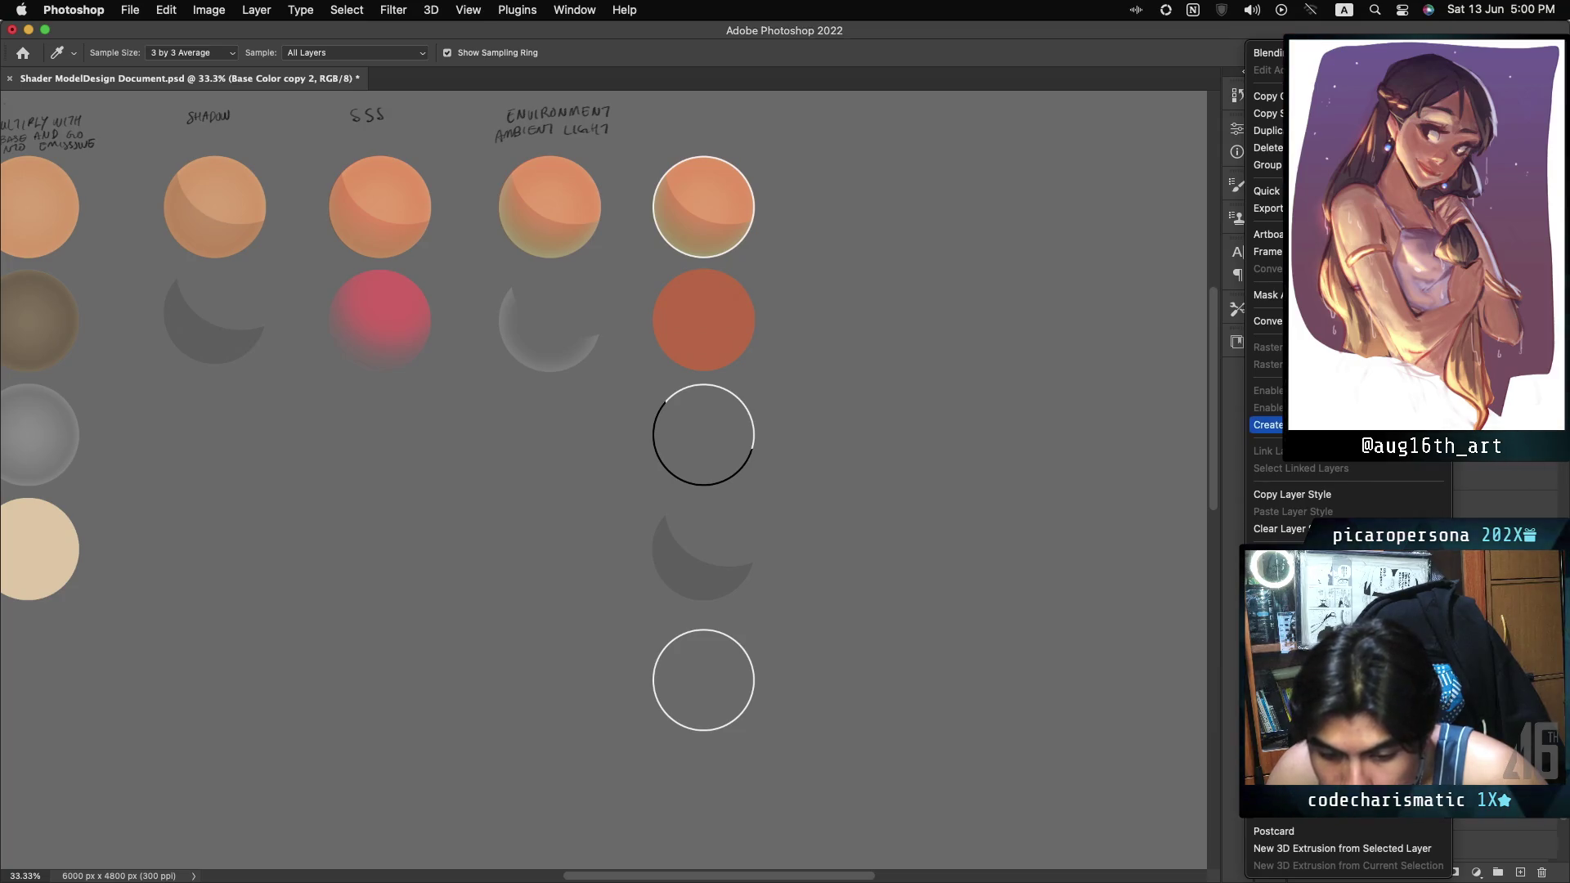
Fill the circle's shape with beige on a new layer and blend it to an orange-brown tone.
key(Escape)
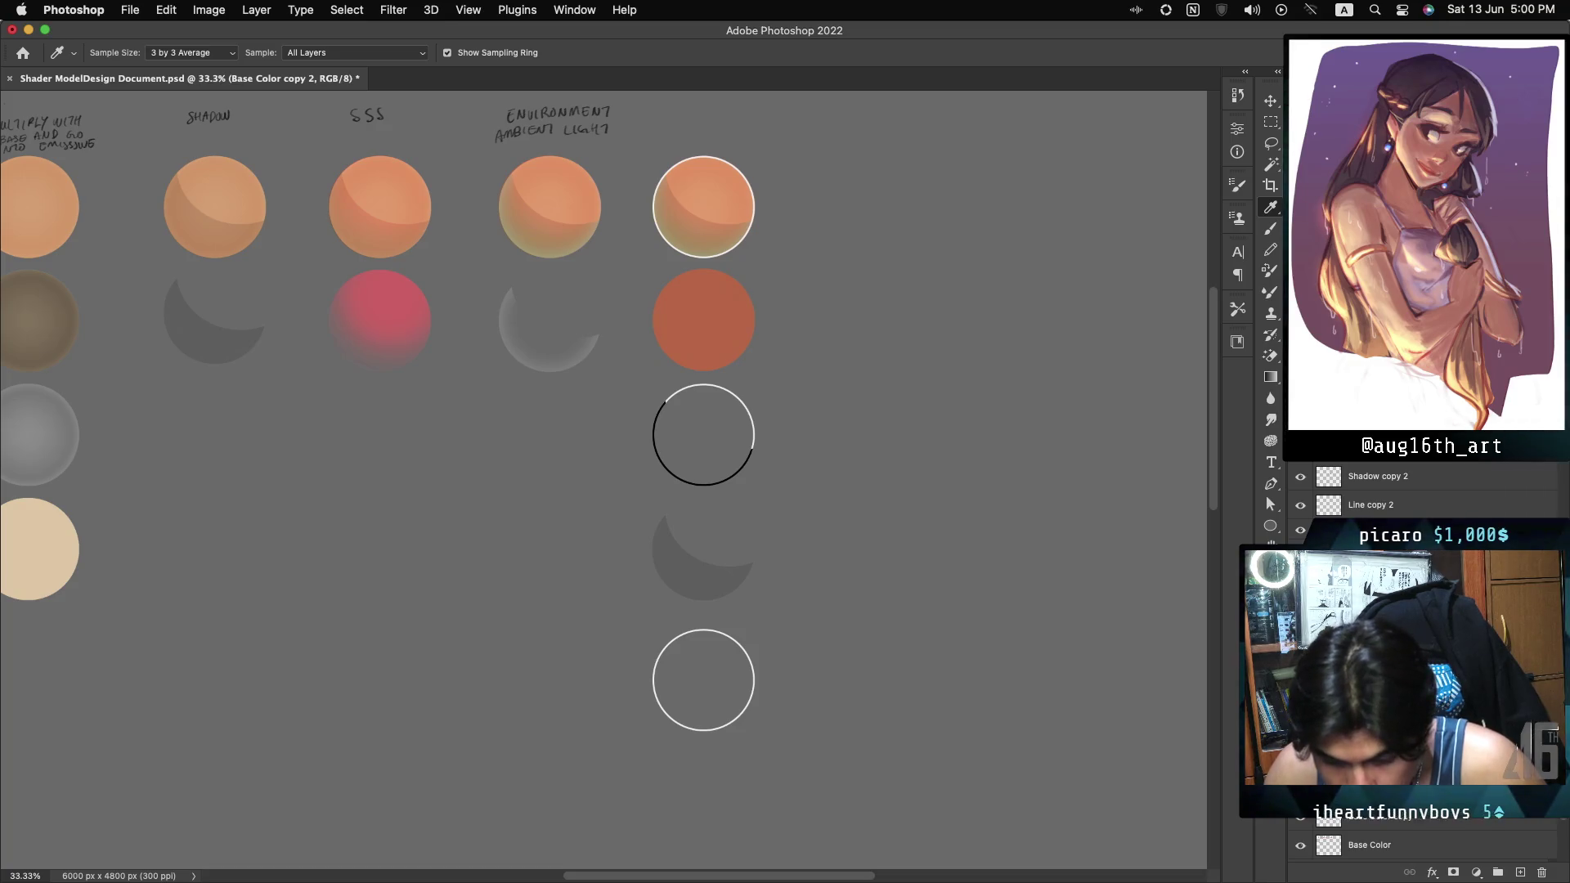
super+click(1329, 676)
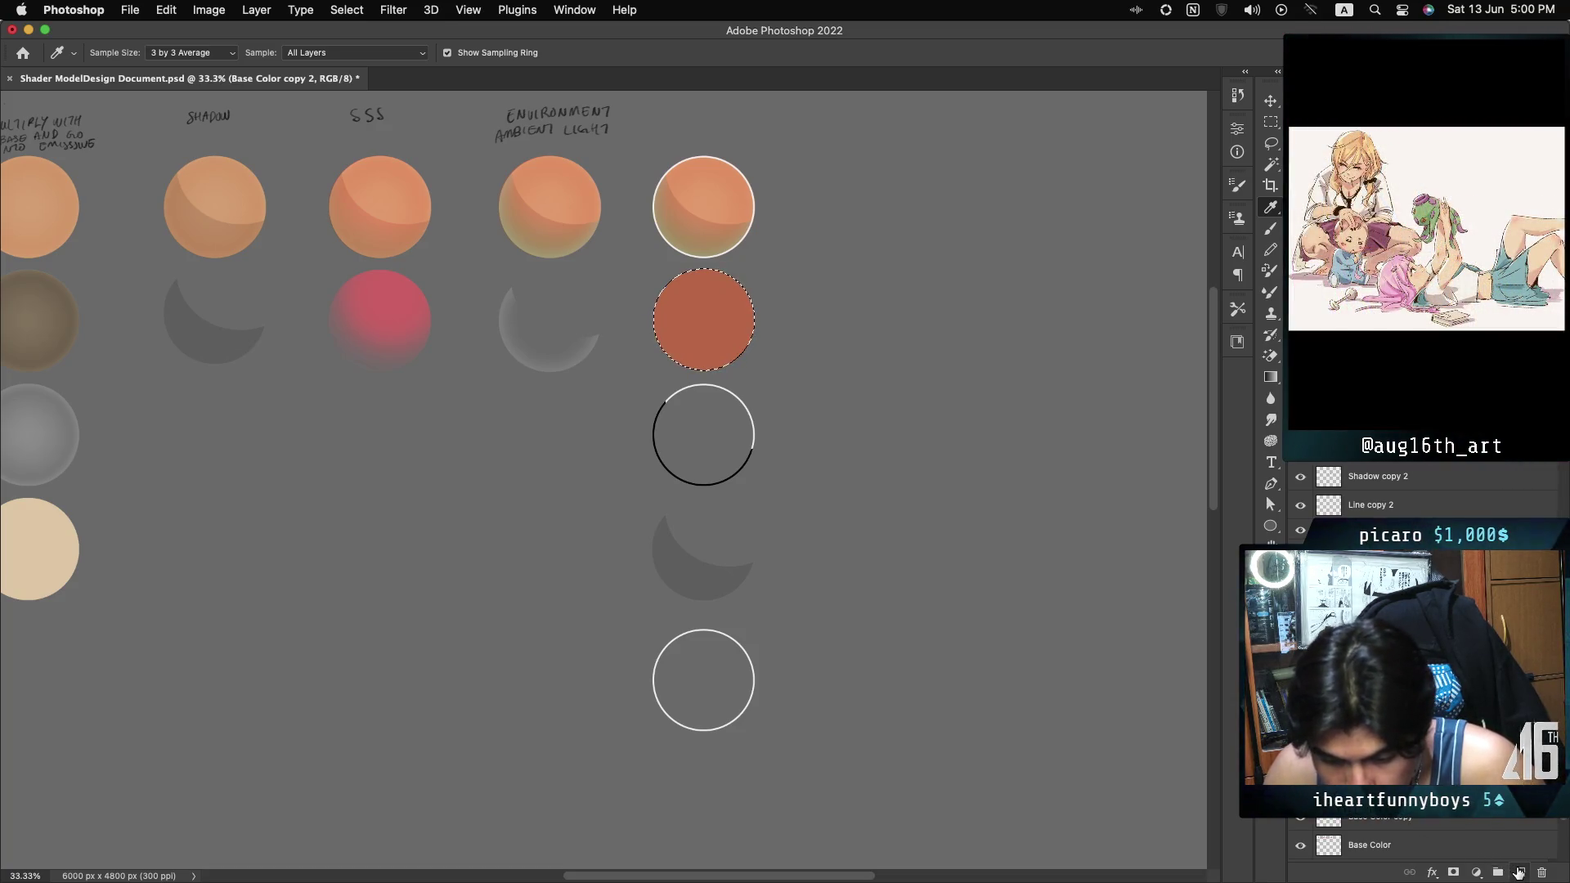
click(1519, 874)
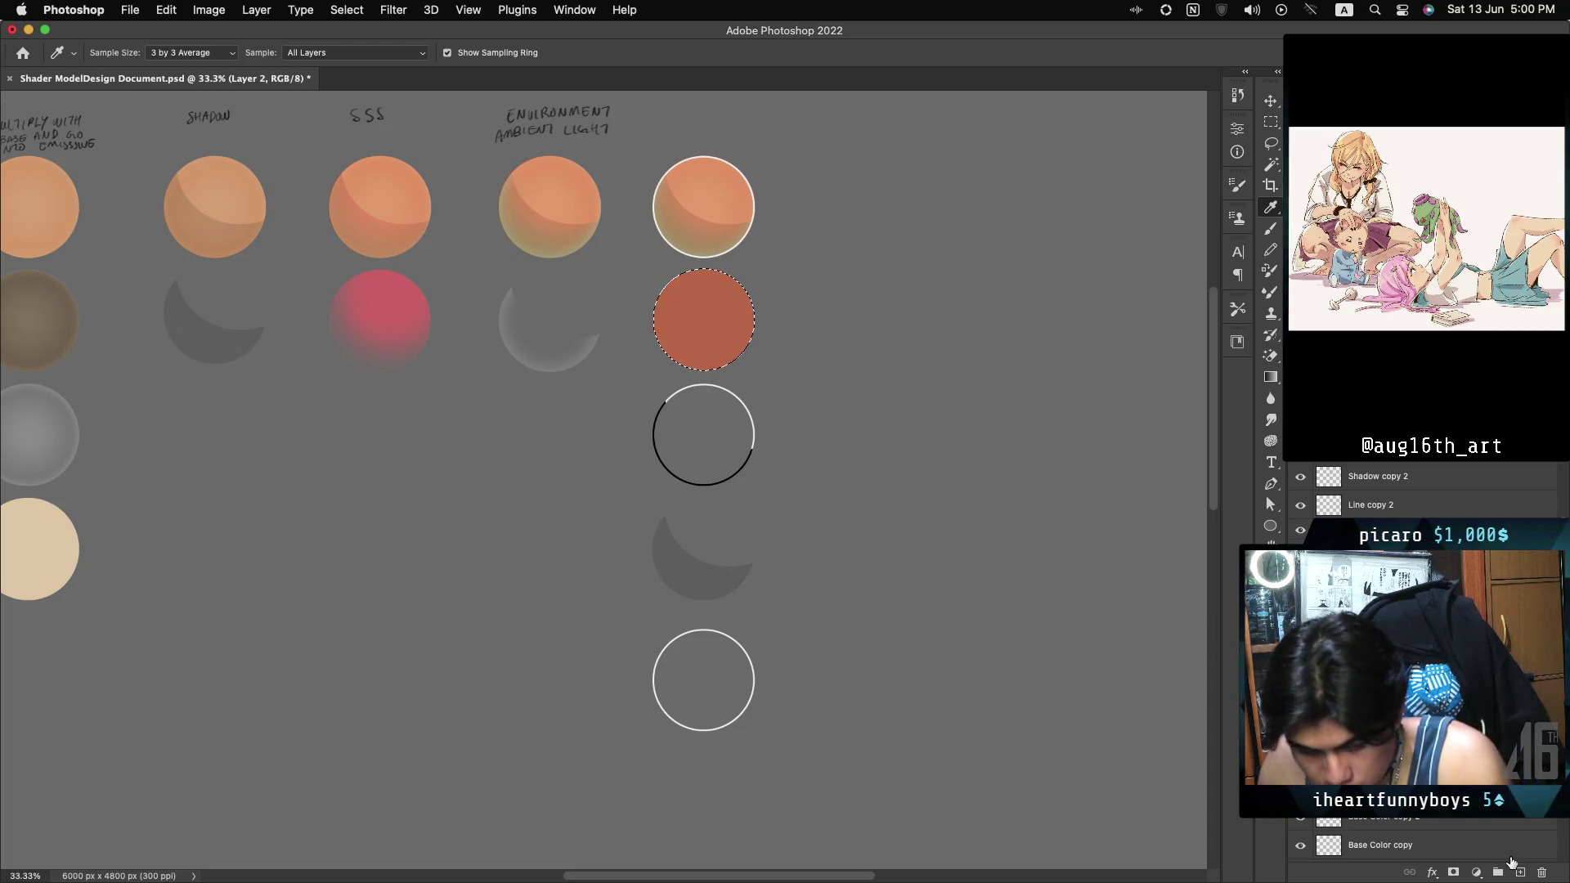
key(alt+BackSpace)
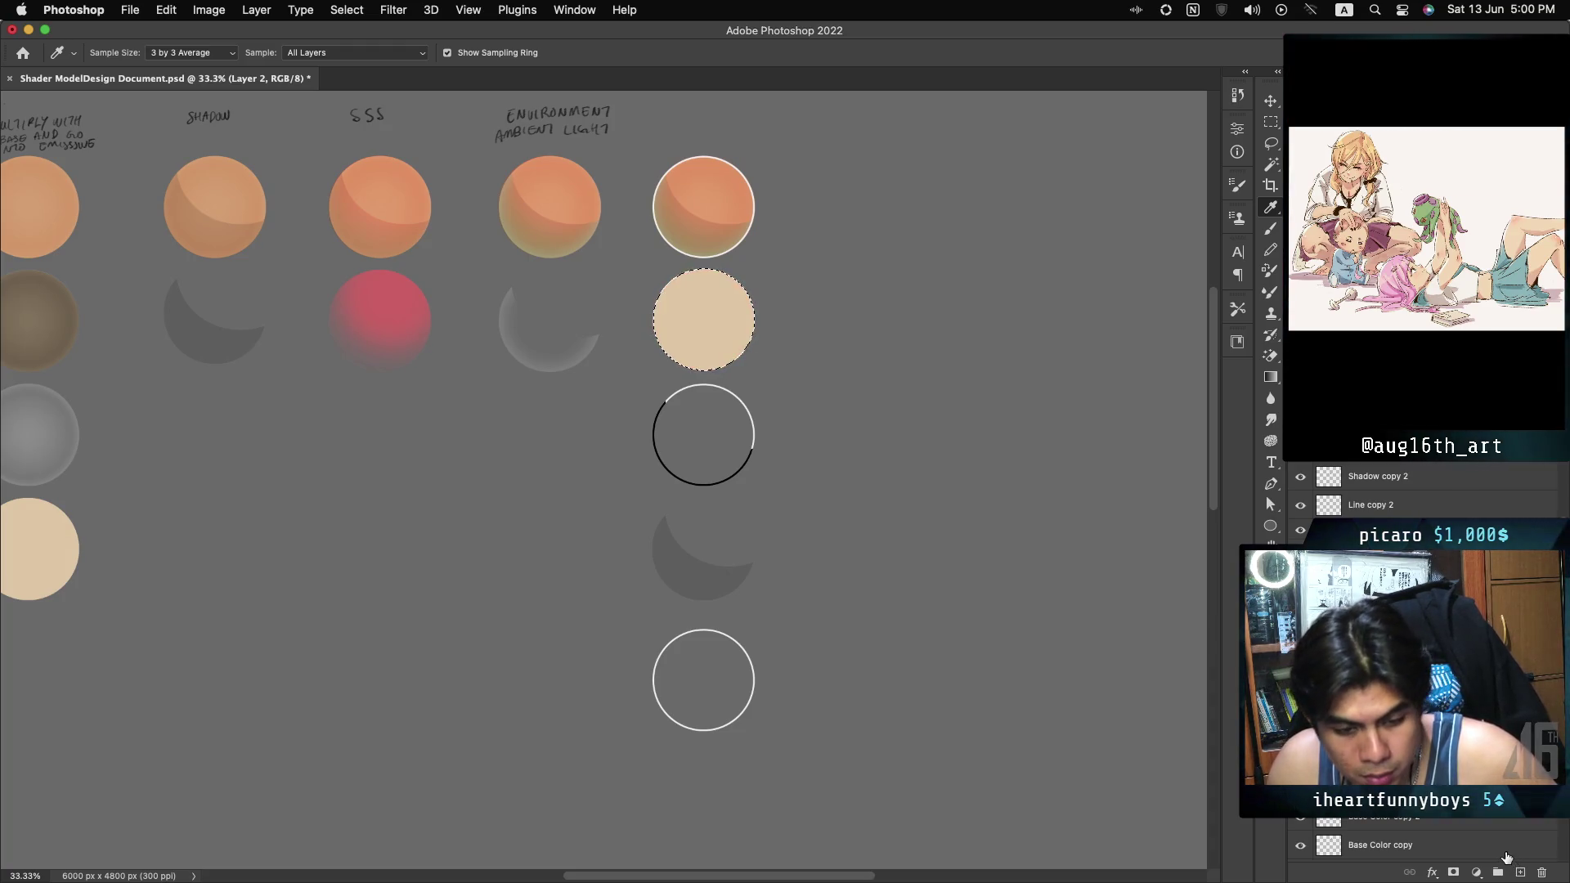
key(ctrl+d)
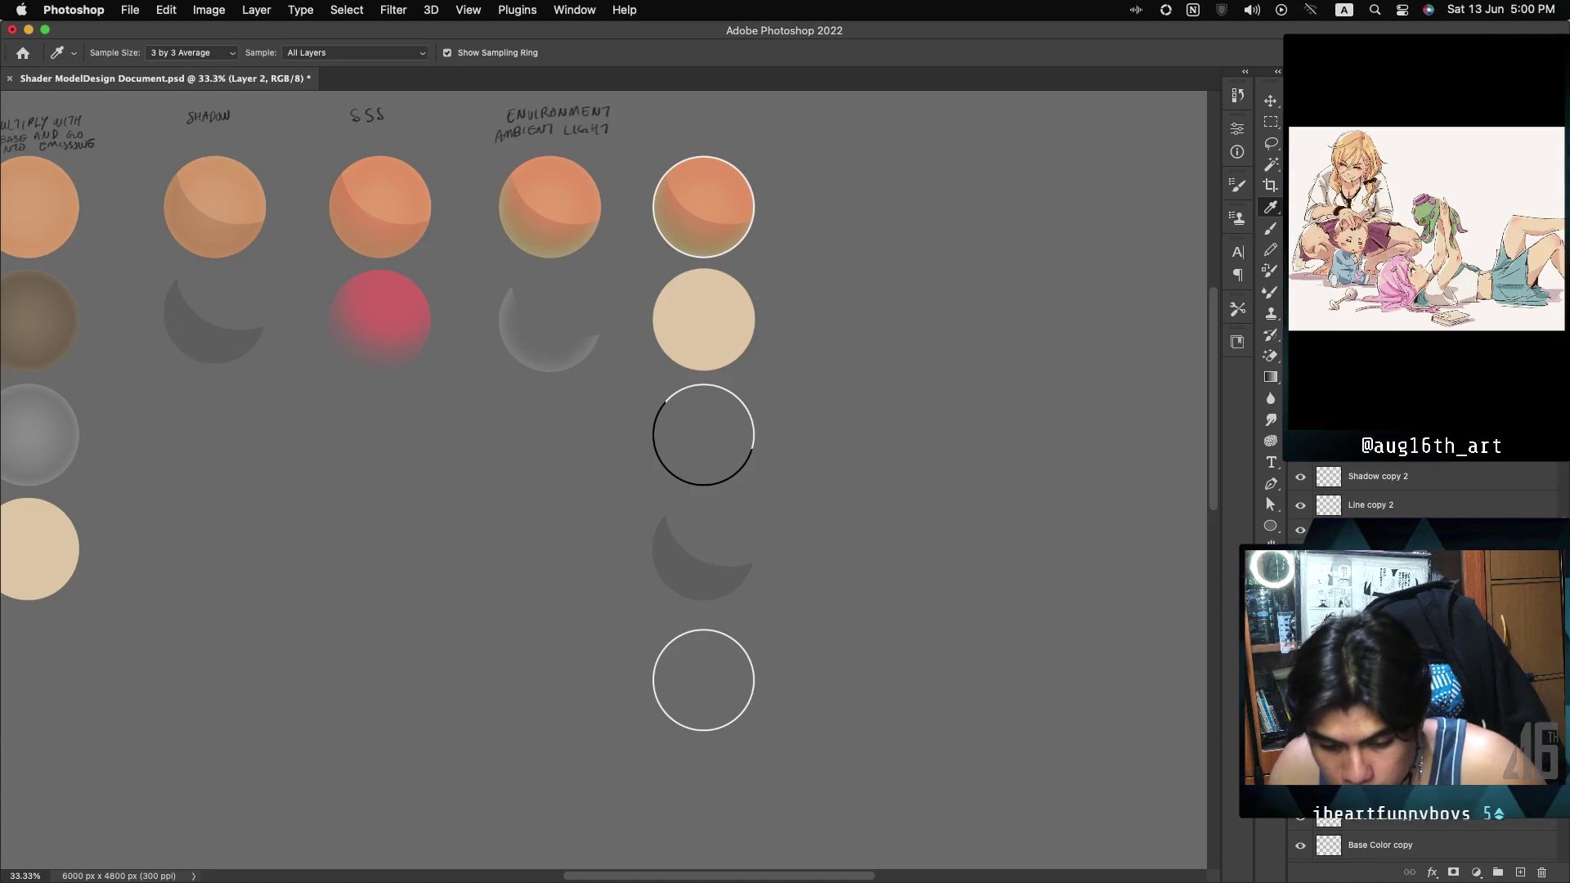
click(1333, 409)
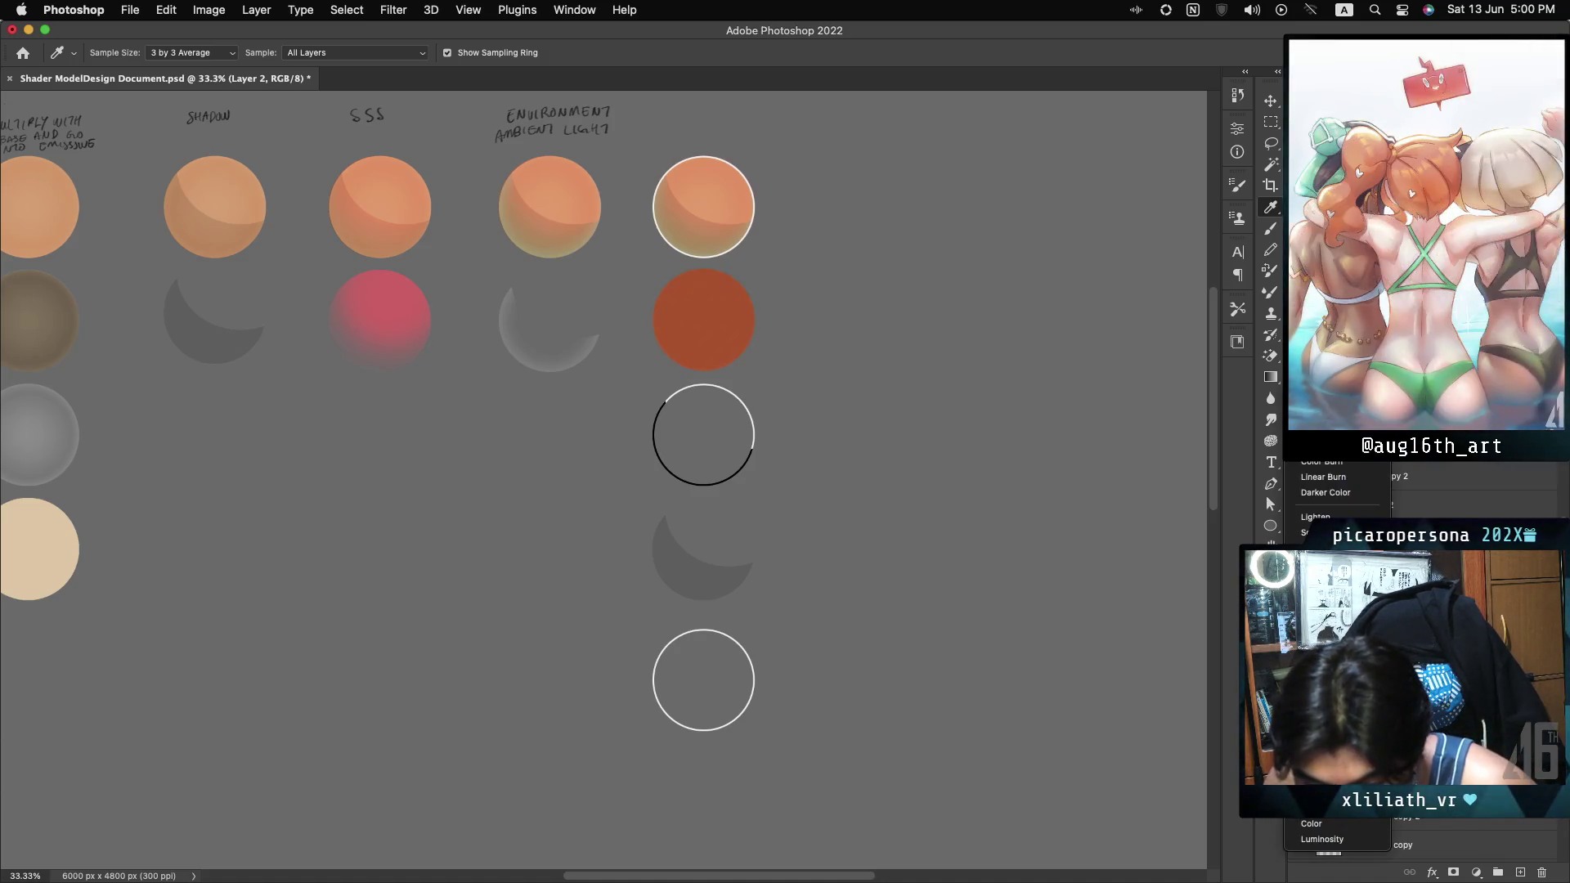
key(Return)
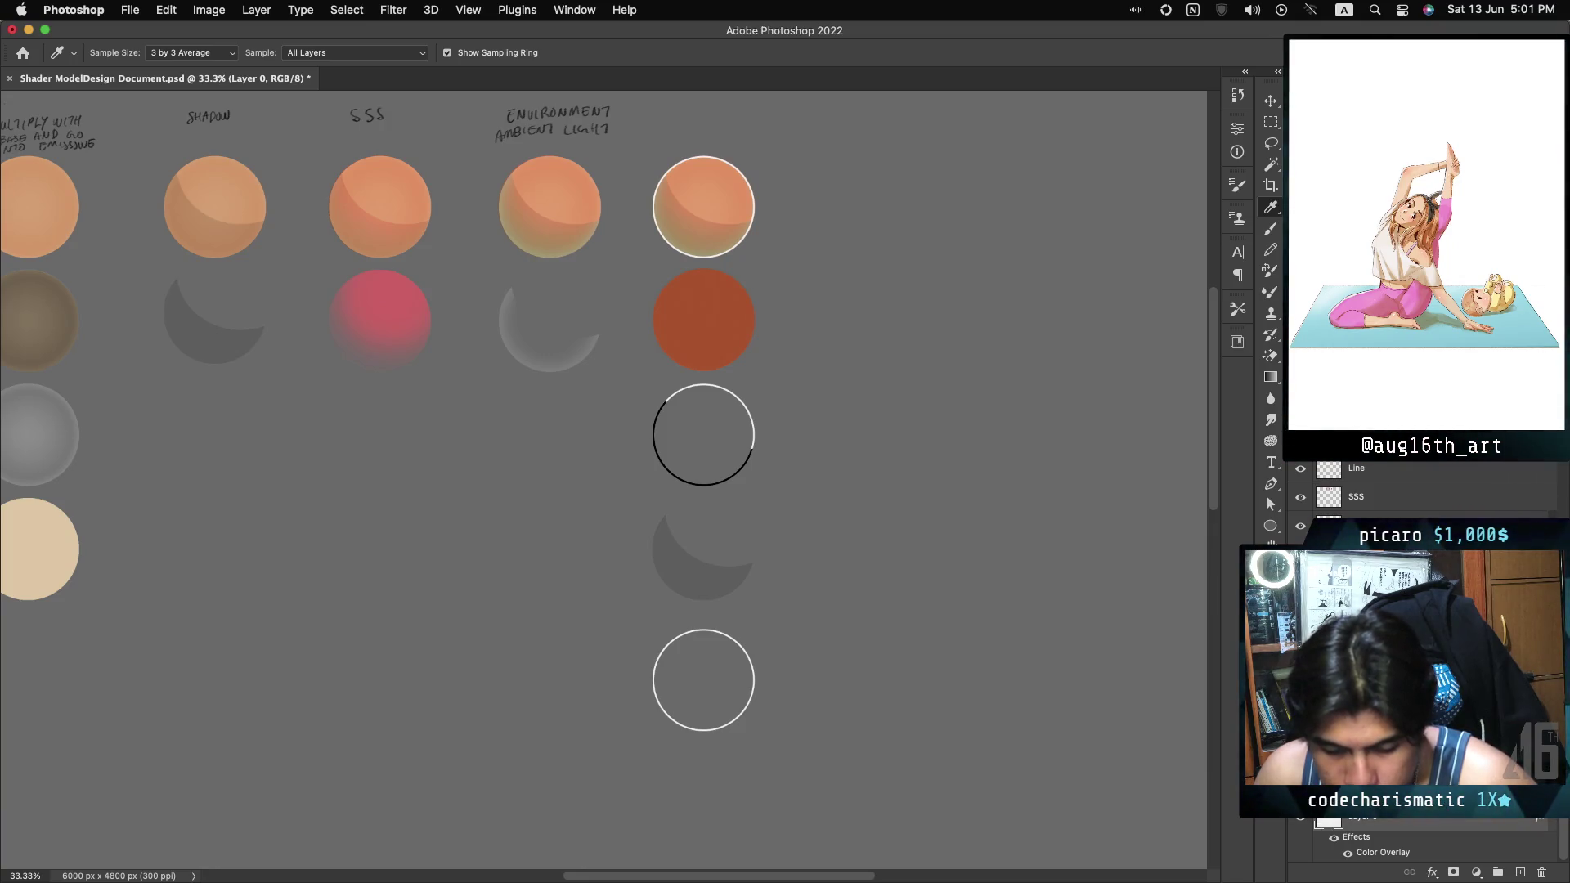
Hand-write 'BASE² × ENV' with the Brush beside the second right-column sphere on the Base Color layer.
key(alt+bracketleft)
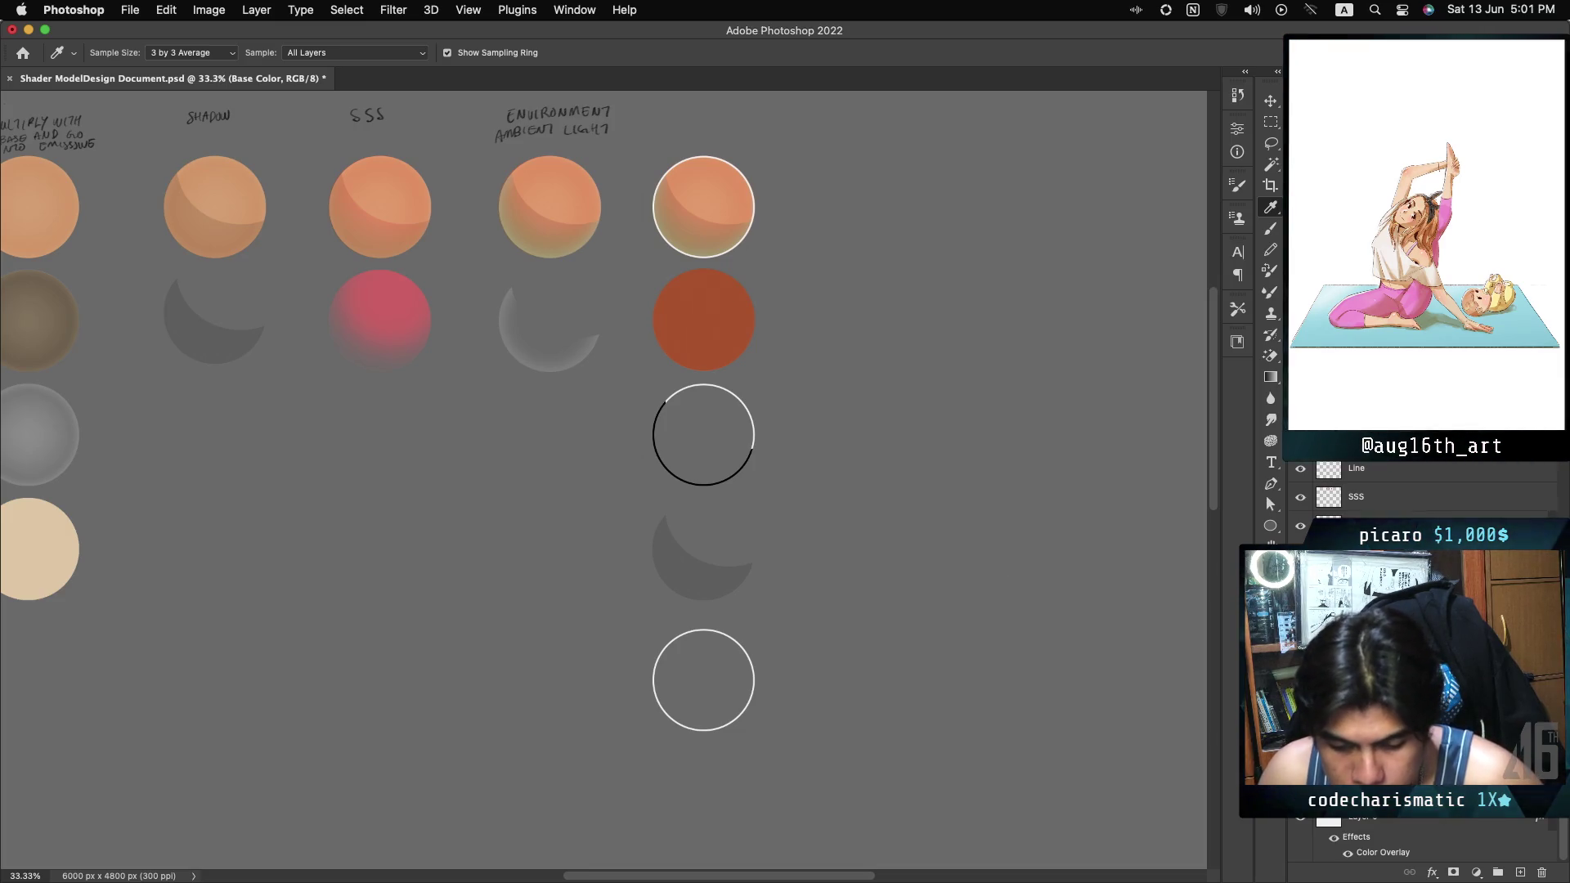
key(b)
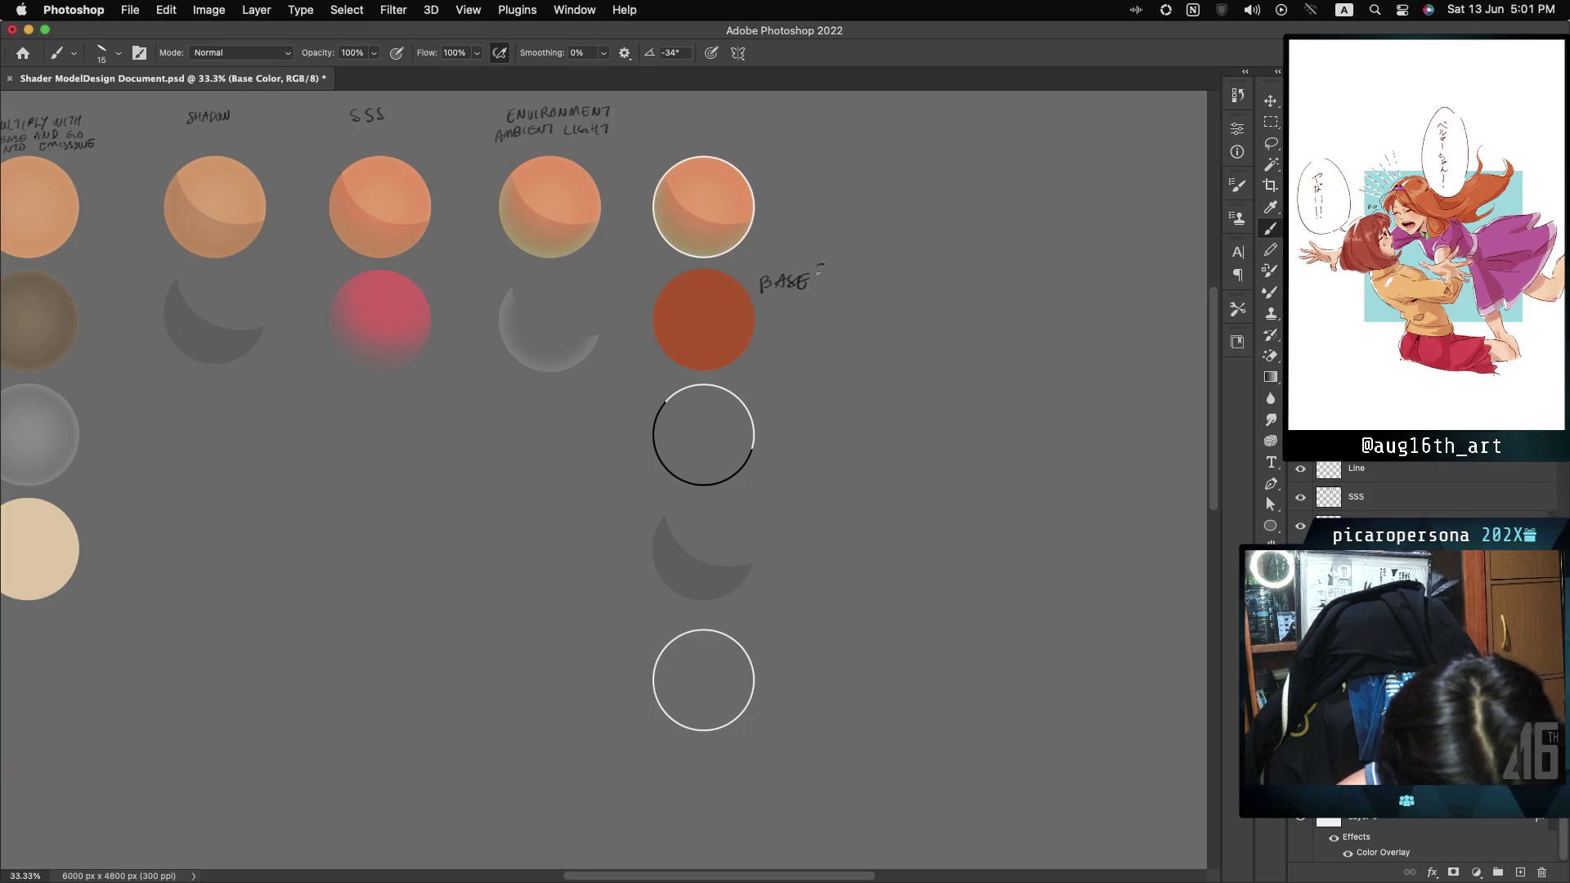
drag(817, 267, 828, 274)
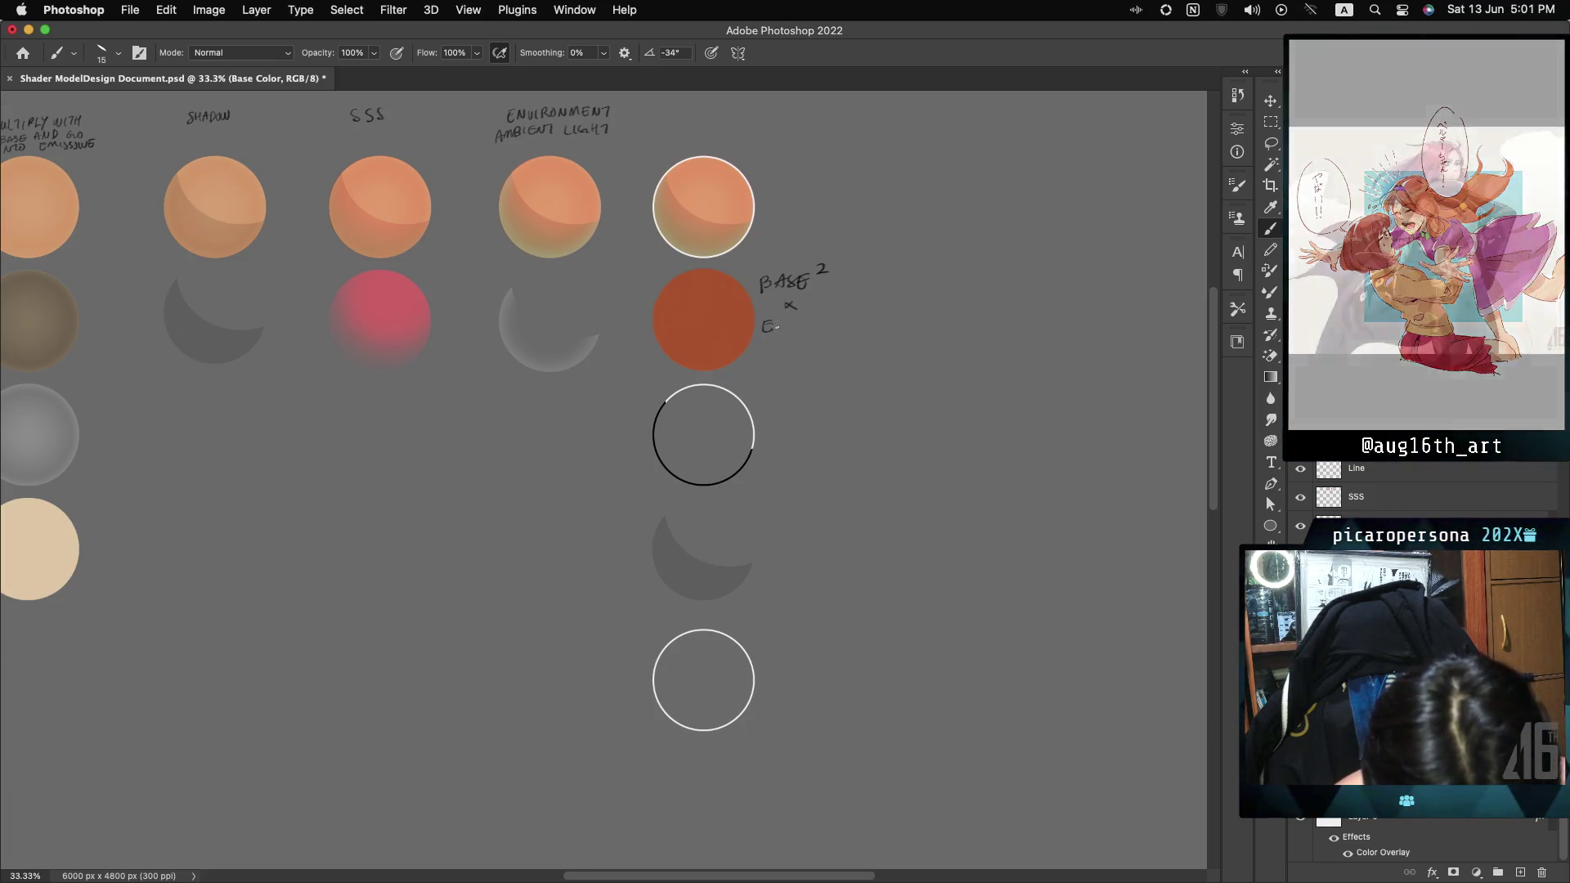
drag(778, 331, 788, 319)
drag(790, 319, 802, 324)
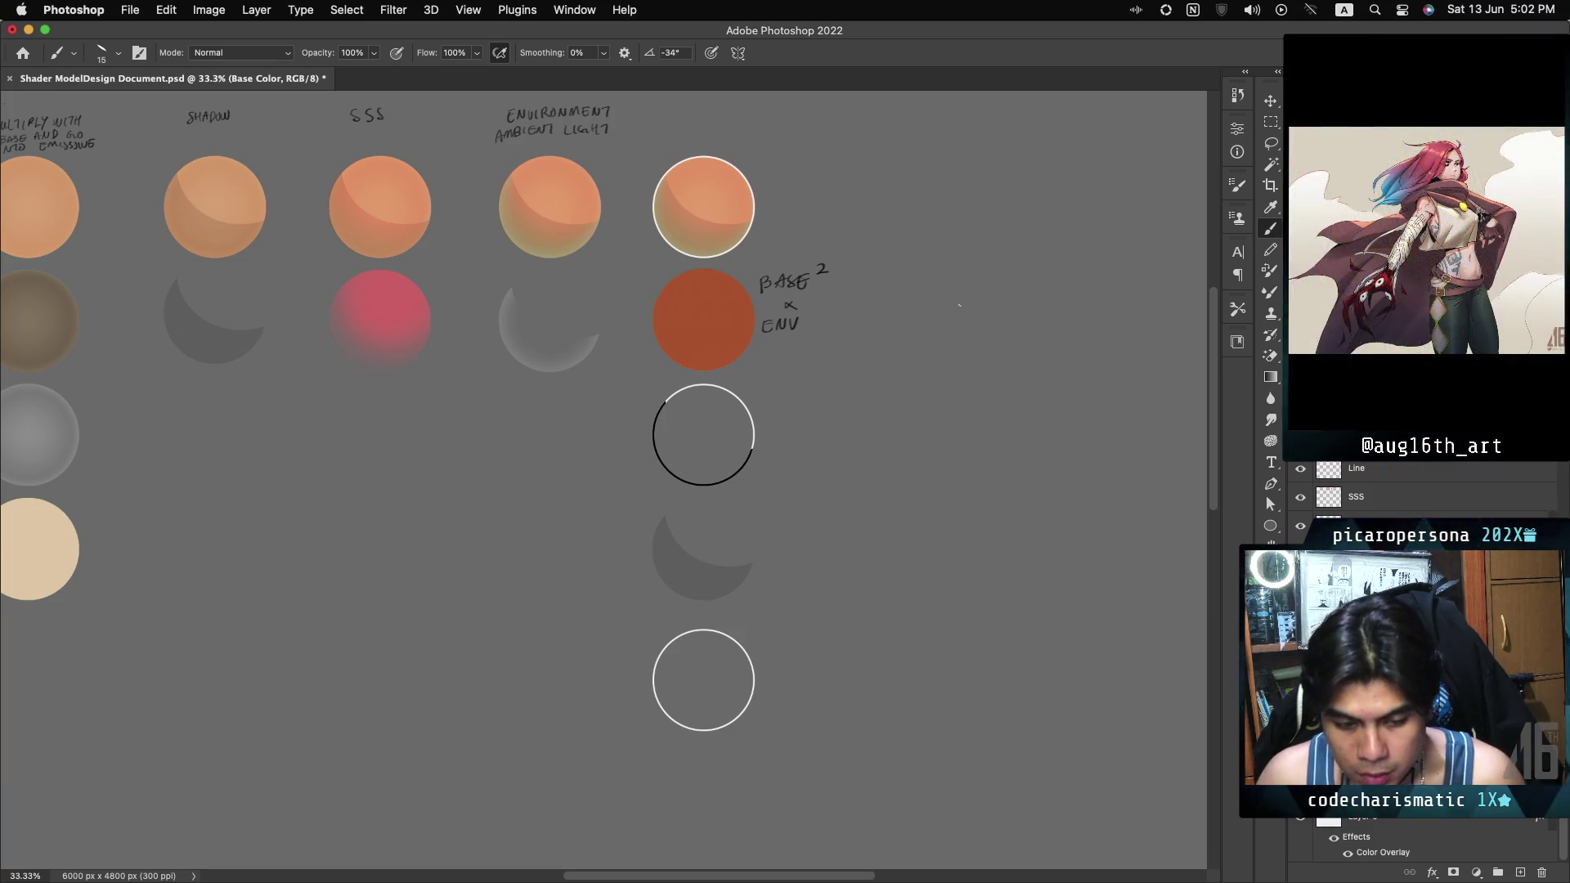
click(1271, 102)
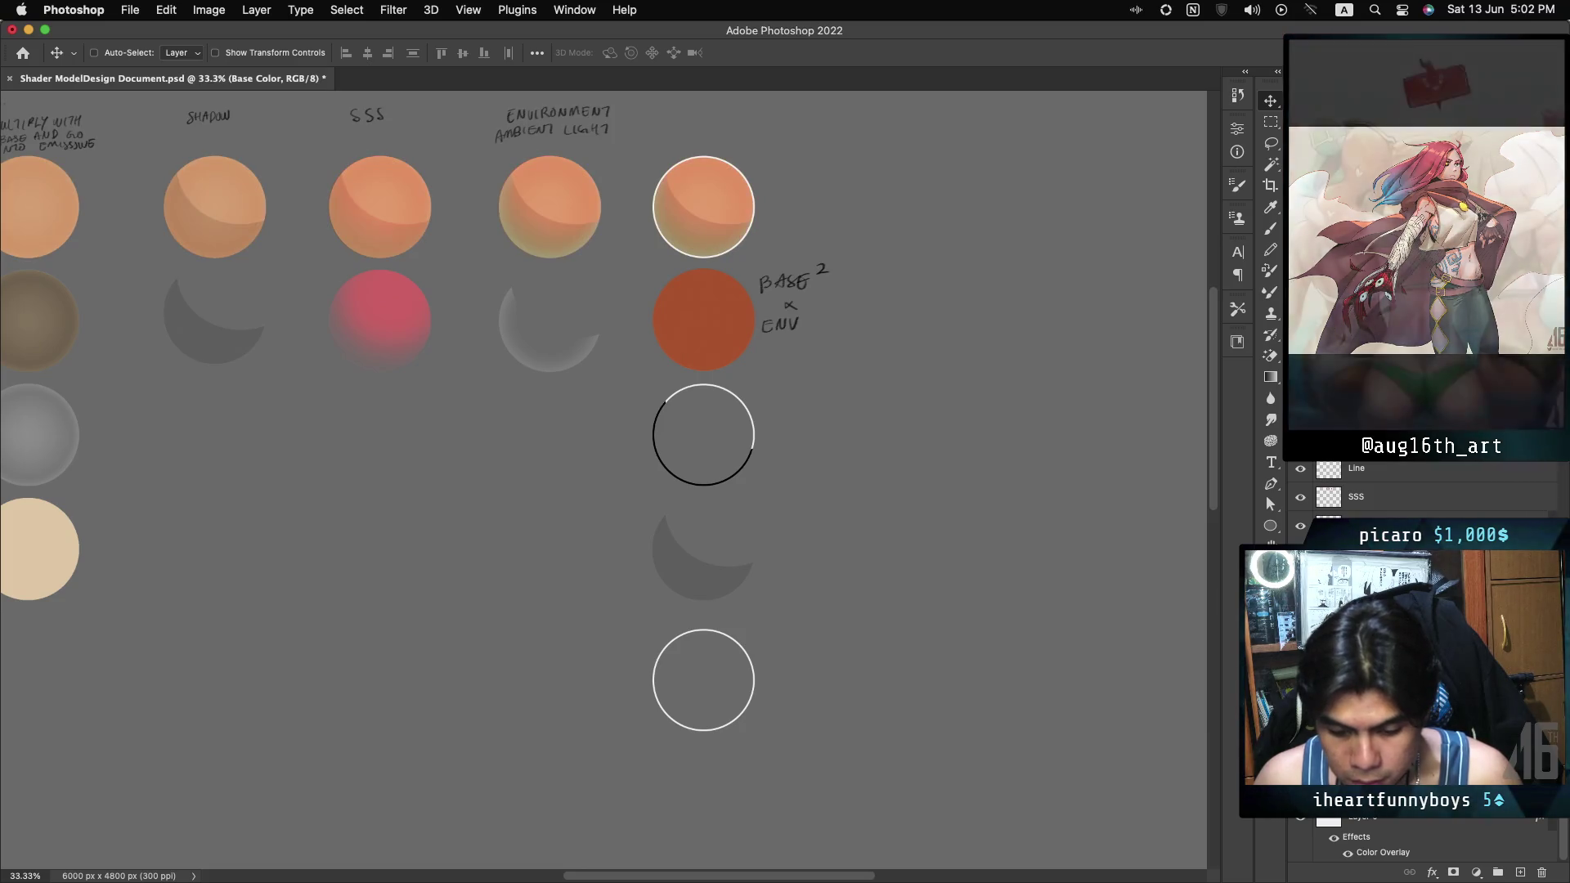
key(super+z)
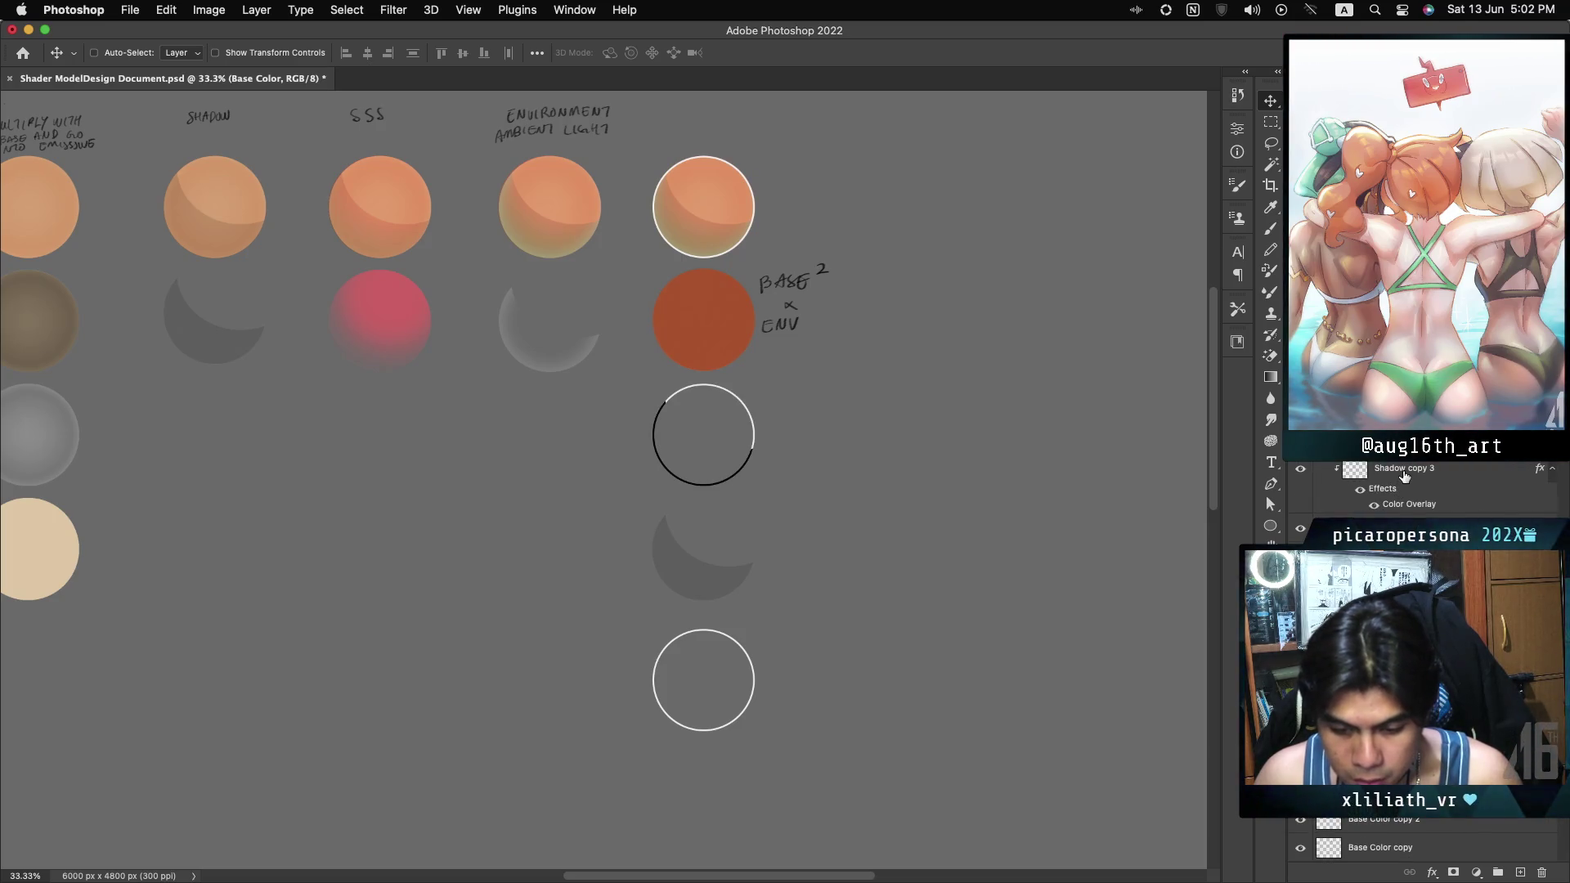
click(1404, 476)
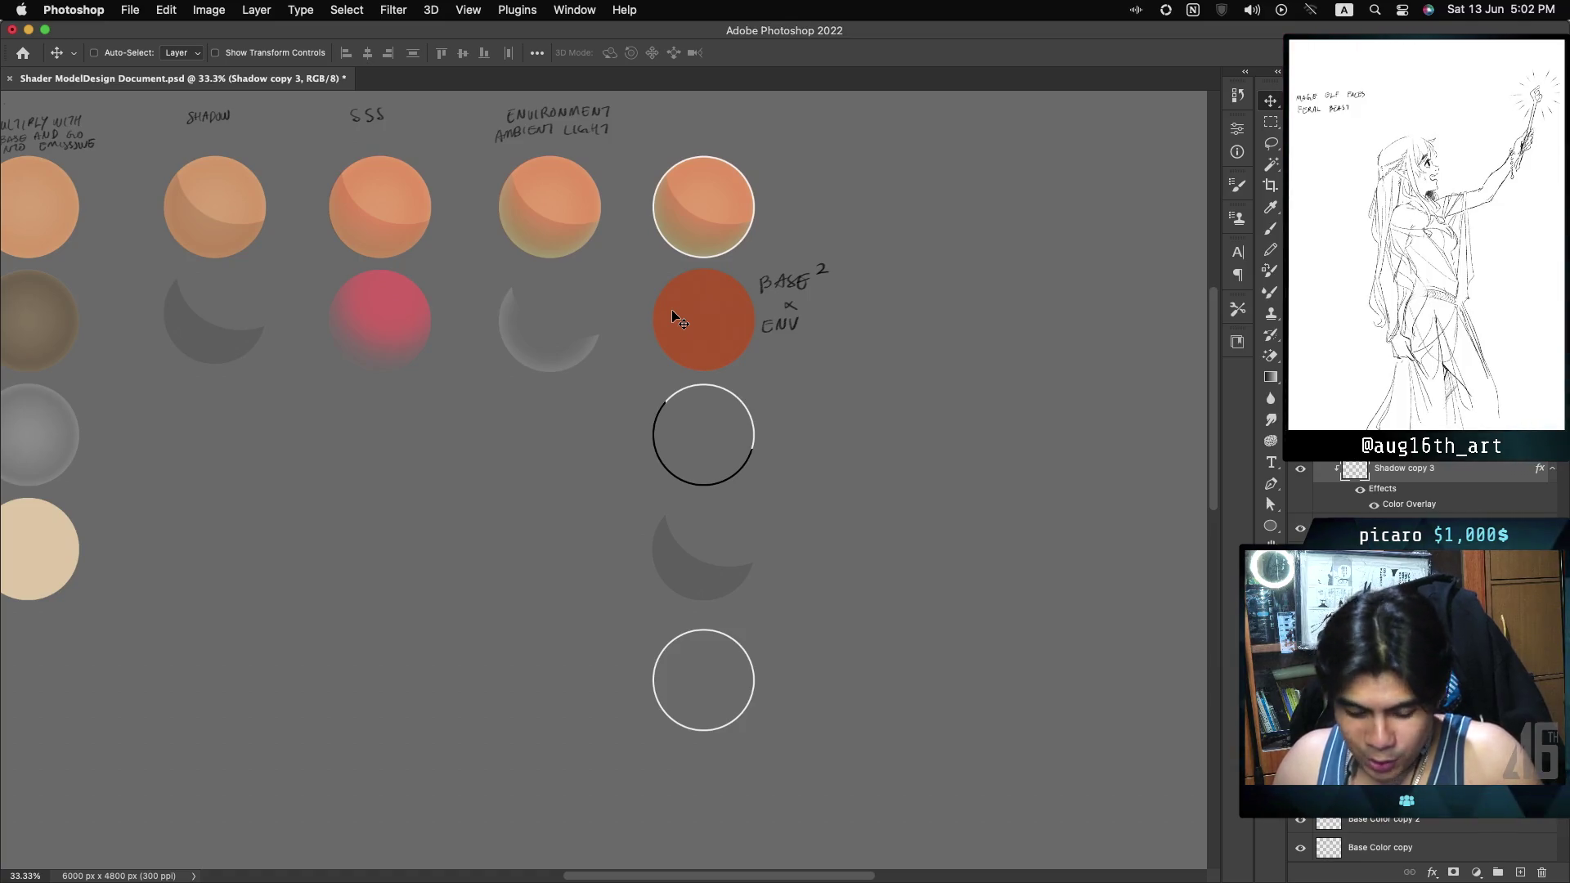
key(ctrl)
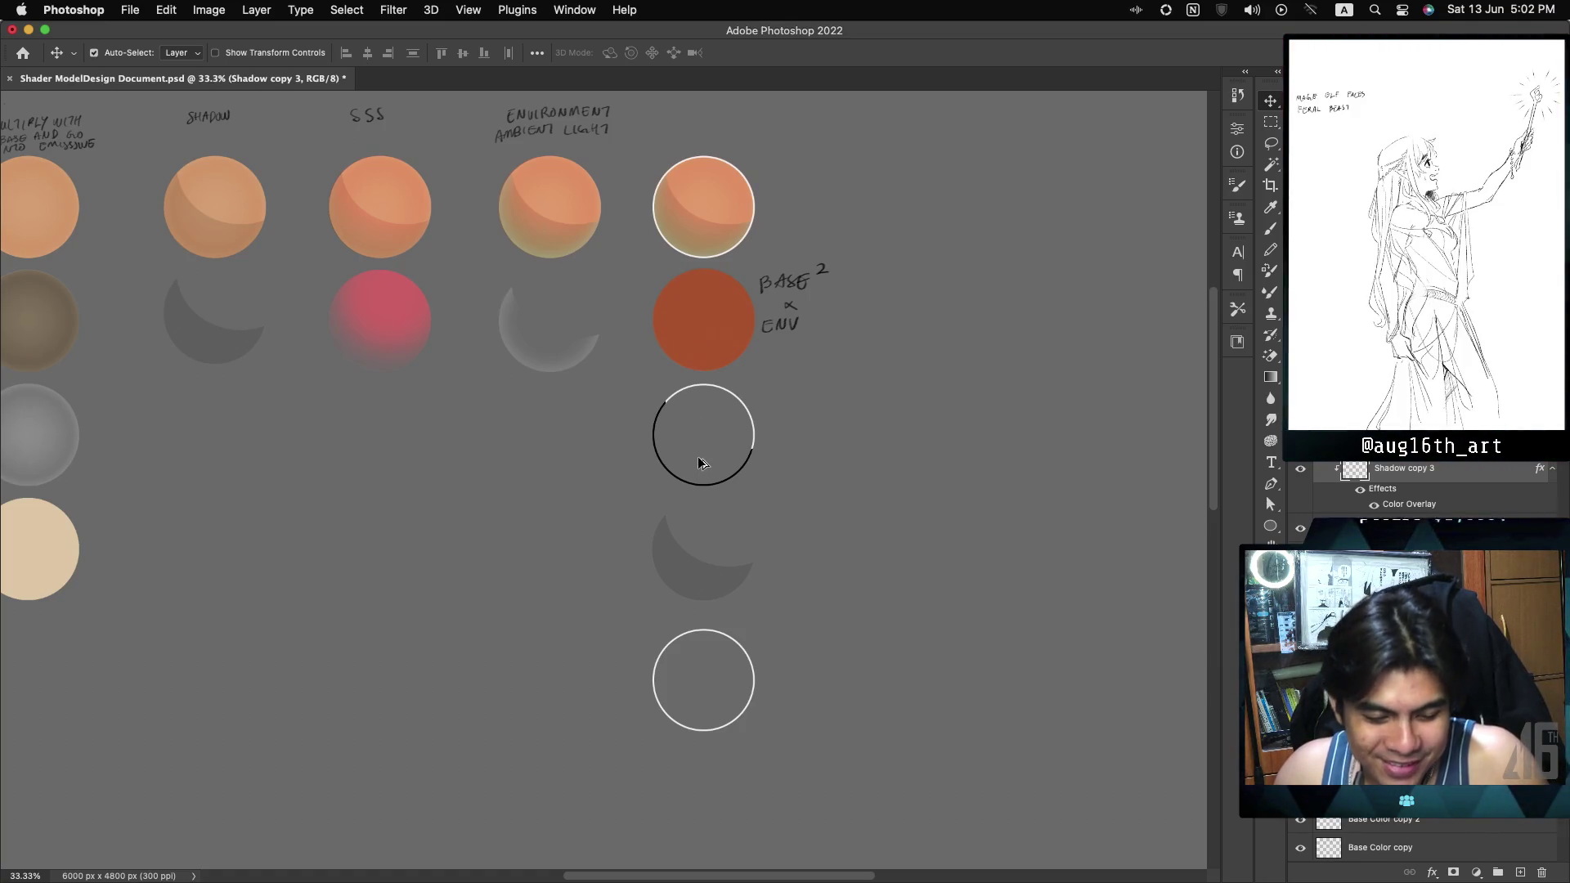
mouse_move(697, 422)
mouse_down()
mouse_move(698, 224)
mouse_move(773, 229)
mouse_up()
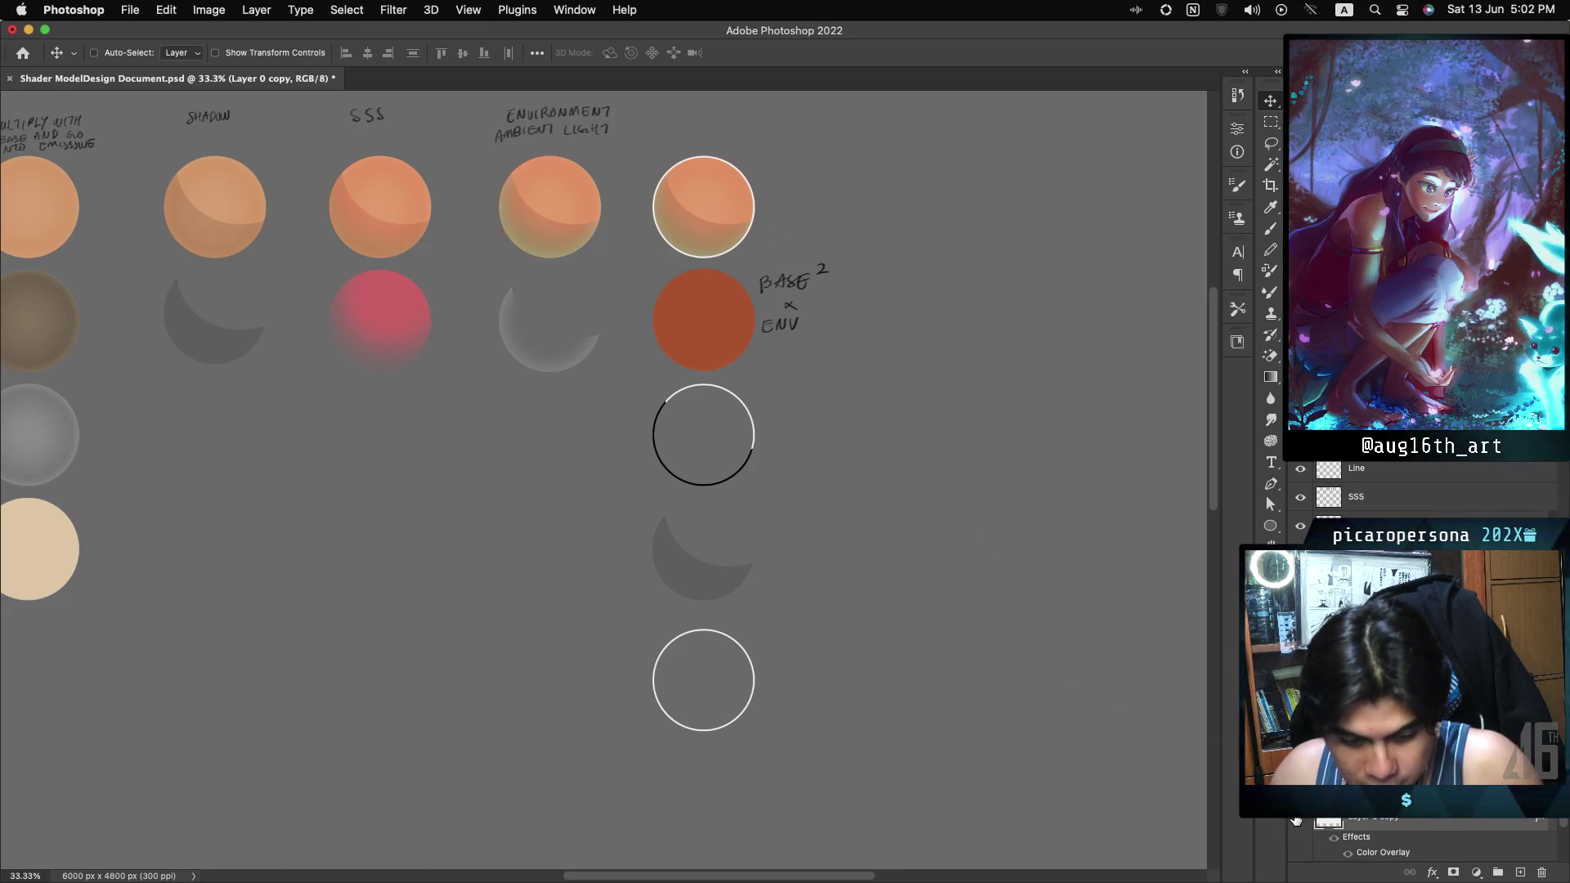
scroll(1390, 654, down, 3)
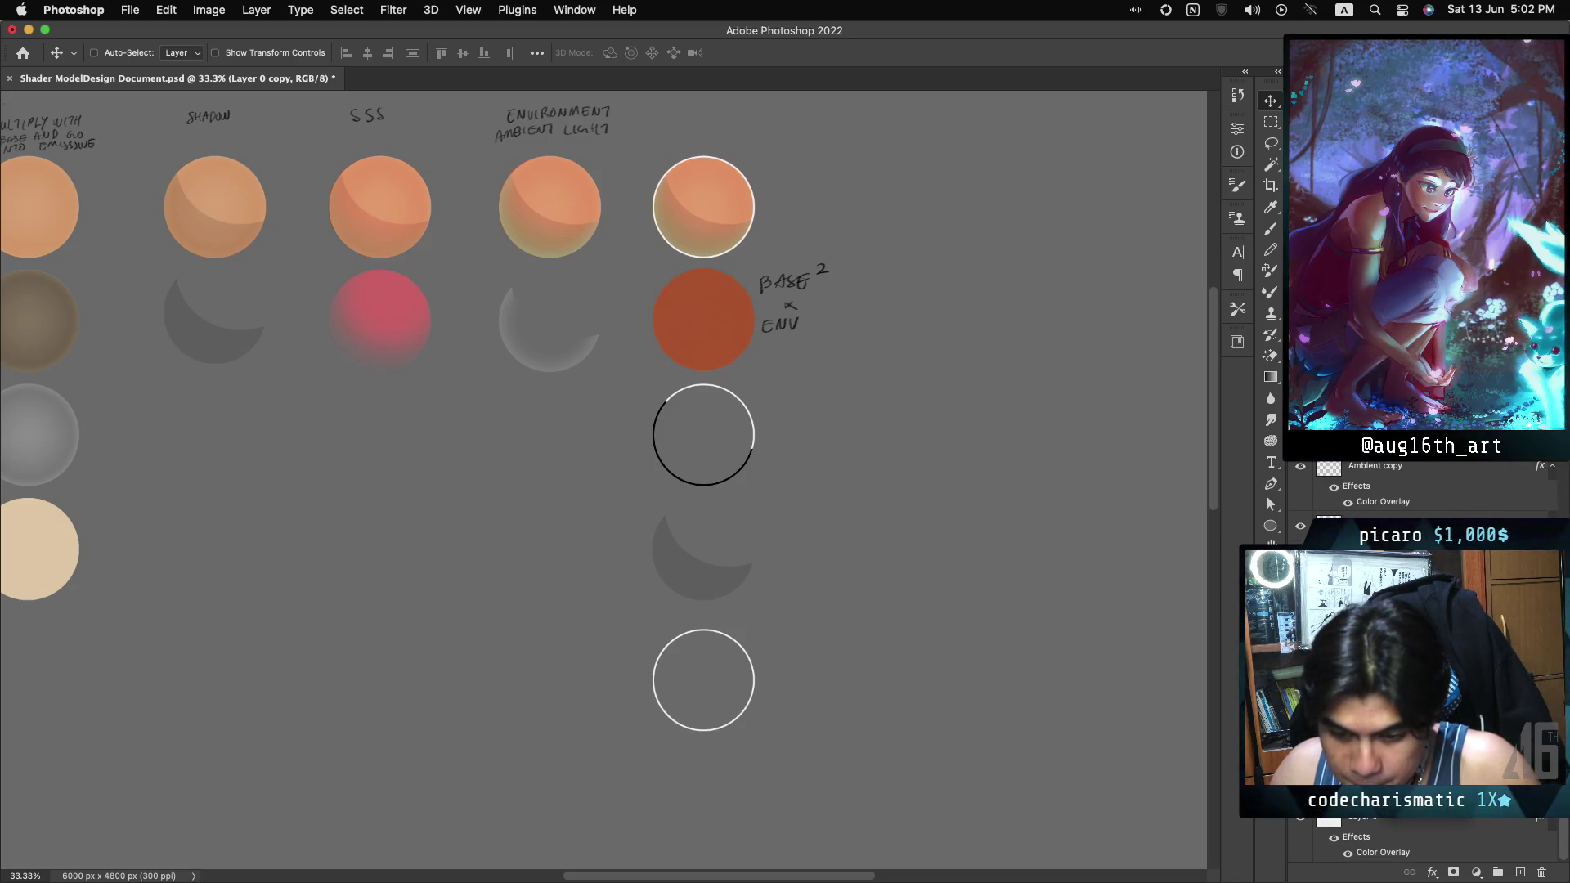
Select the Layer 0 copy layer and rasterize its layer style into pixels.
double_click(1391, 573)
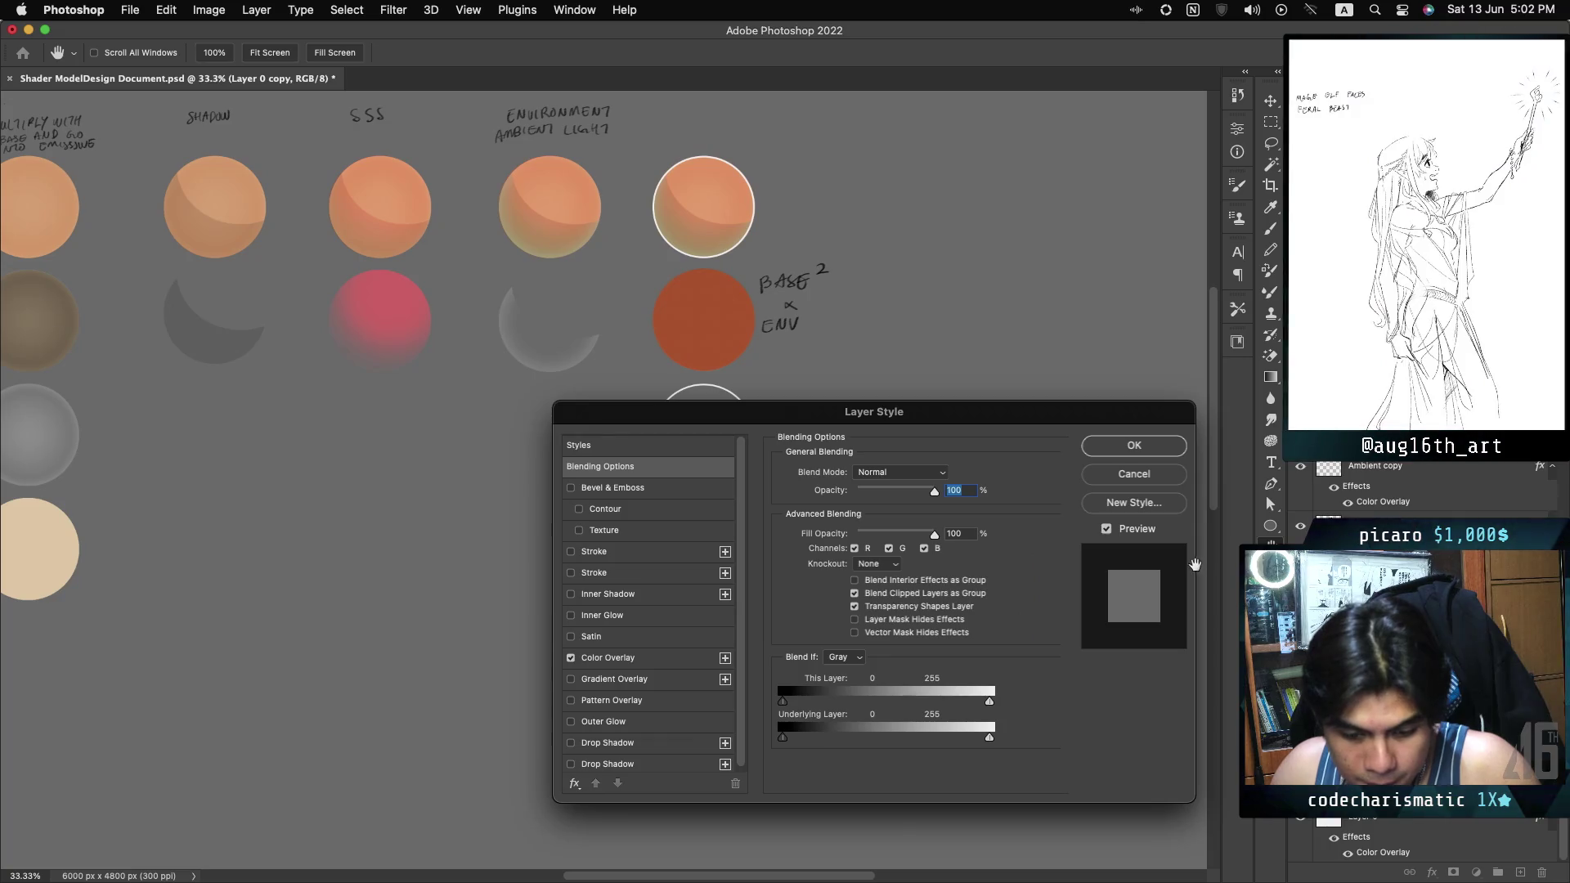
click(1133, 479)
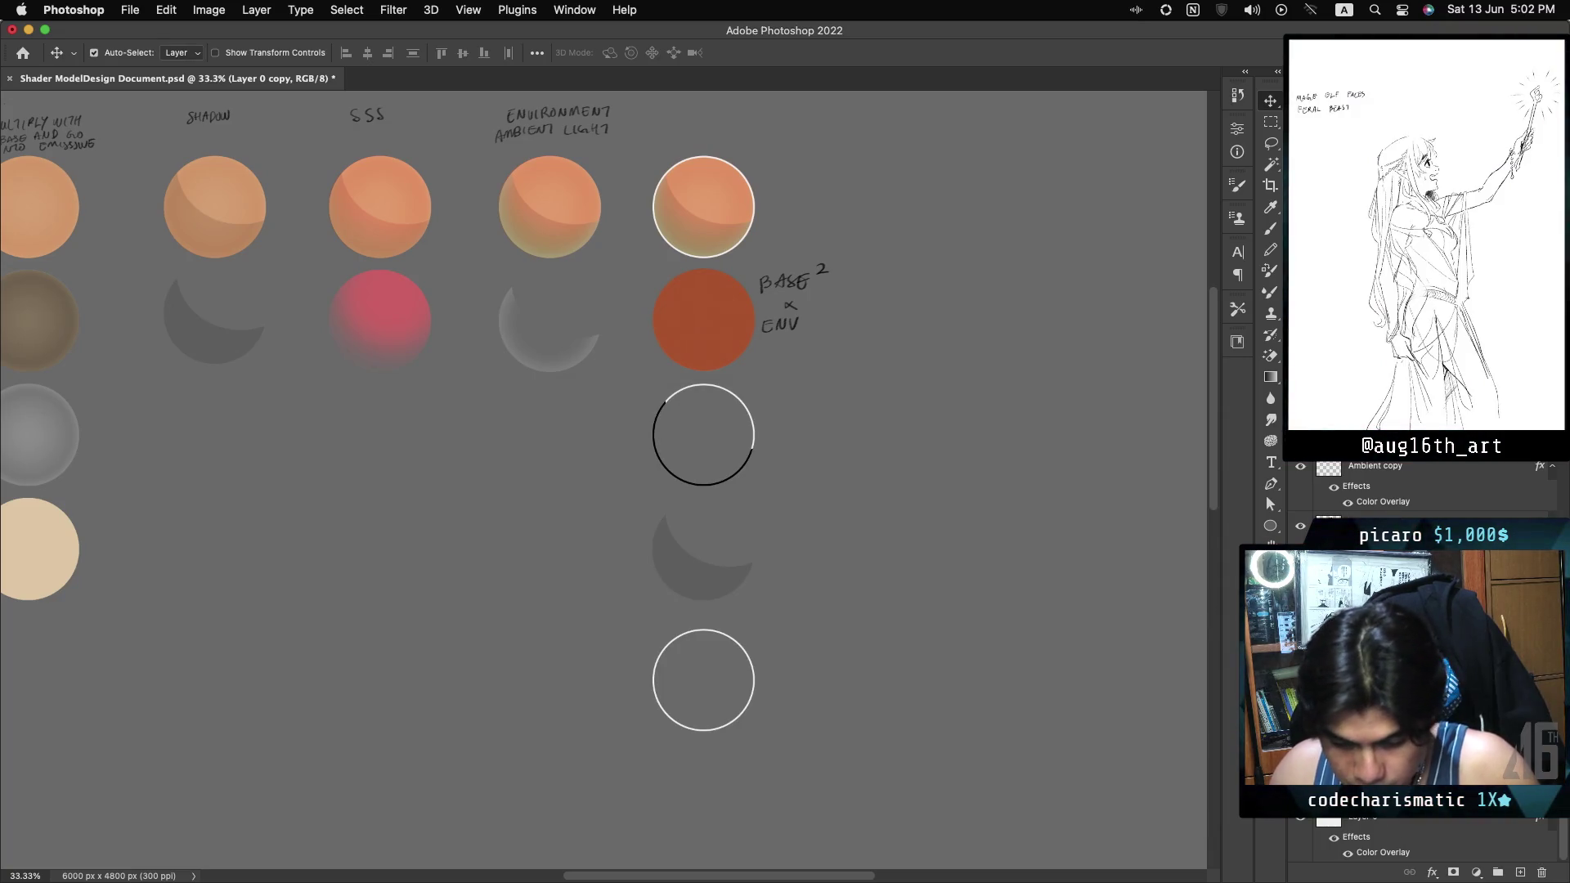
key(super)
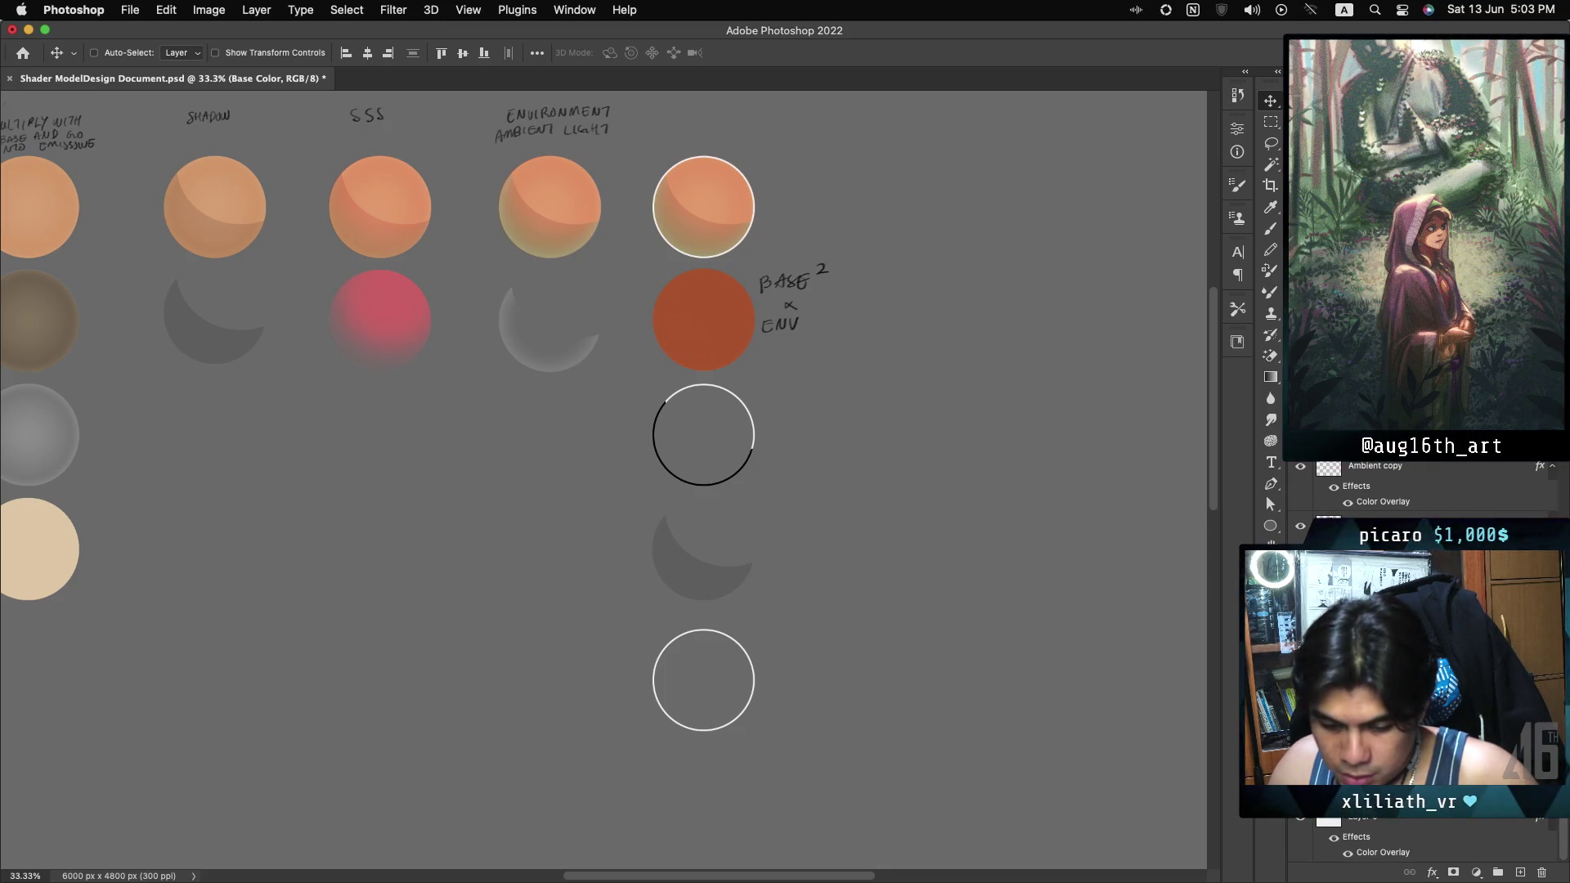
key(alt+bracketleft)
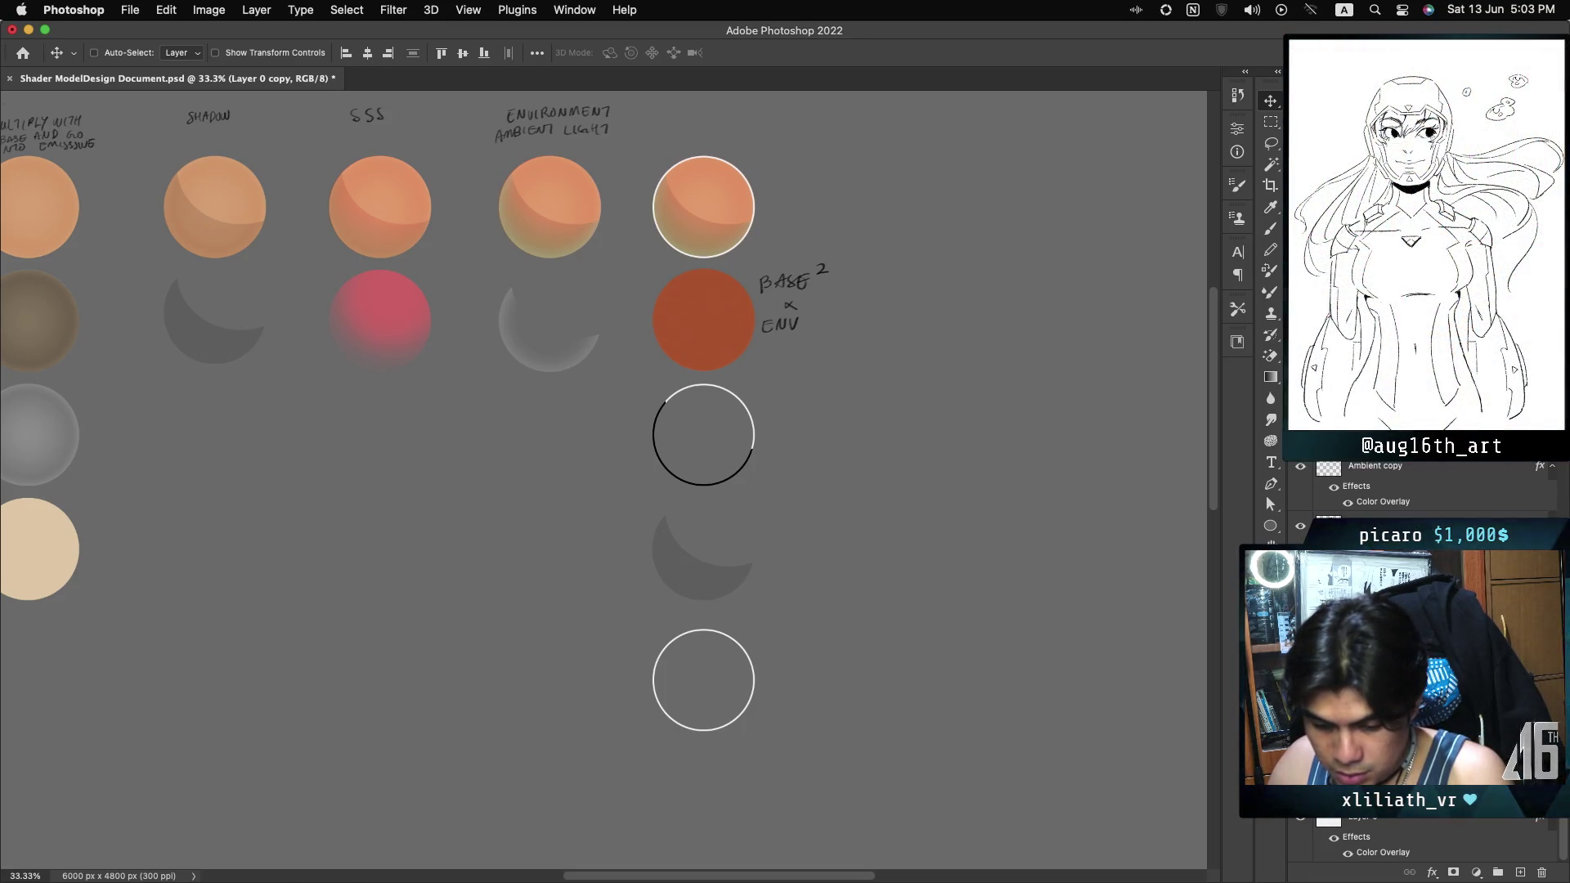
right_click(1431, 482)
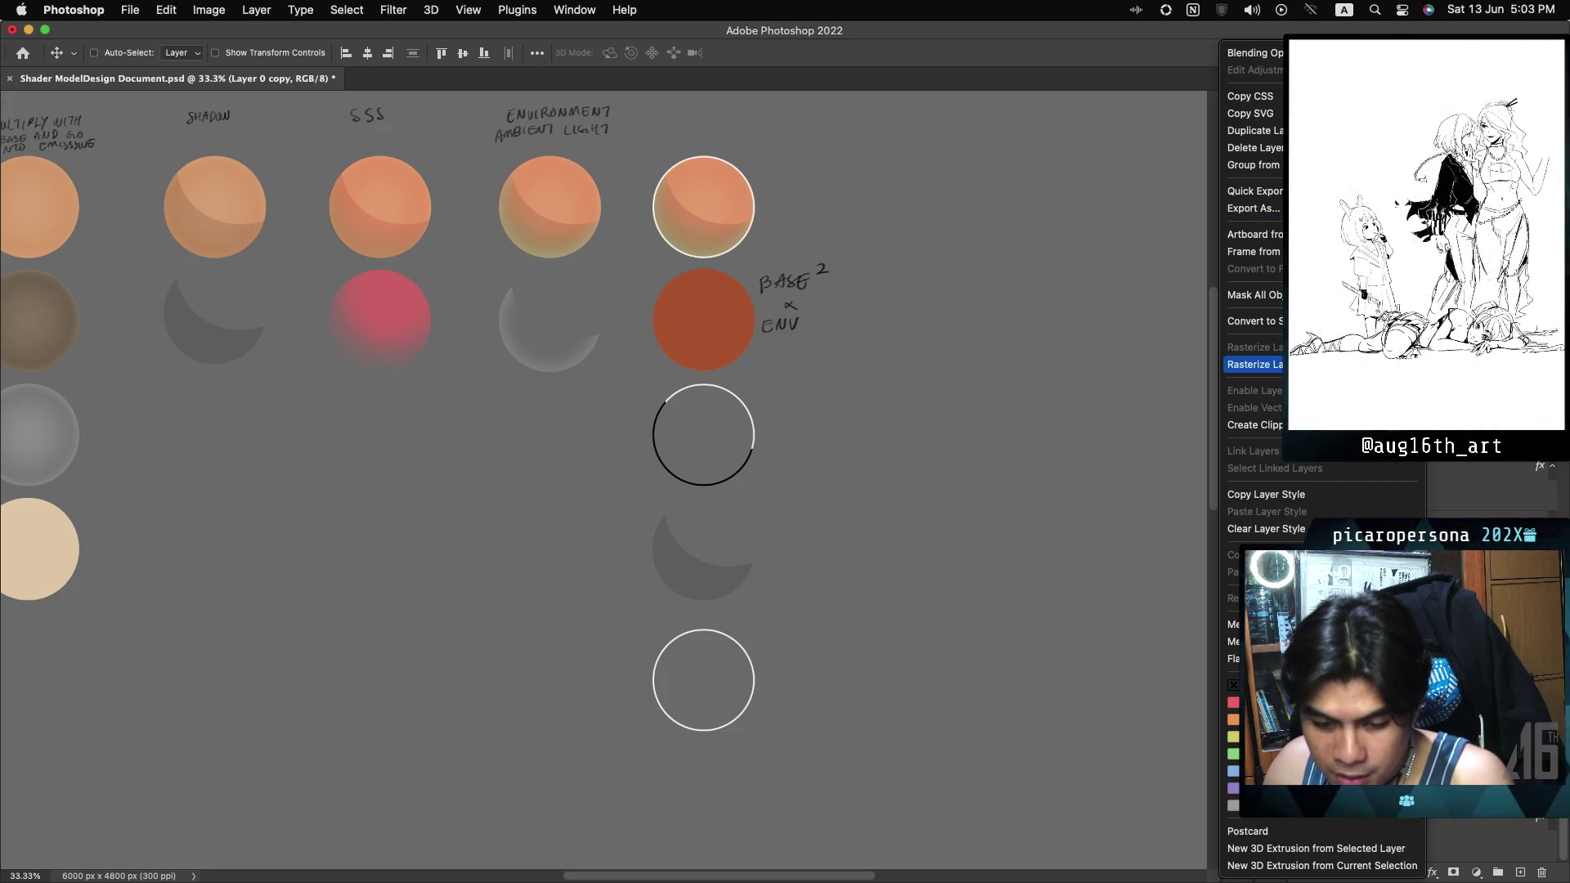
click(1341, 364)
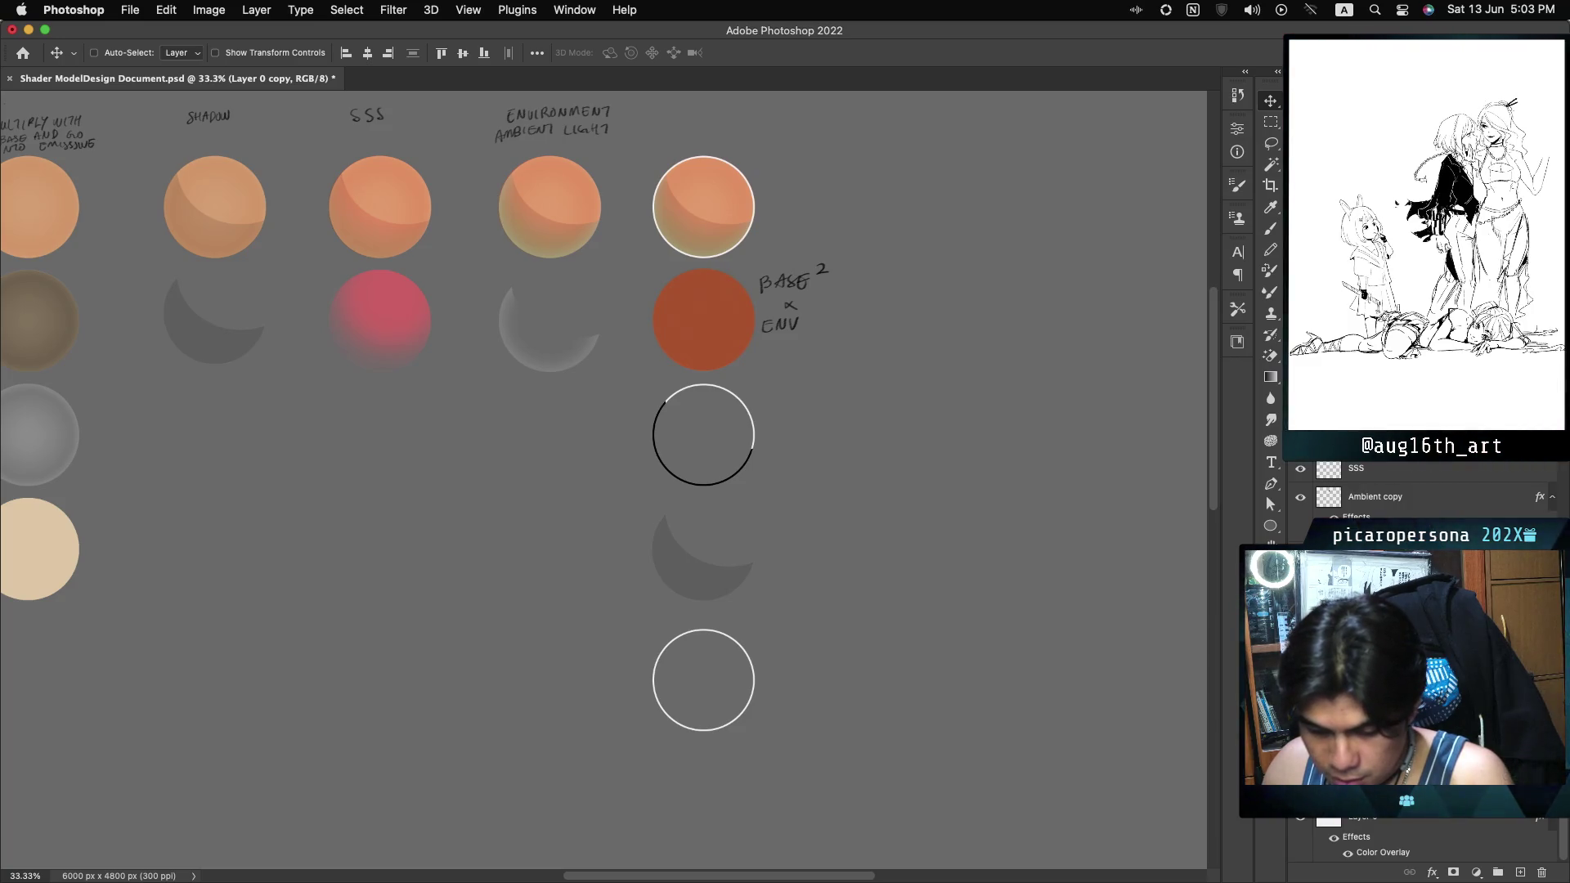
Delete the Layer 0 copy layer and confirm the removal.
right_click(1438, 496)
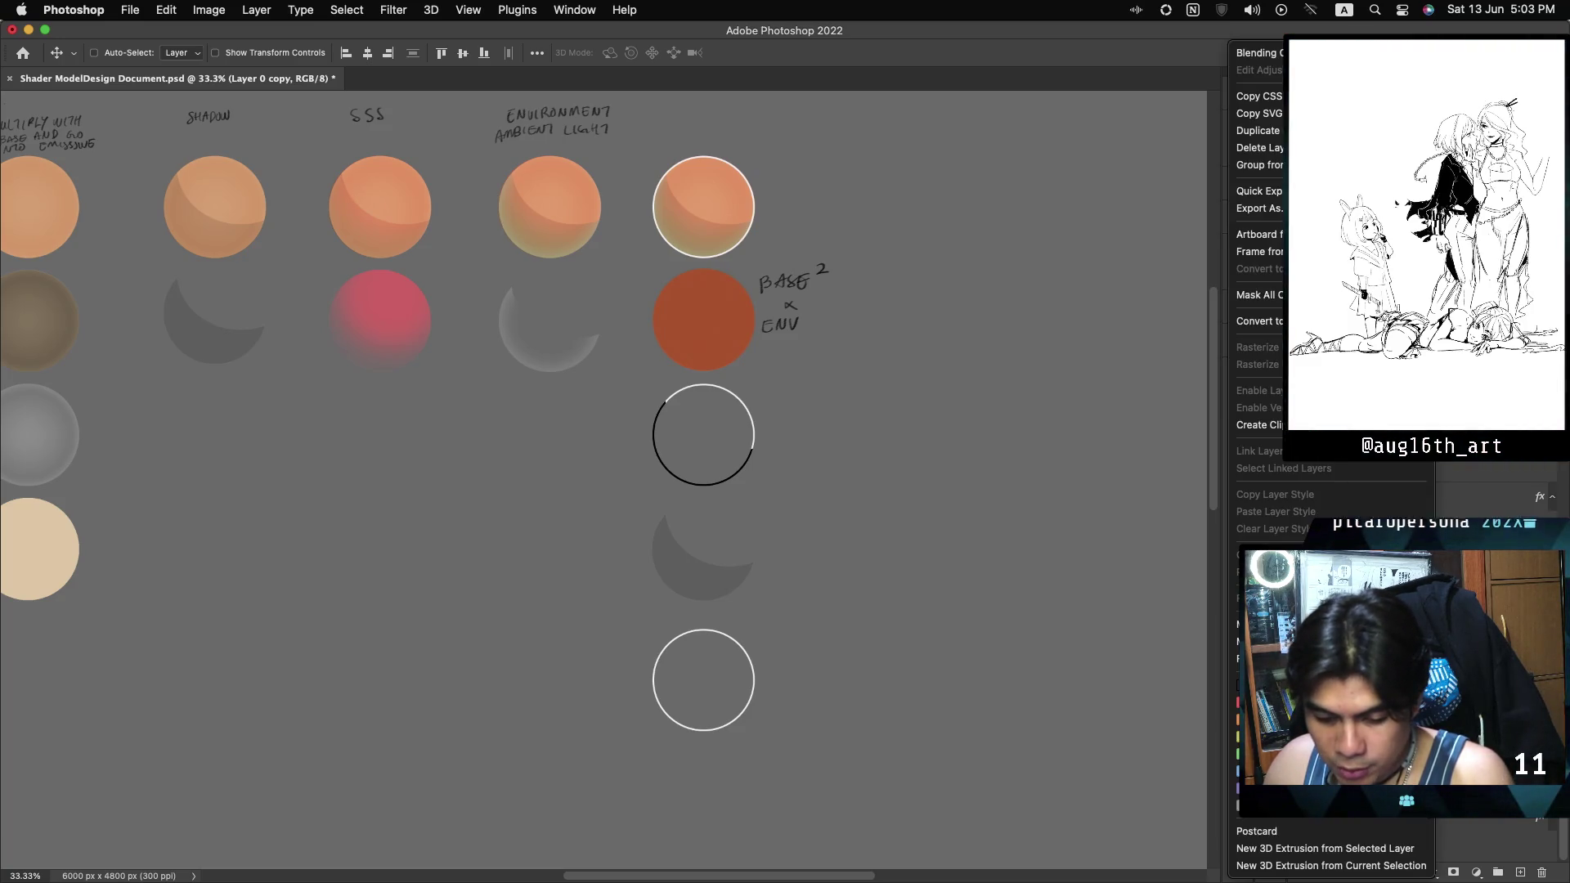
click(1259, 147)
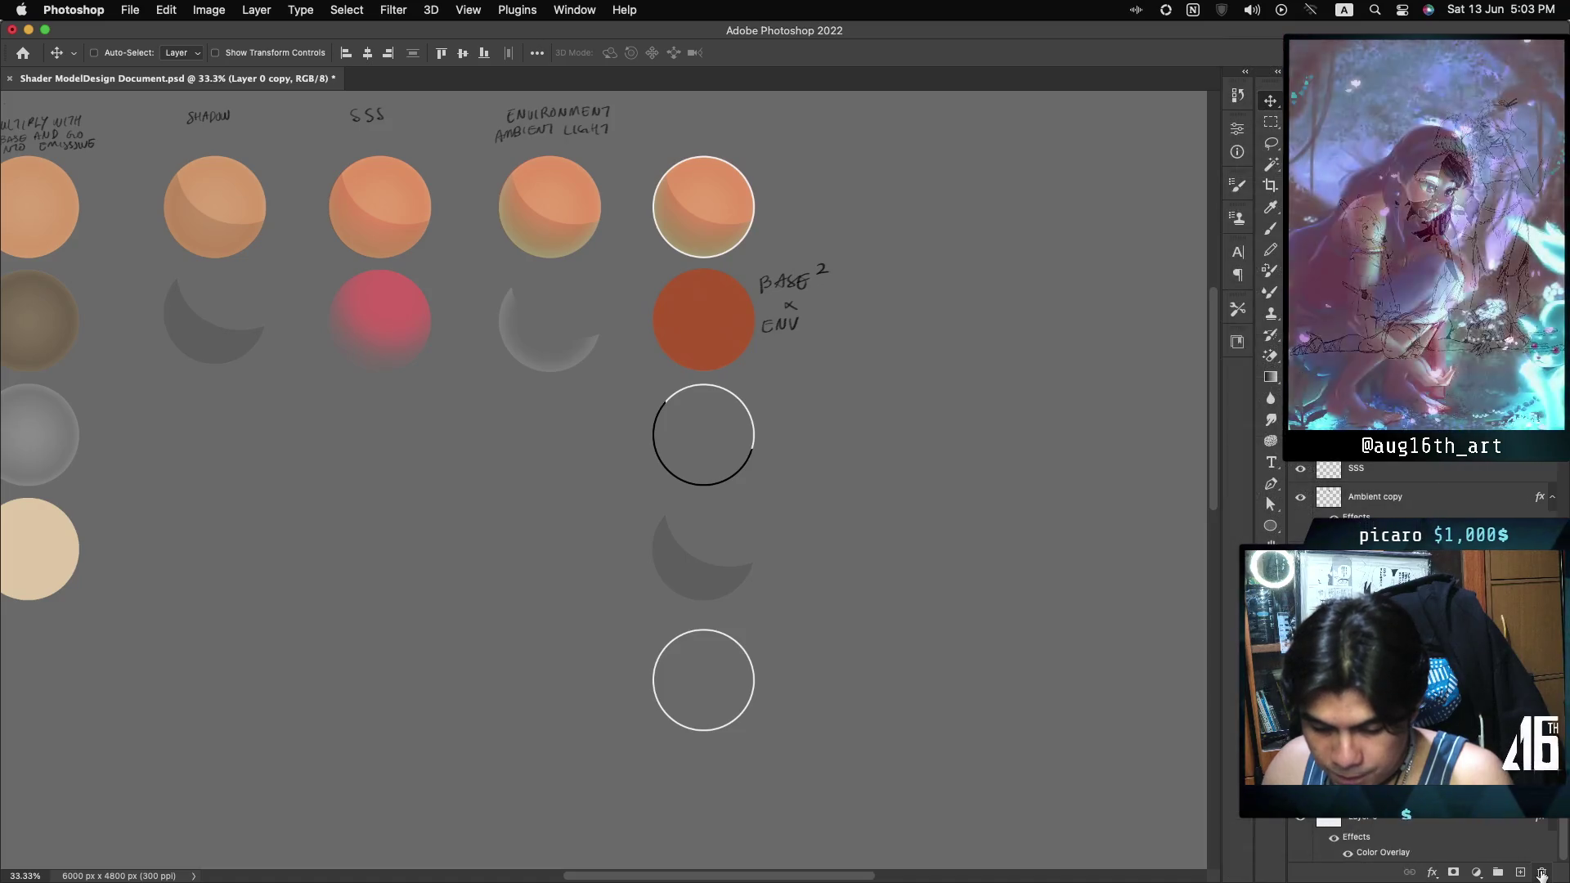
click(854, 310)
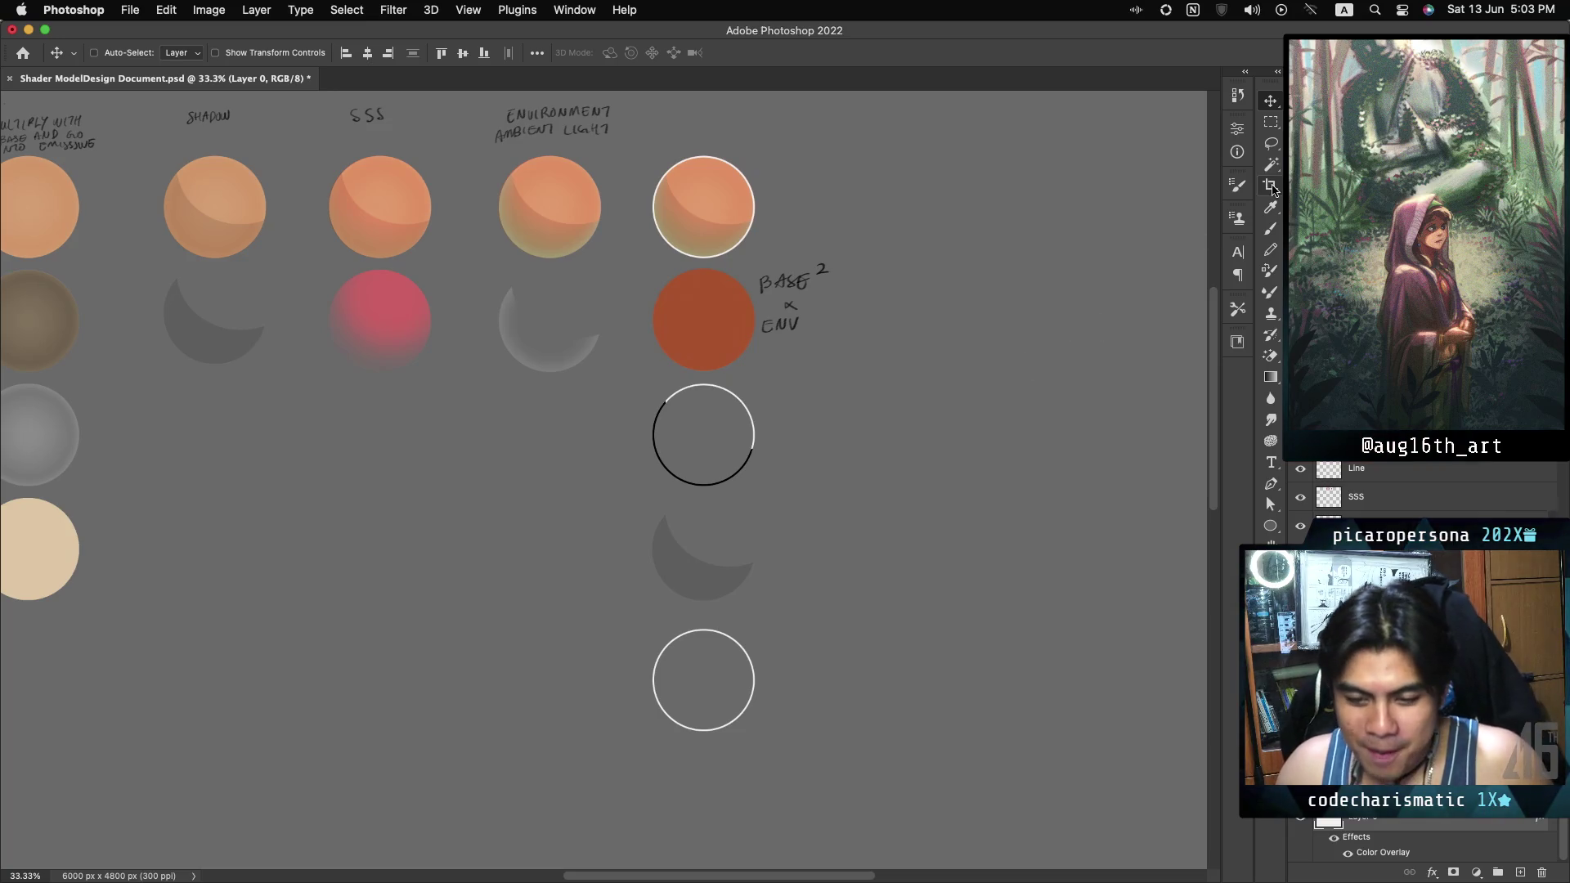
scroll(605, 409, left, 5)
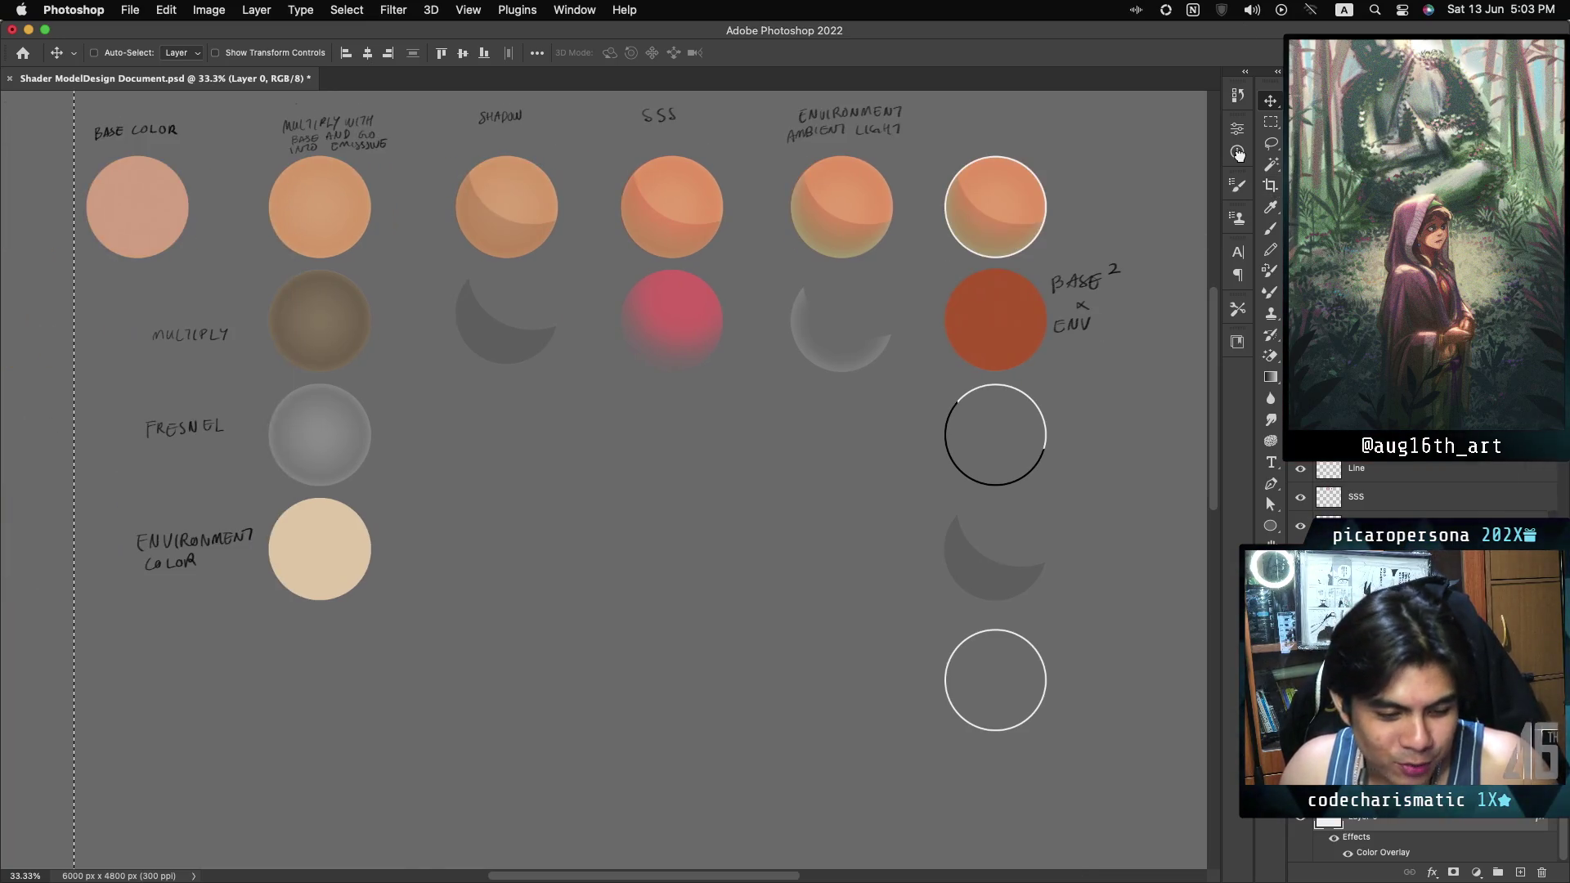
scroll(605, 409, right, 8)
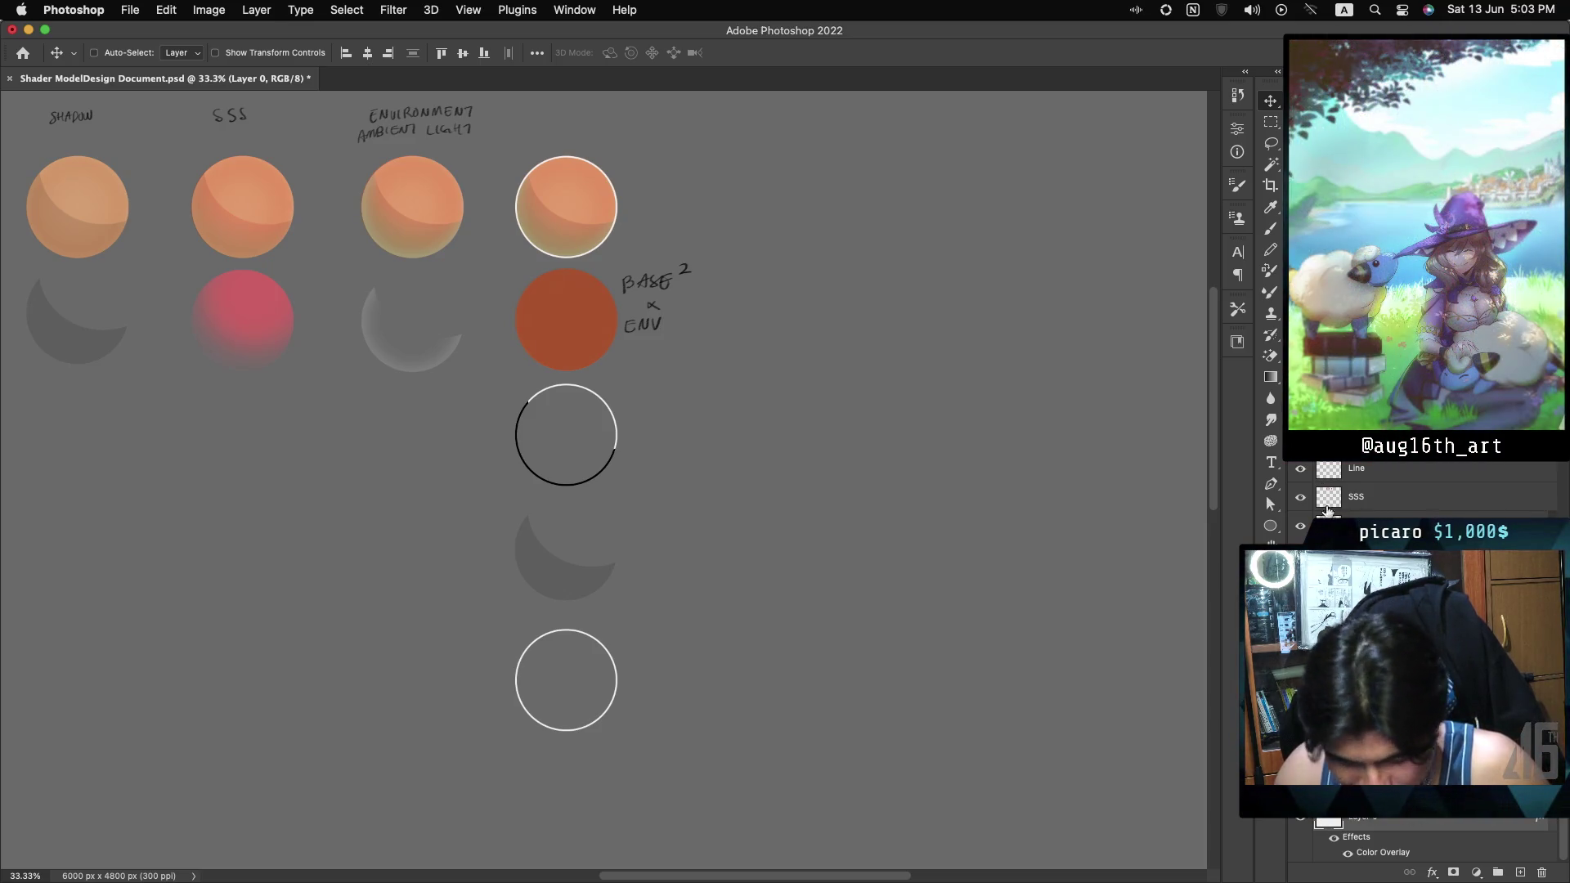
key(ctrl+z)
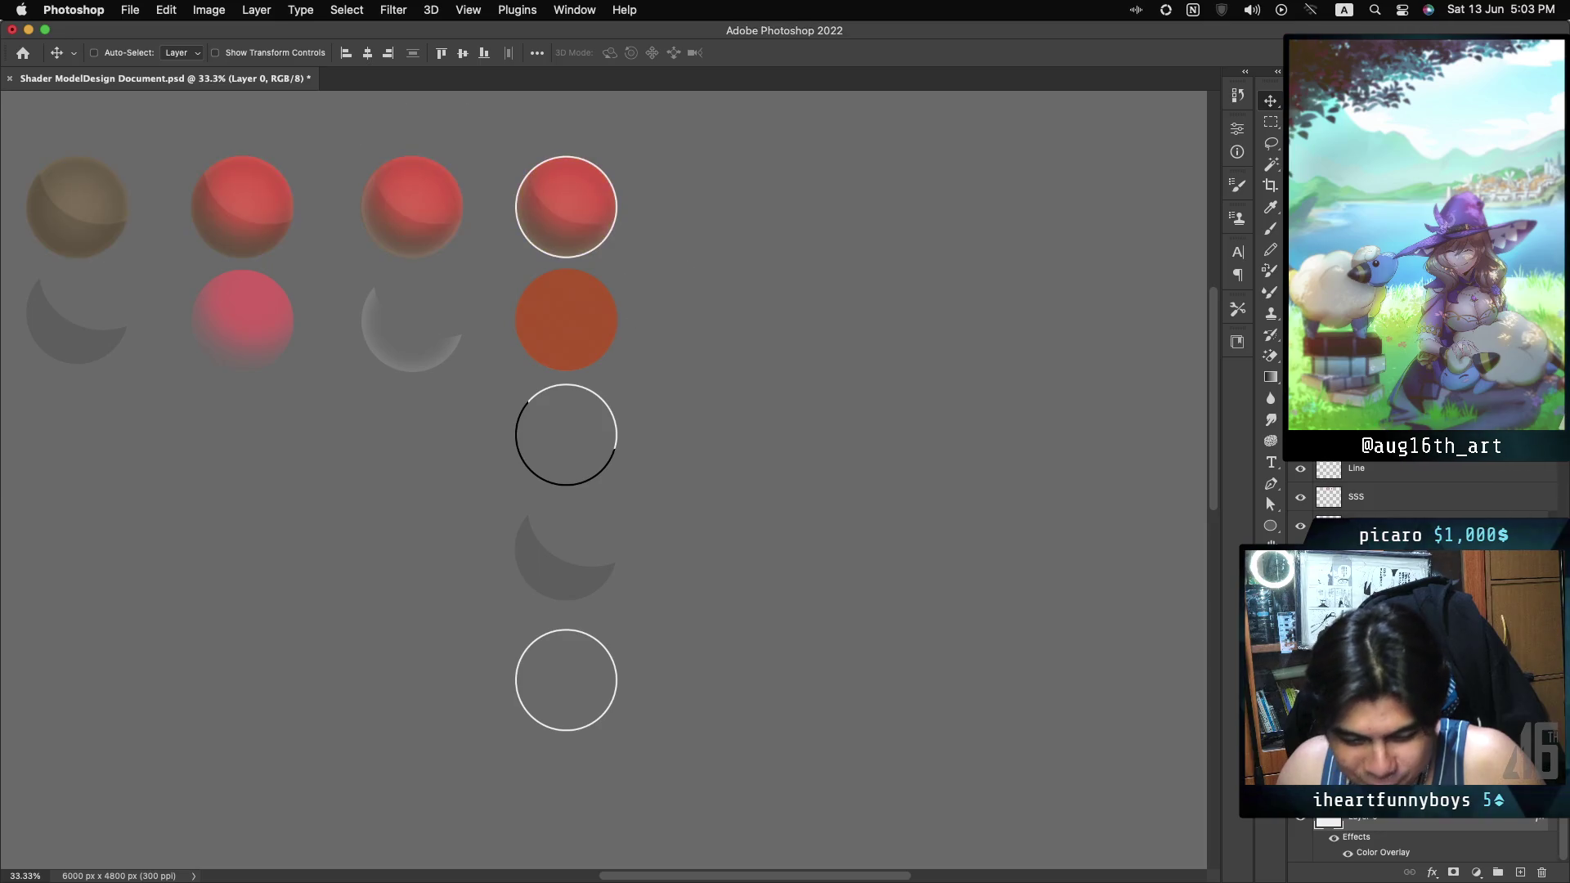
key(ctrl+shift+z)
key(ctrl+z)
key(ctrl+shift+z)
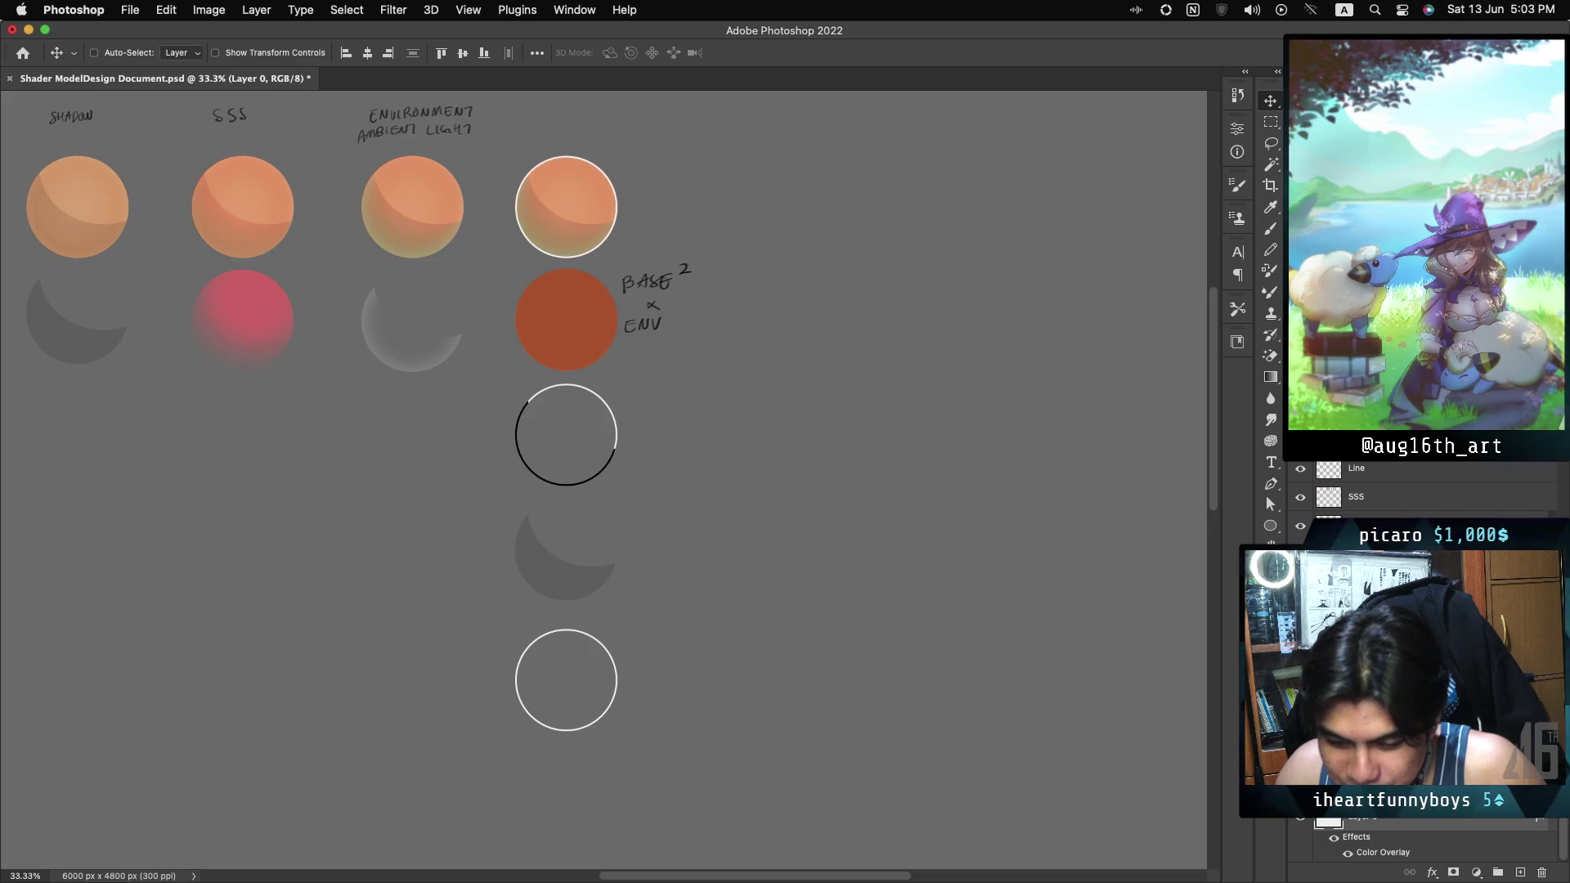
scroll(1423, 654, up, 5)
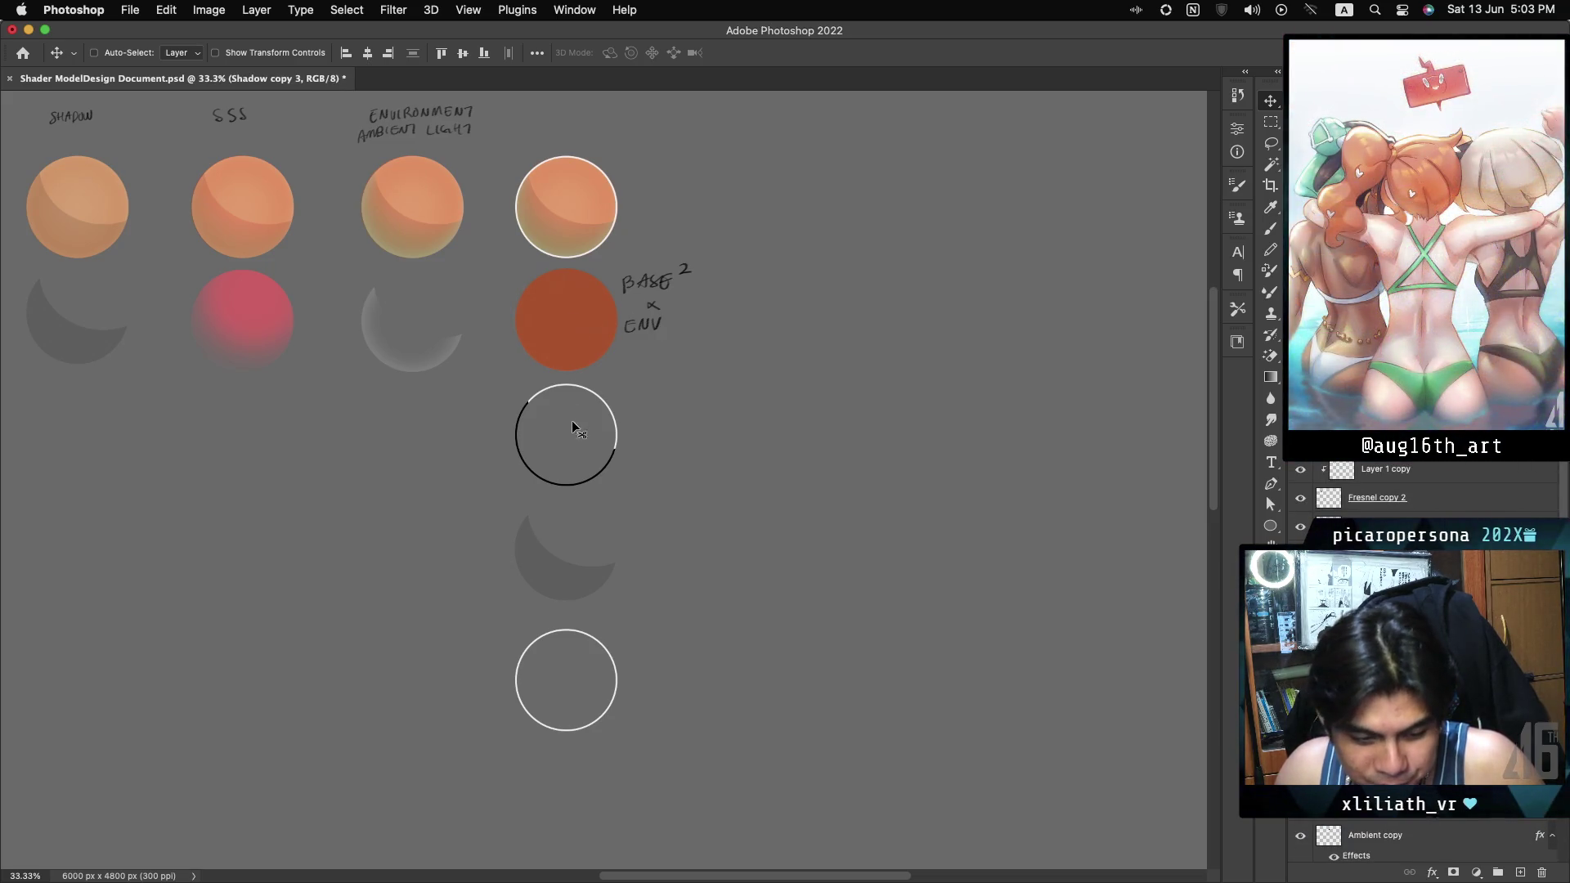
drag(570, 447, 545, 223)
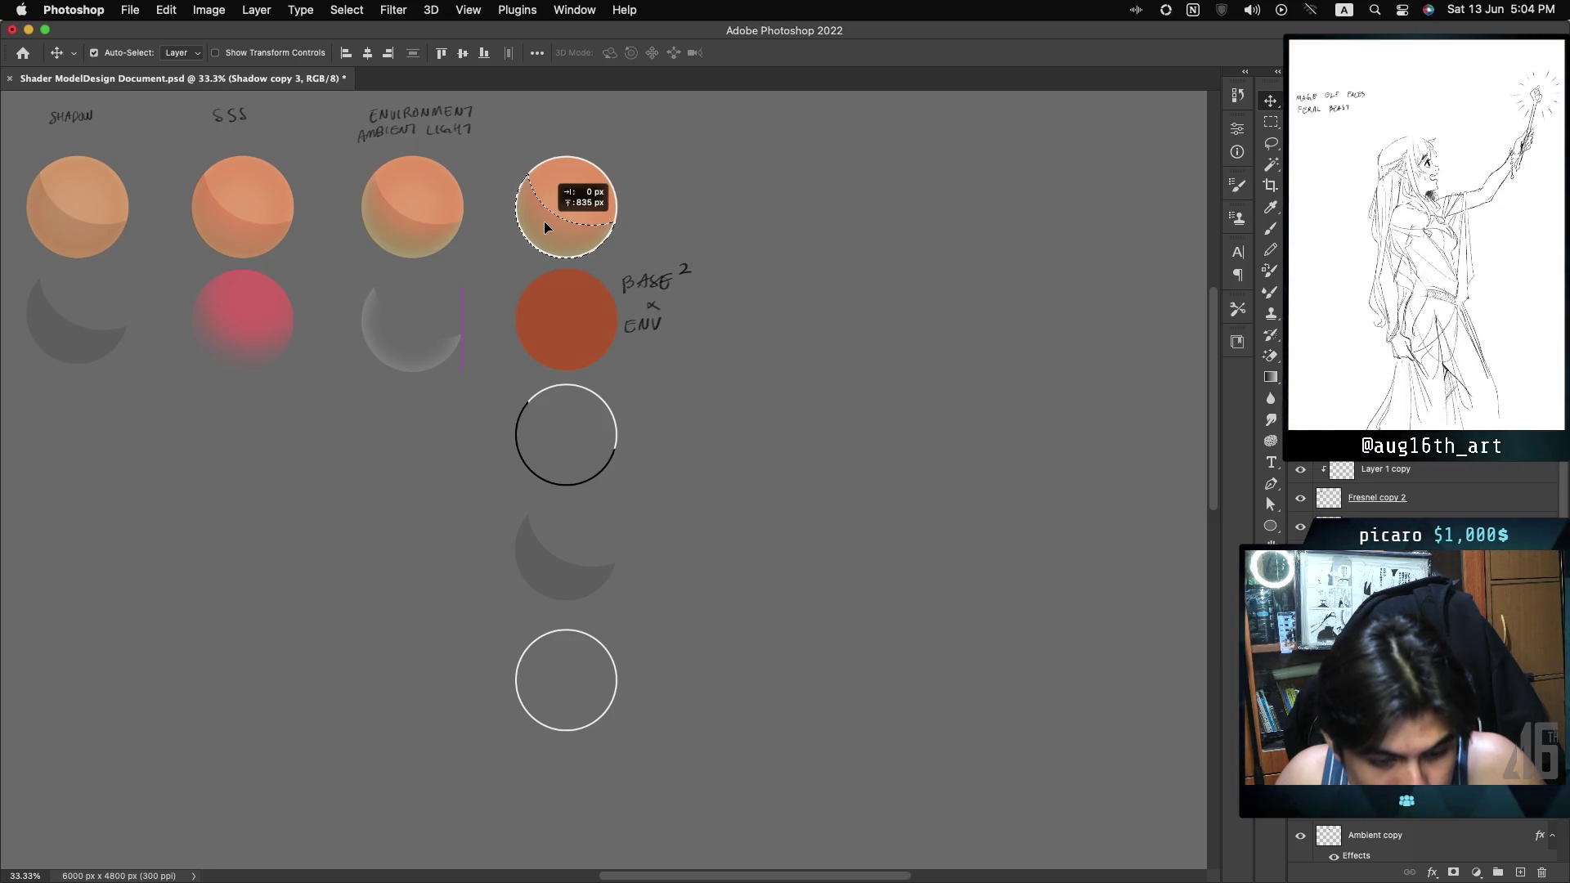
drag(544, 221, 545, 222)
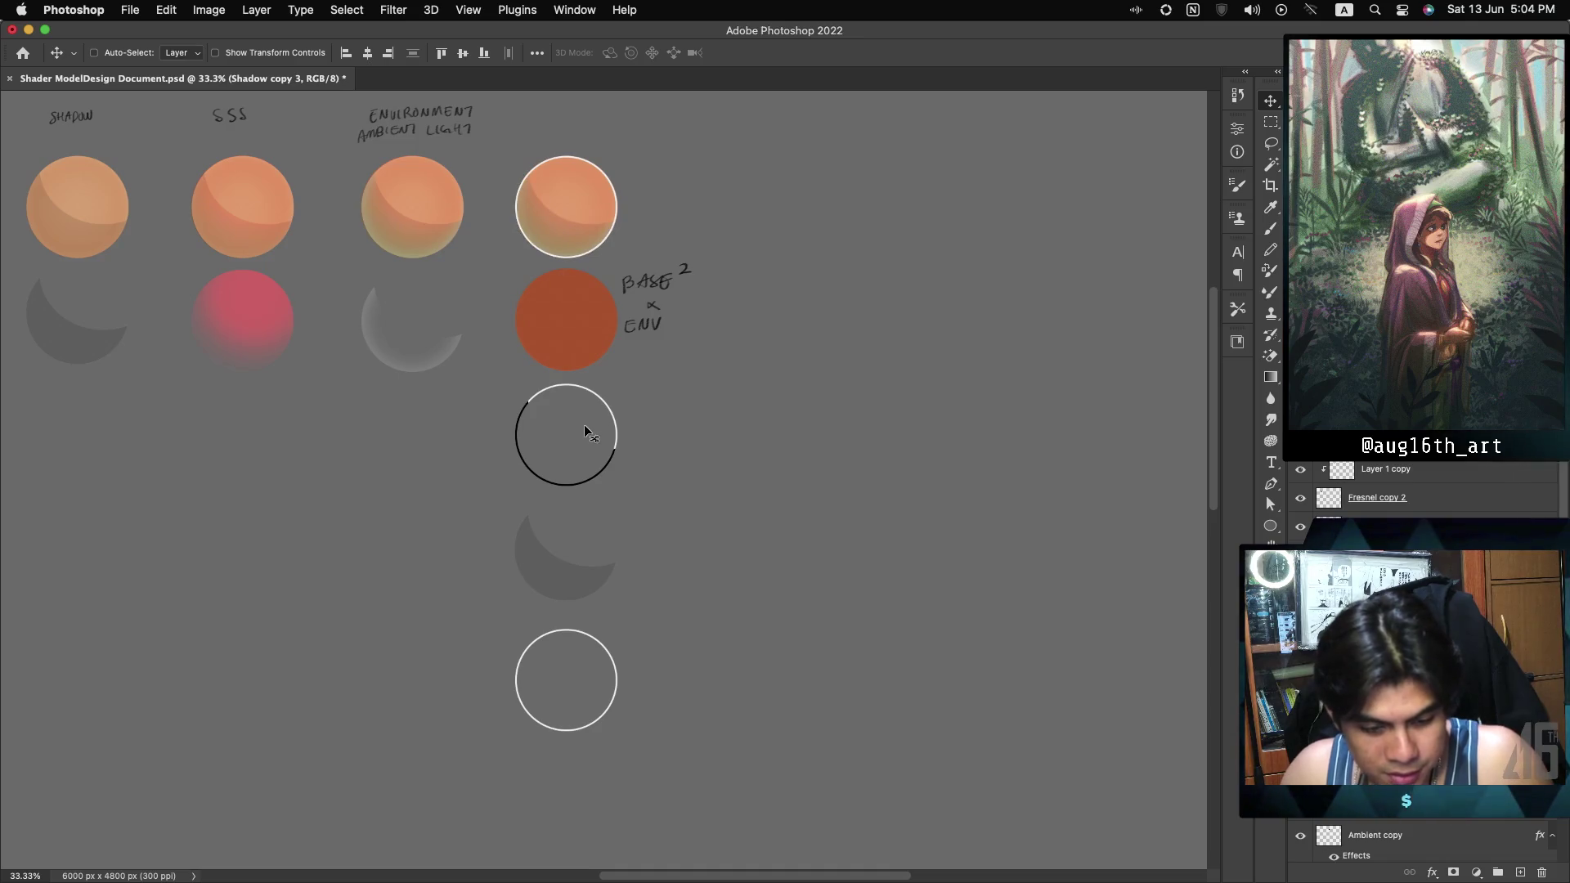
key(super)
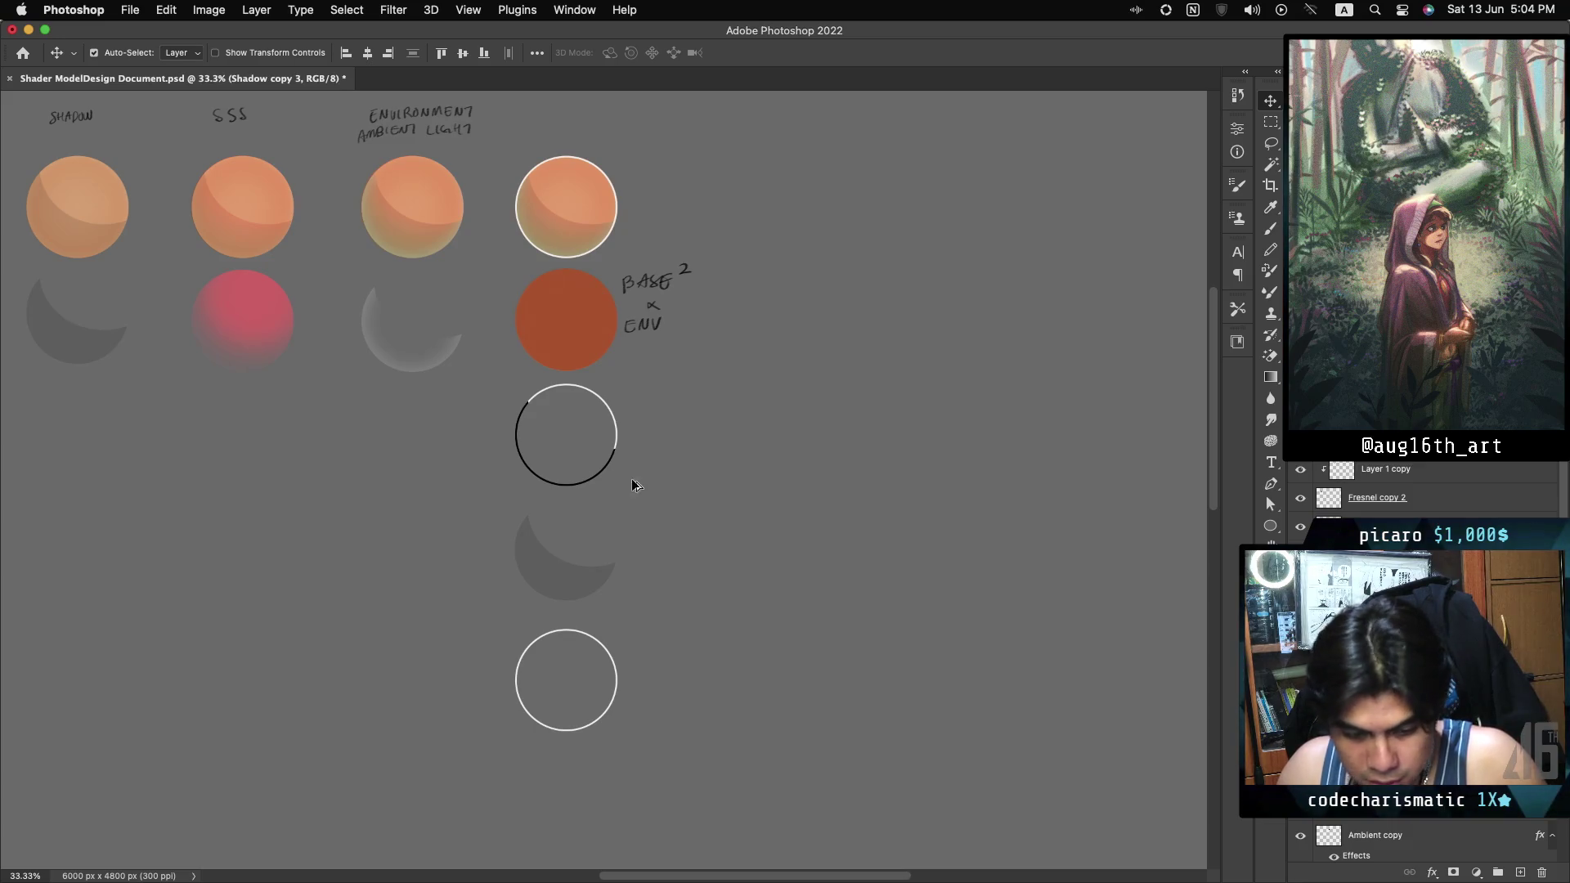
mouse_move(570, 484)
mouse_down()
mouse_move(584, 413)
mouse_move(544, 492)
mouse_move(586, 444)
mouse_move(634, 426)
mouse_move(575, 248)
mouse_up()
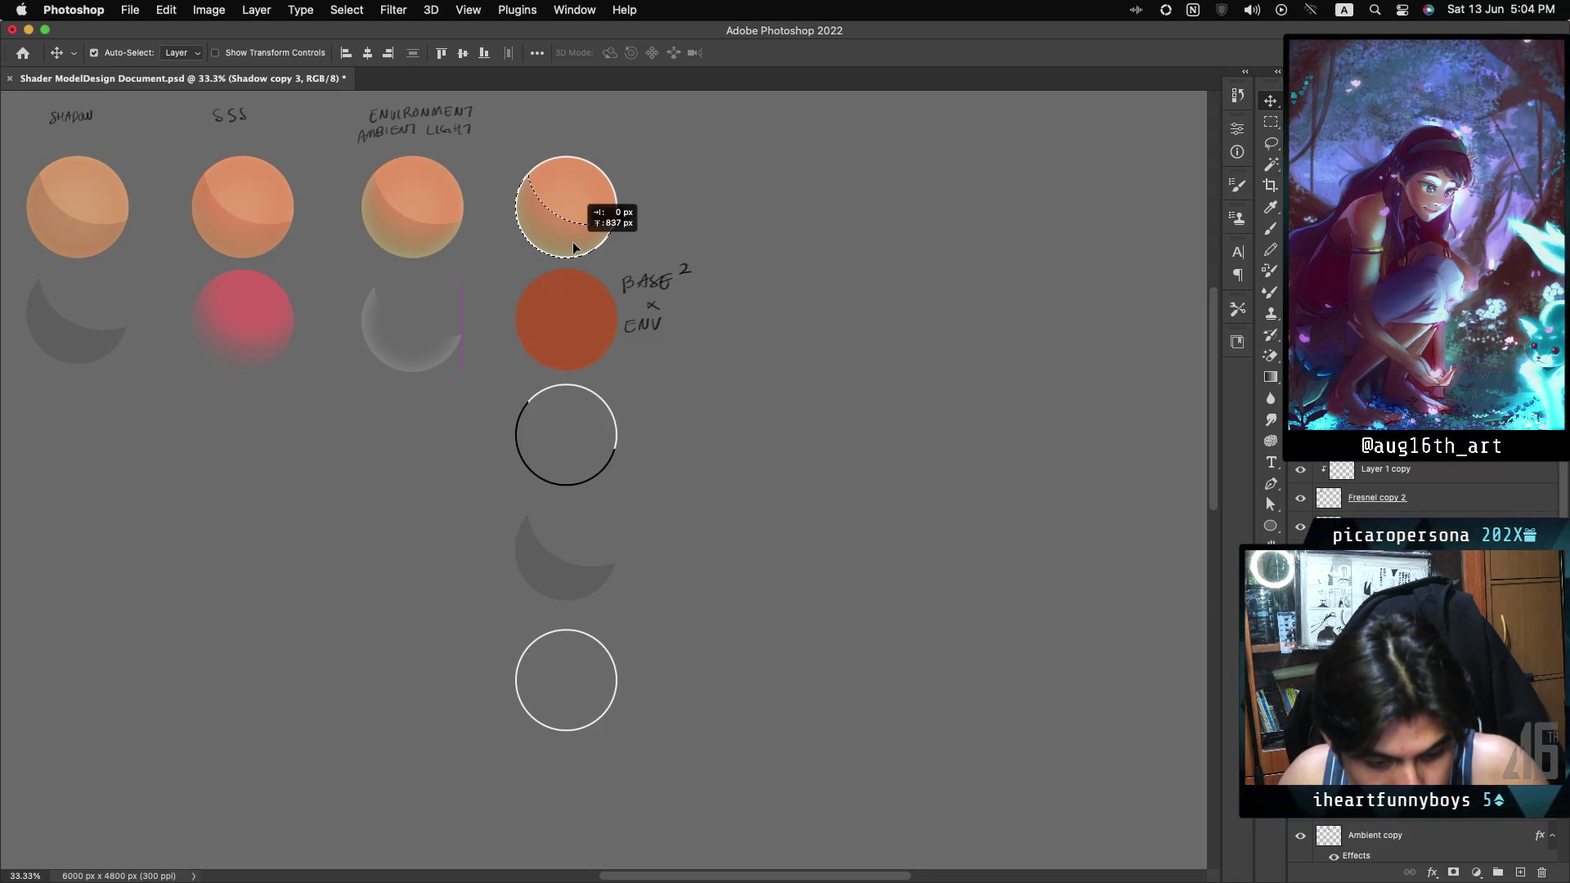
drag(575, 248, 575, 247)
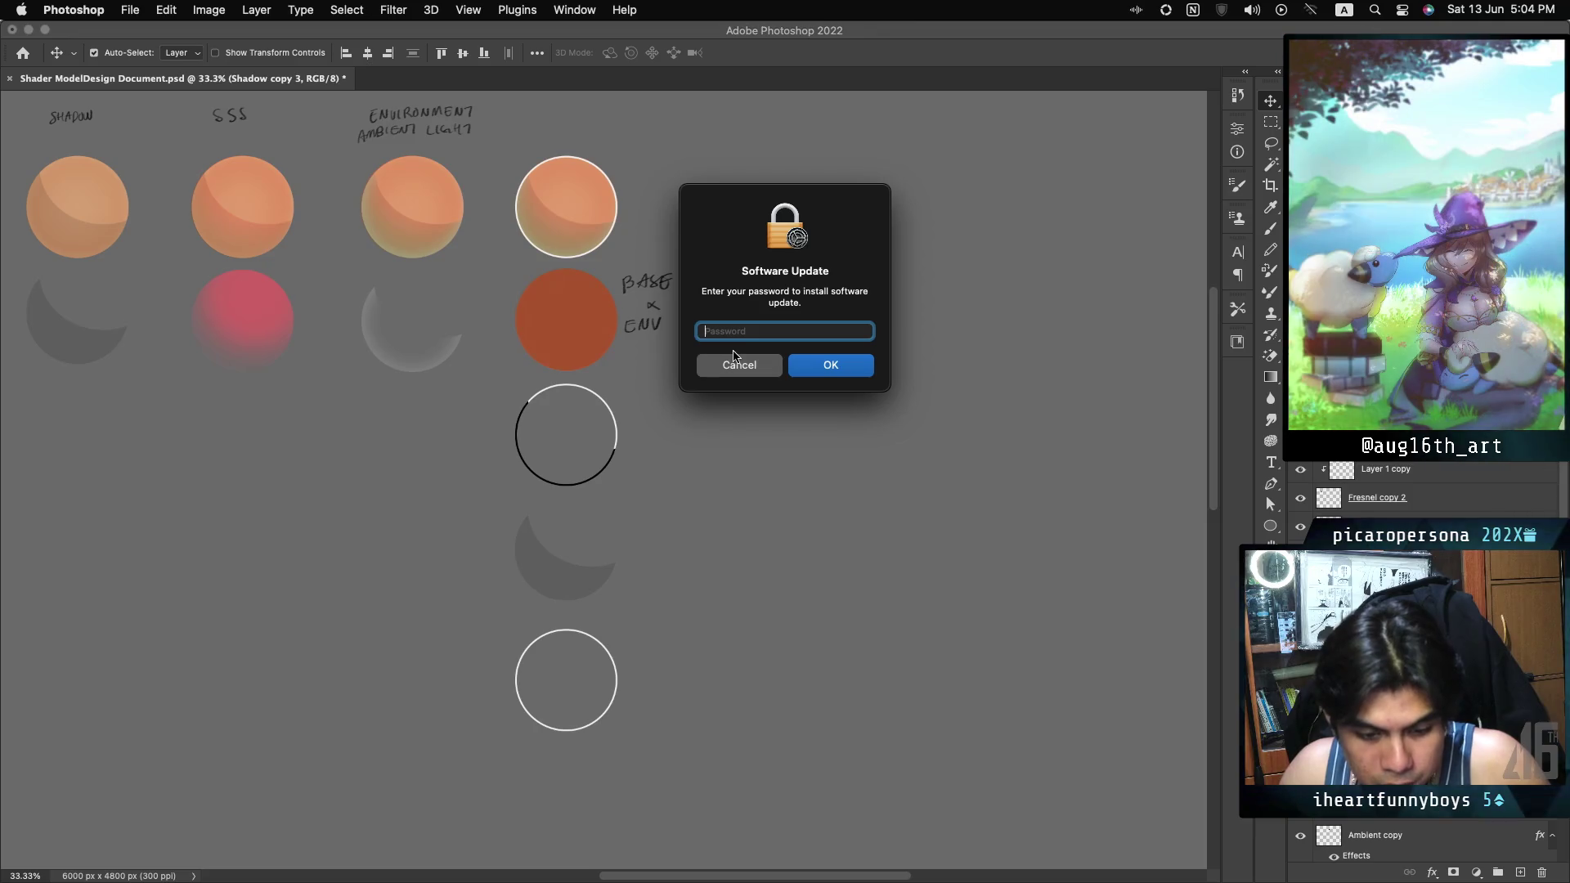
text(••••)
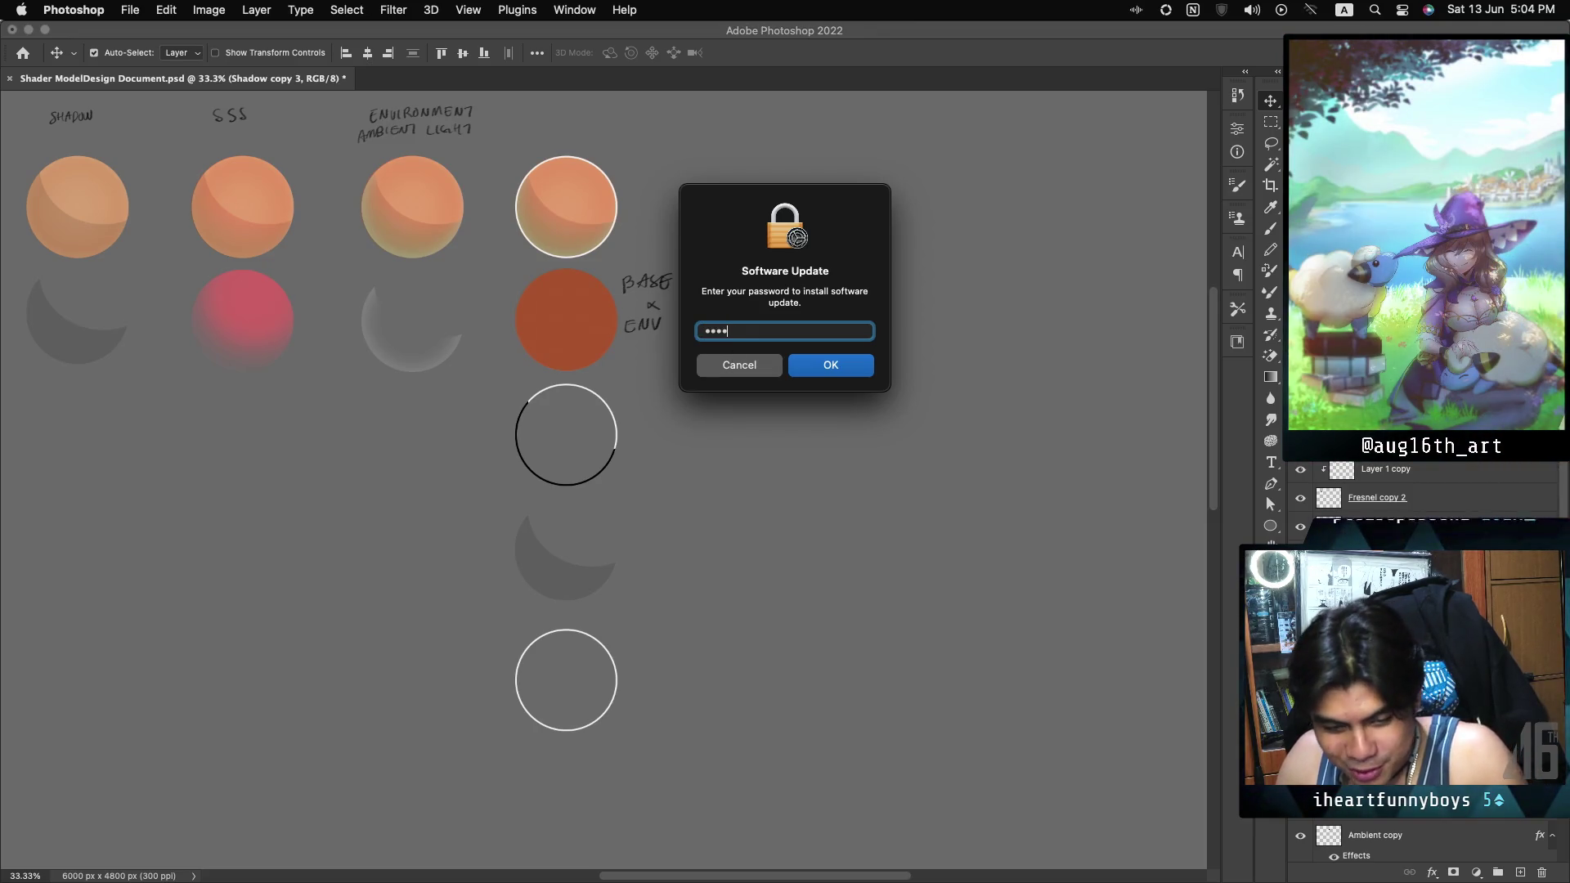
key(Return)
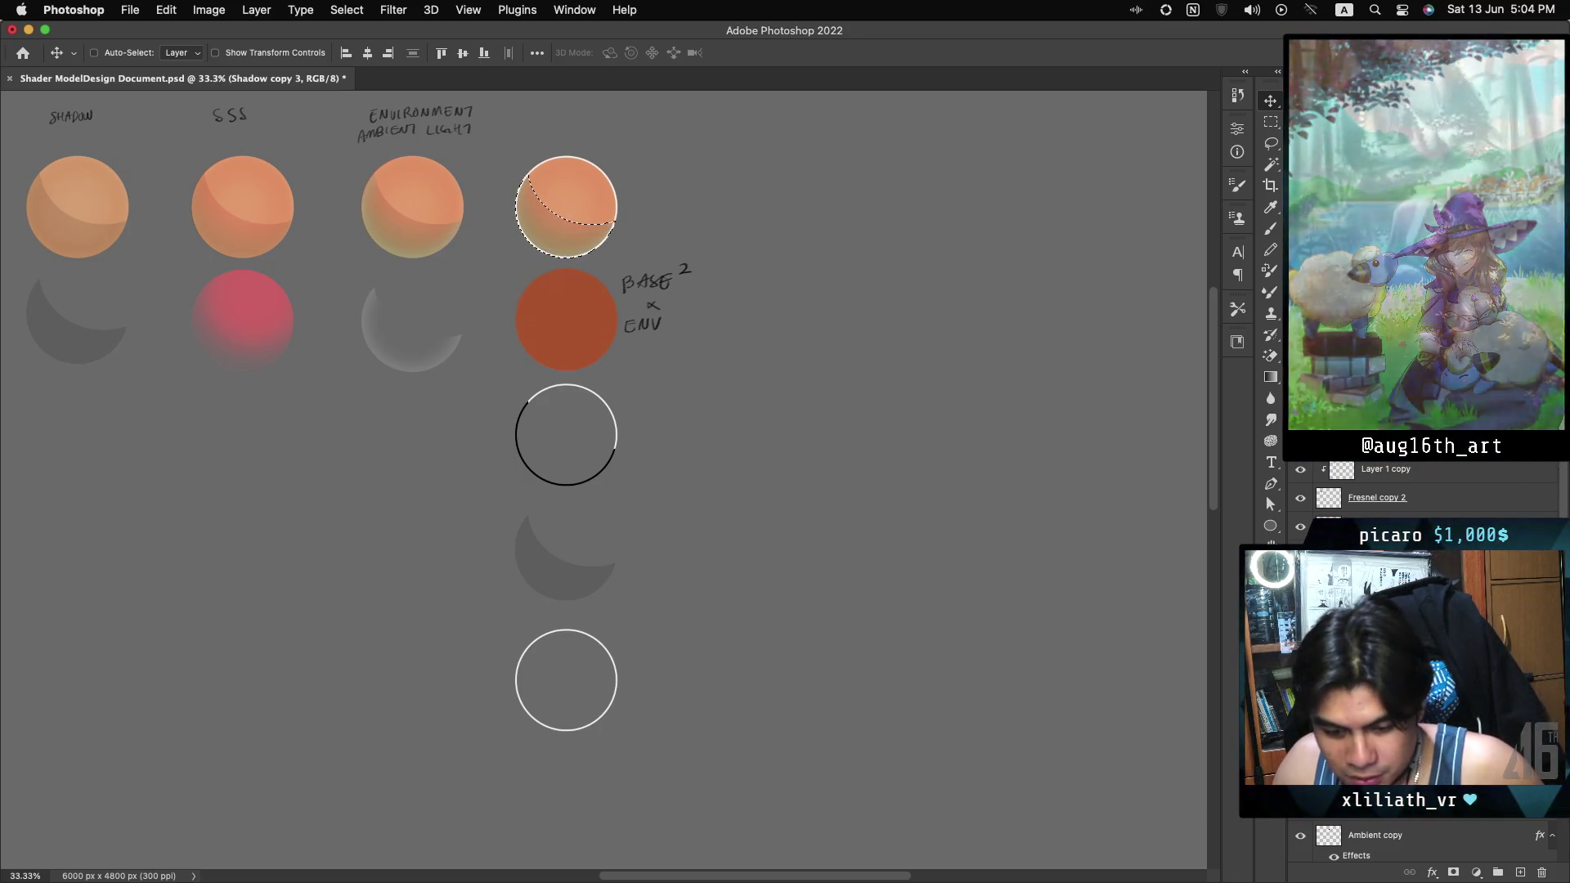
key(ctrl+d)
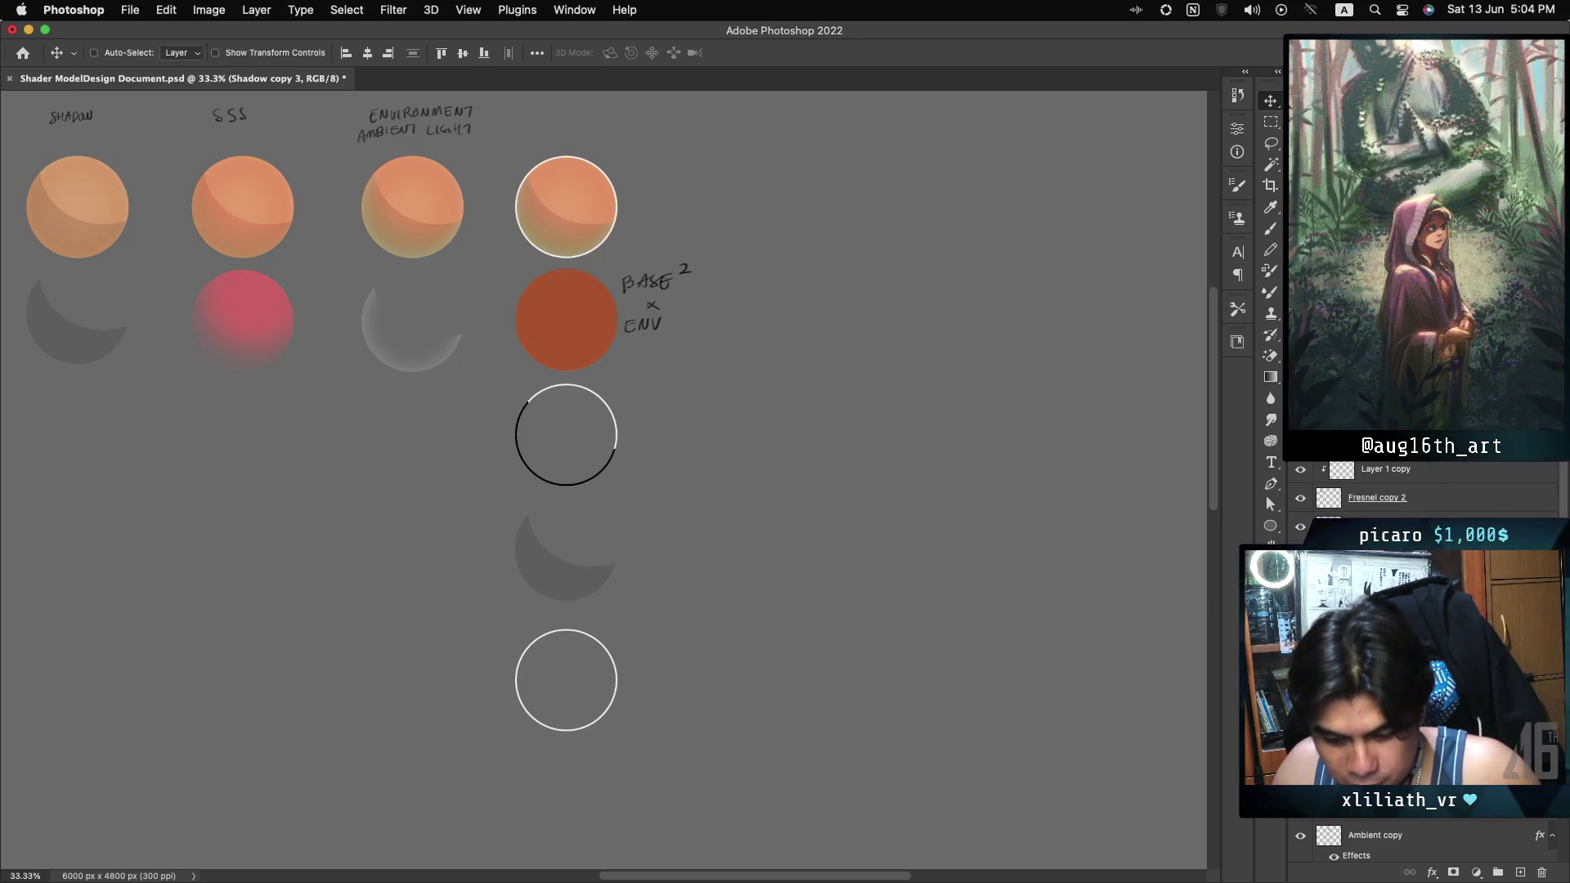
Duplicate the Shadow layer, reorder it in the stack and make it a solid black crescent.
right_click(1461, 483)
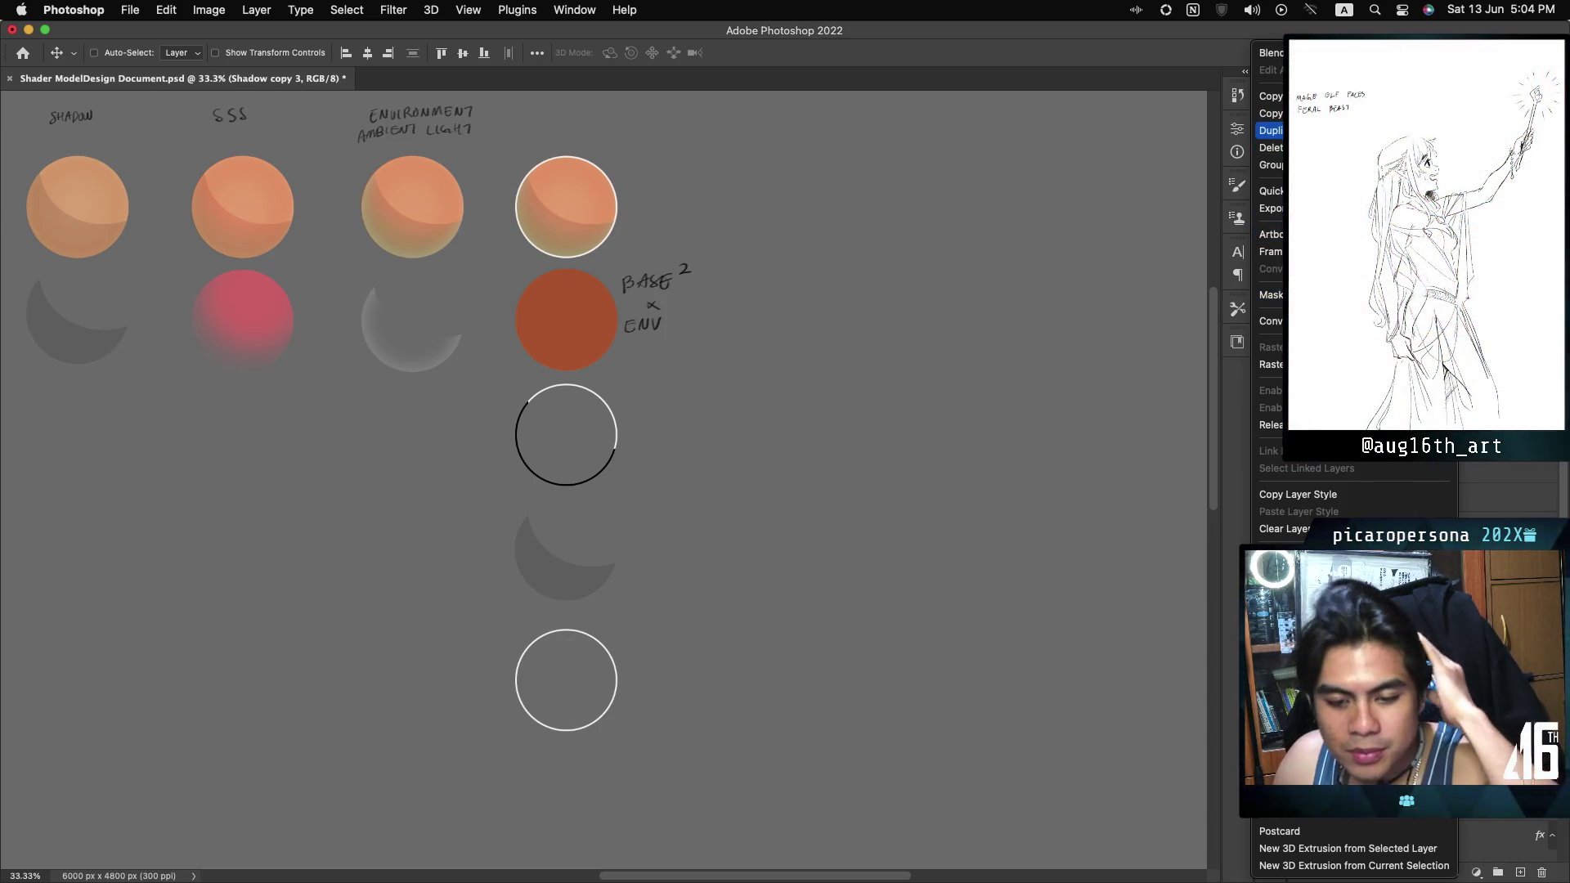
click(1272, 130)
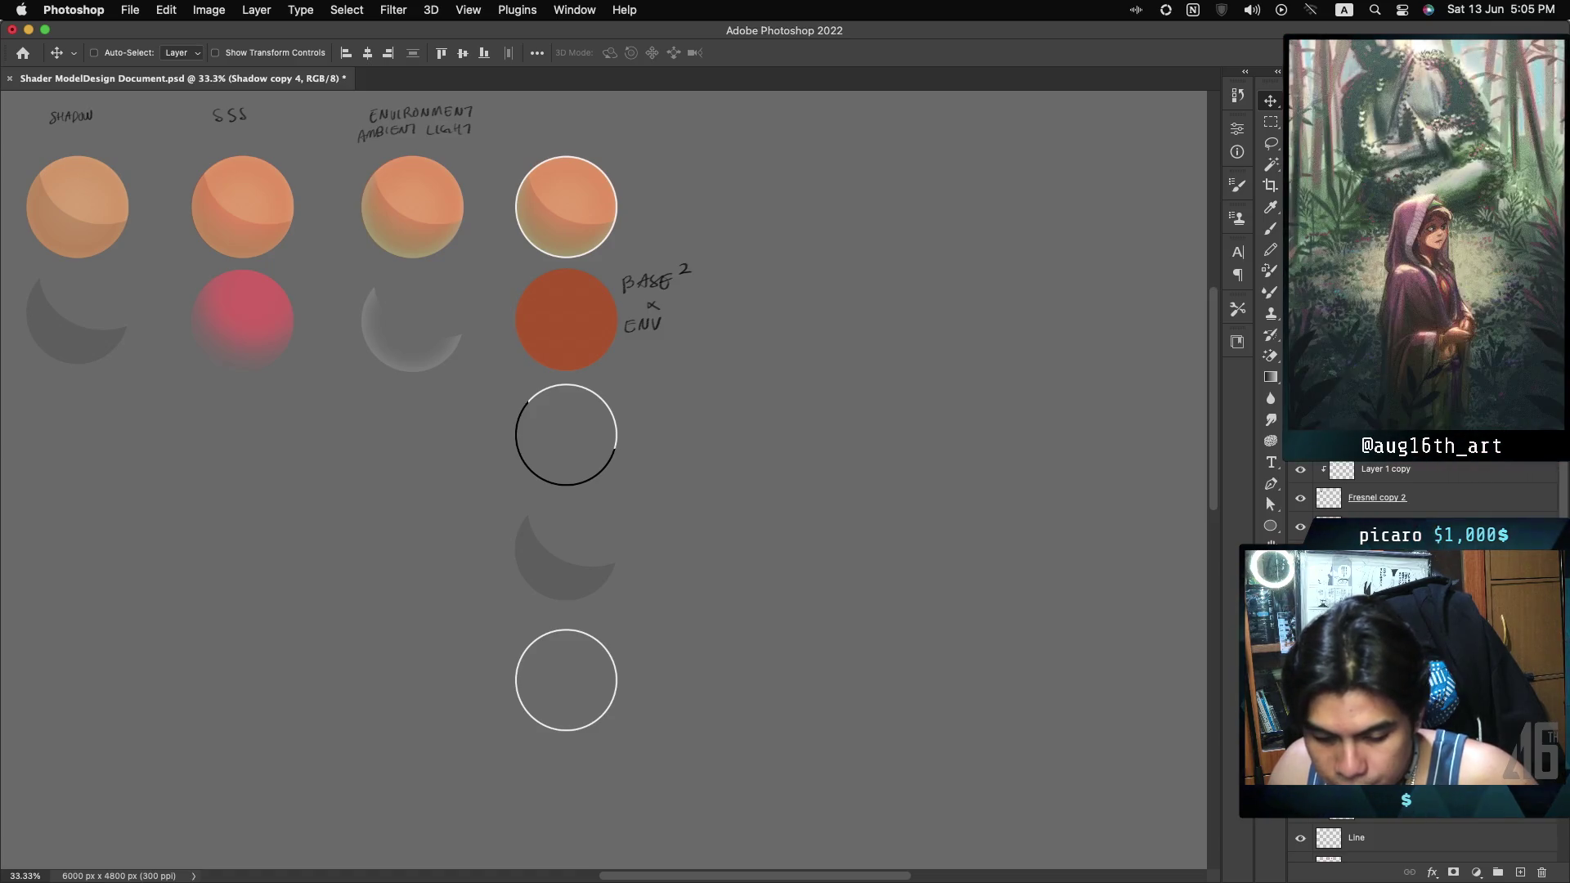
drag(566, 206, 566, 680)
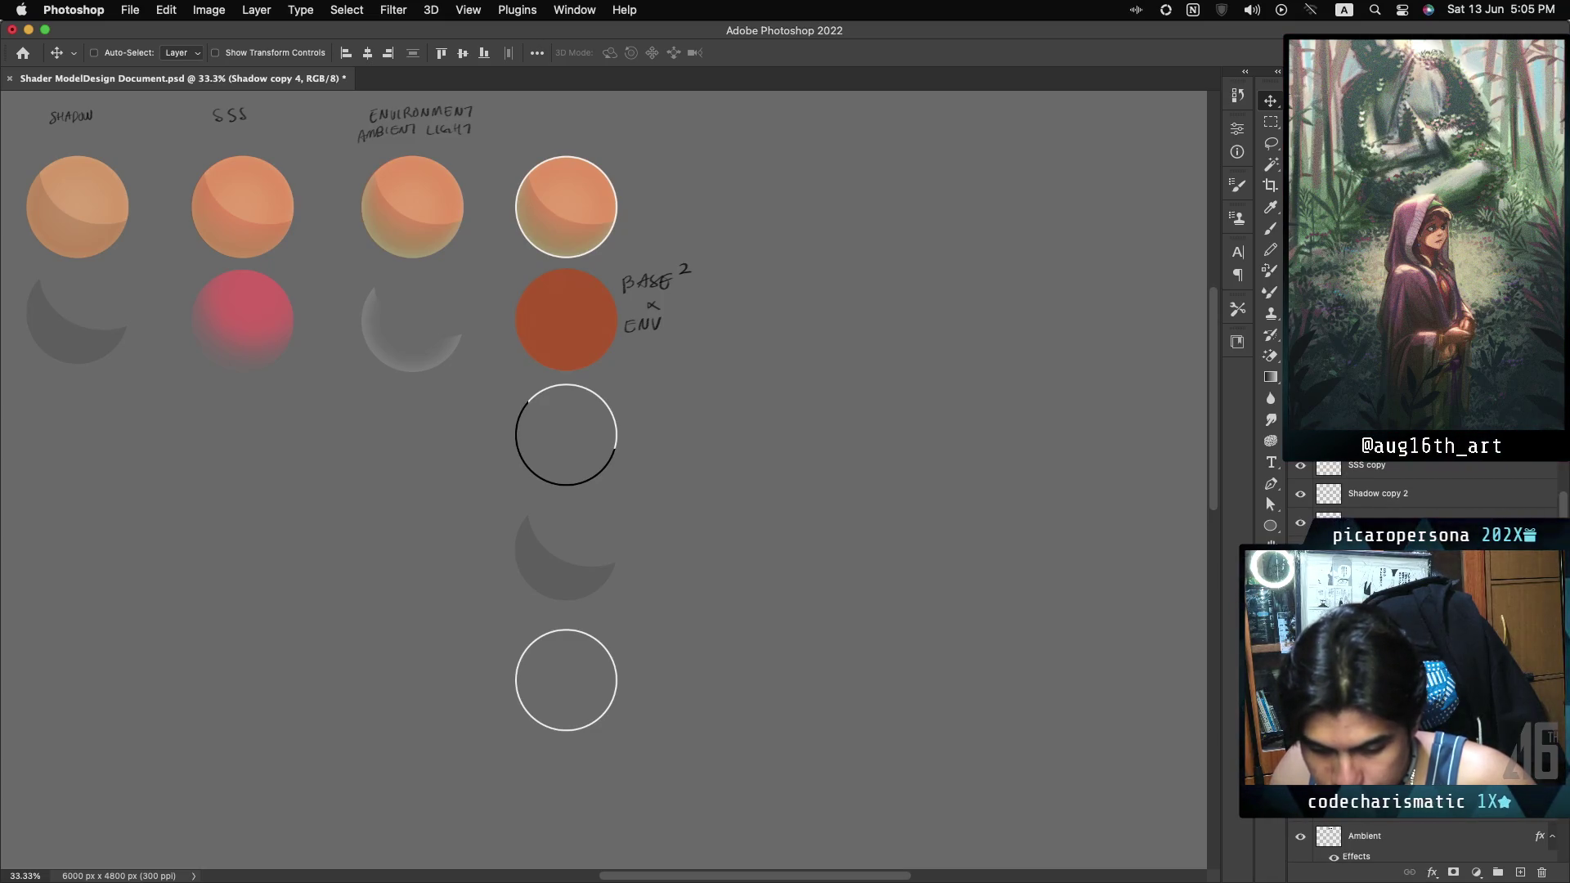
key(shift+0)
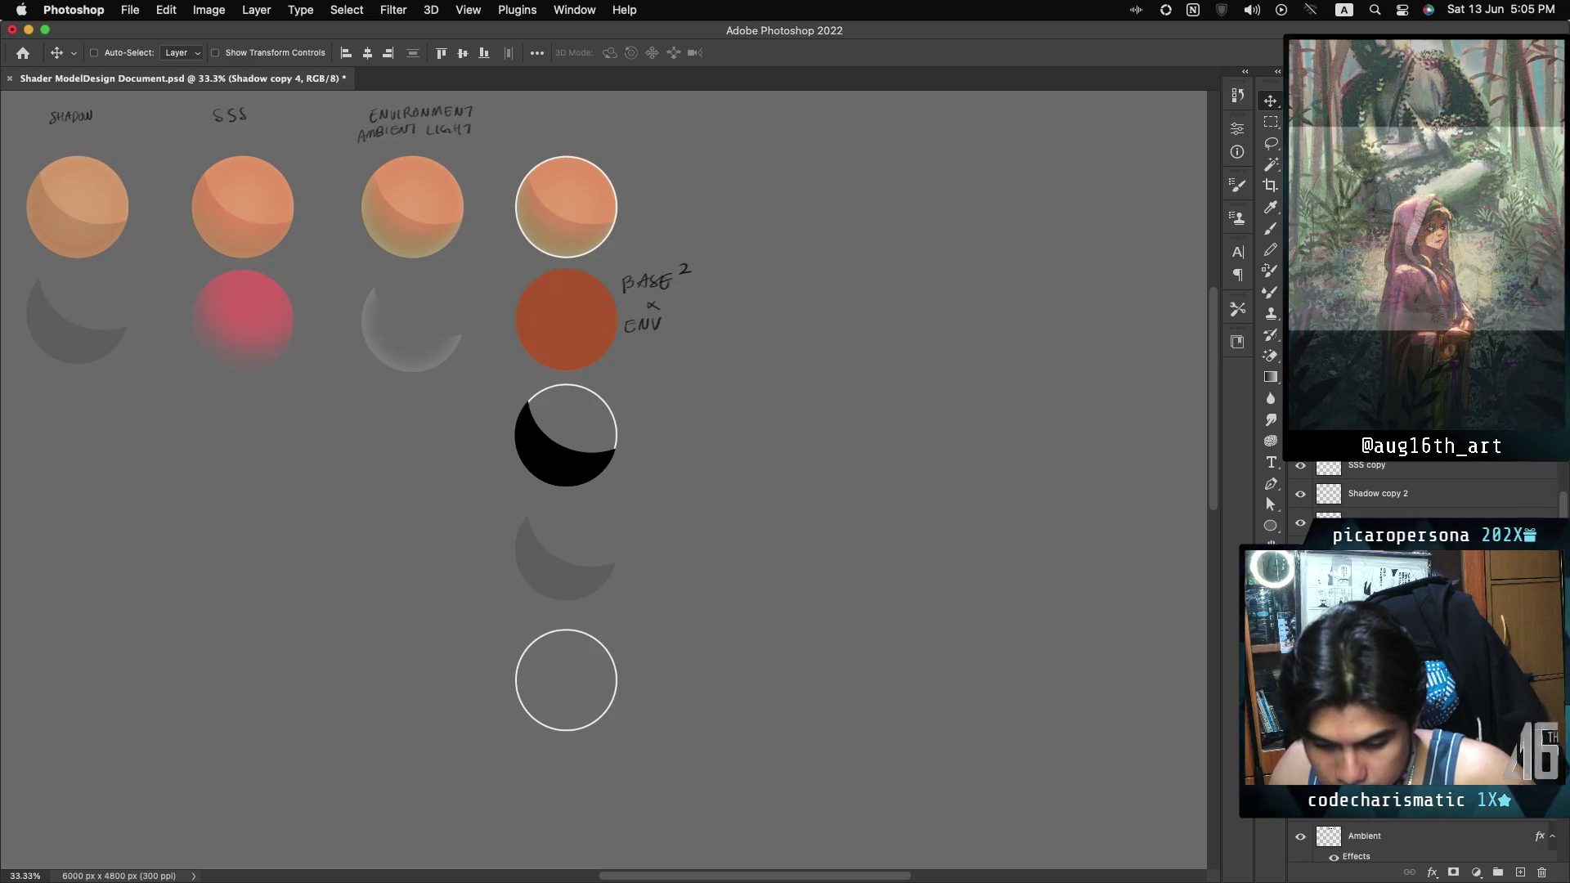
key(ctrl+z)
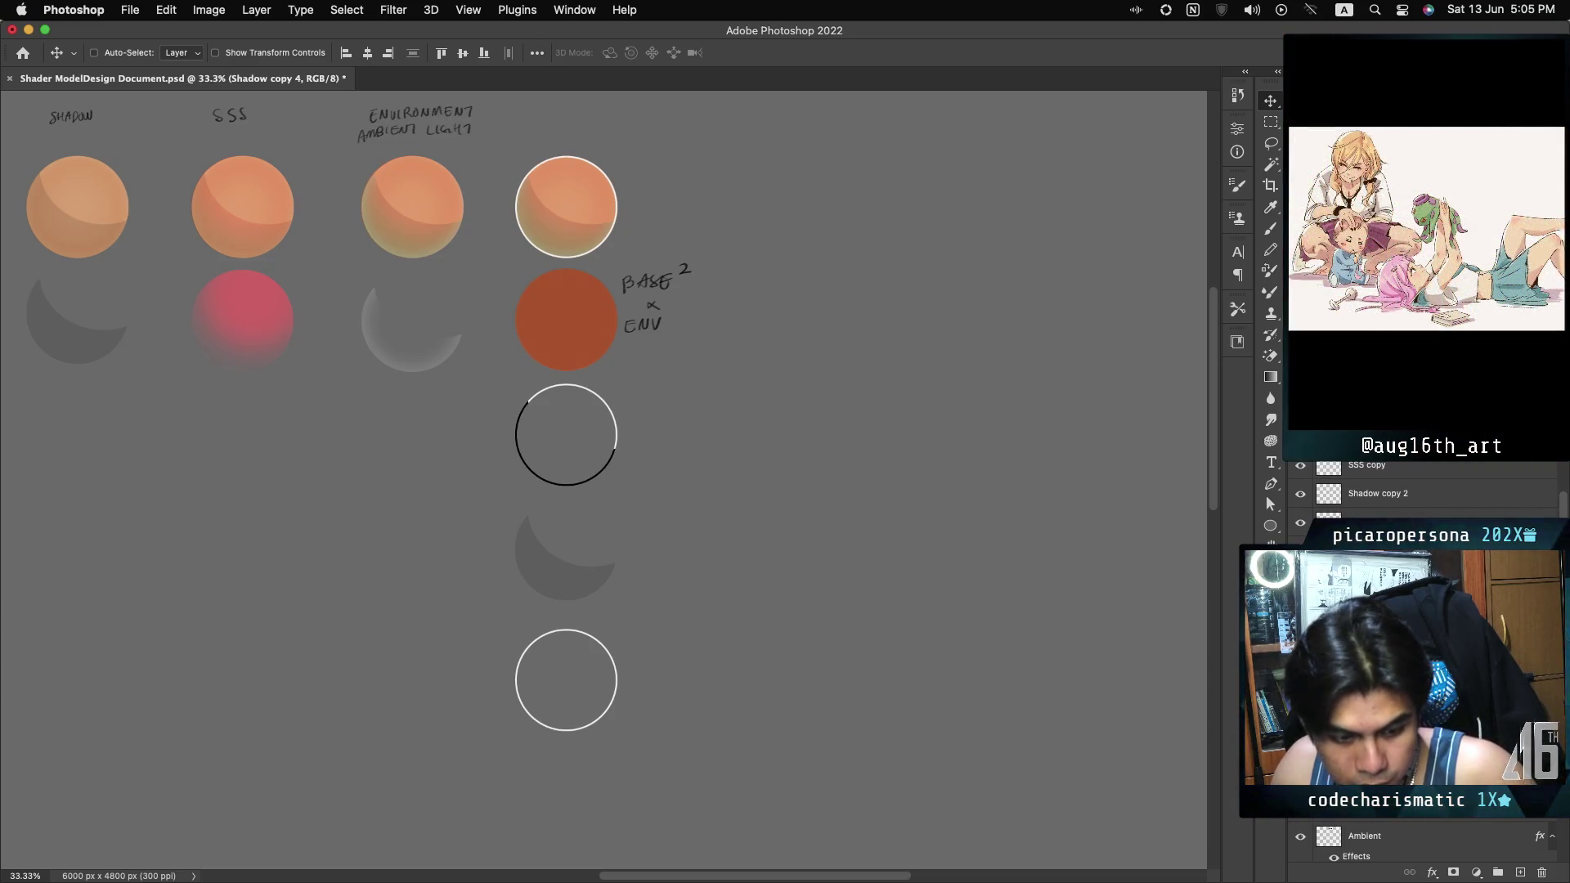
key(ctrl+shift+z)
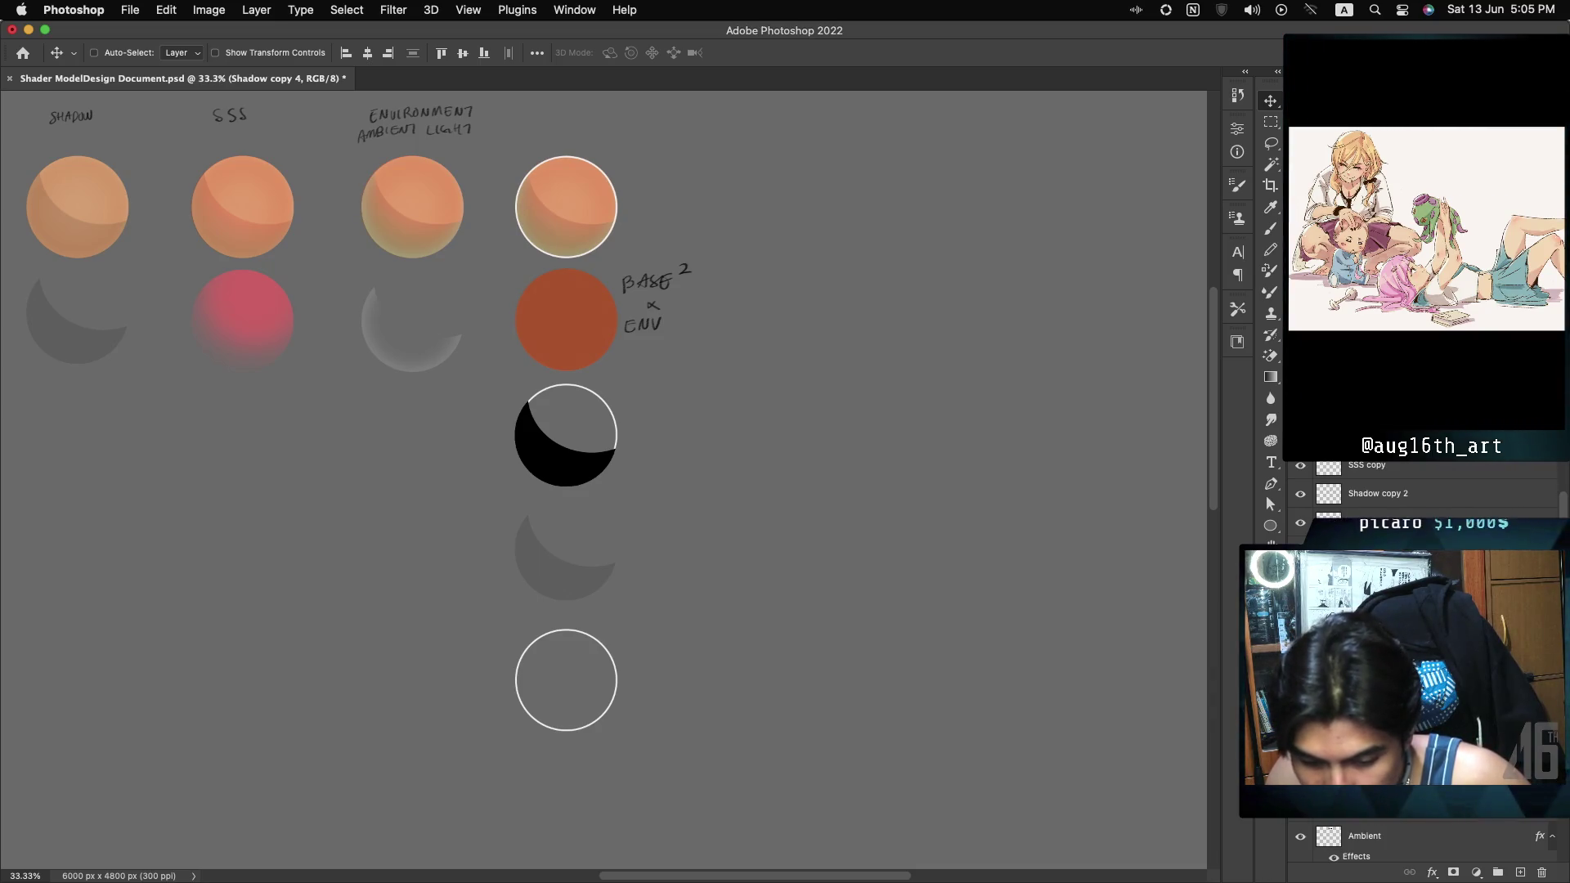
key(ctrl+z)
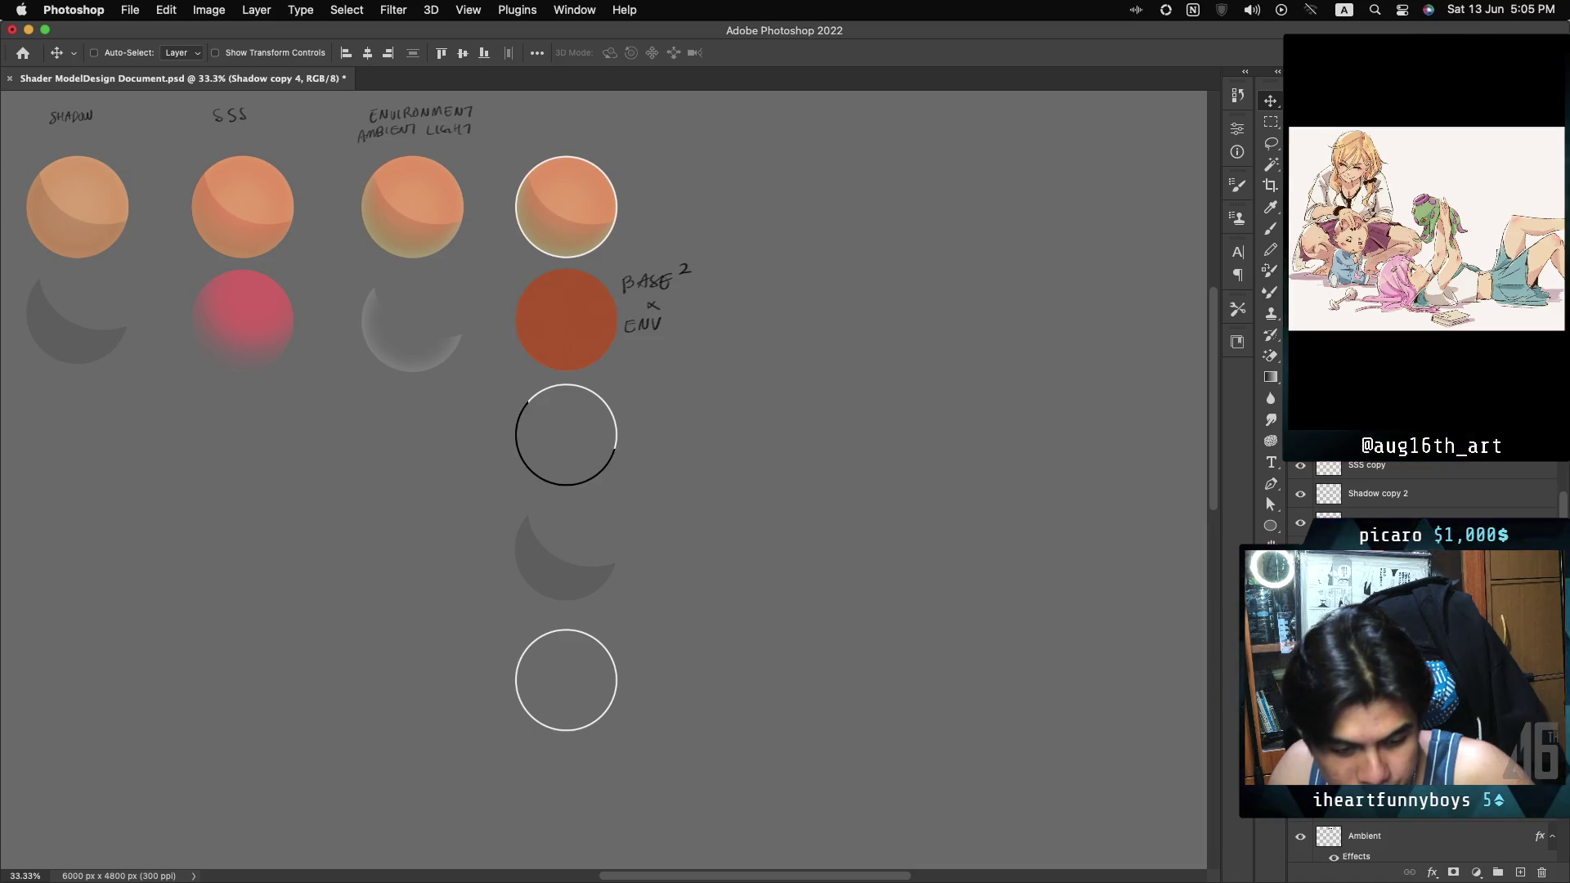
key(ctrl+shift+z)
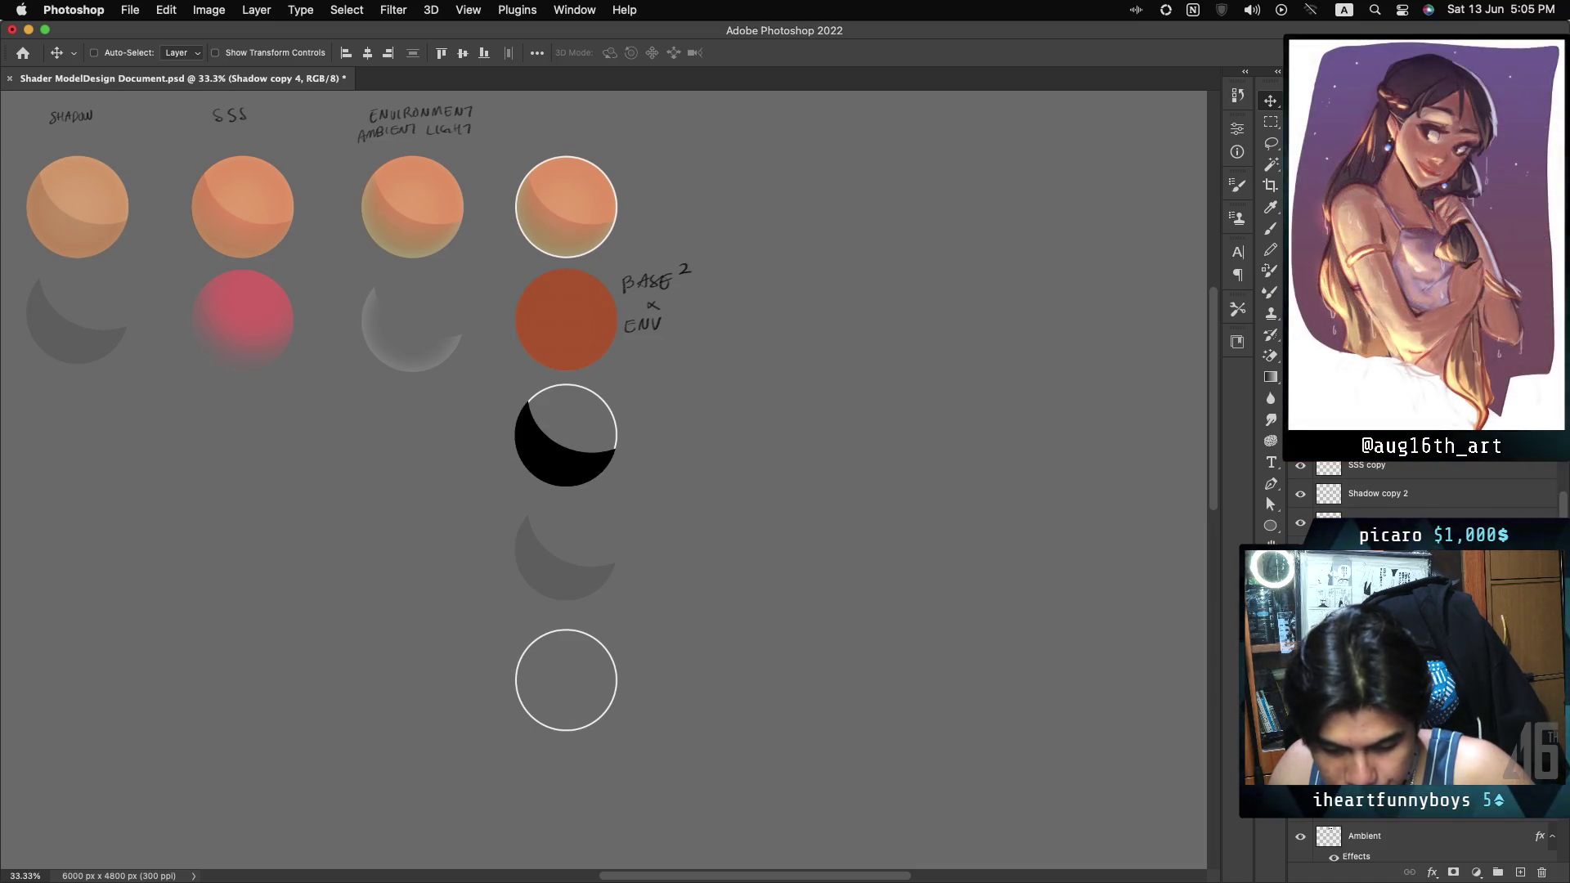
Move the black shadow crescent up onto the lower-left of the top-right sphere.
key(super)
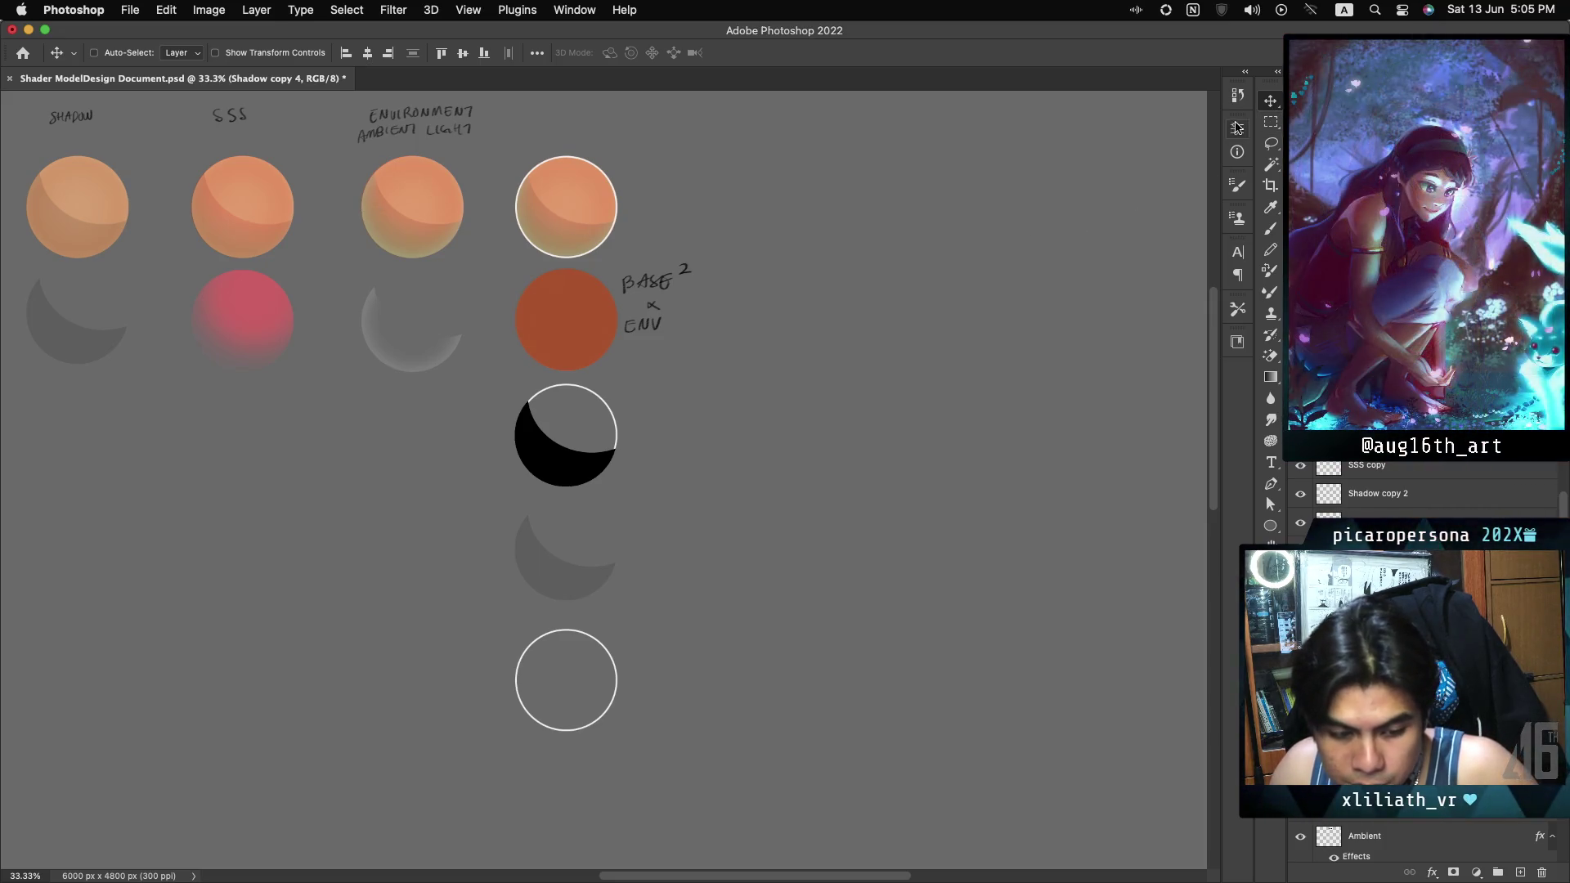
click(1270, 117)
click(1271, 101)
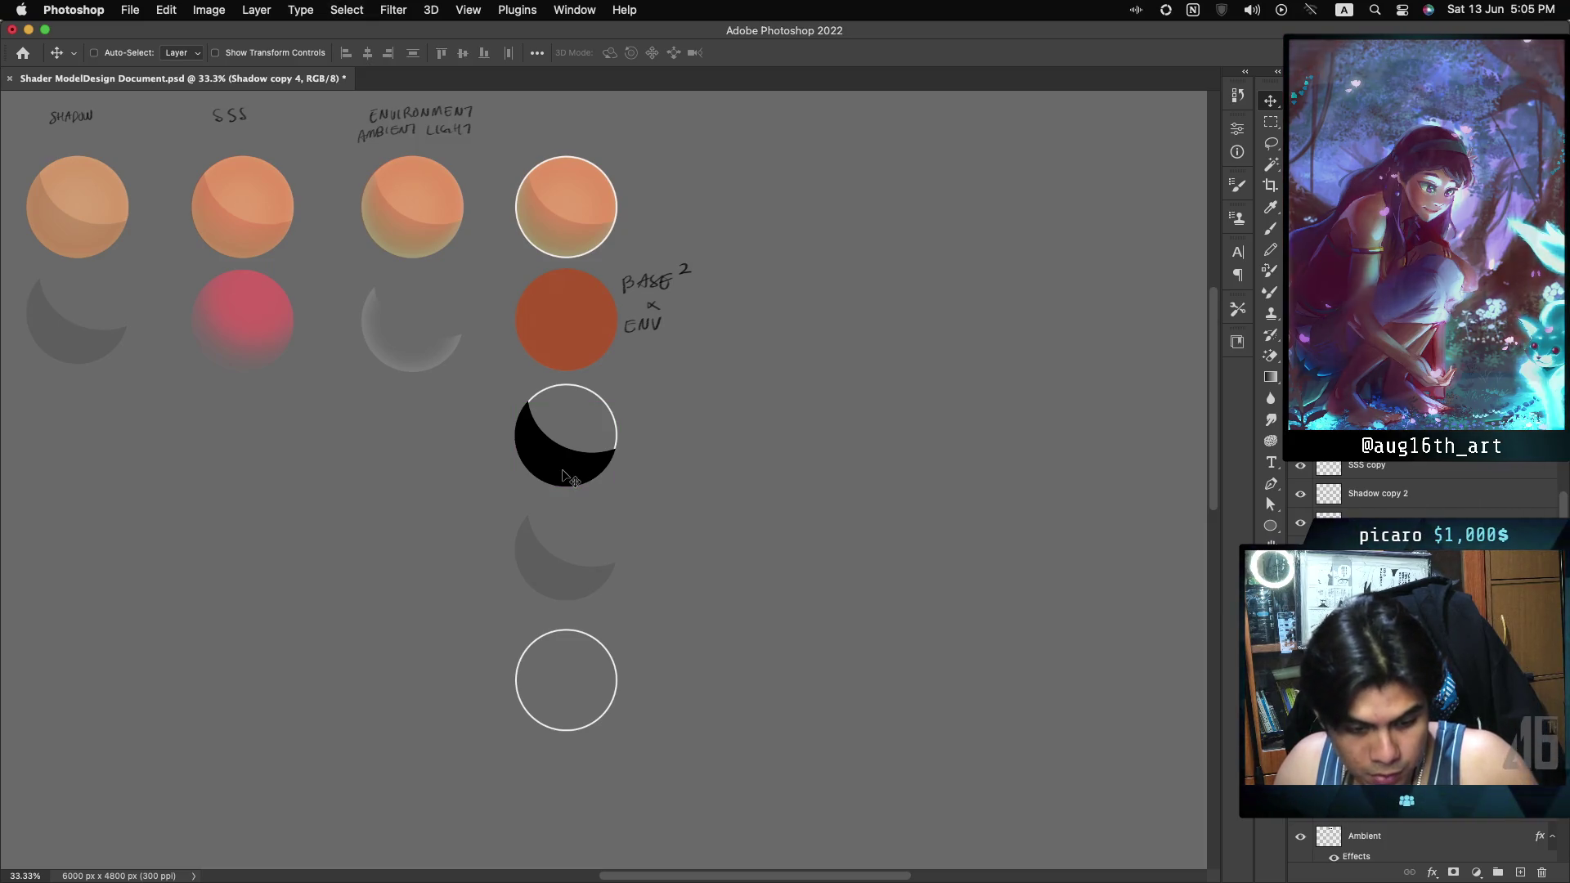
mouse_move(563, 474)
mouse_down()
mouse_move(585, 321)
mouse_move(577, 244)
mouse_up()
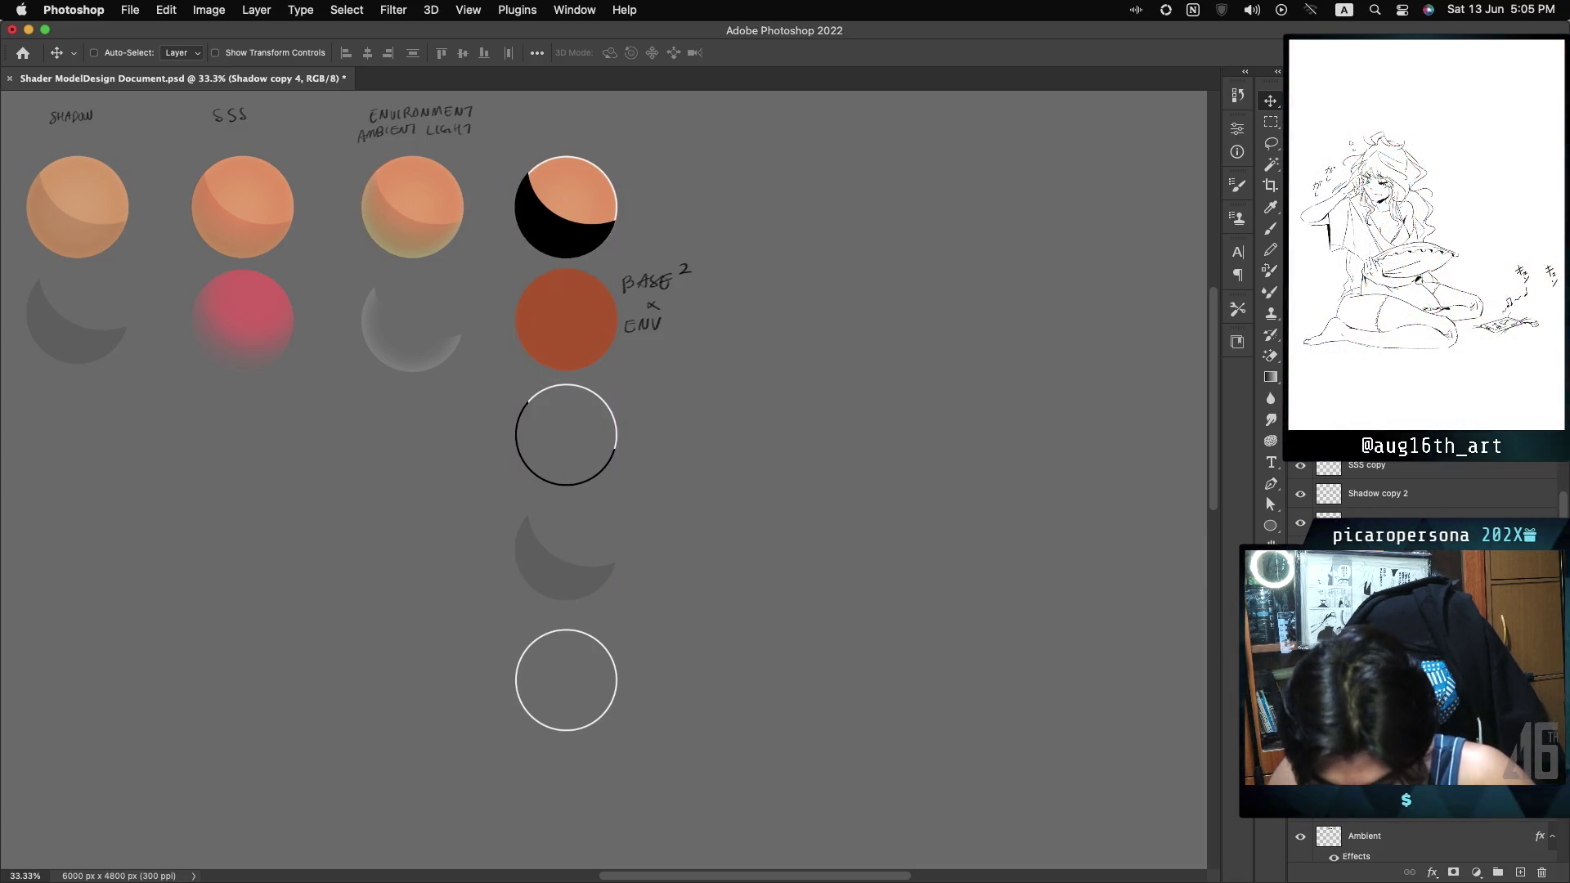
key(super)
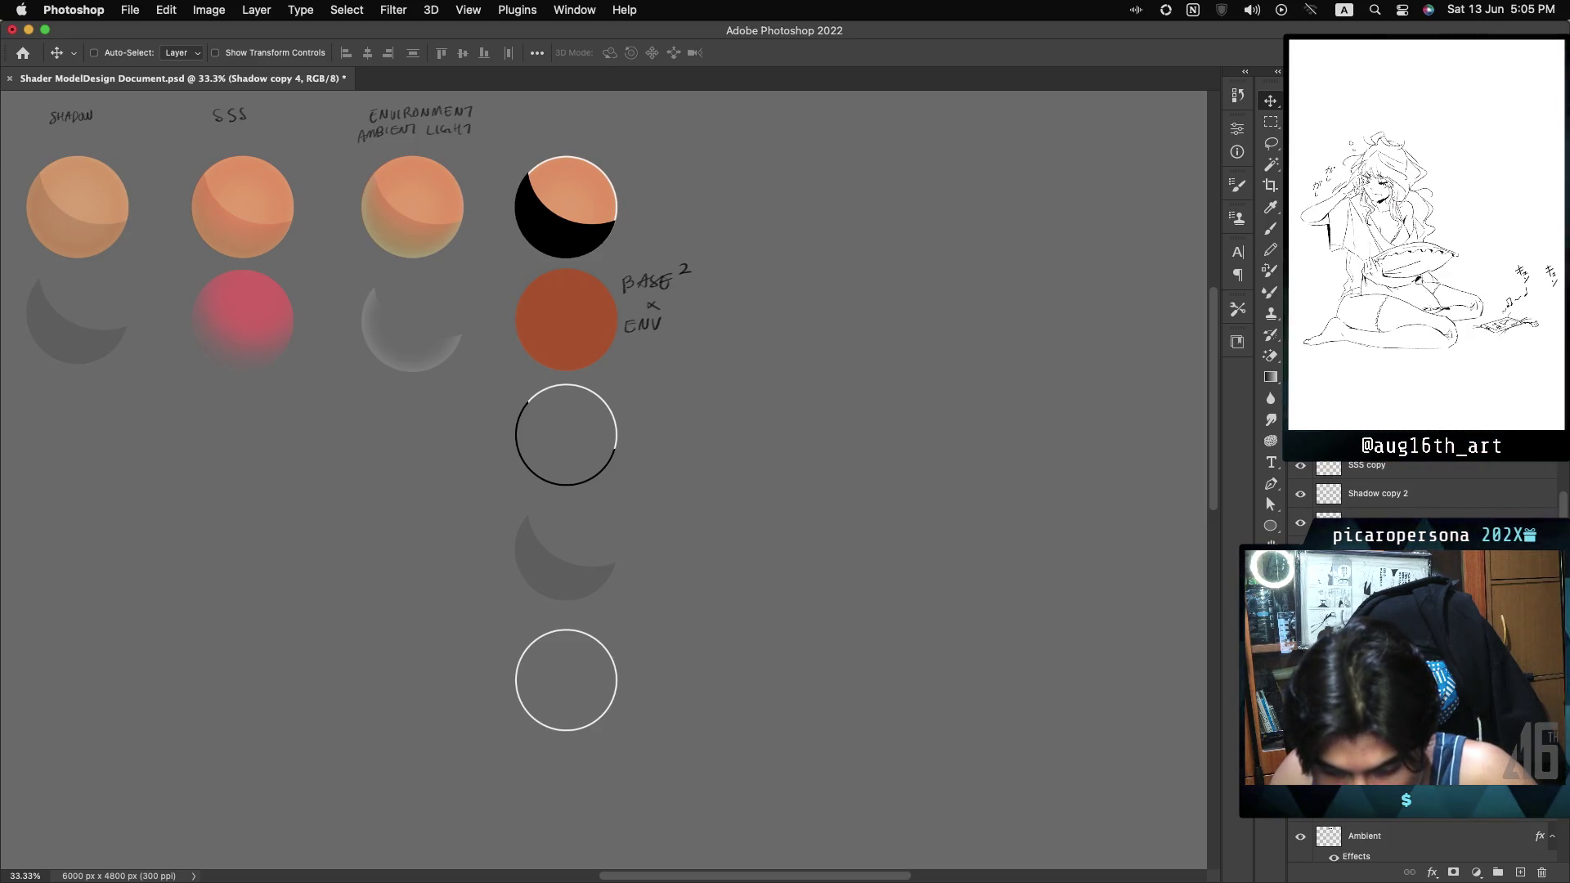
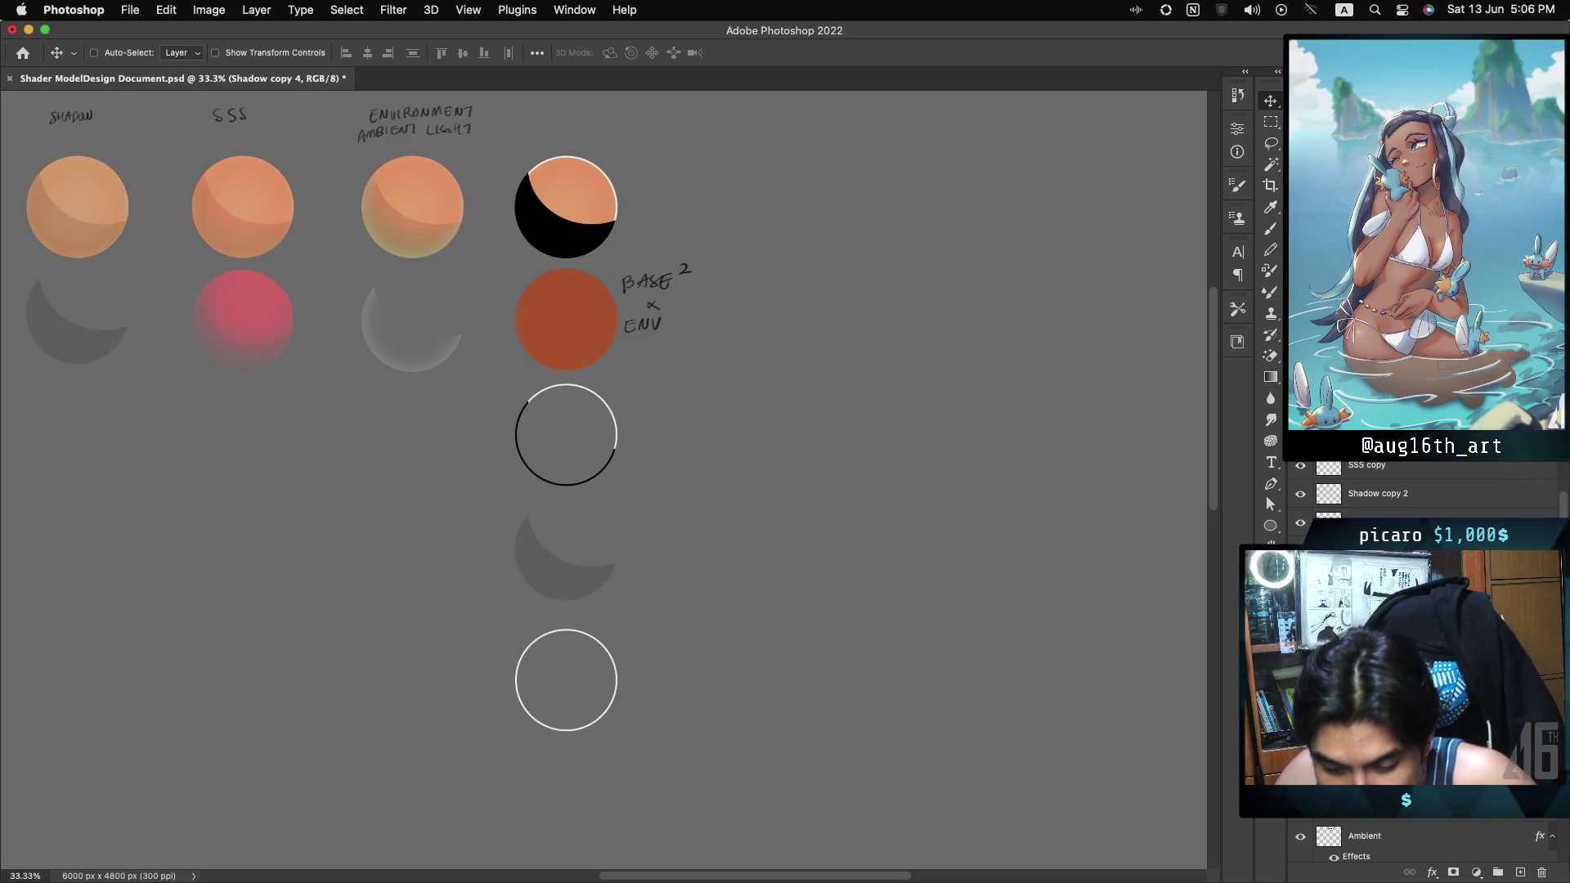
Clear the layer style from the top-right sphere's shadow and merge the selected layers.
key(super)
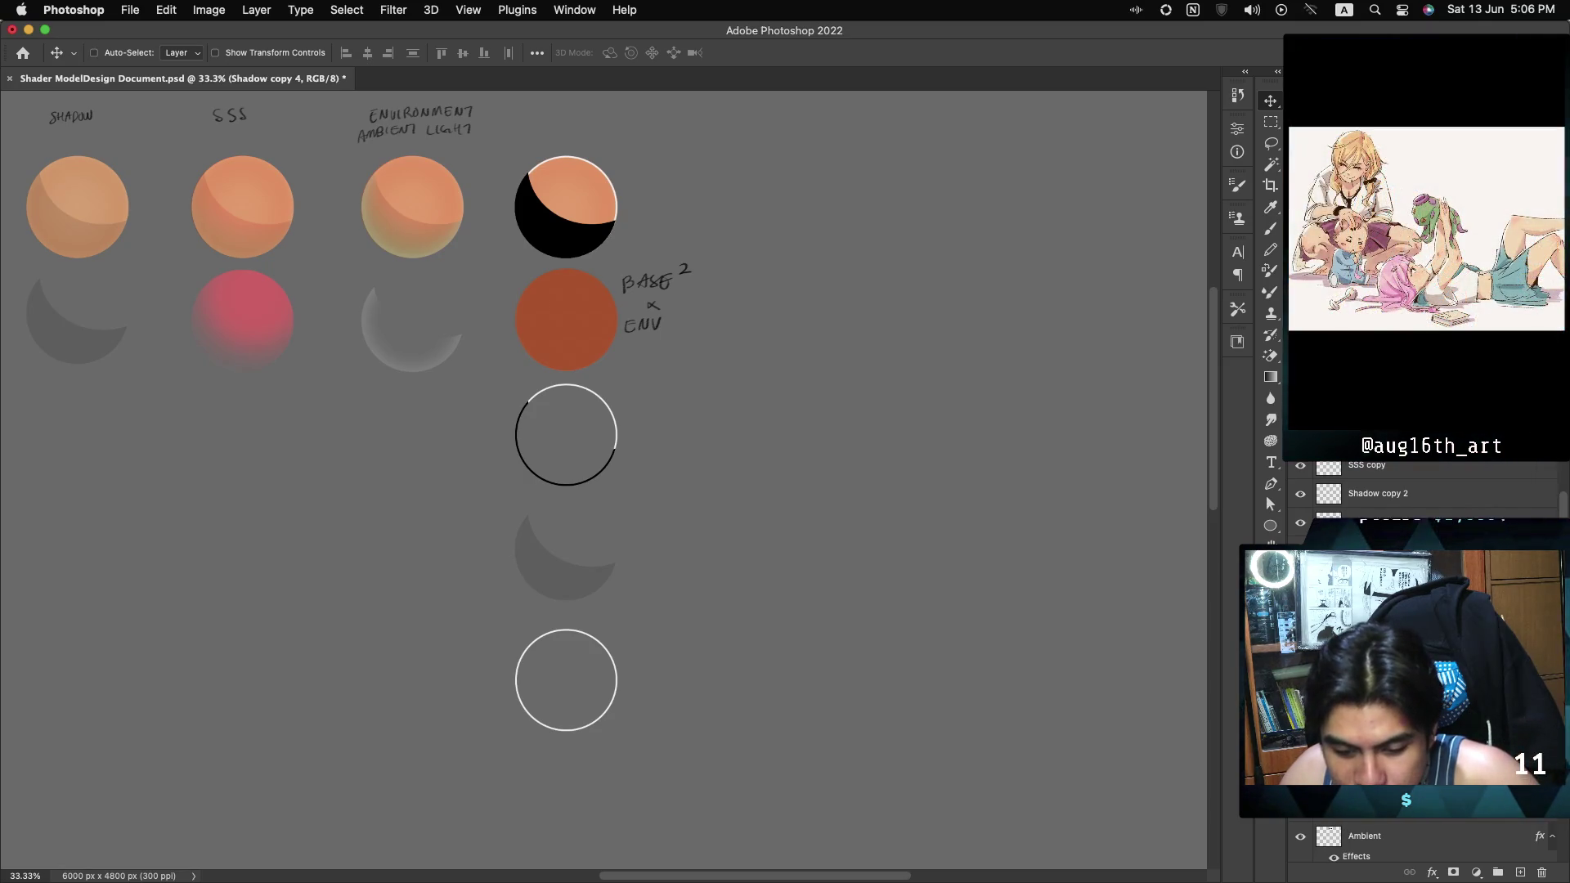
key(super)
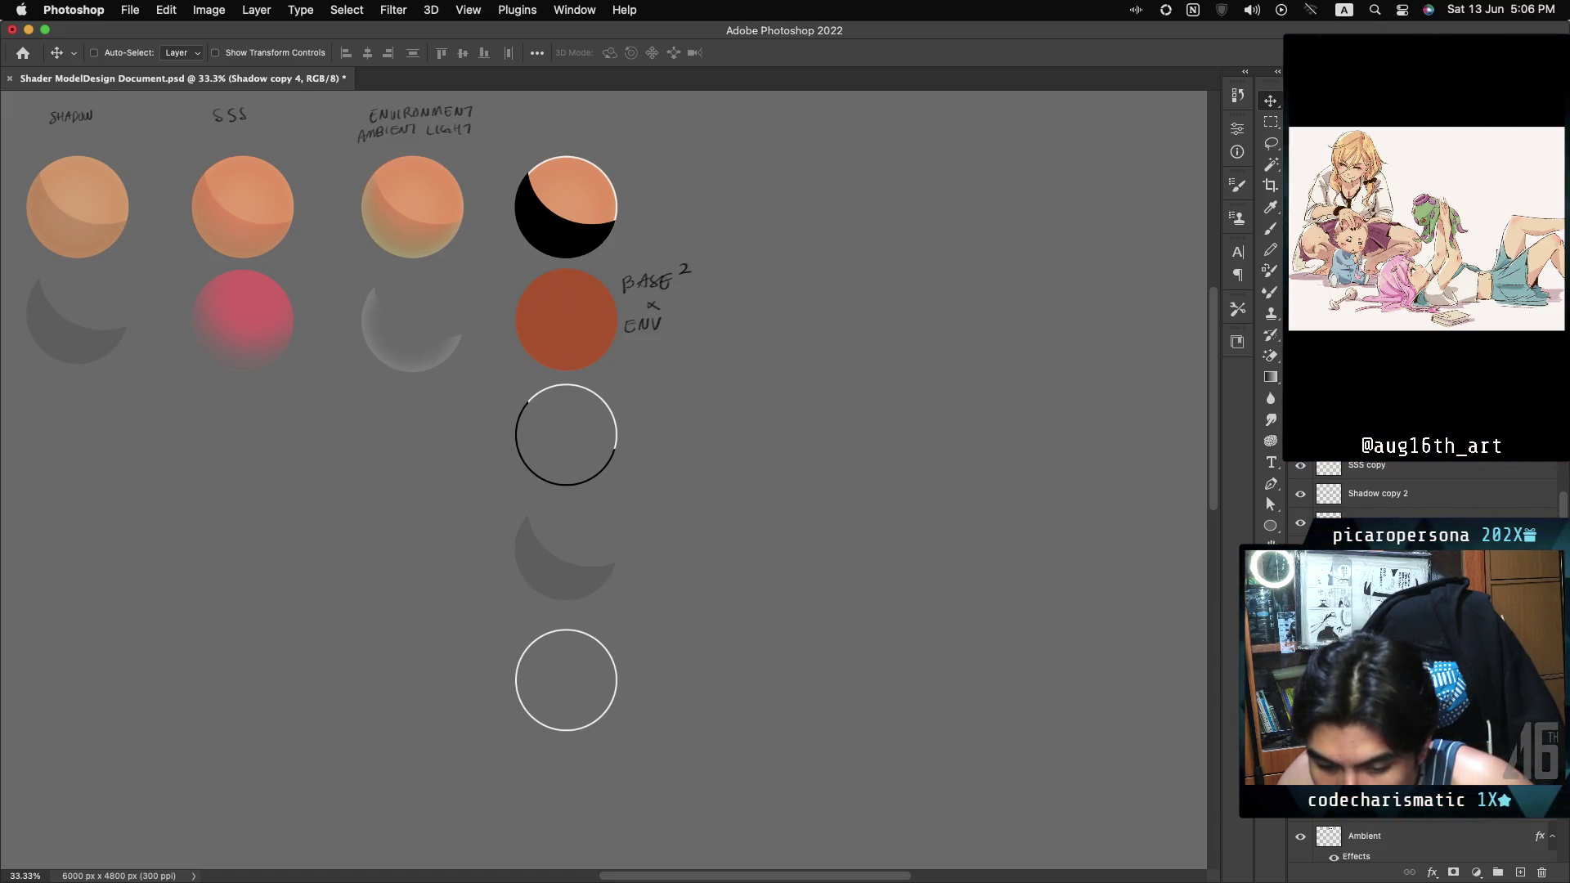
right_click(1331, 654)
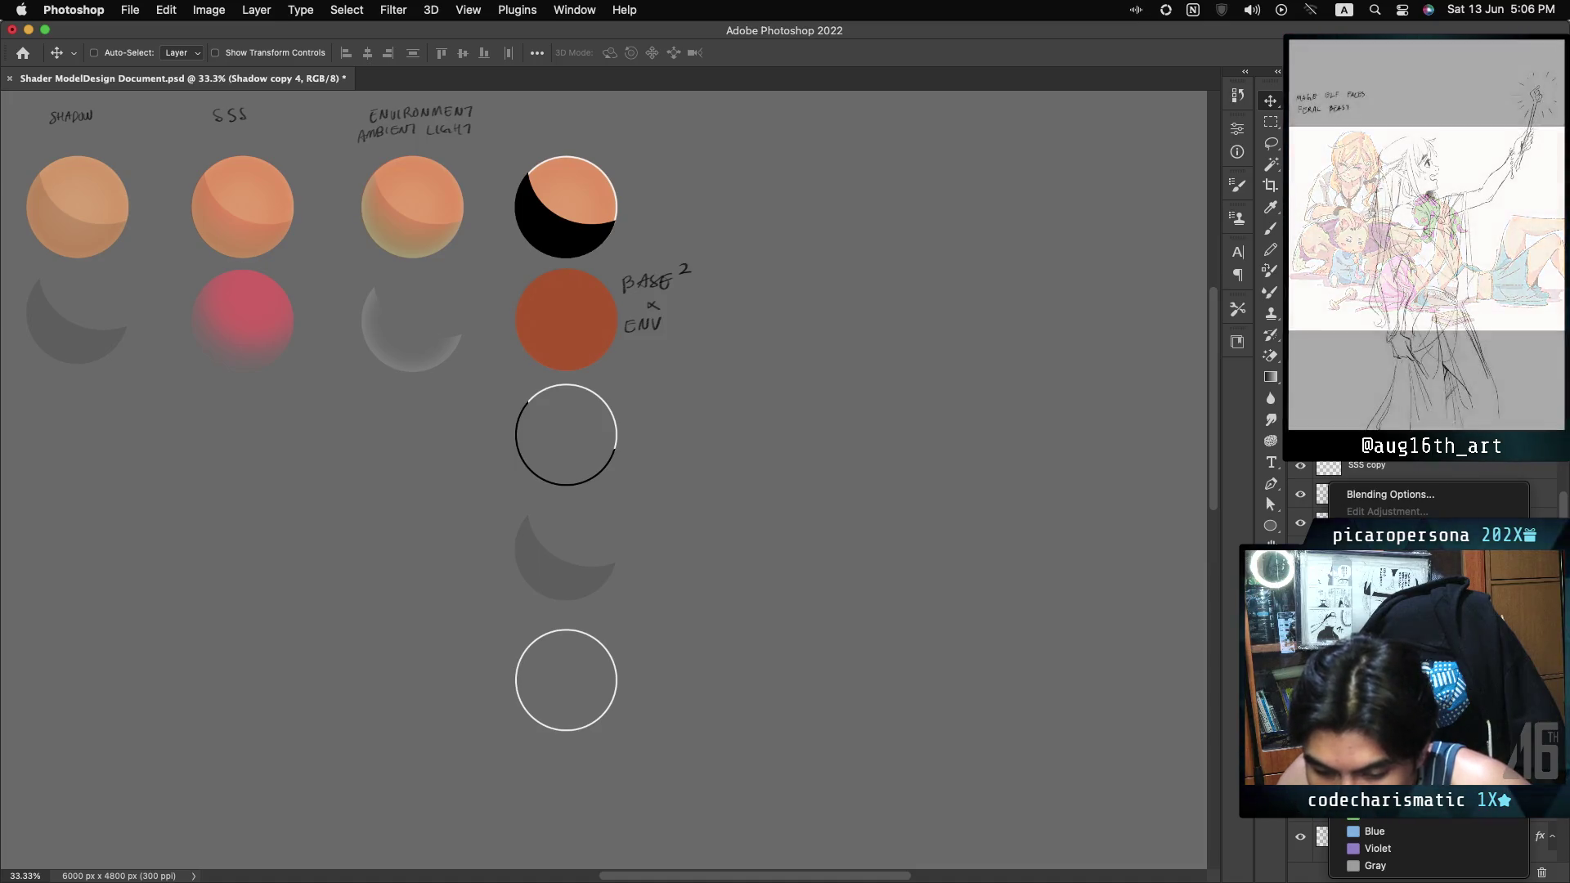
key(Escape)
right_click(1441, 494)
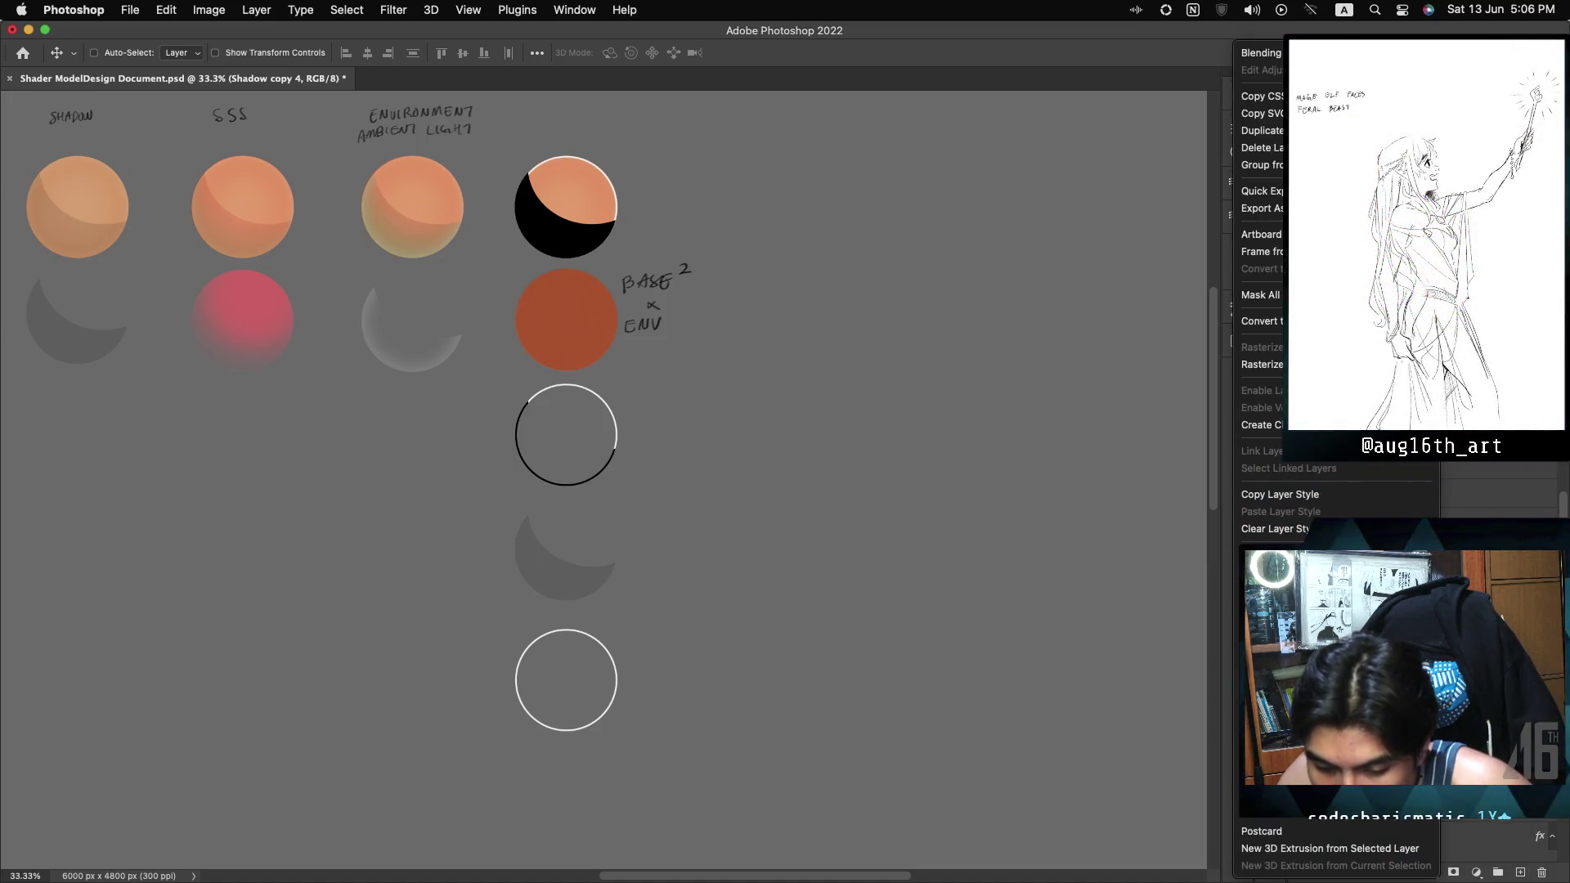
click(1275, 528)
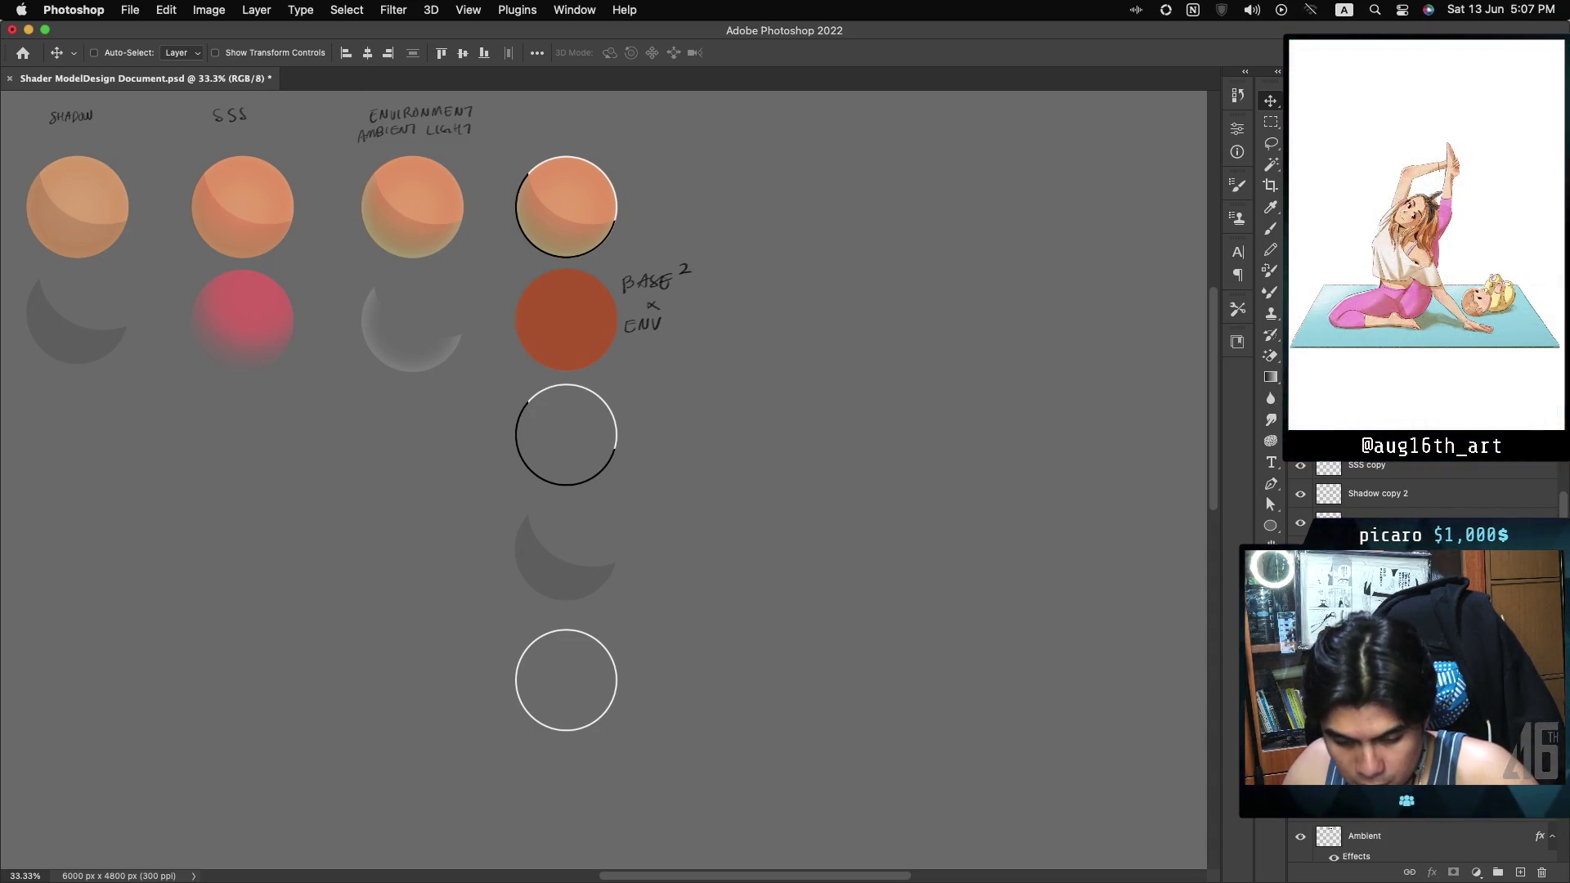
right_click(1386, 685)
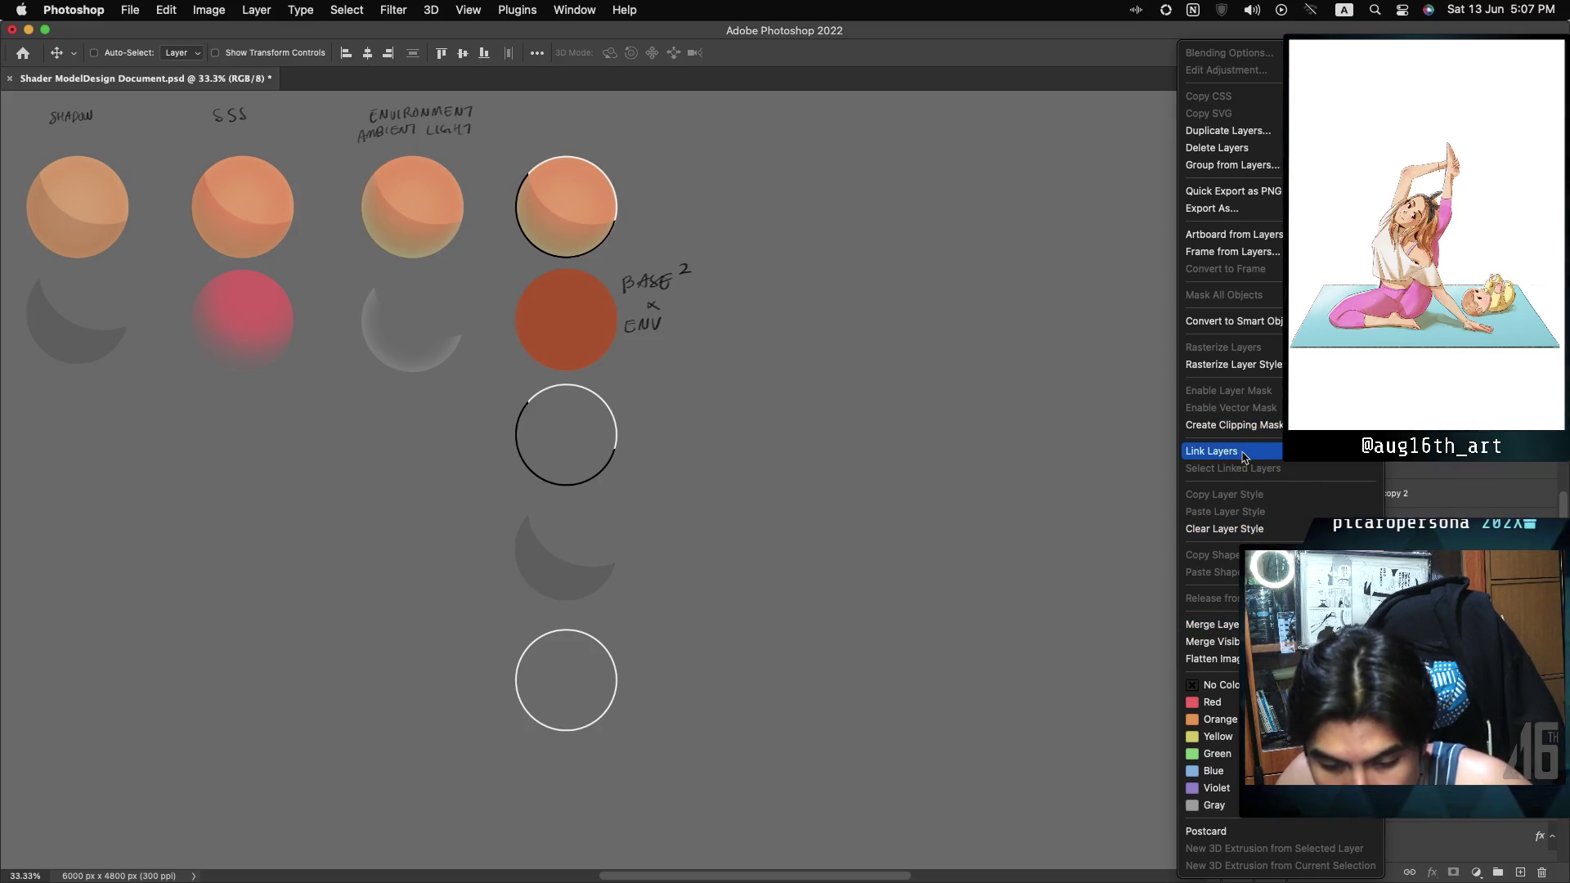
click(1235, 628)
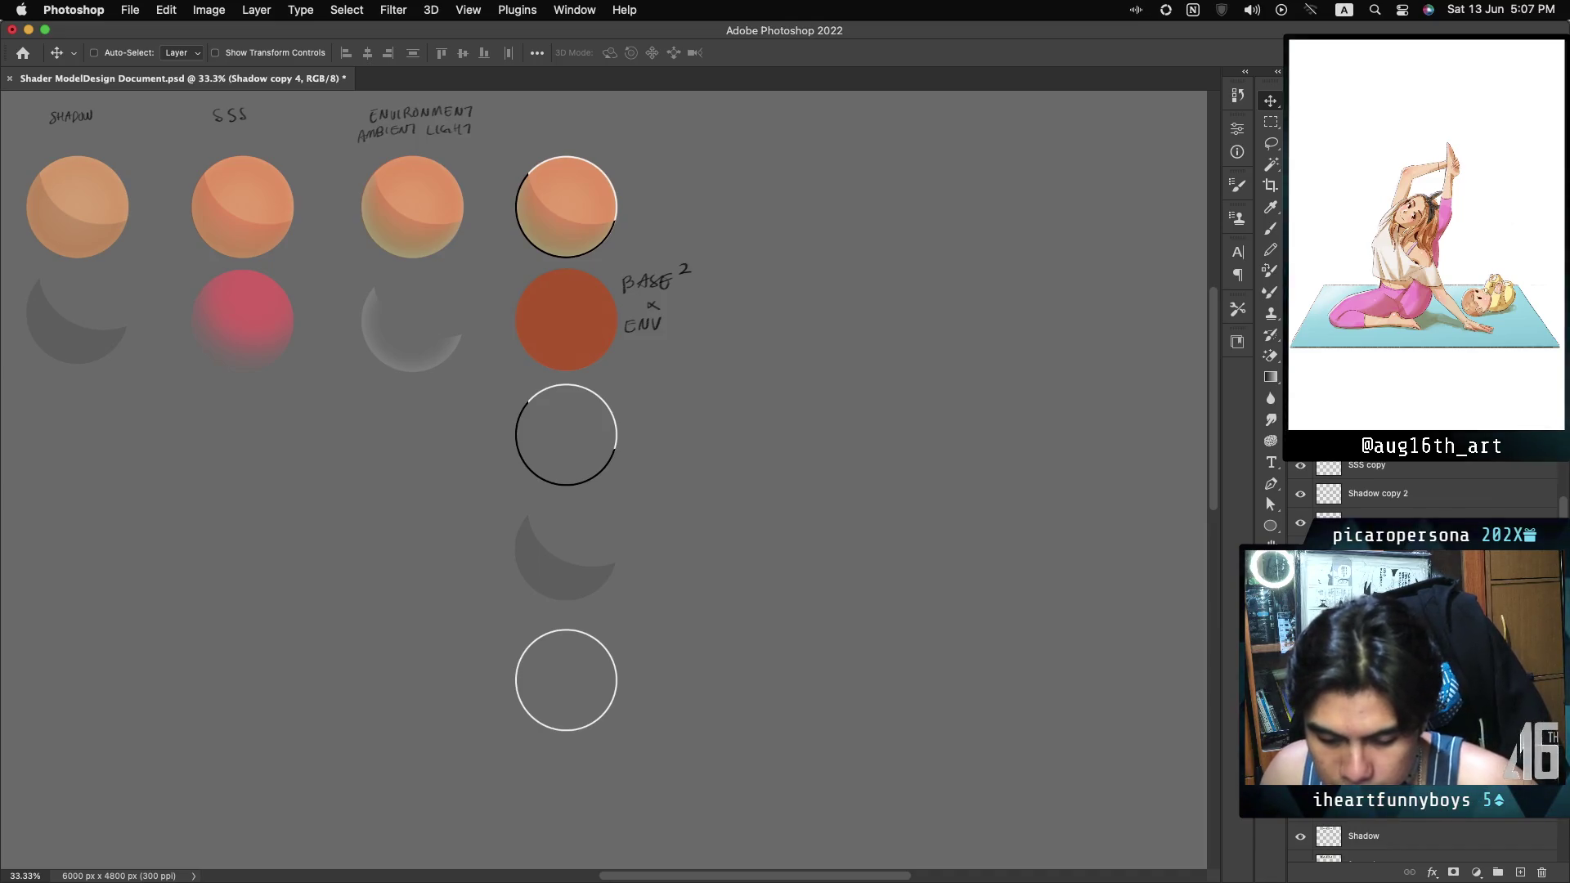
key(ctrl+comma)
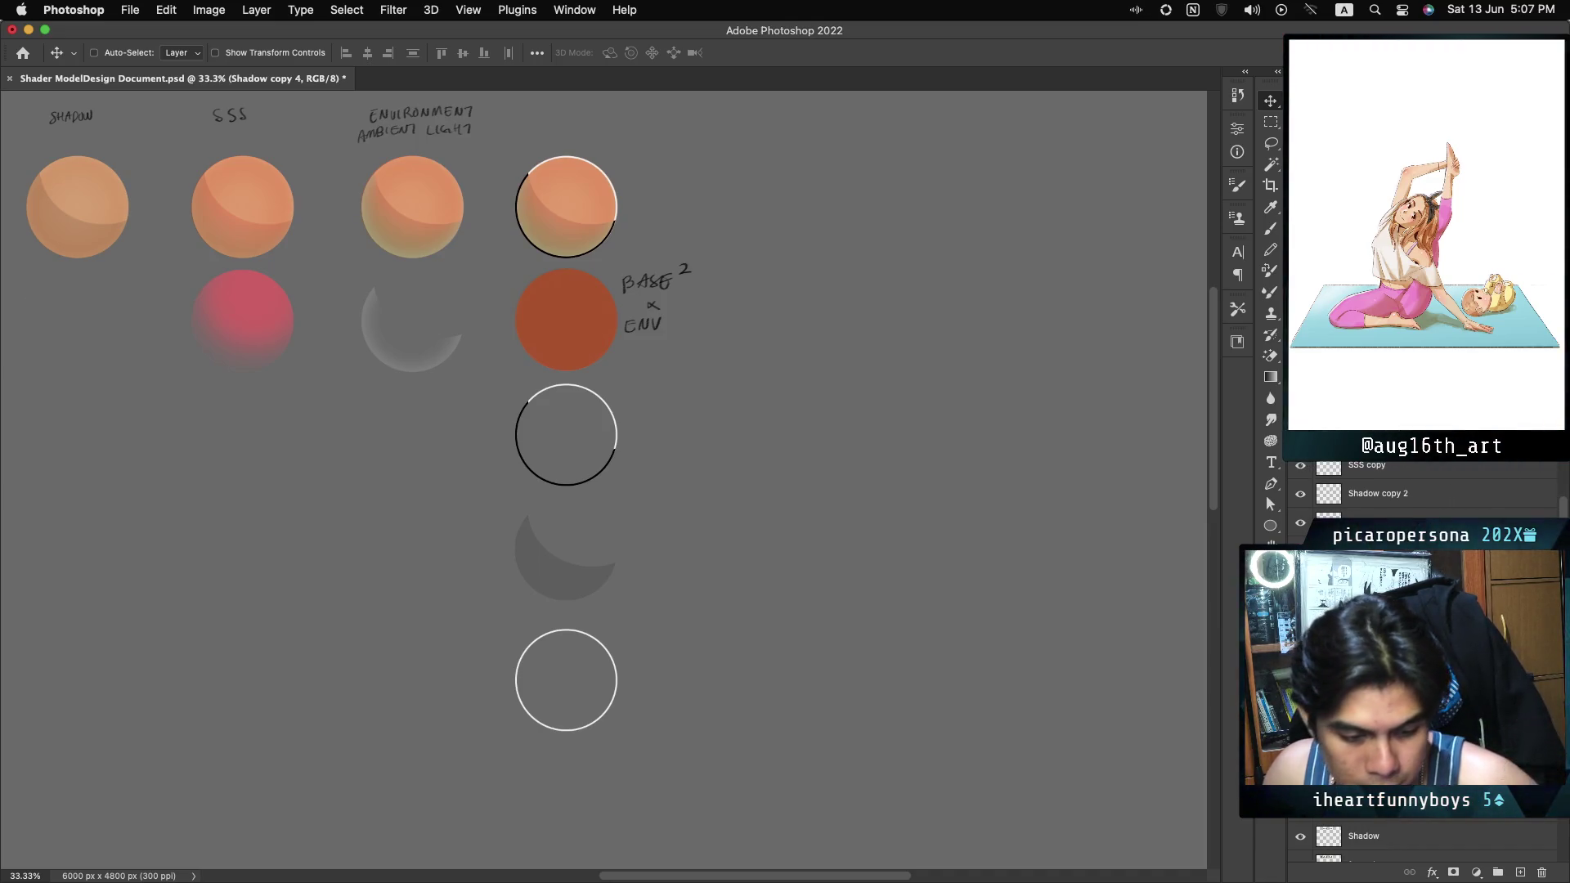
key(ctrl+comma)
scroll(1427, 654, down, 5)
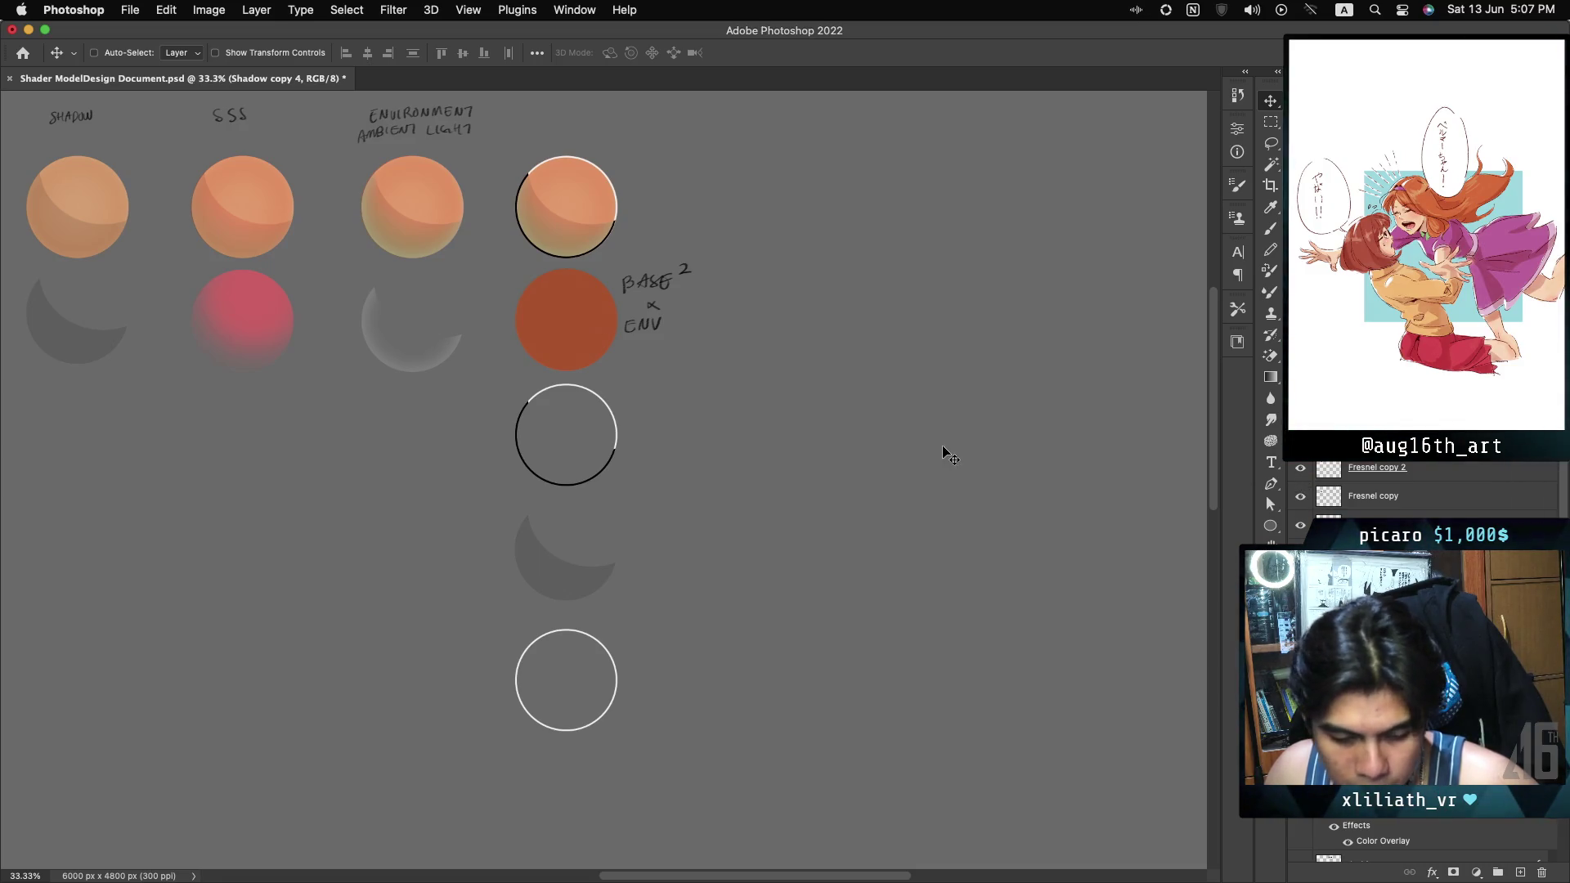
right_click(582, 326)
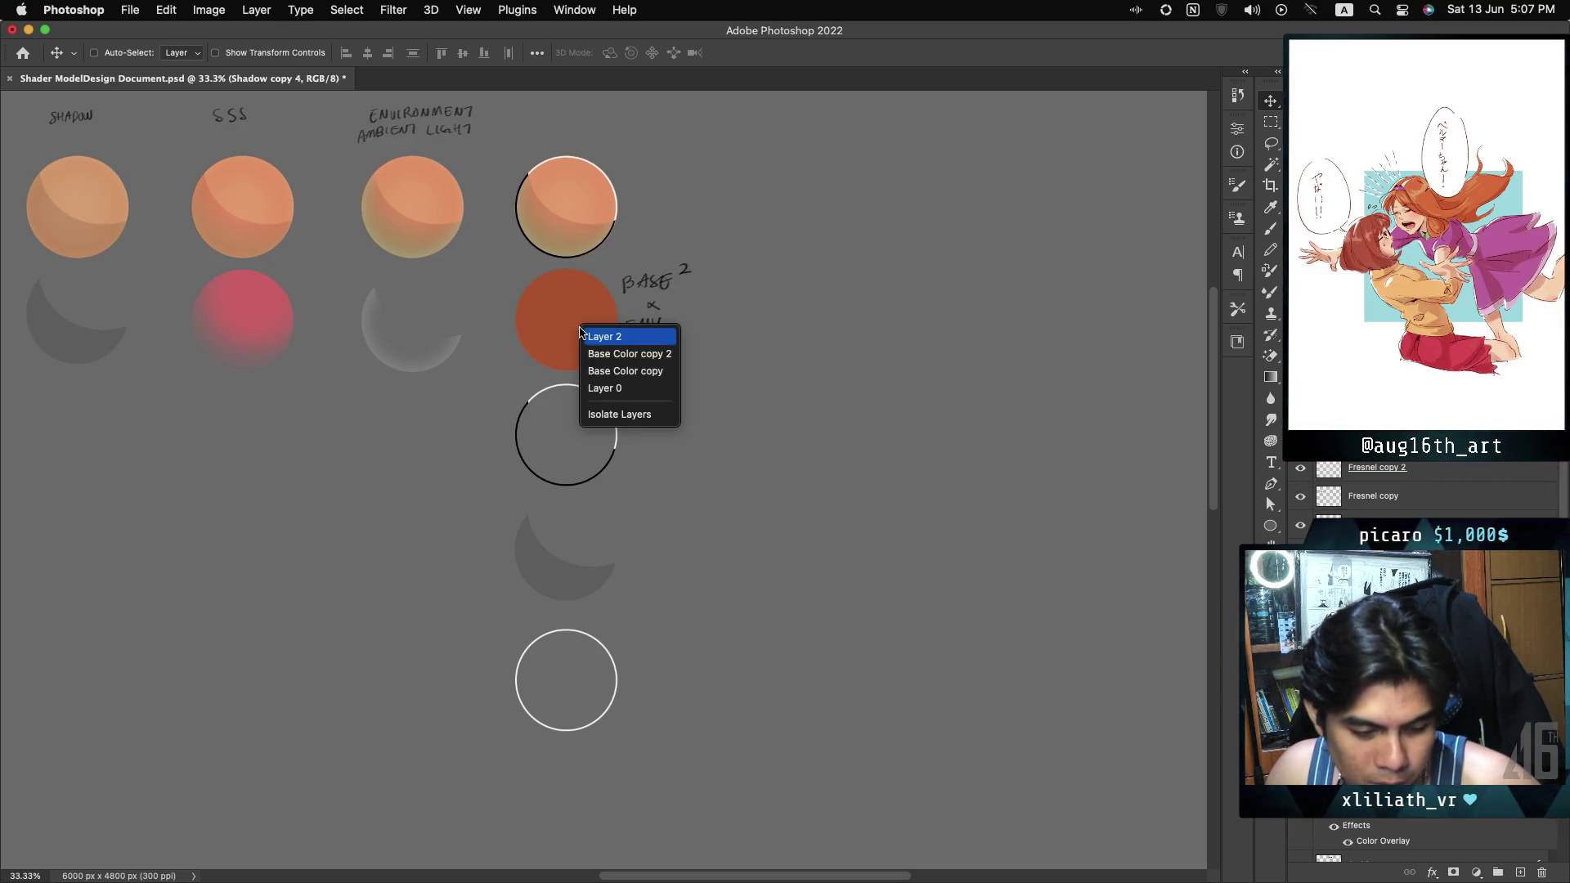
click(621, 338)
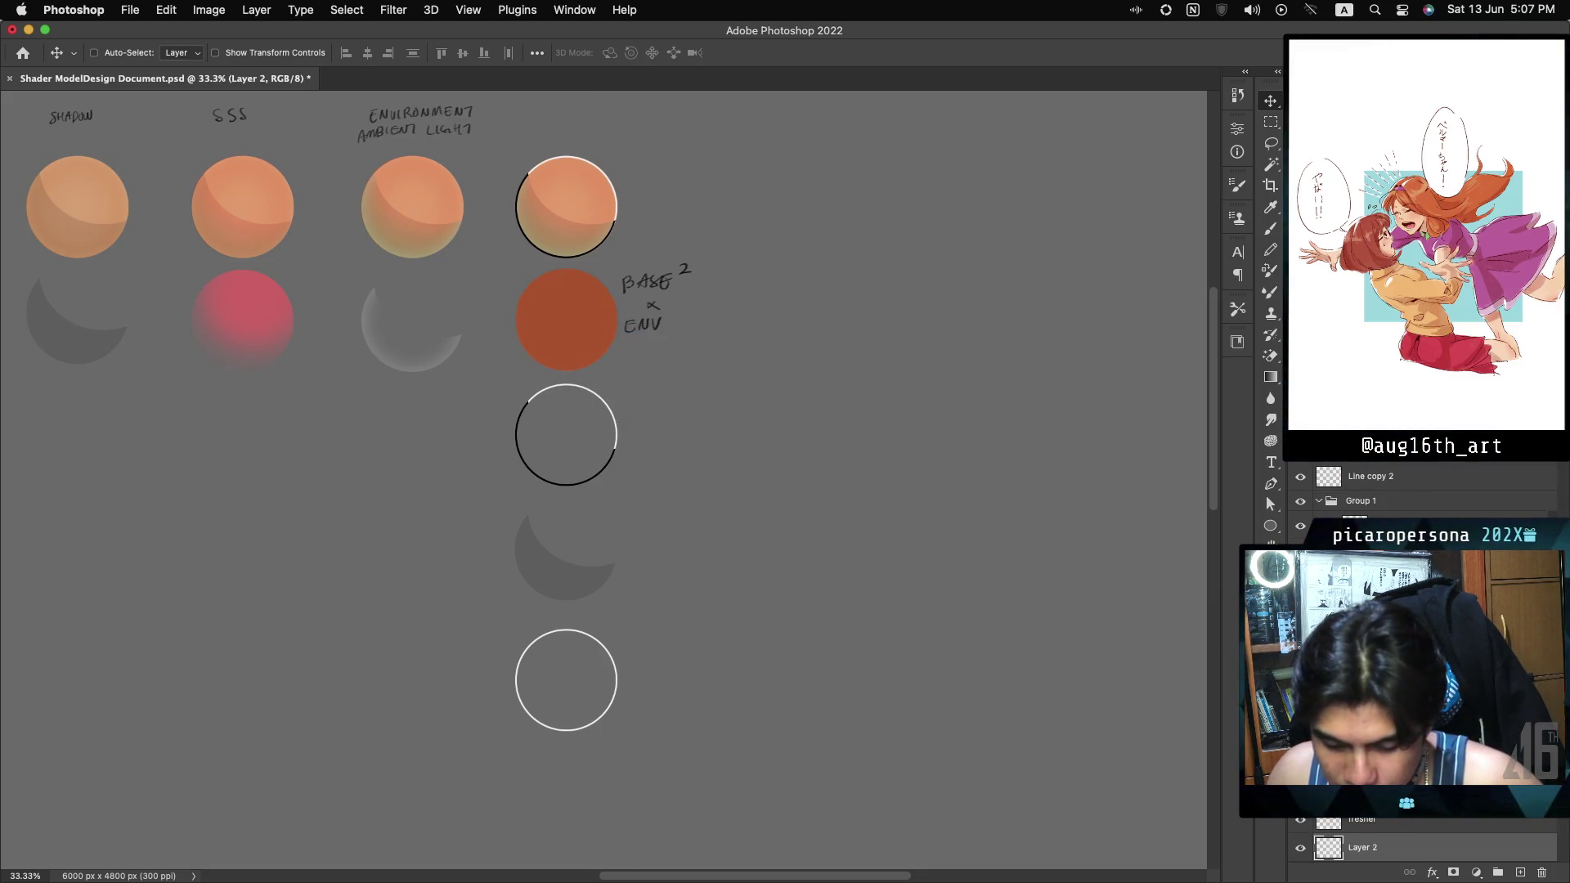
scroll(1423, 655, down, 3)
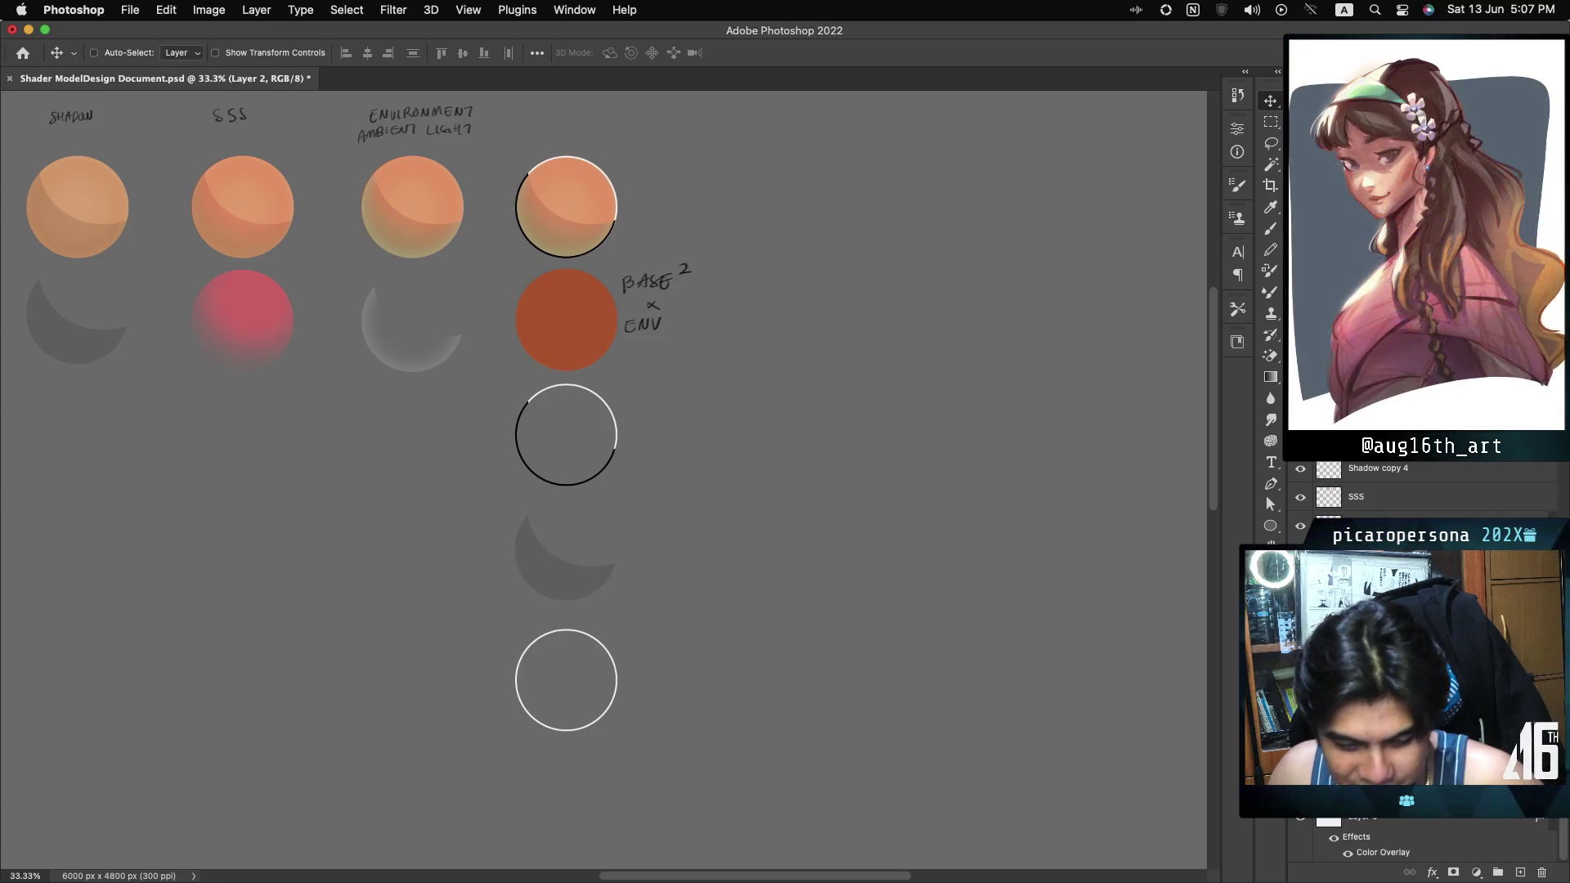
key(super+z)
key(super+shift+z)
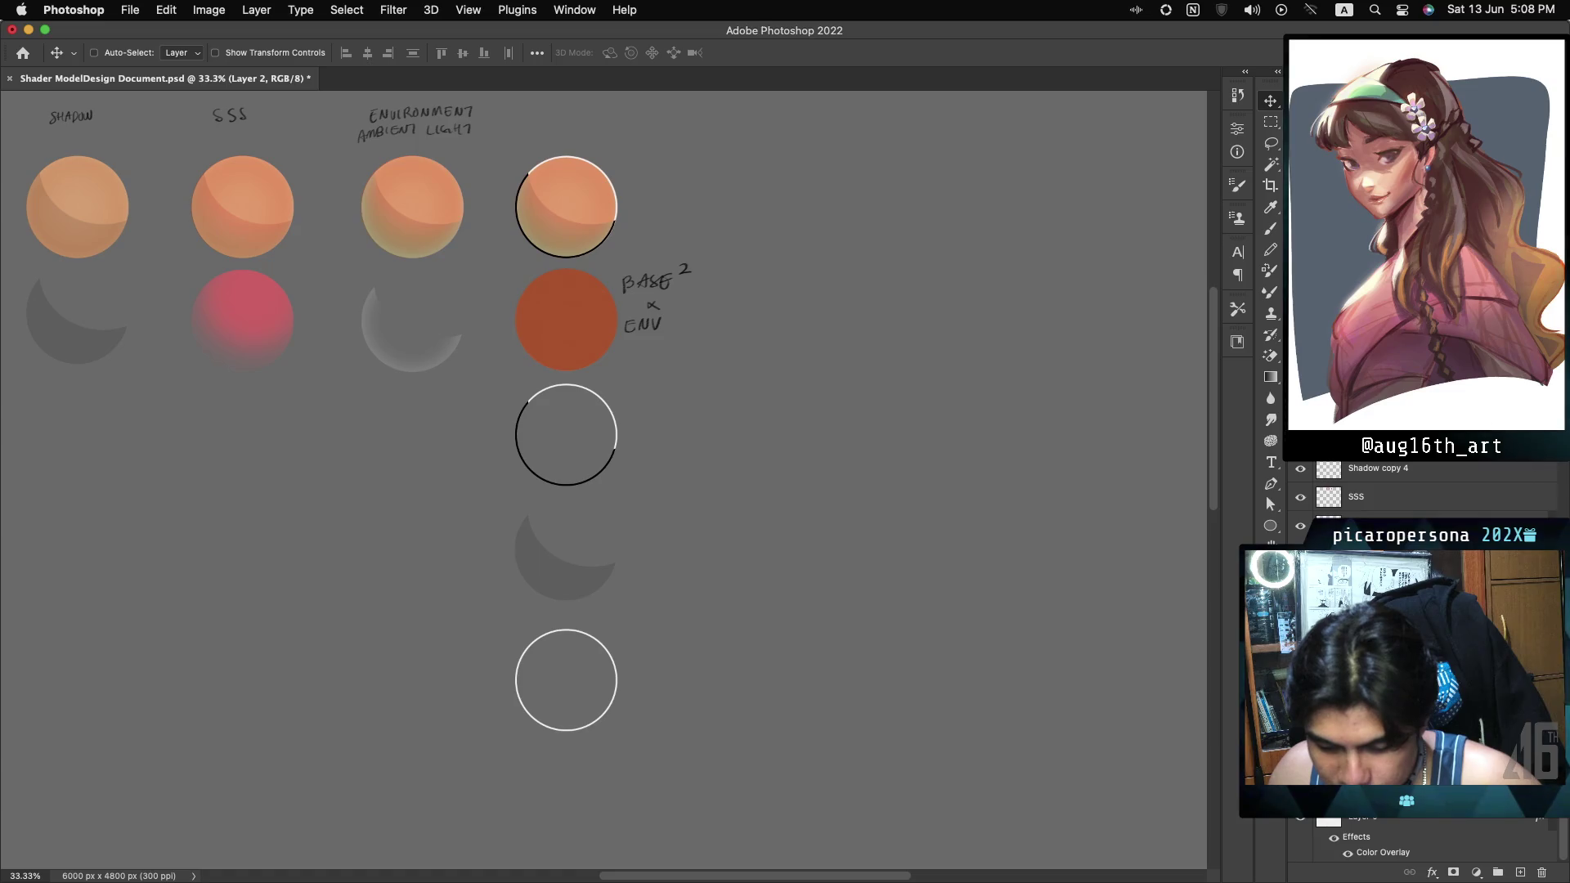
key(super+z)
key(super+z)
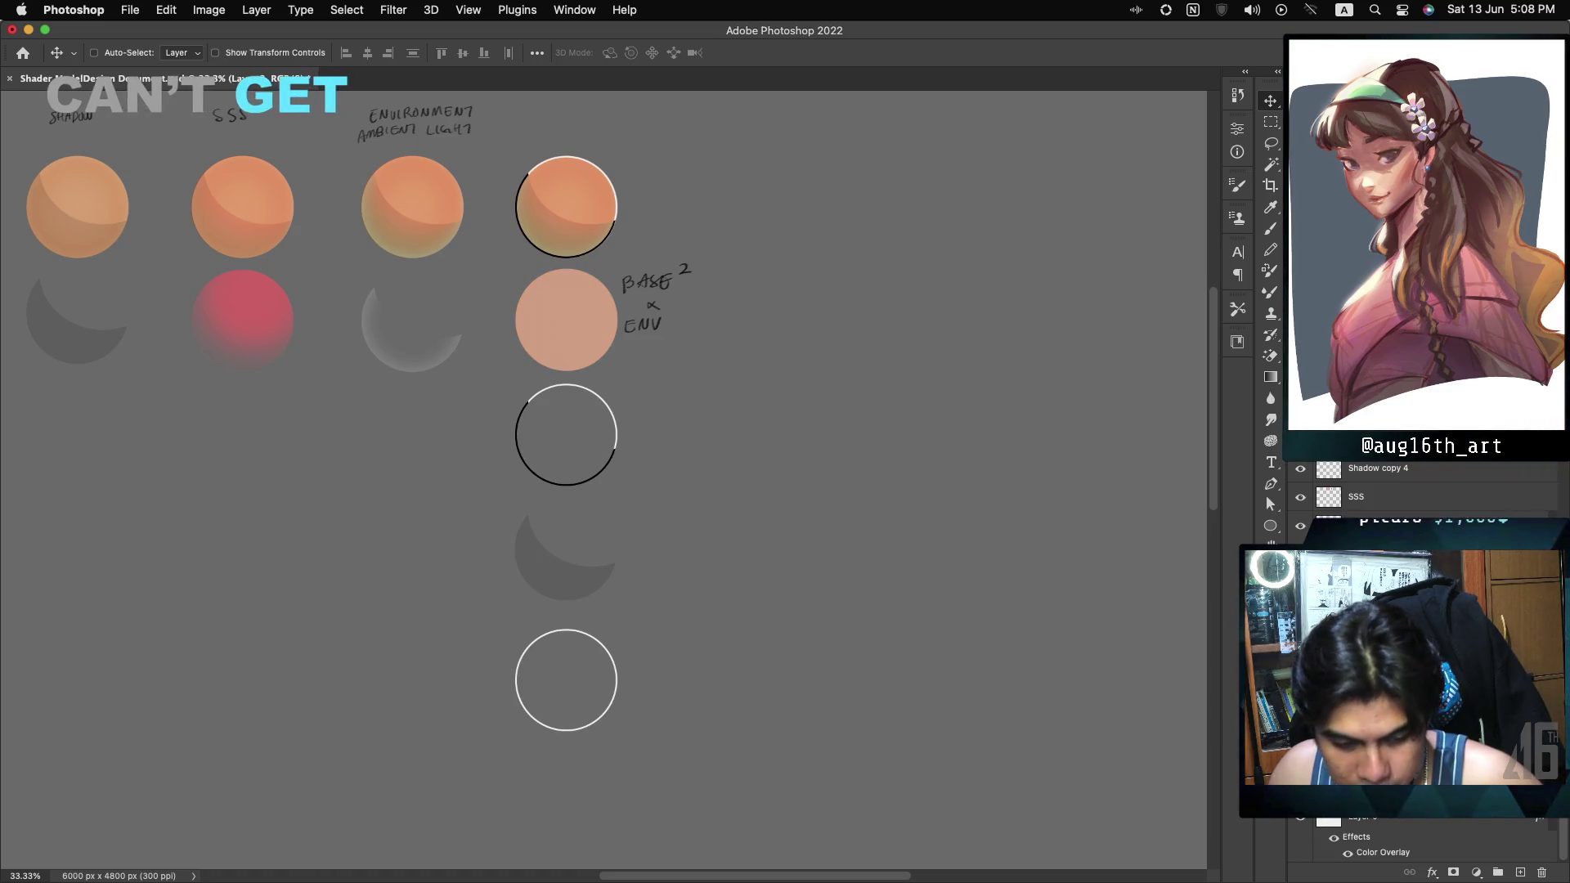
key(shift+plus)
key(shift+plus)
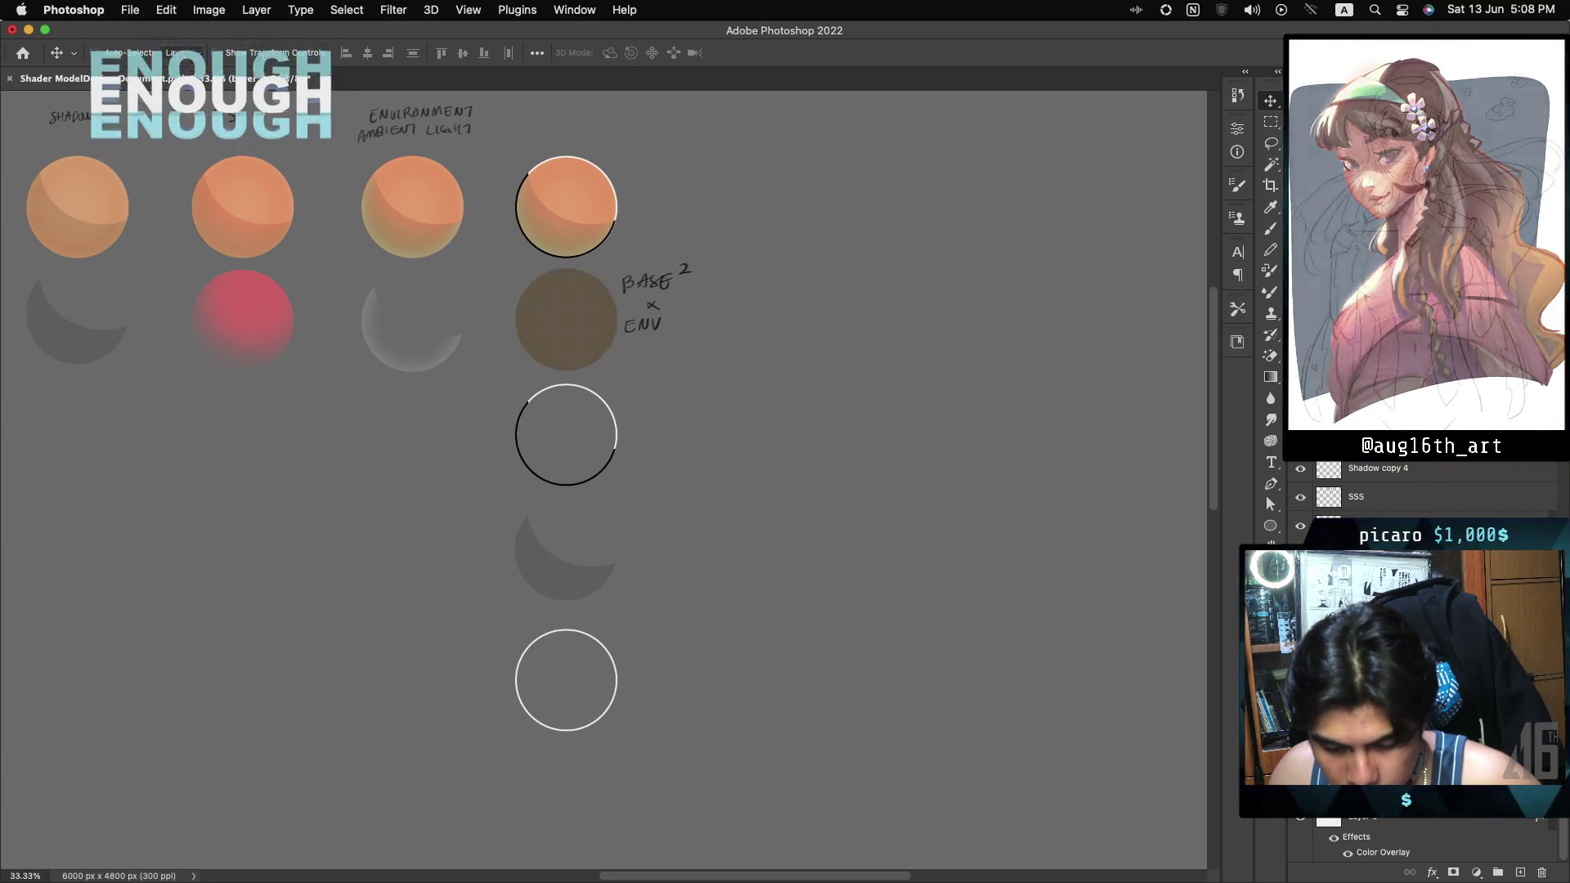
key(shift+plus)
key(shift+plus)
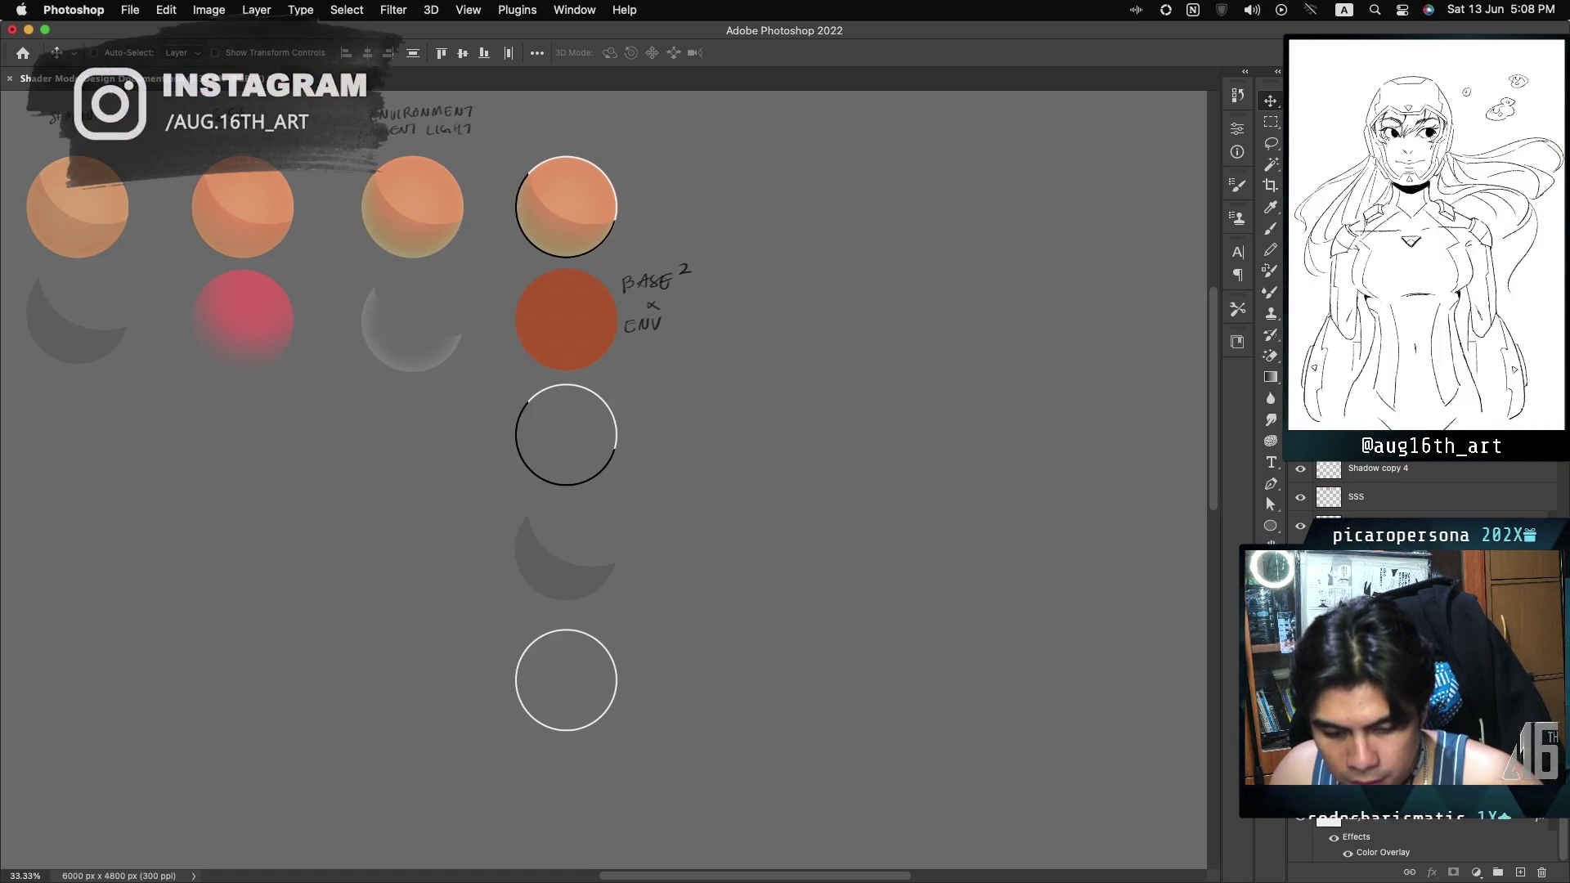
right_click(1407, 497)
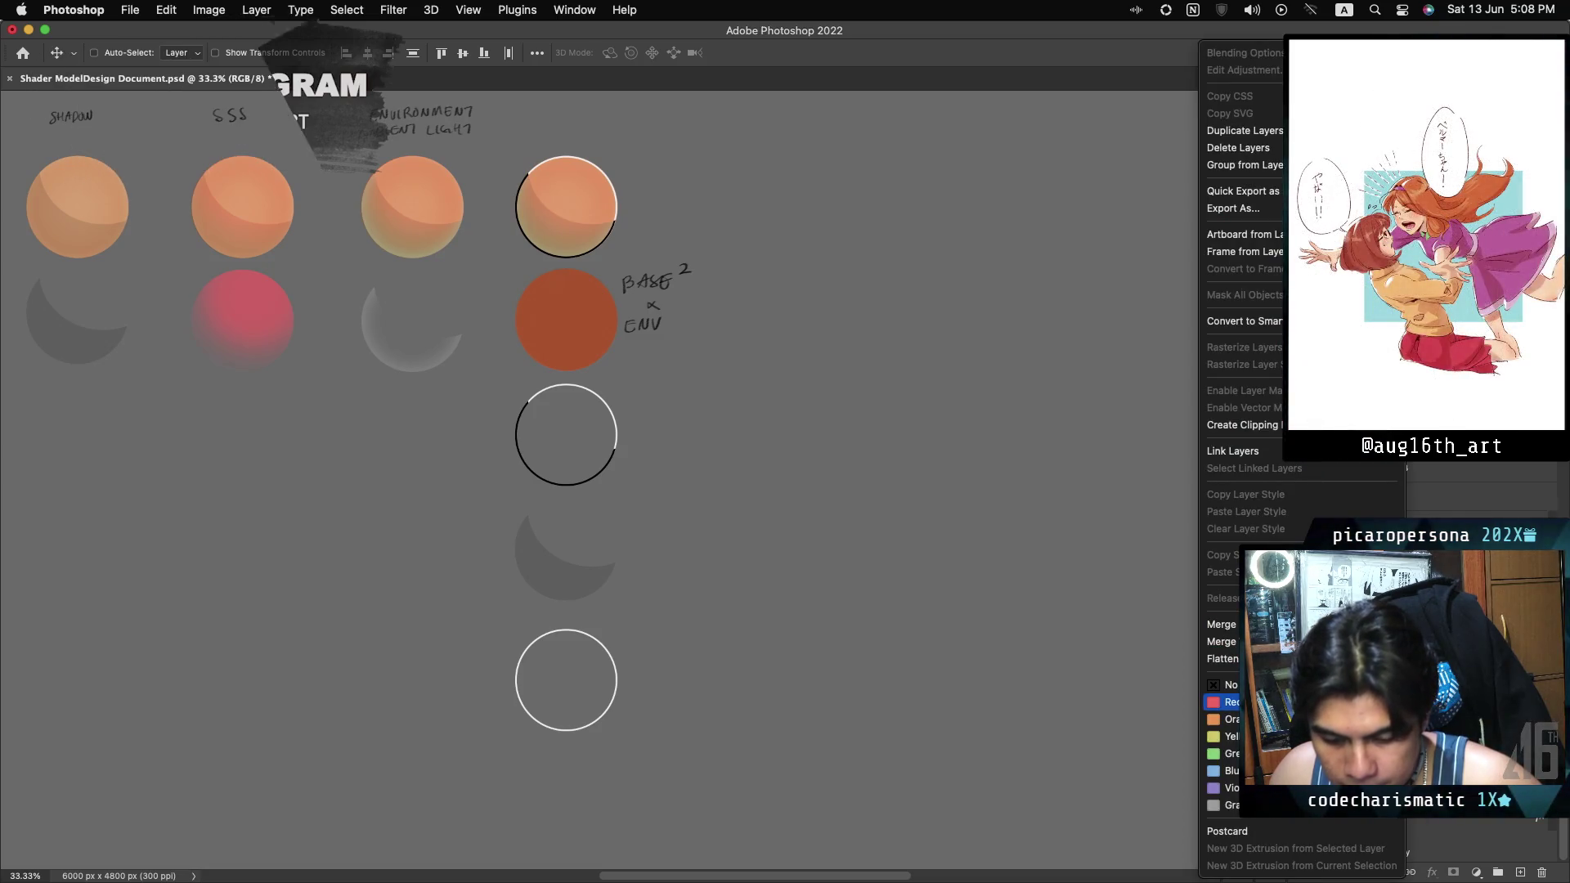
click(1232, 451)
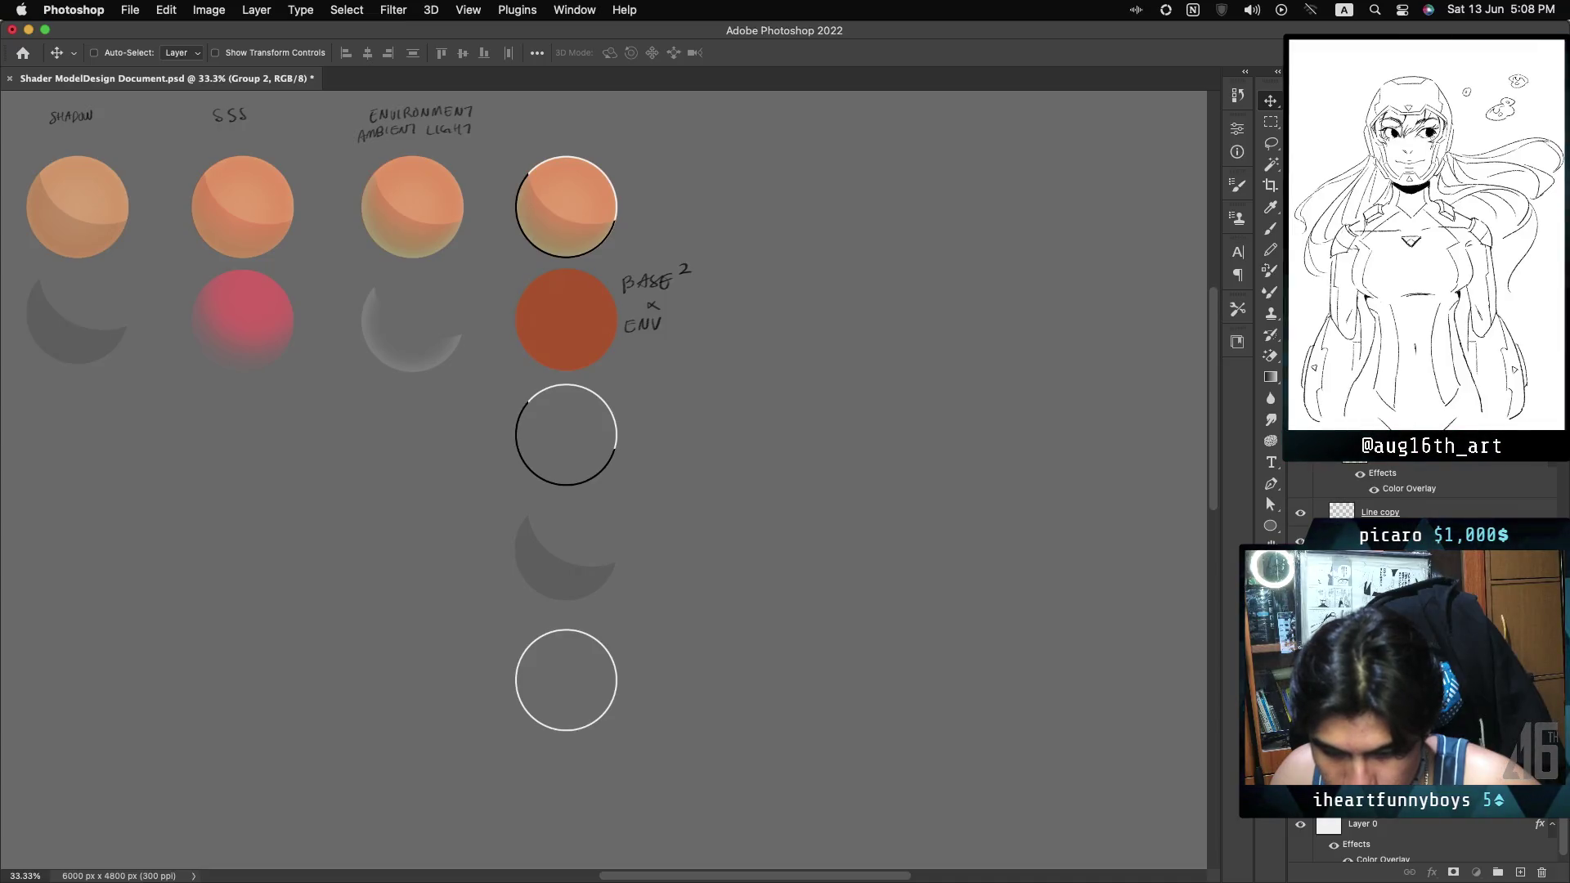
scroll(1423, 491, up, 1)
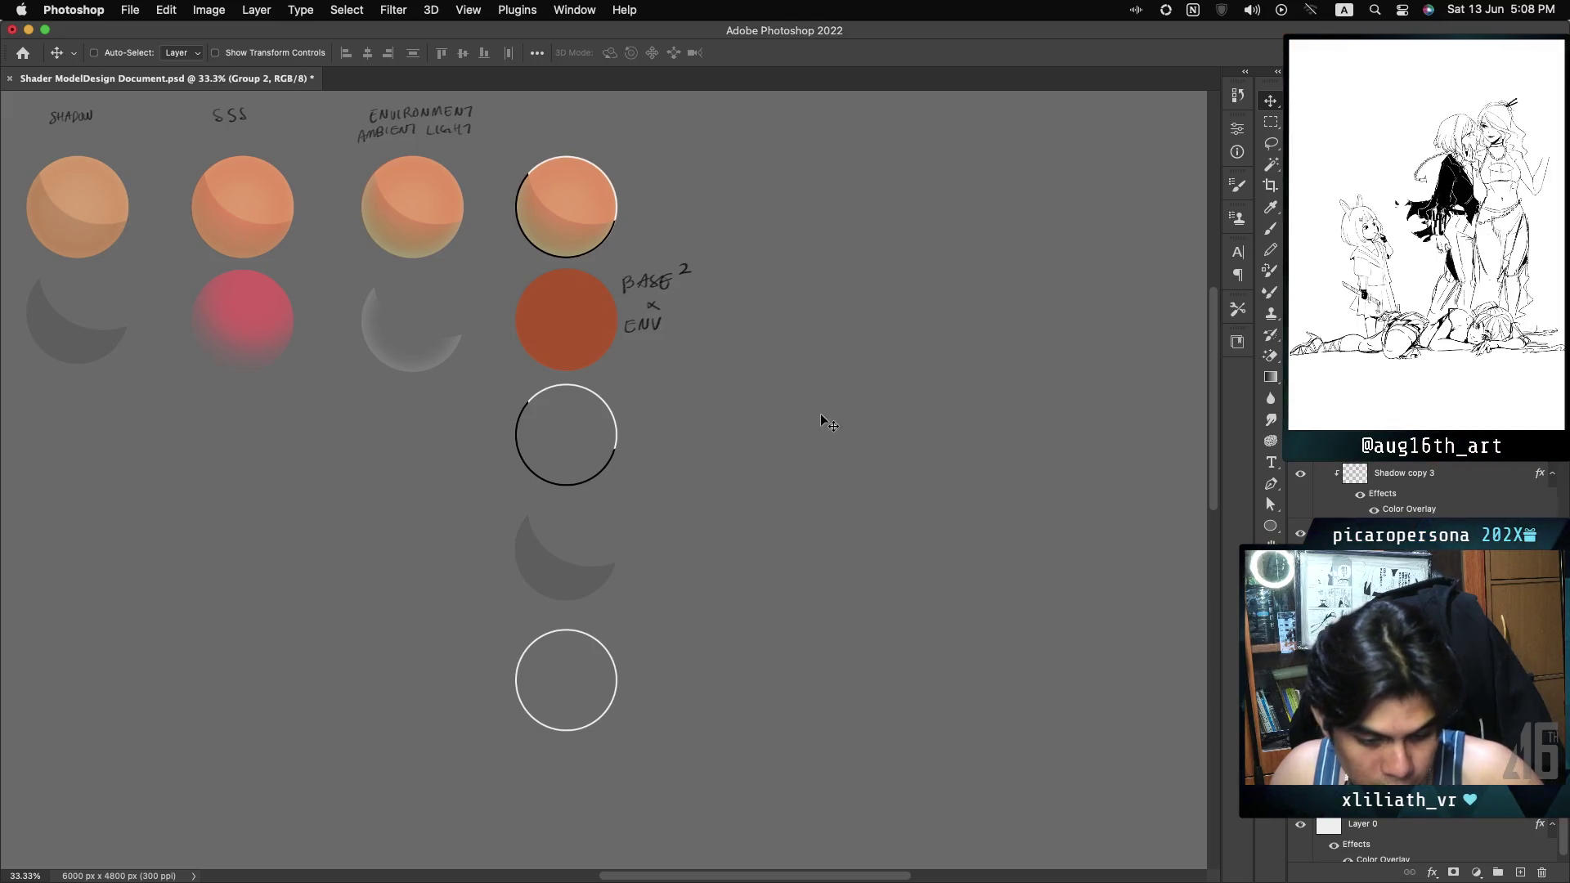
drag(561, 327, 561, 209)
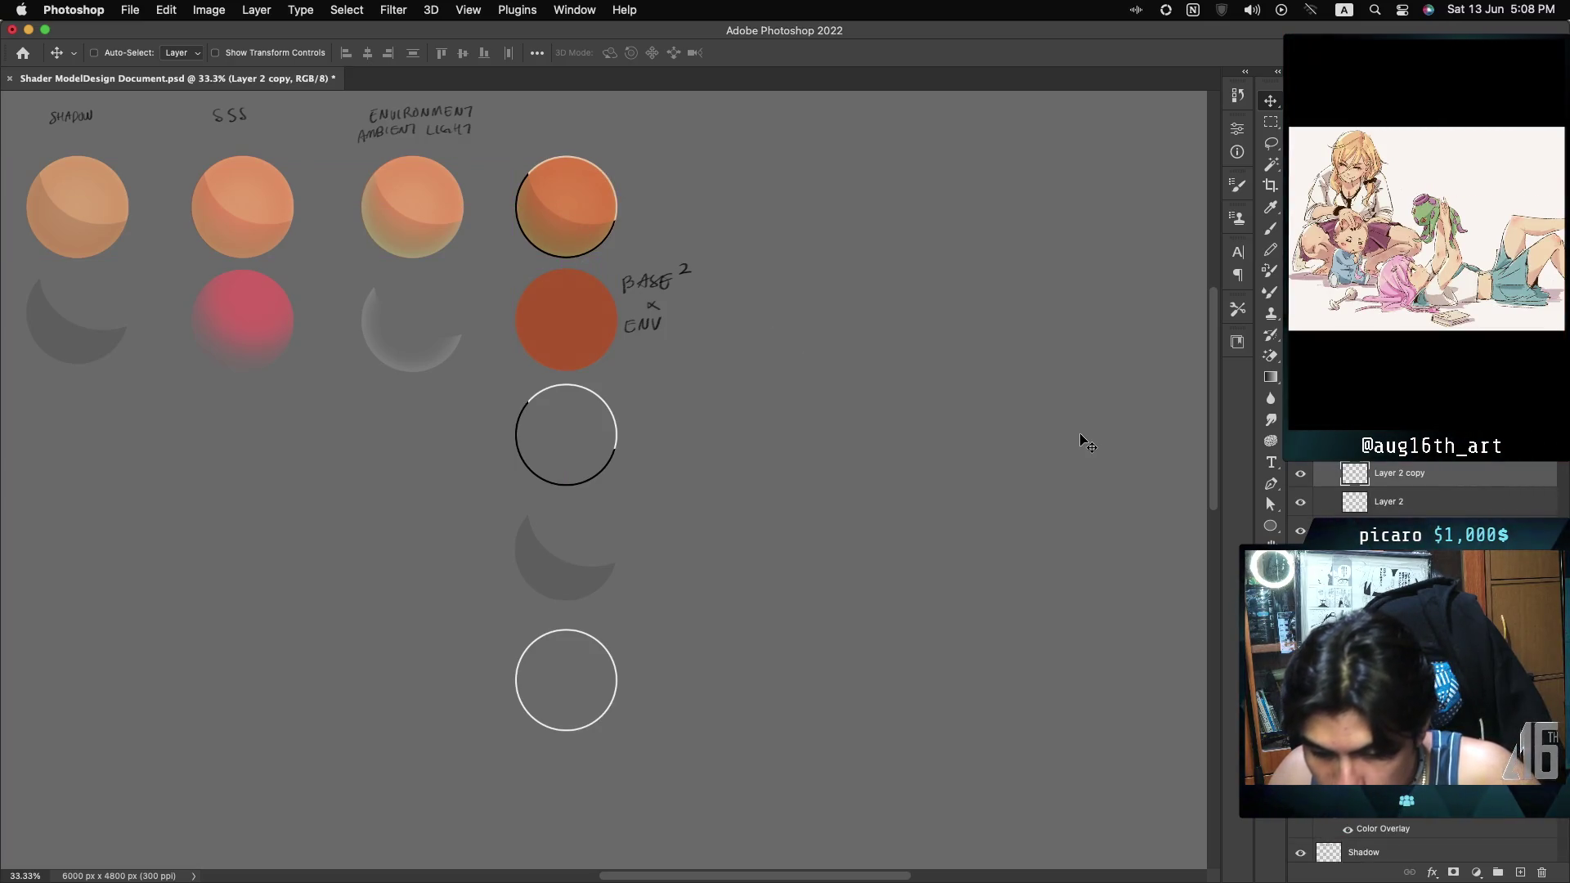
key(Delete)
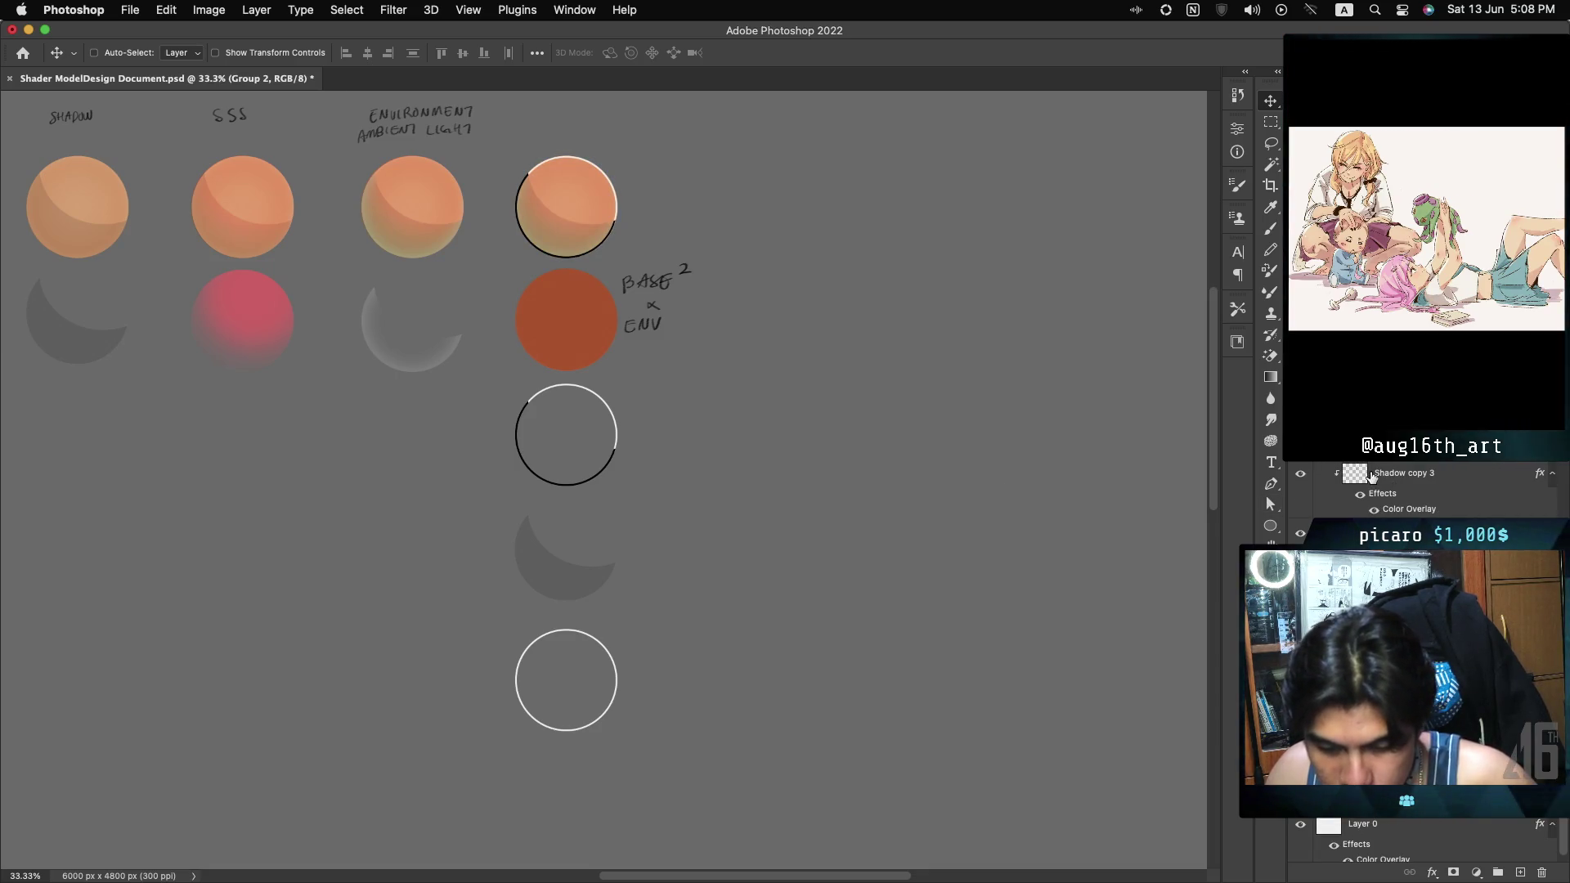
click(1397, 477)
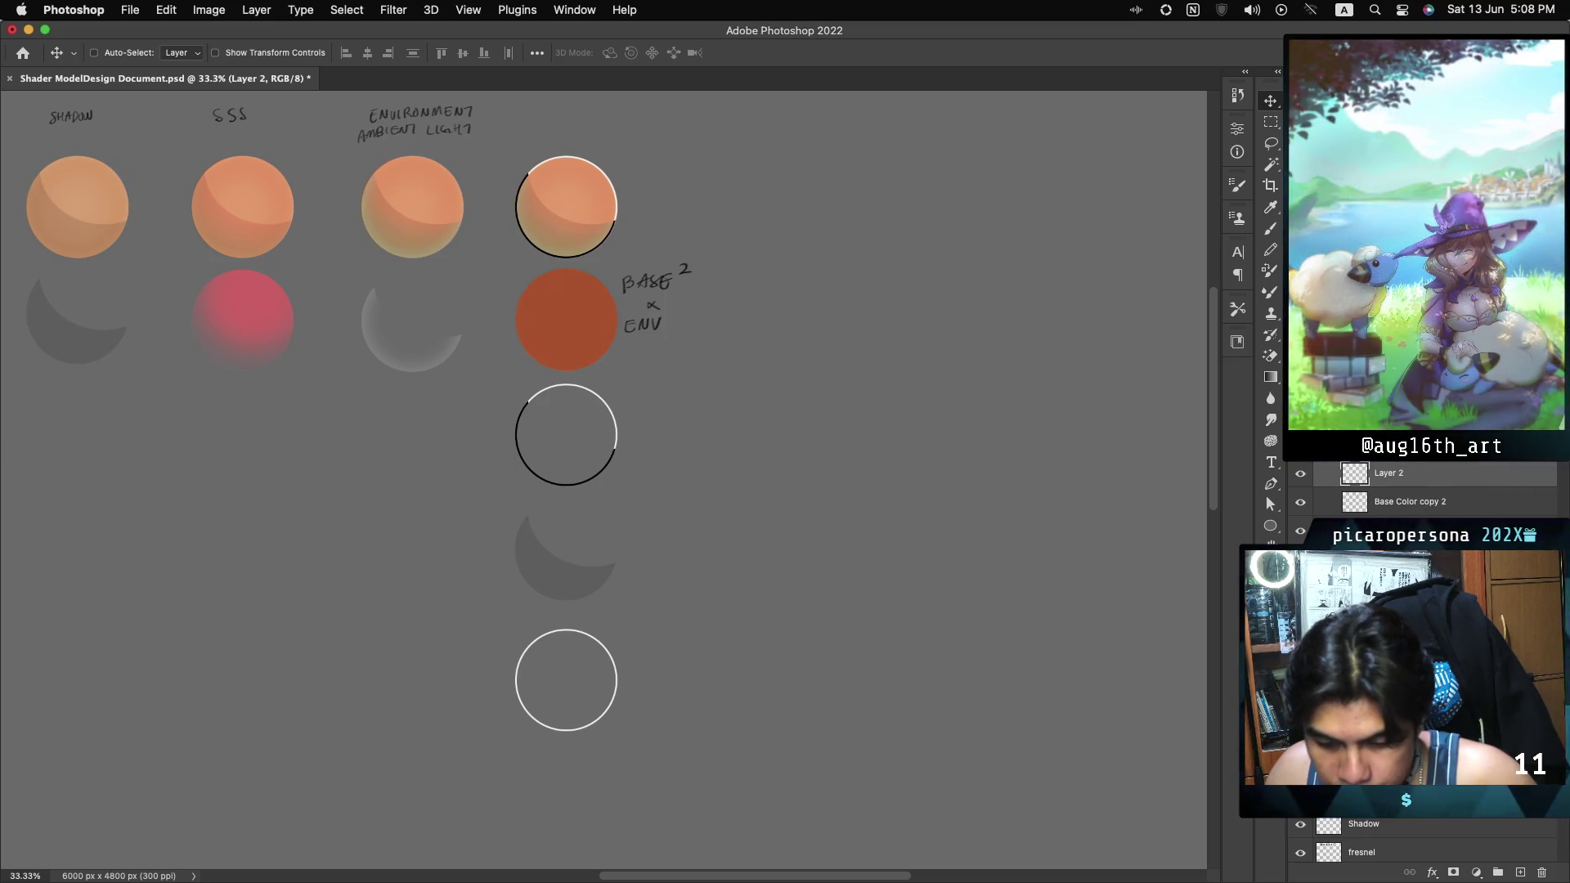
super+click(1398, 477)
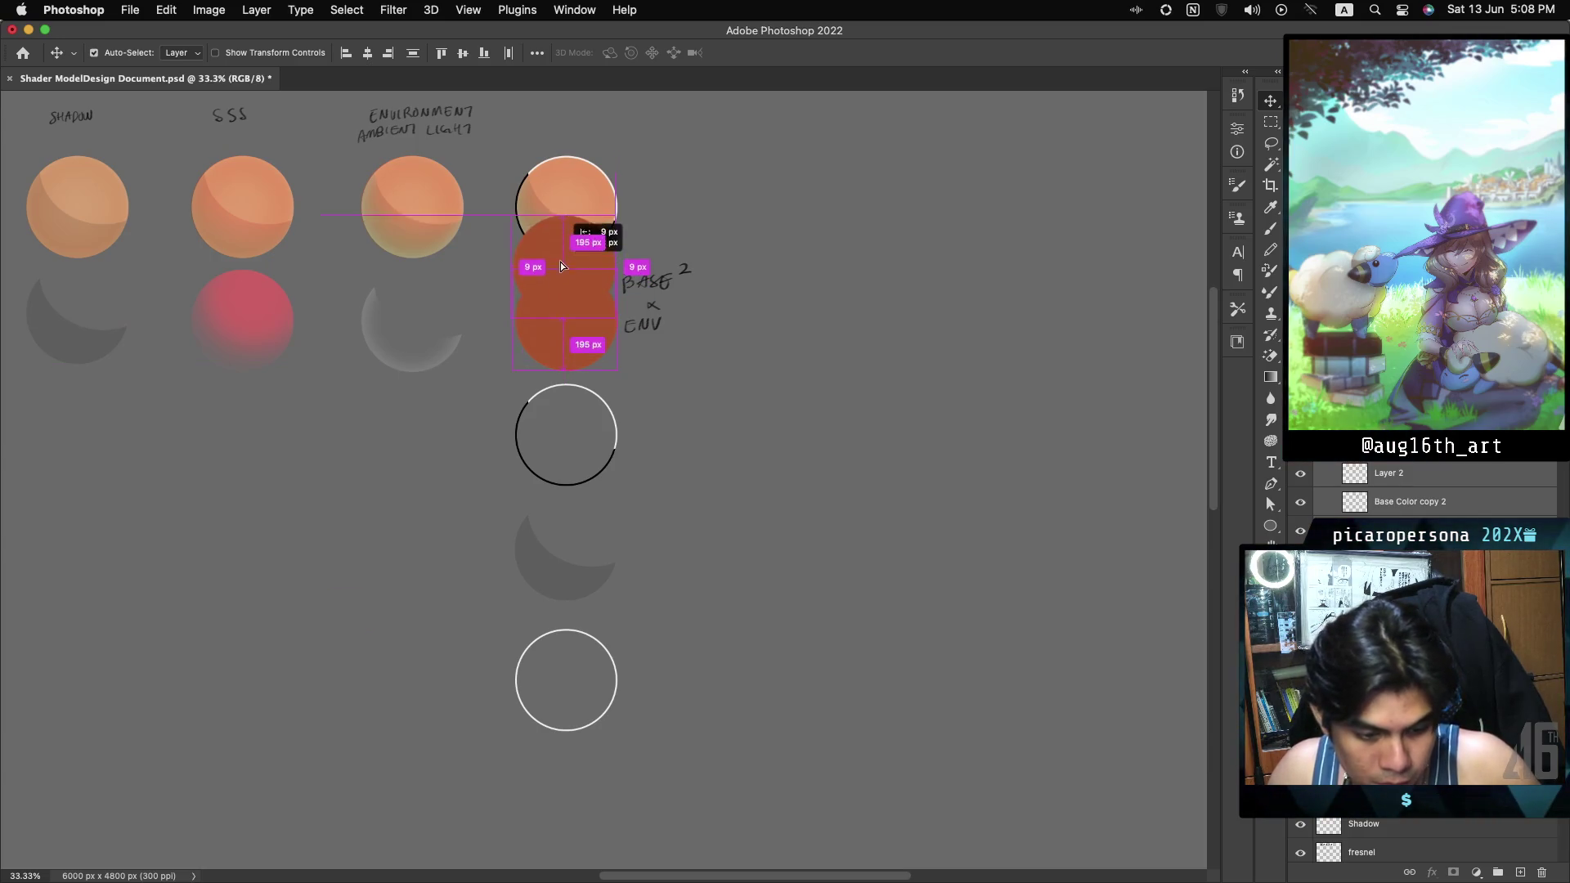
Snap a copy of the BASE×ENV circle exactly over the top-right sphere and add a new group.
drag(565, 213, 562, 209)
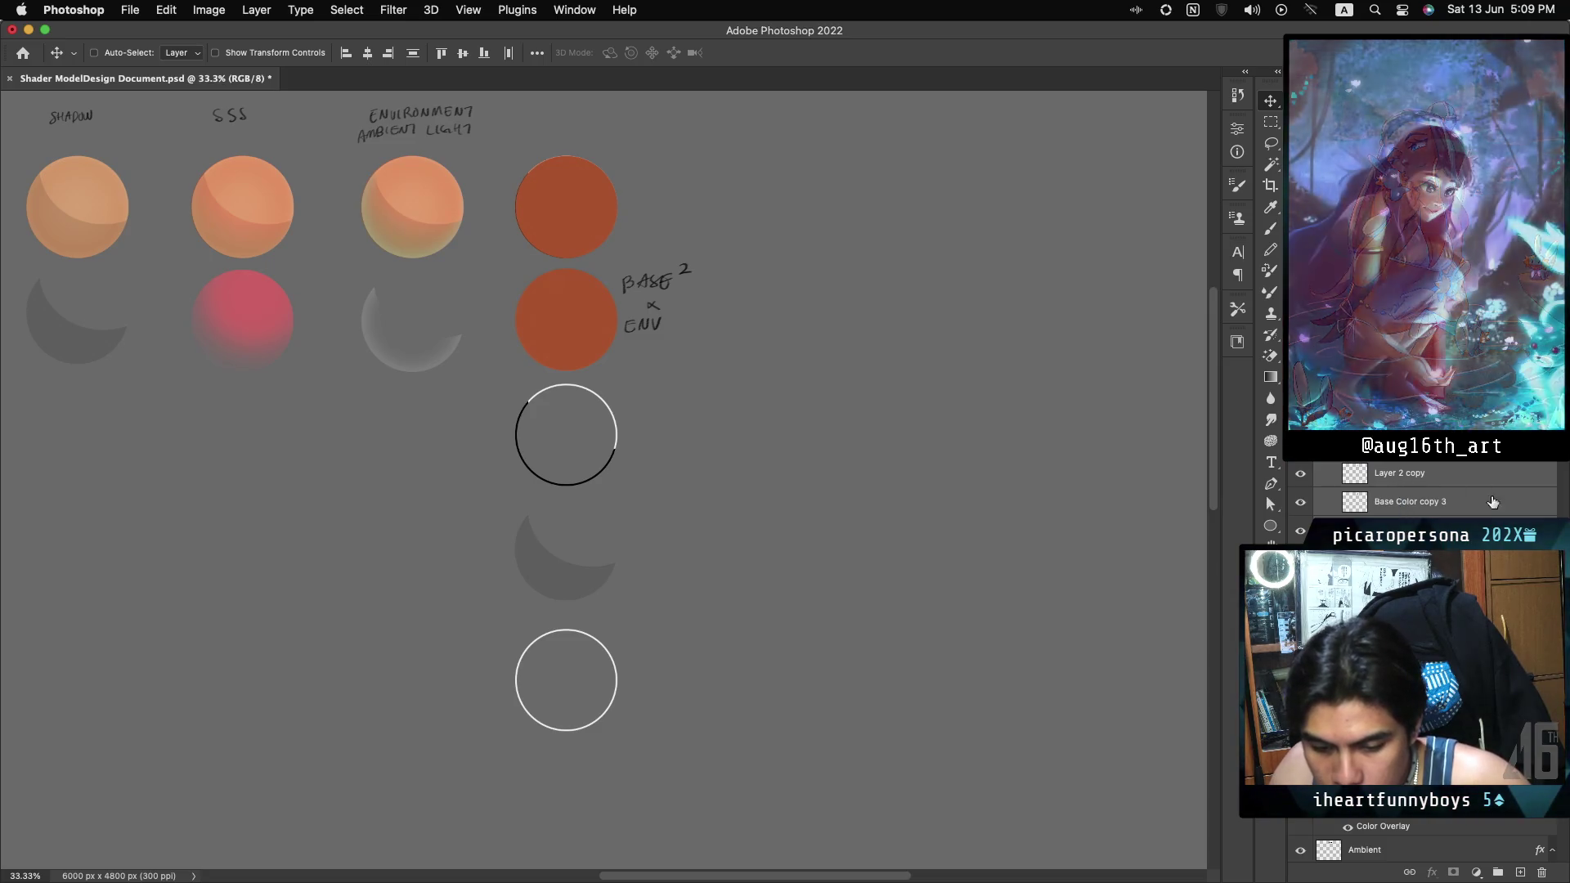
click(1497, 874)
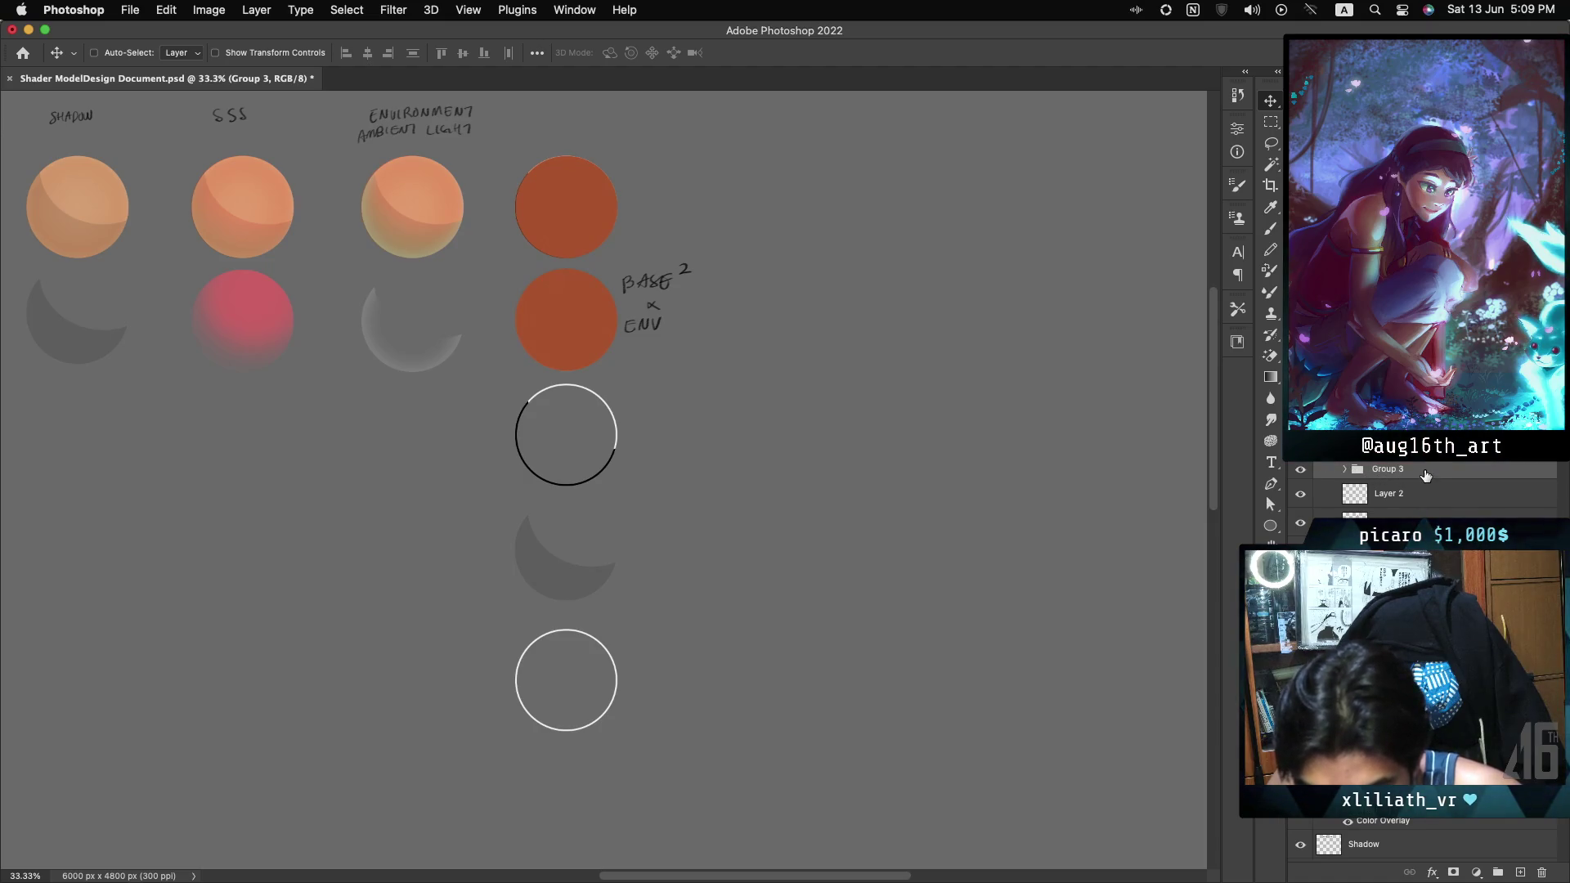
Blend the orange copy over the top-right sphere so its shaded rim shows, then zoom in.
scroll(1423, 483, up, 1)
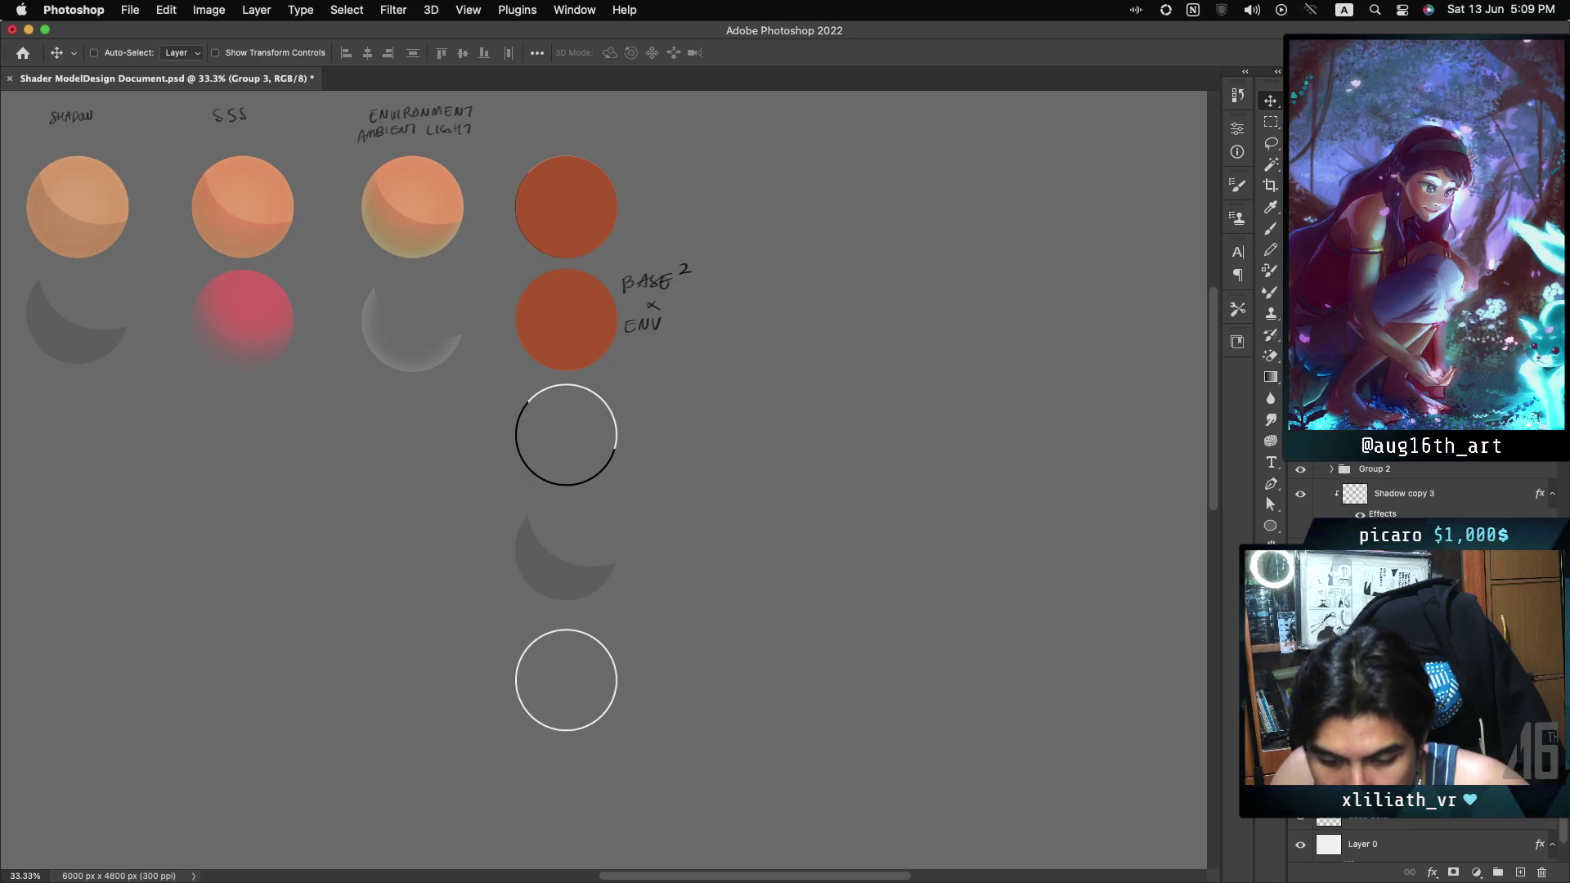
click(1332, 469)
key(ctrl+z)
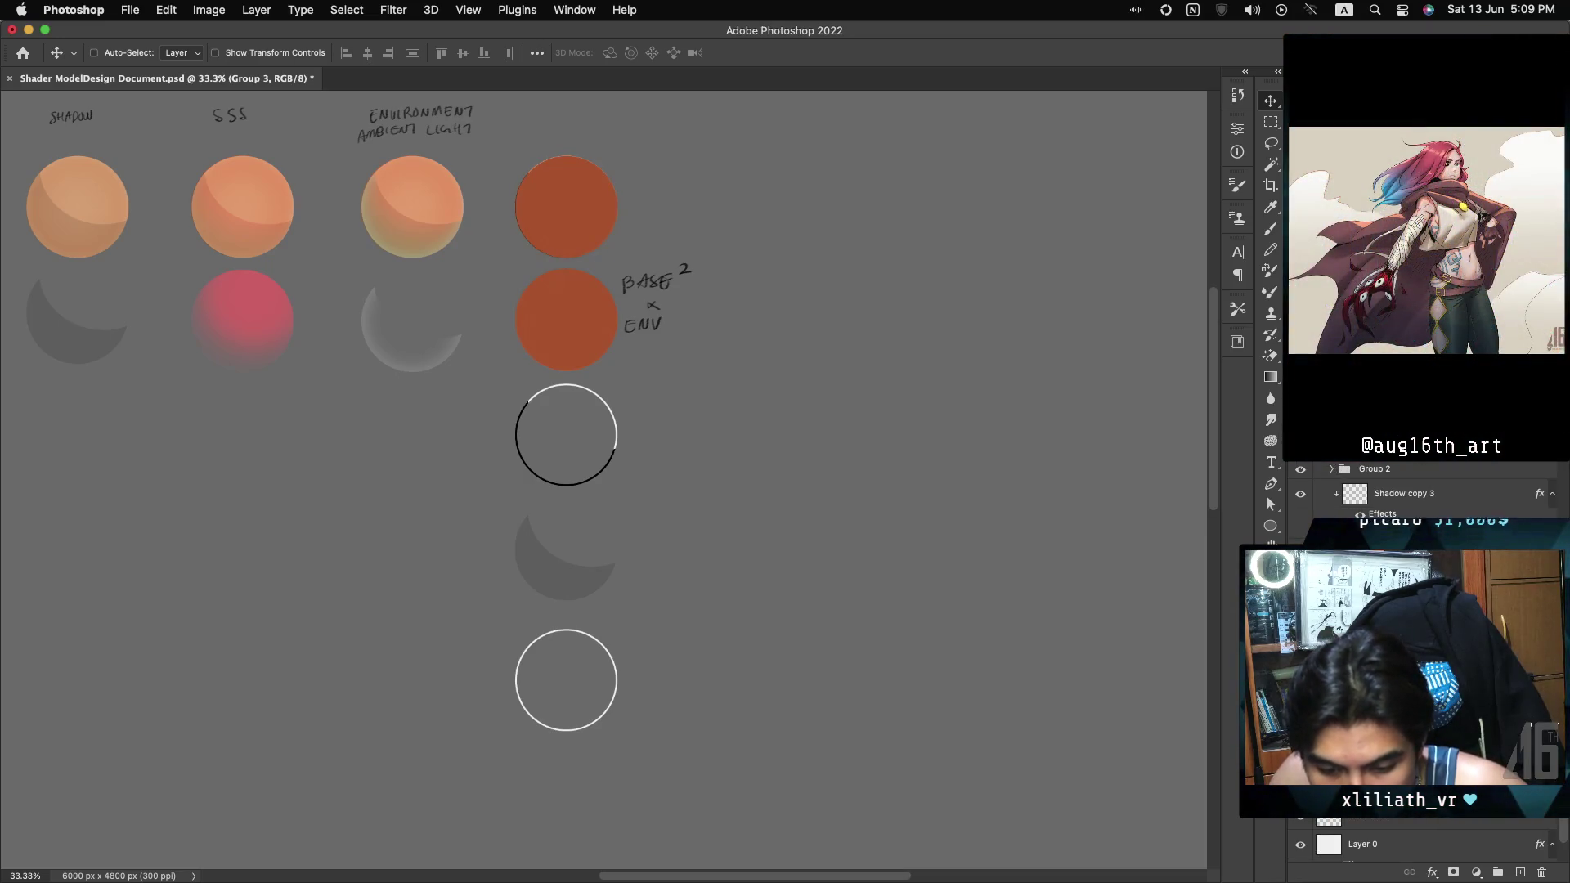
click(1333, 417)
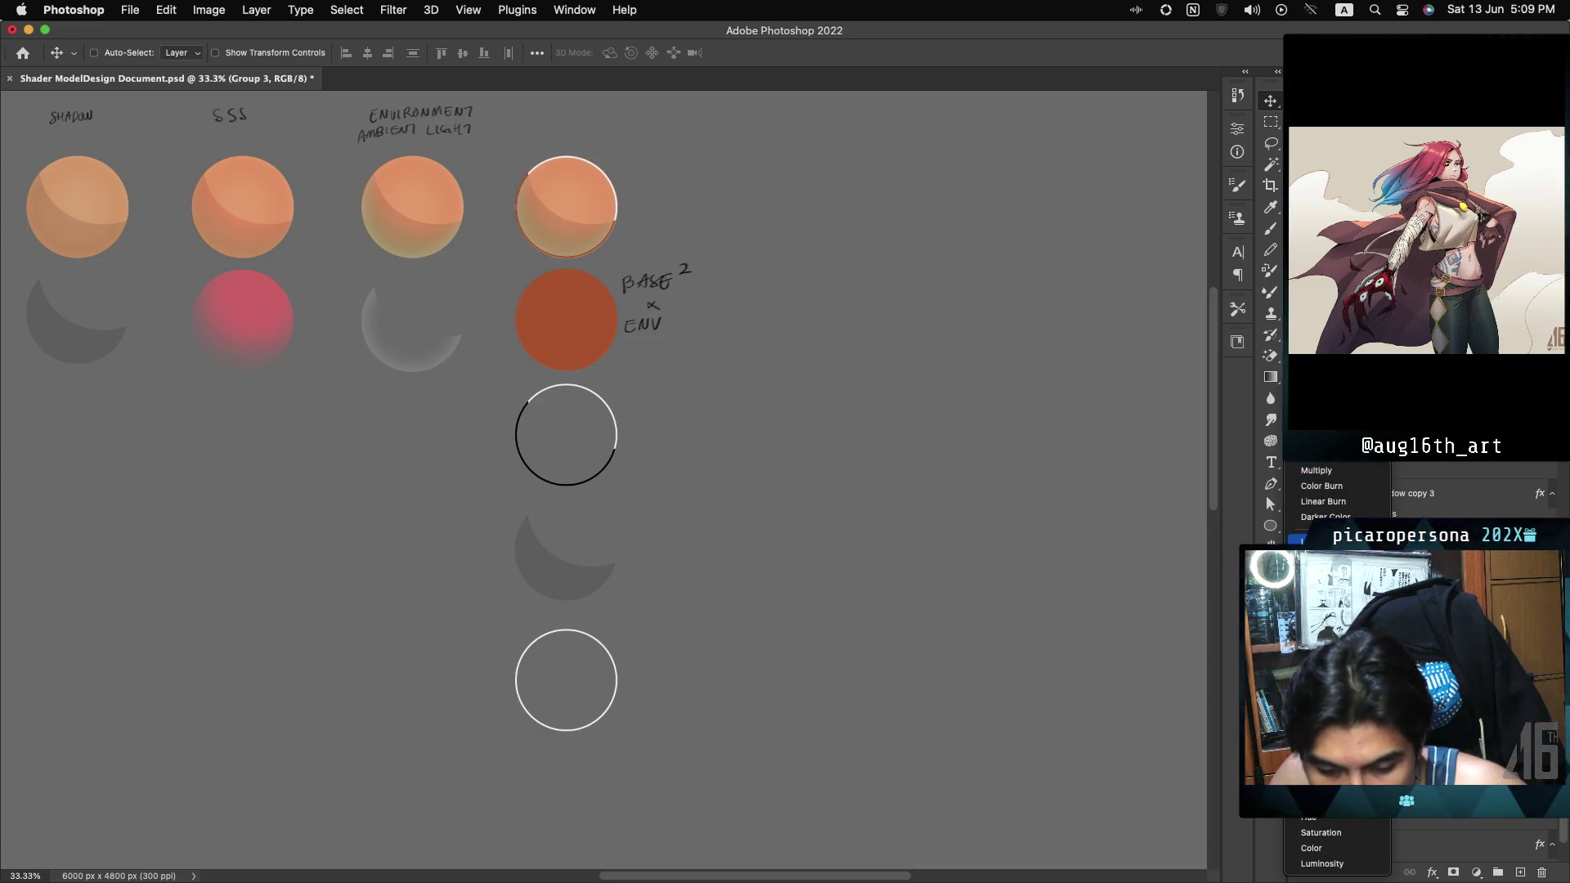
key(Return)
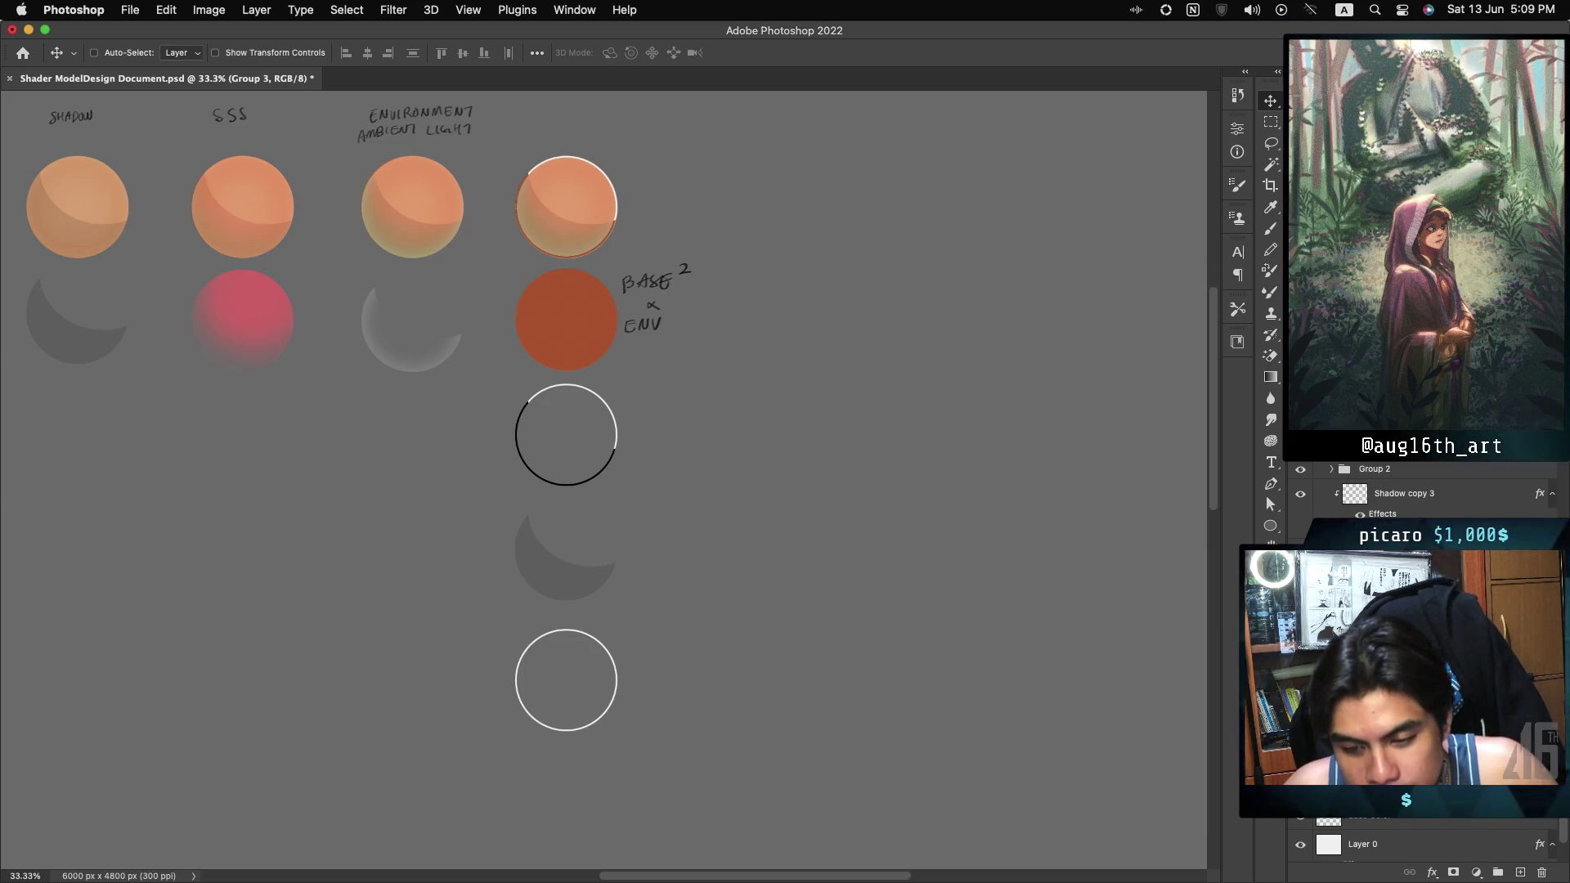
key(super+equal)
scroll(1026, 225, up, 5)
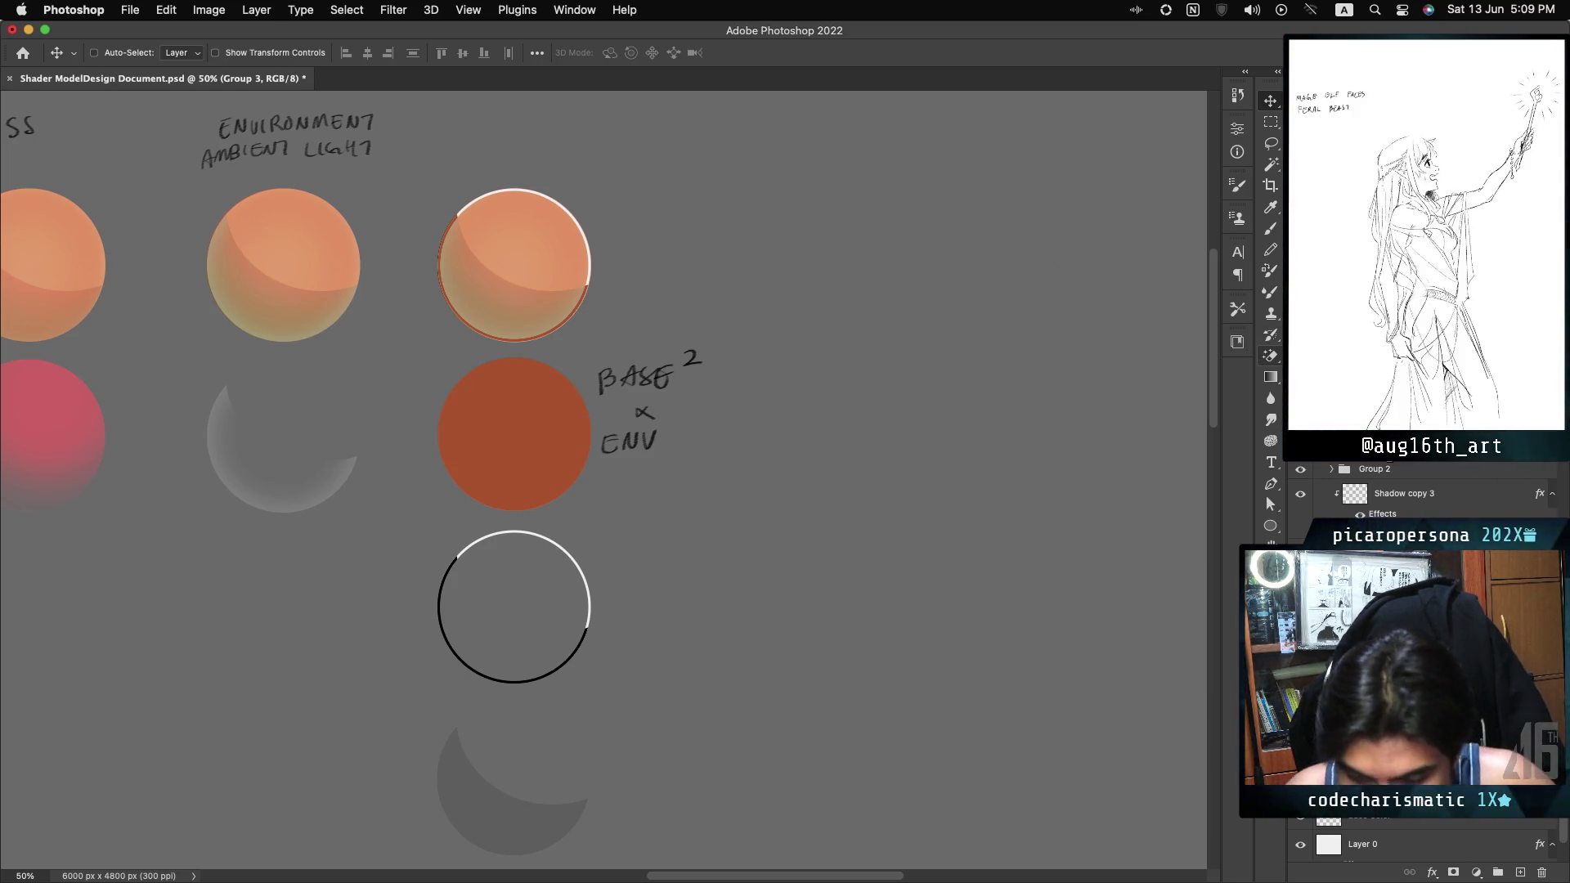
key(ctrl+z)
key(ctrl+shift+z)
key(ctrl+z)
key(ctrl+shift+z)
key(ctrl+z)
key(ctrl+shift+z)
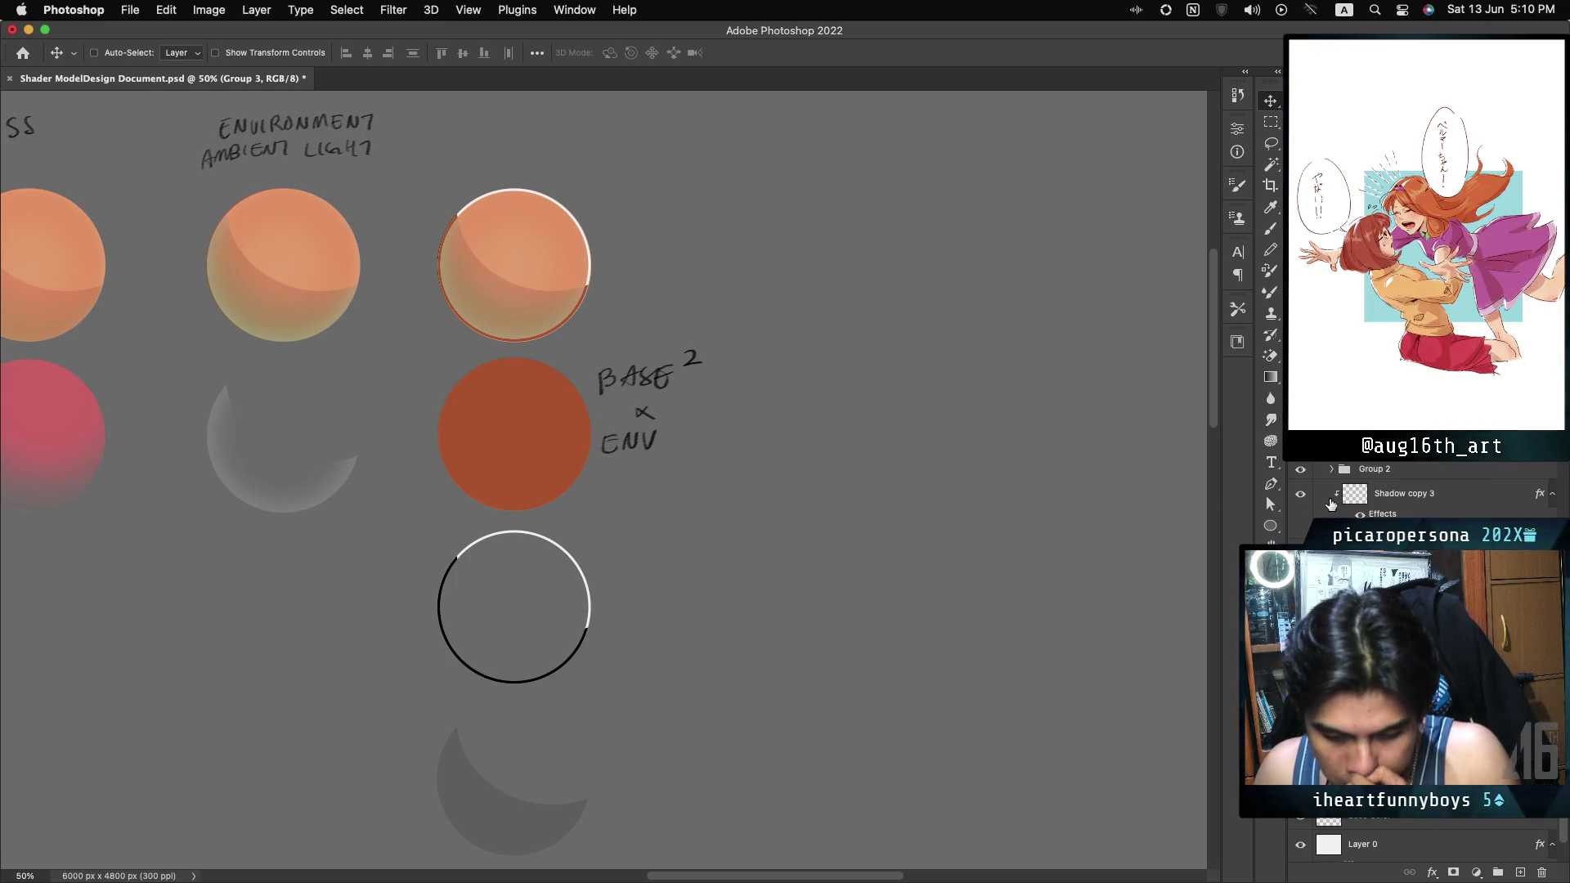
click(1300, 471)
click(1301, 472)
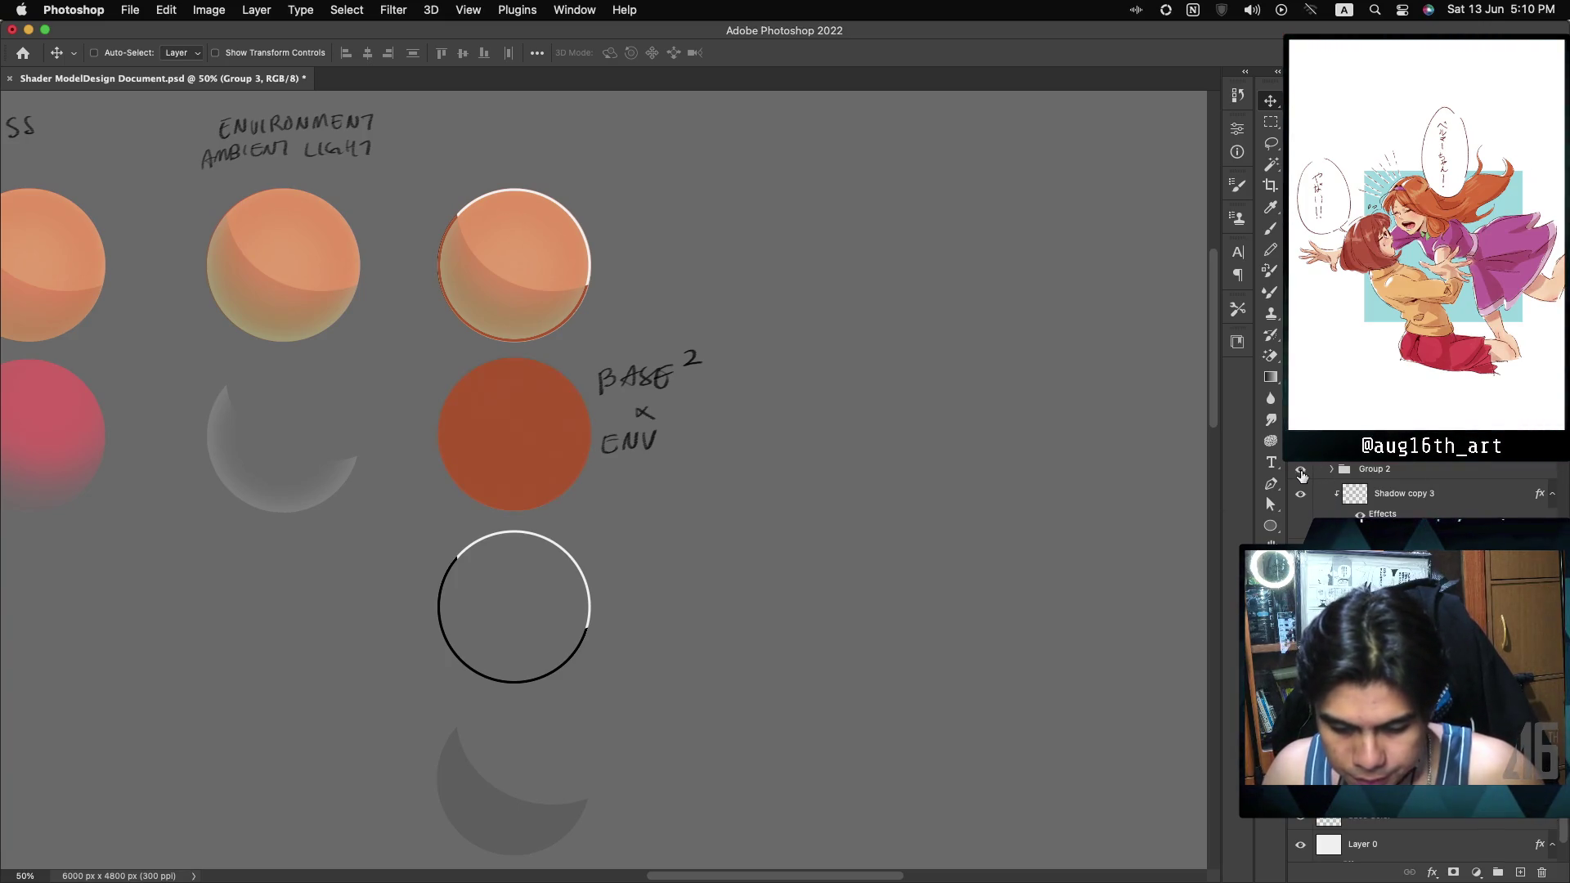
click(1301, 495)
Duplicate Layer 2's BASE² × ENV circle to its right and blend the copy to light beige.
click(1301, 495)
click(1301, 496)
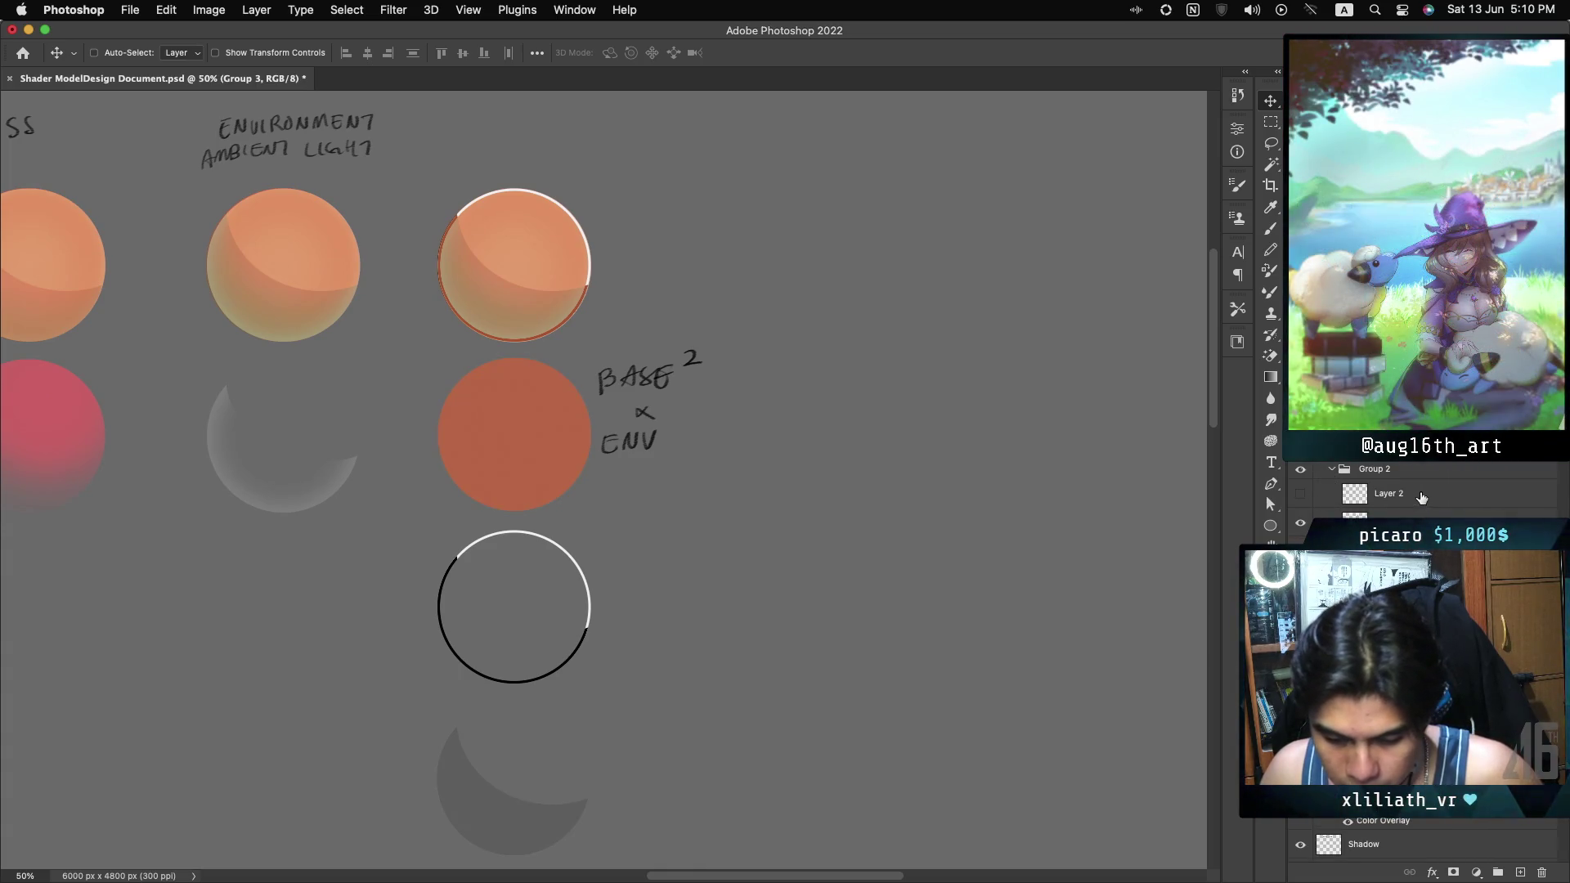
click(1301, 496)
click(1309, 493)
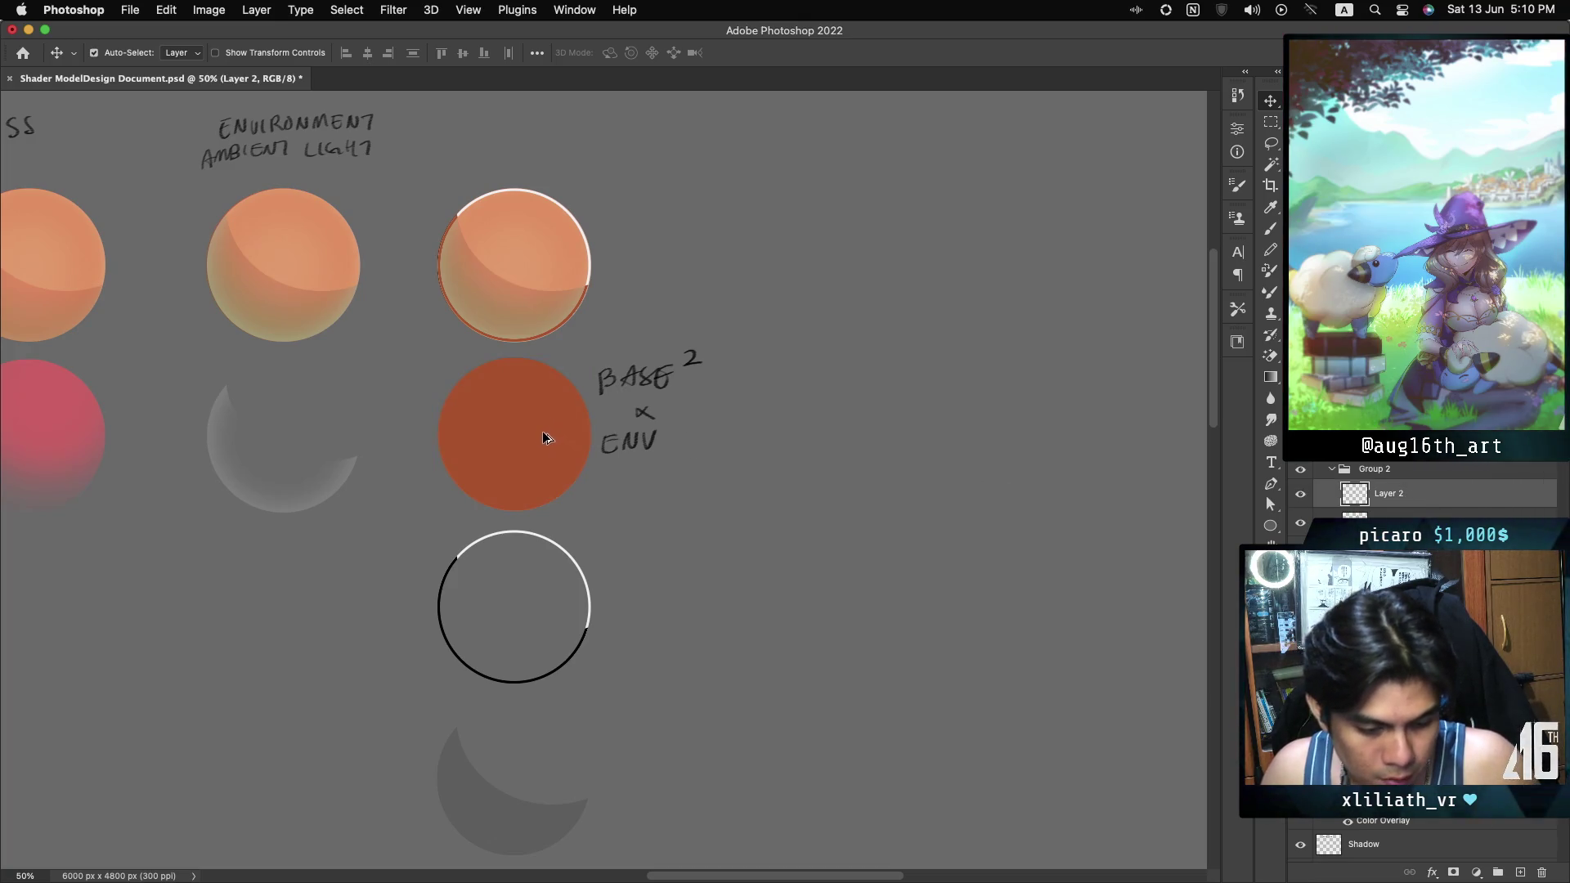
drag(552, 436, 794, 444)
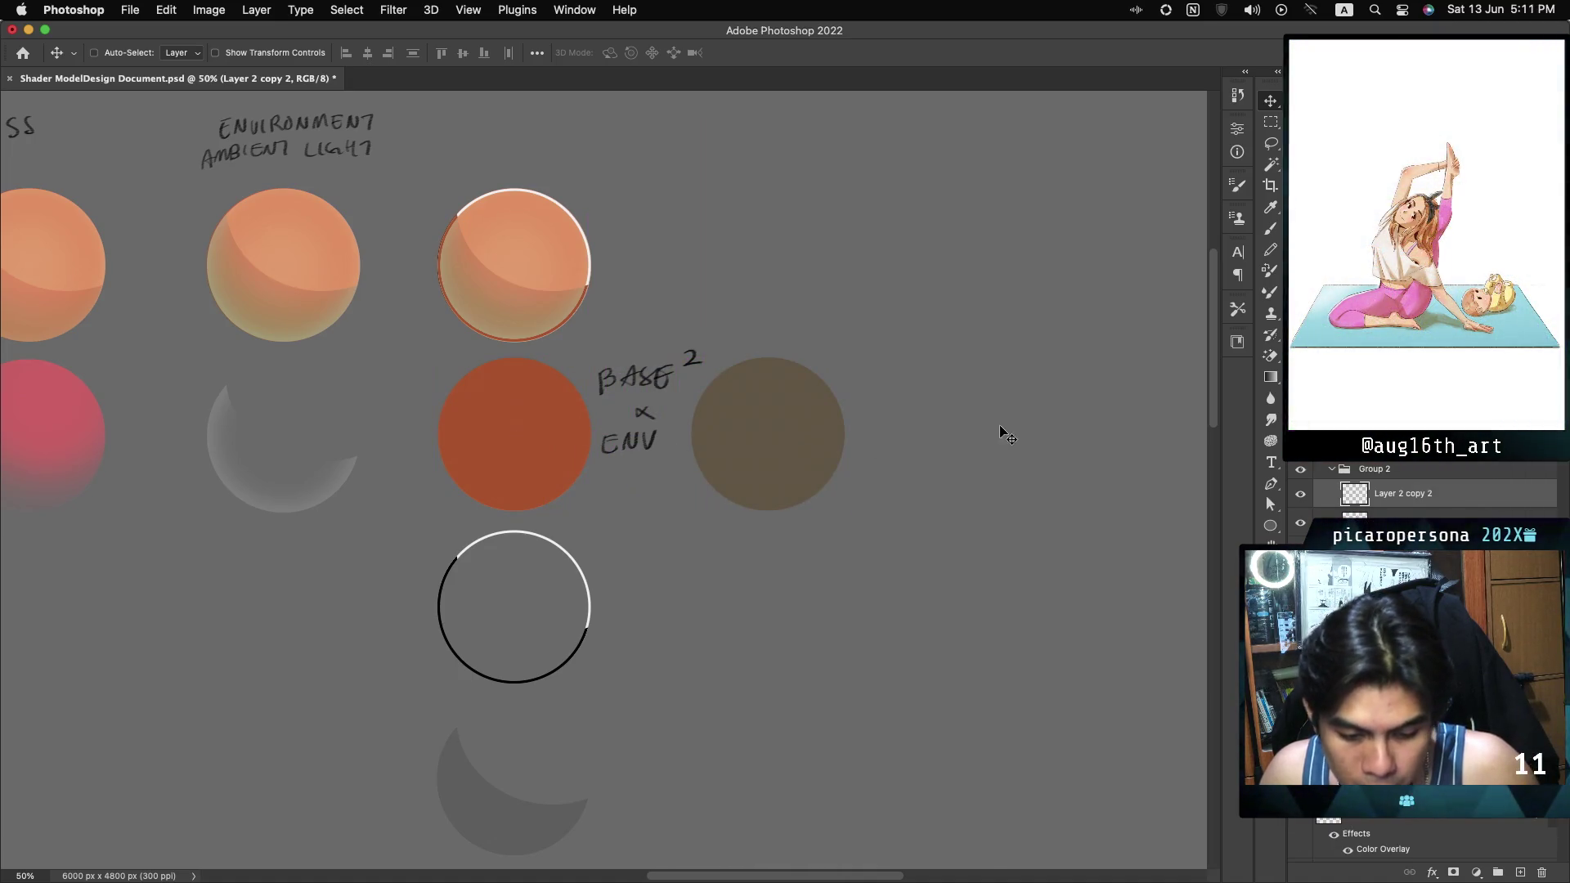
click(1329, 424)
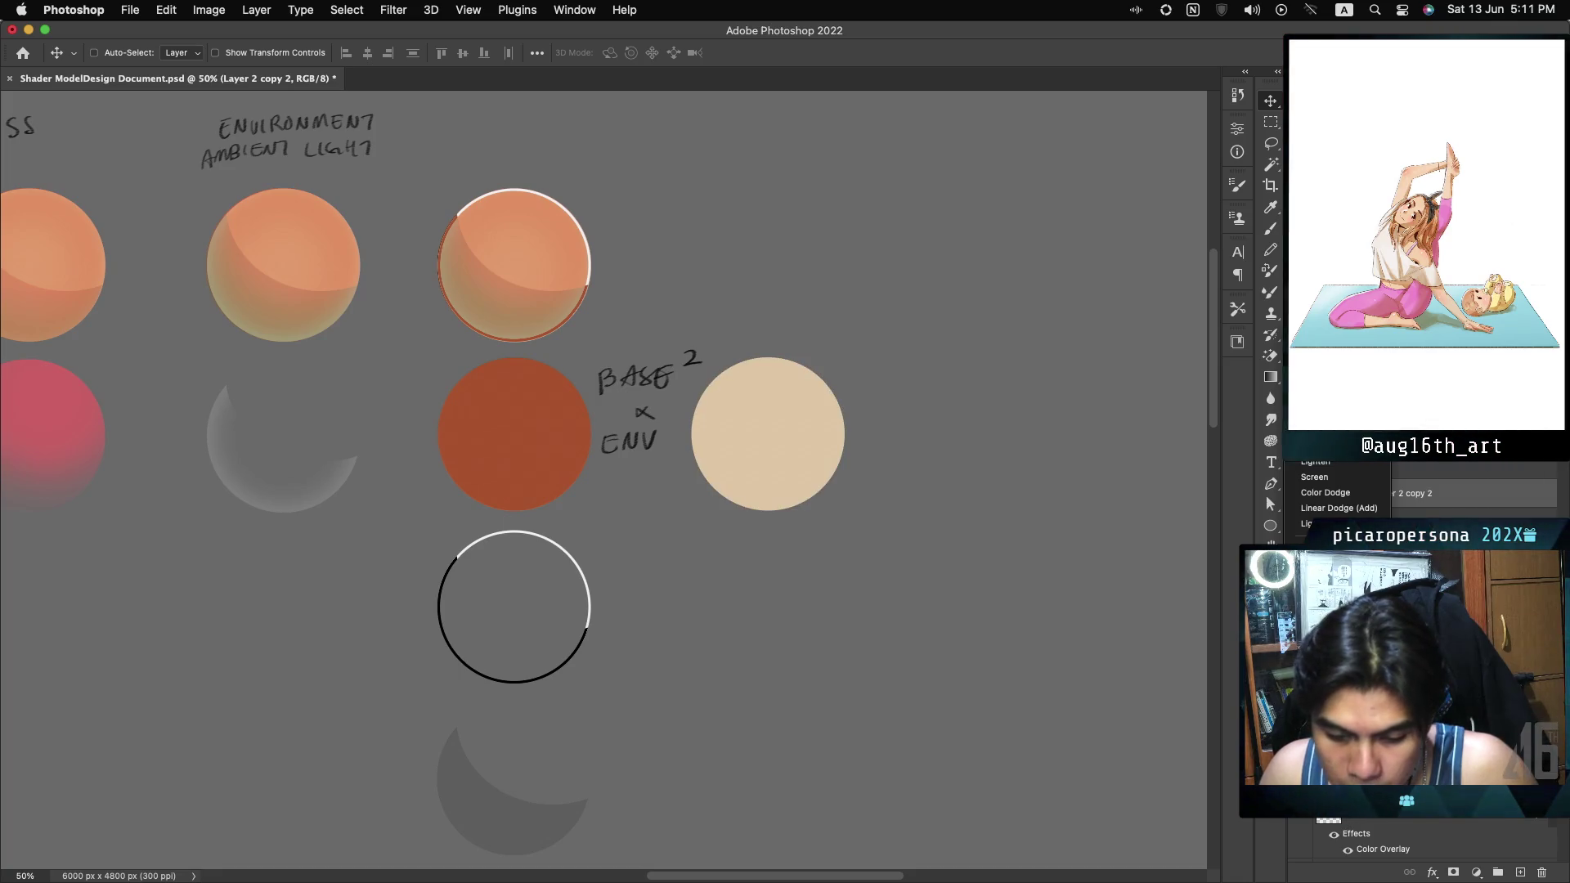
key(Return)
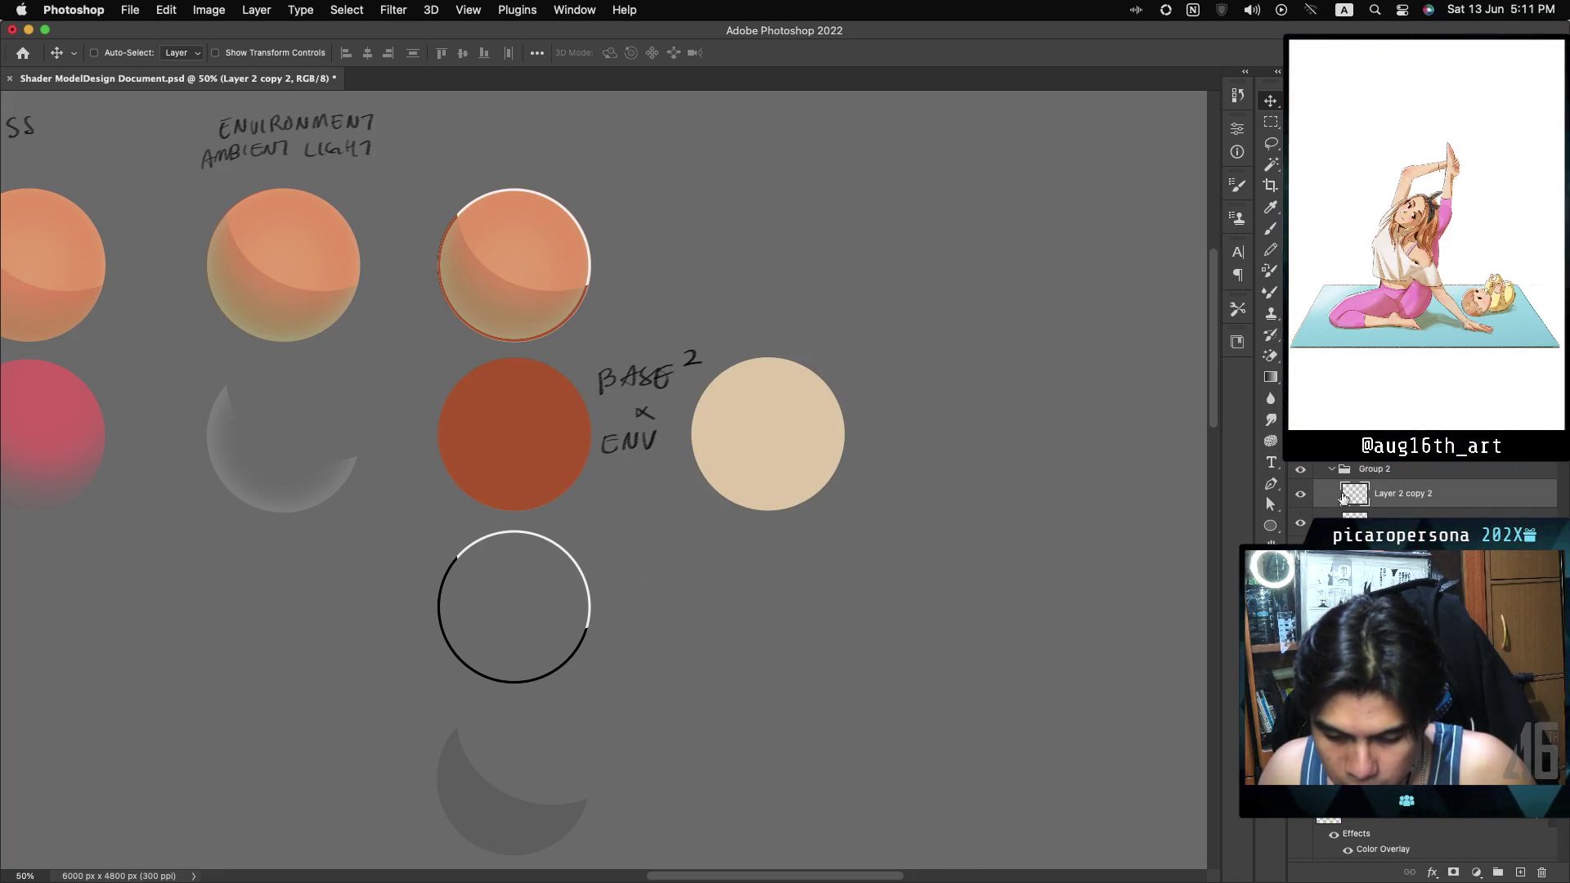
scroll(1423, 654, down, 5)
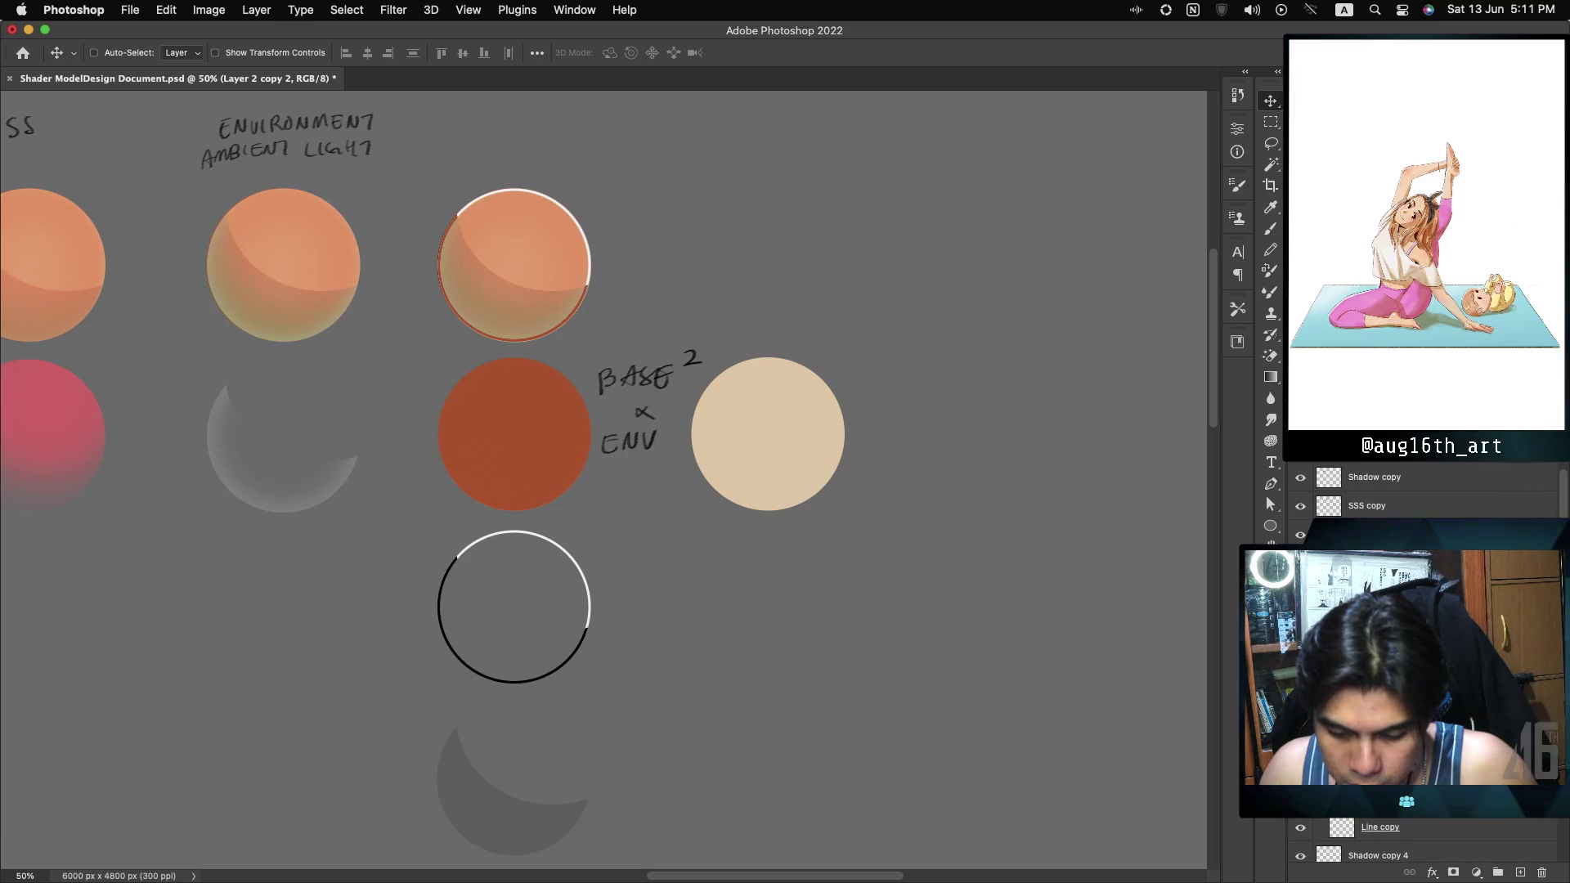
right_click(588, 615)
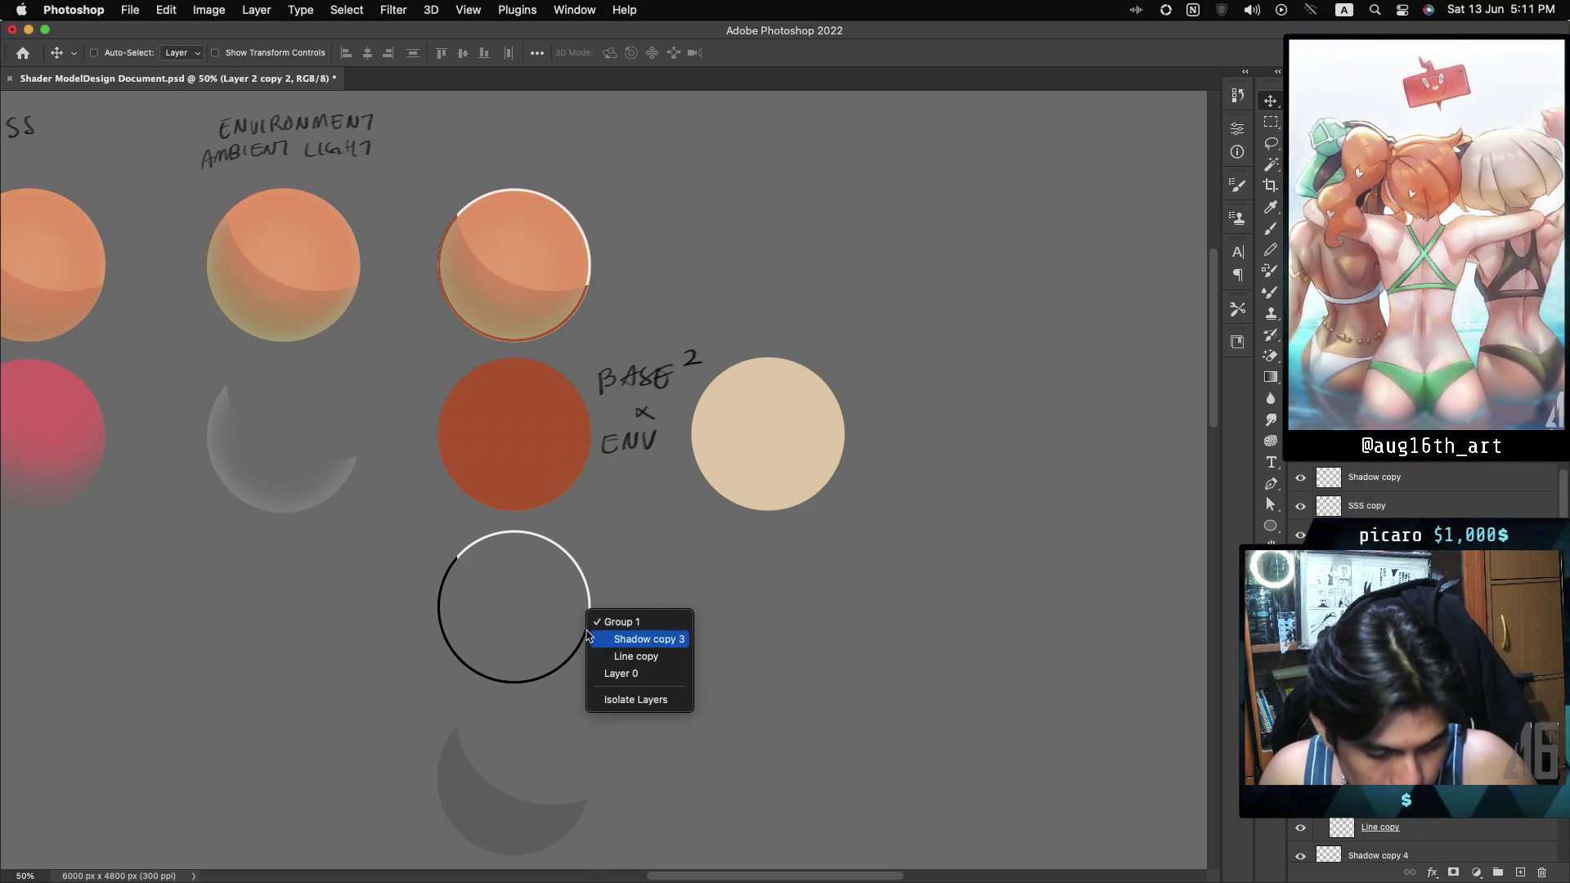
click(634, 624)
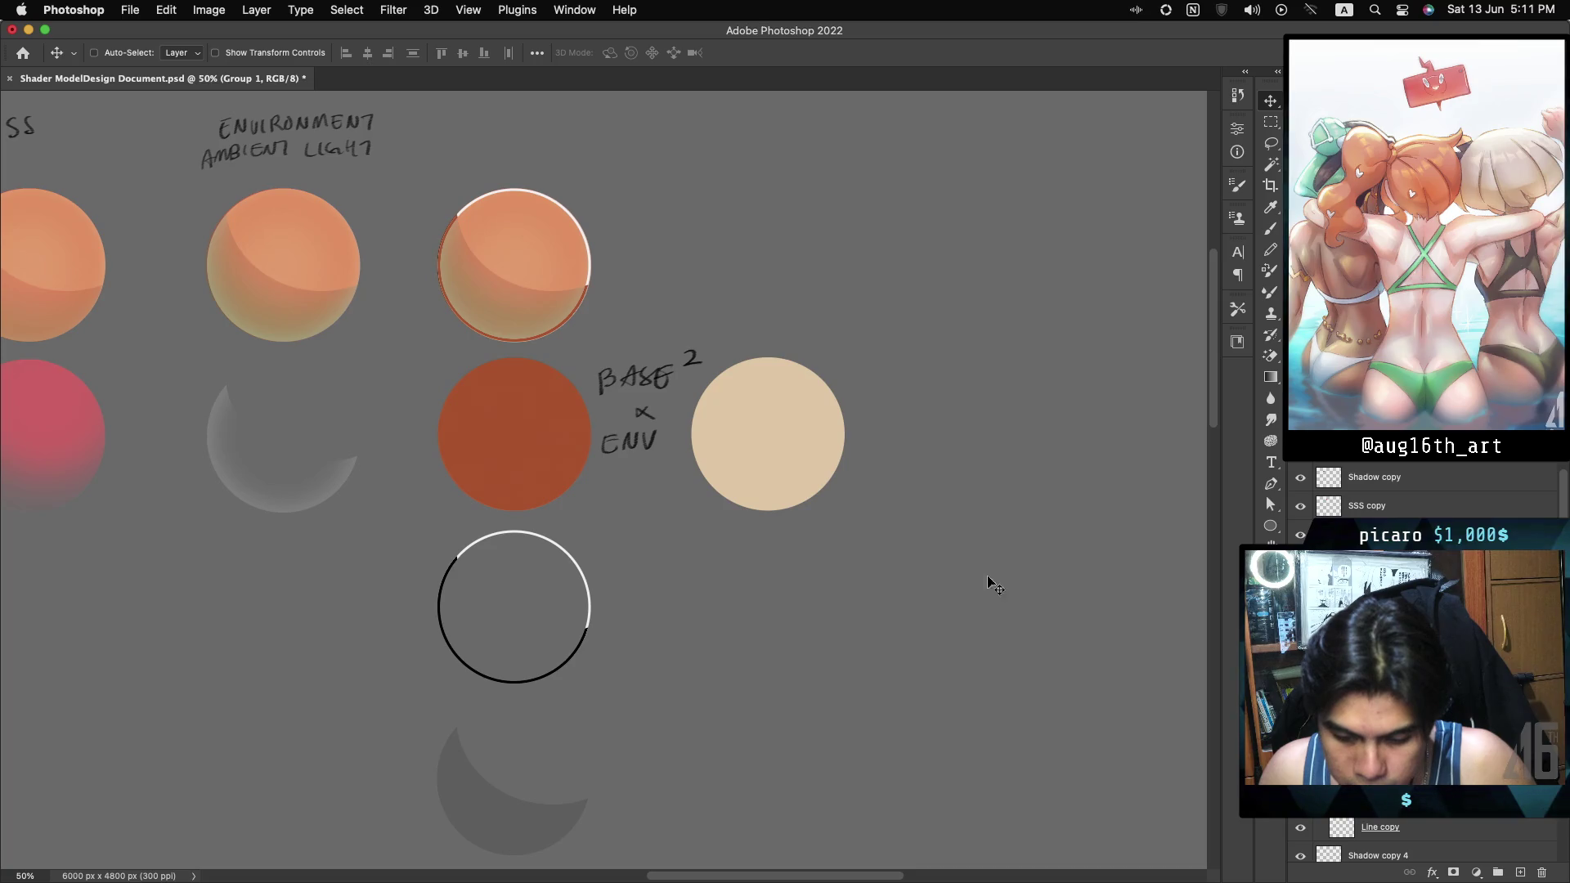
key(super)
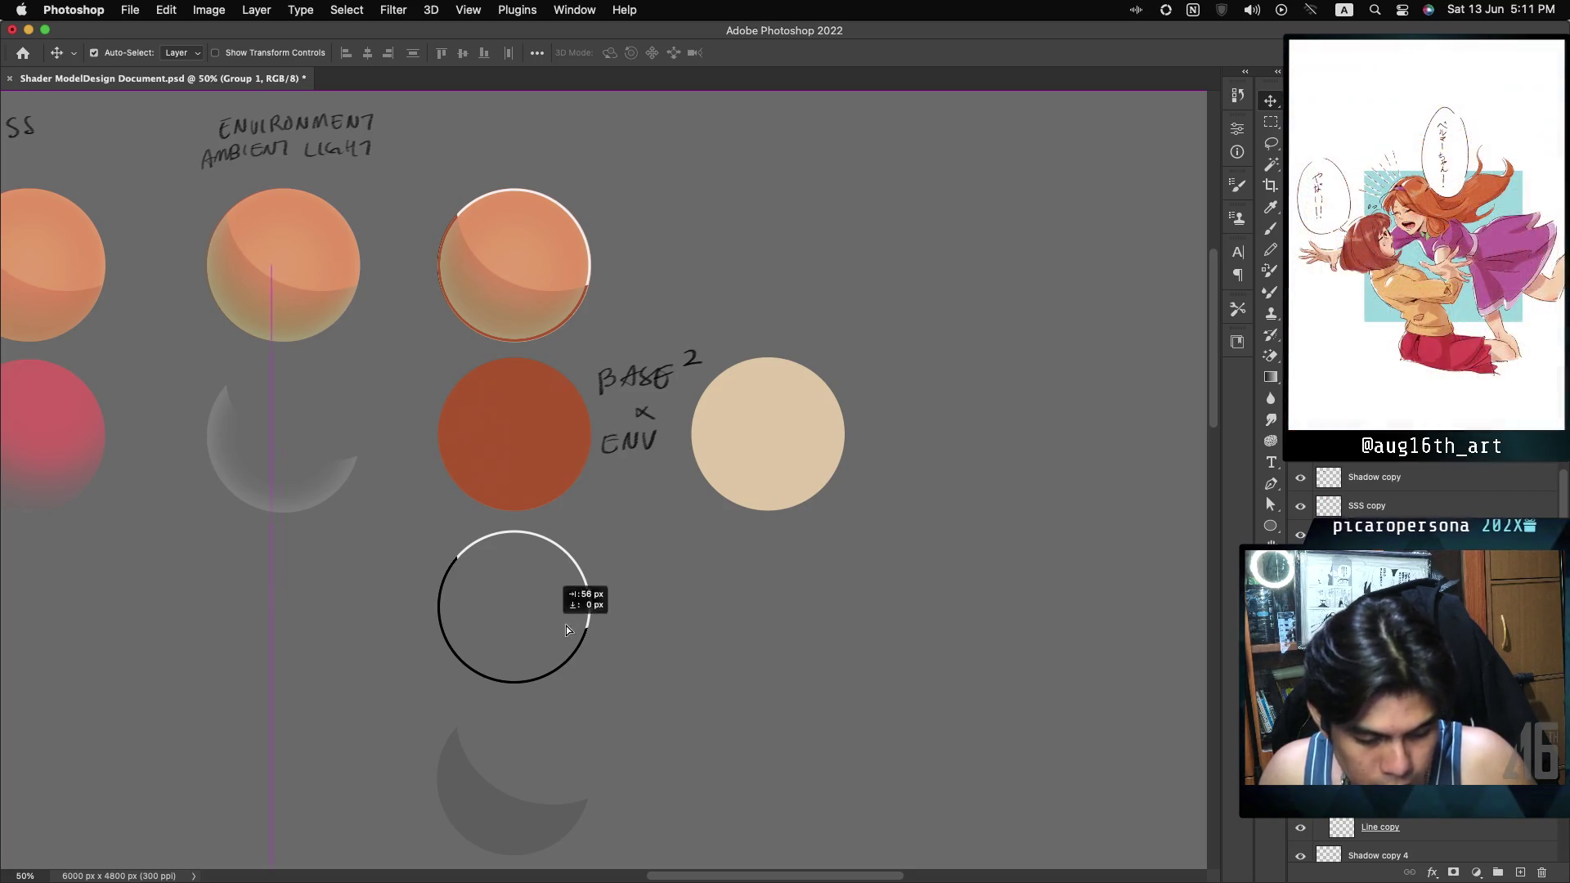
super+click(767, 620)
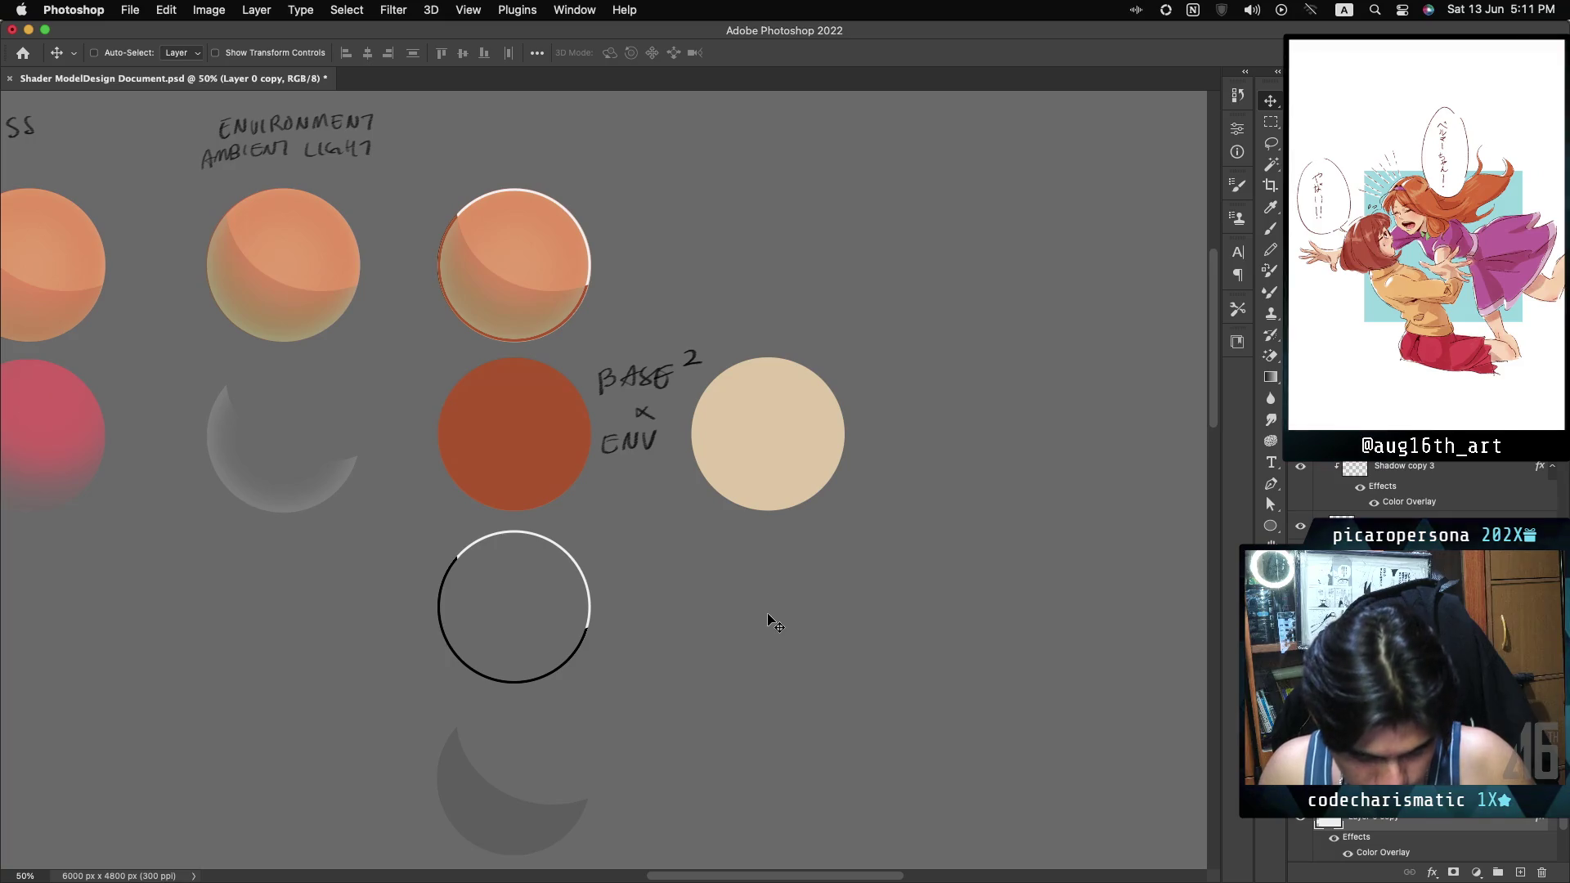
super+click(583, 626)
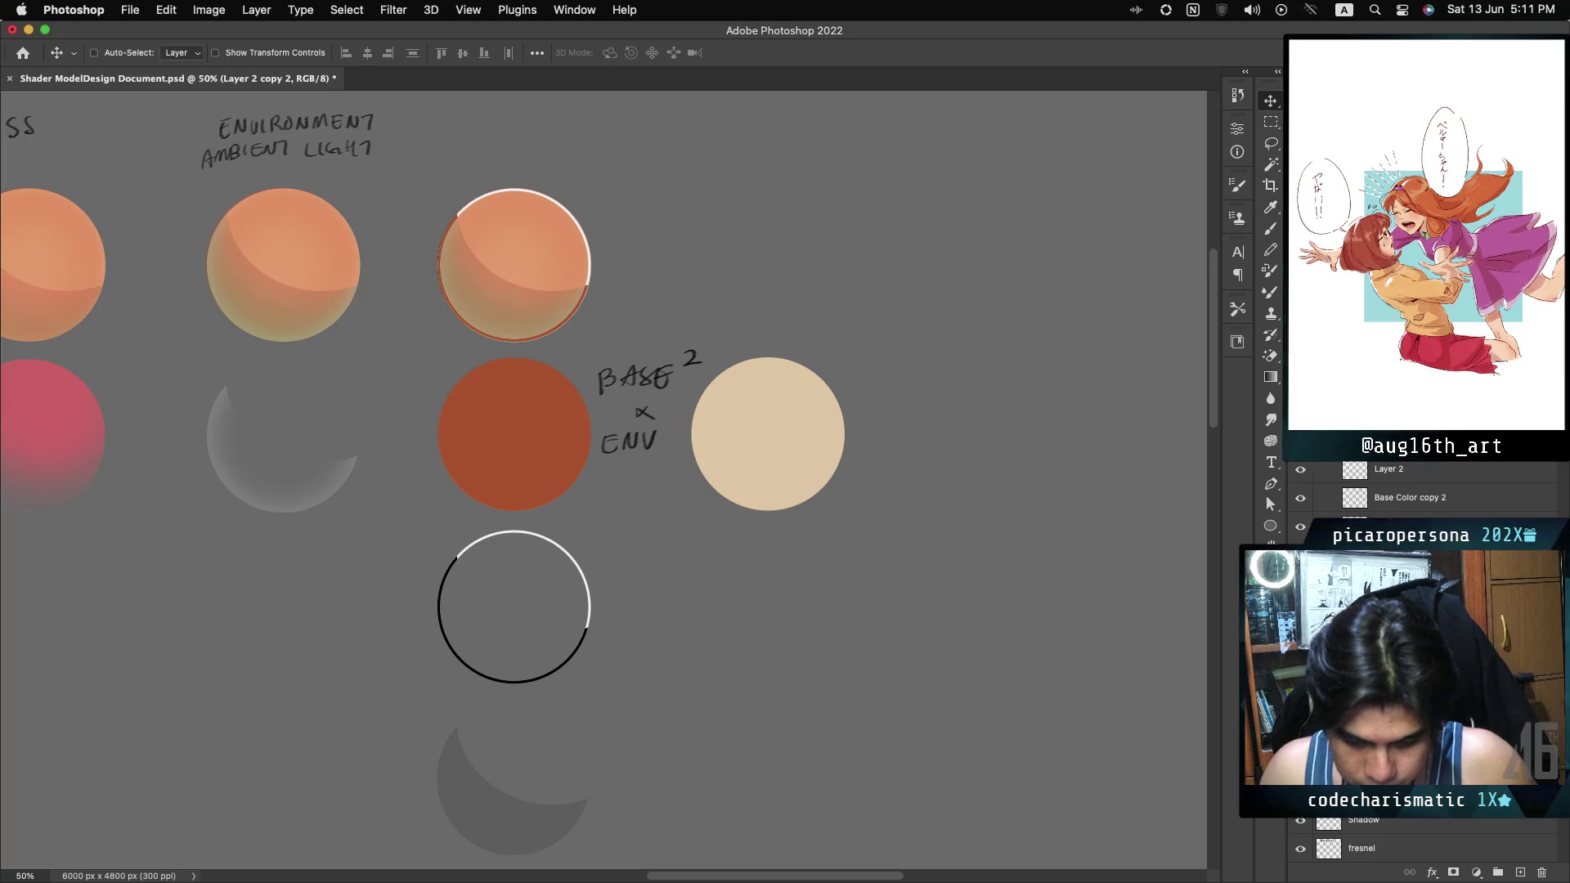
scroll(1423, 654, down, 3)
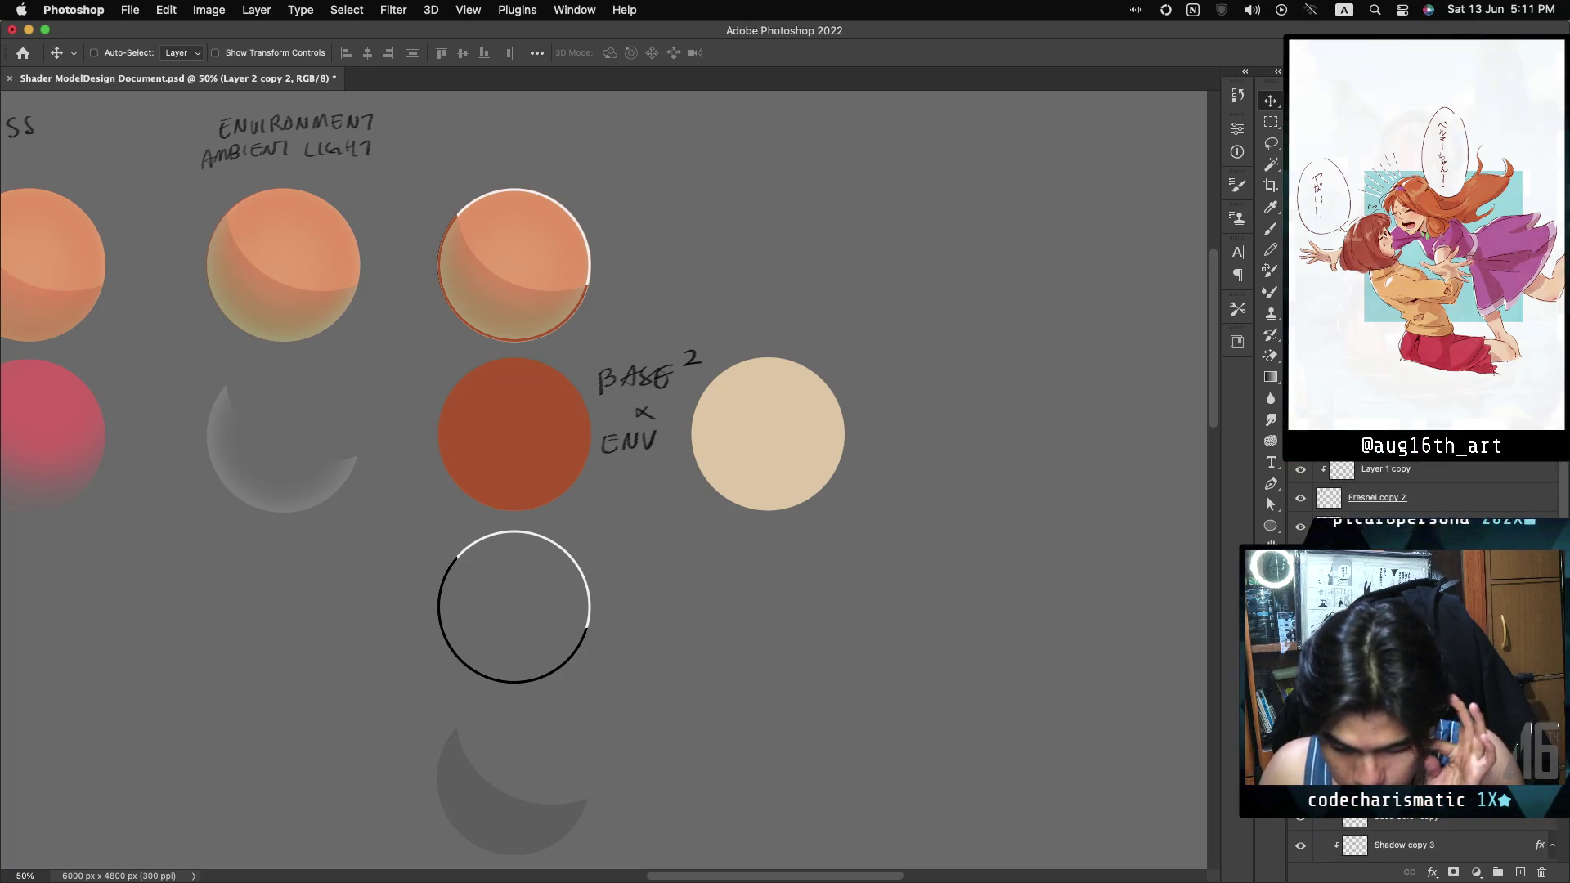
key(super+g)
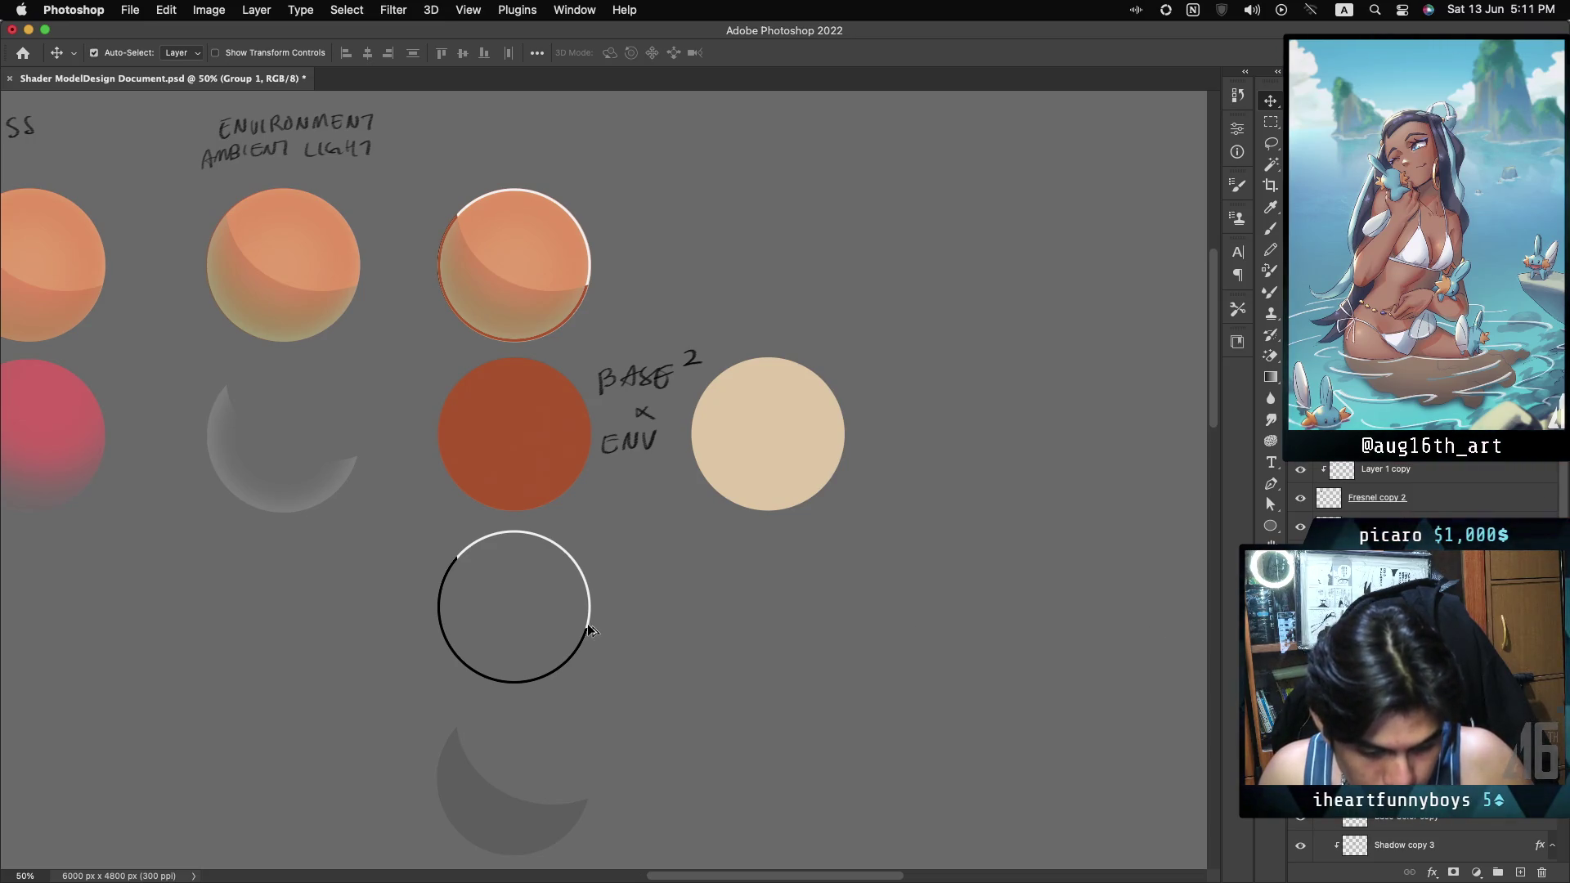
drag(588, 630, 775, 628)
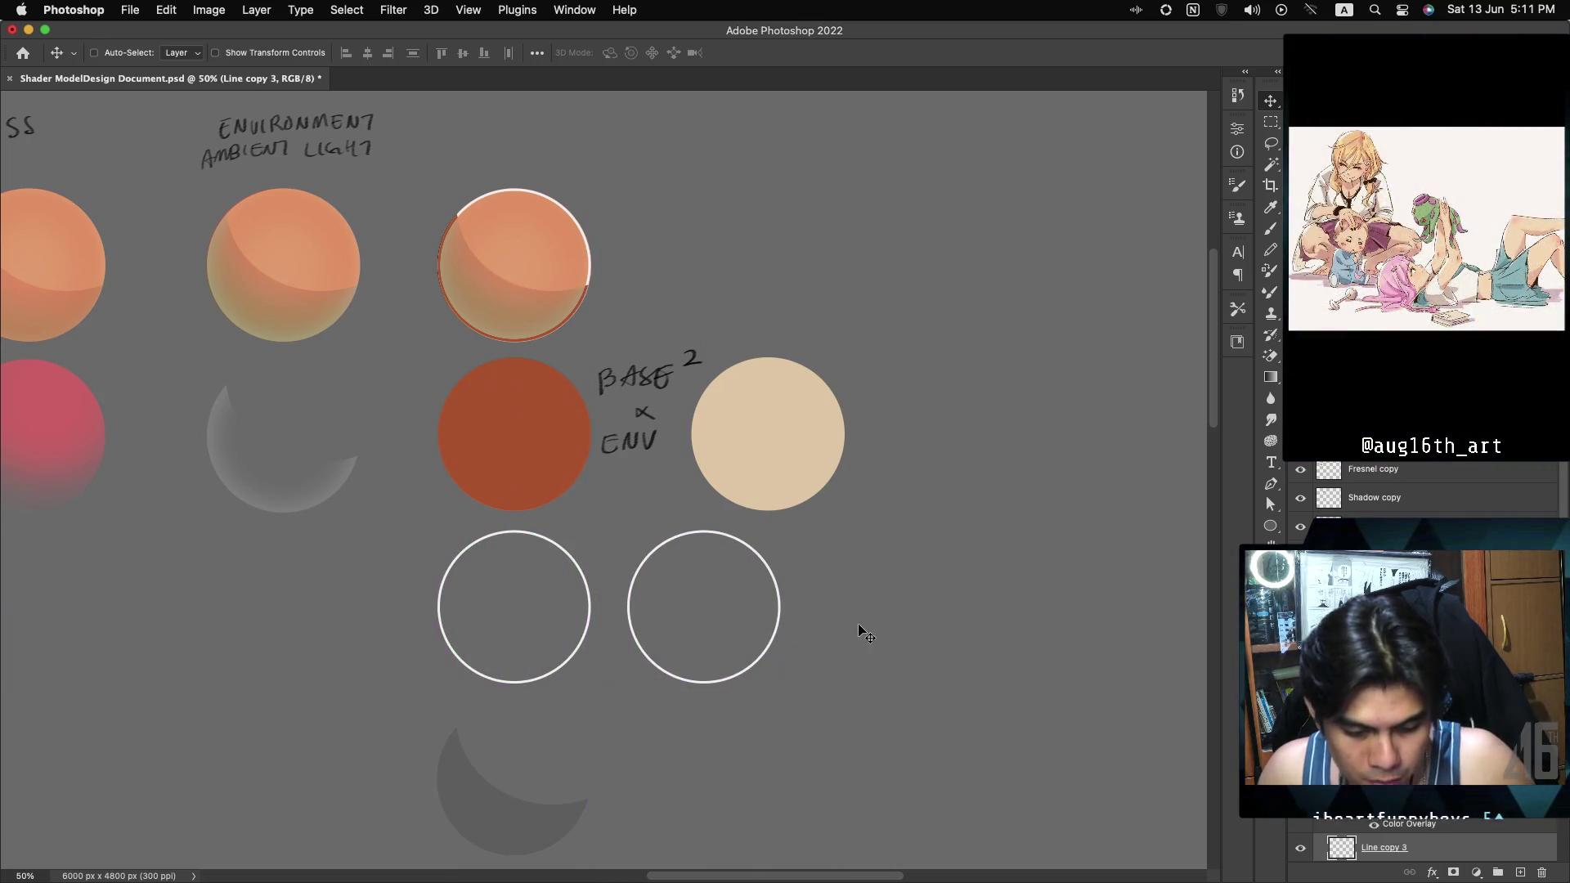
key(ctrl+z)
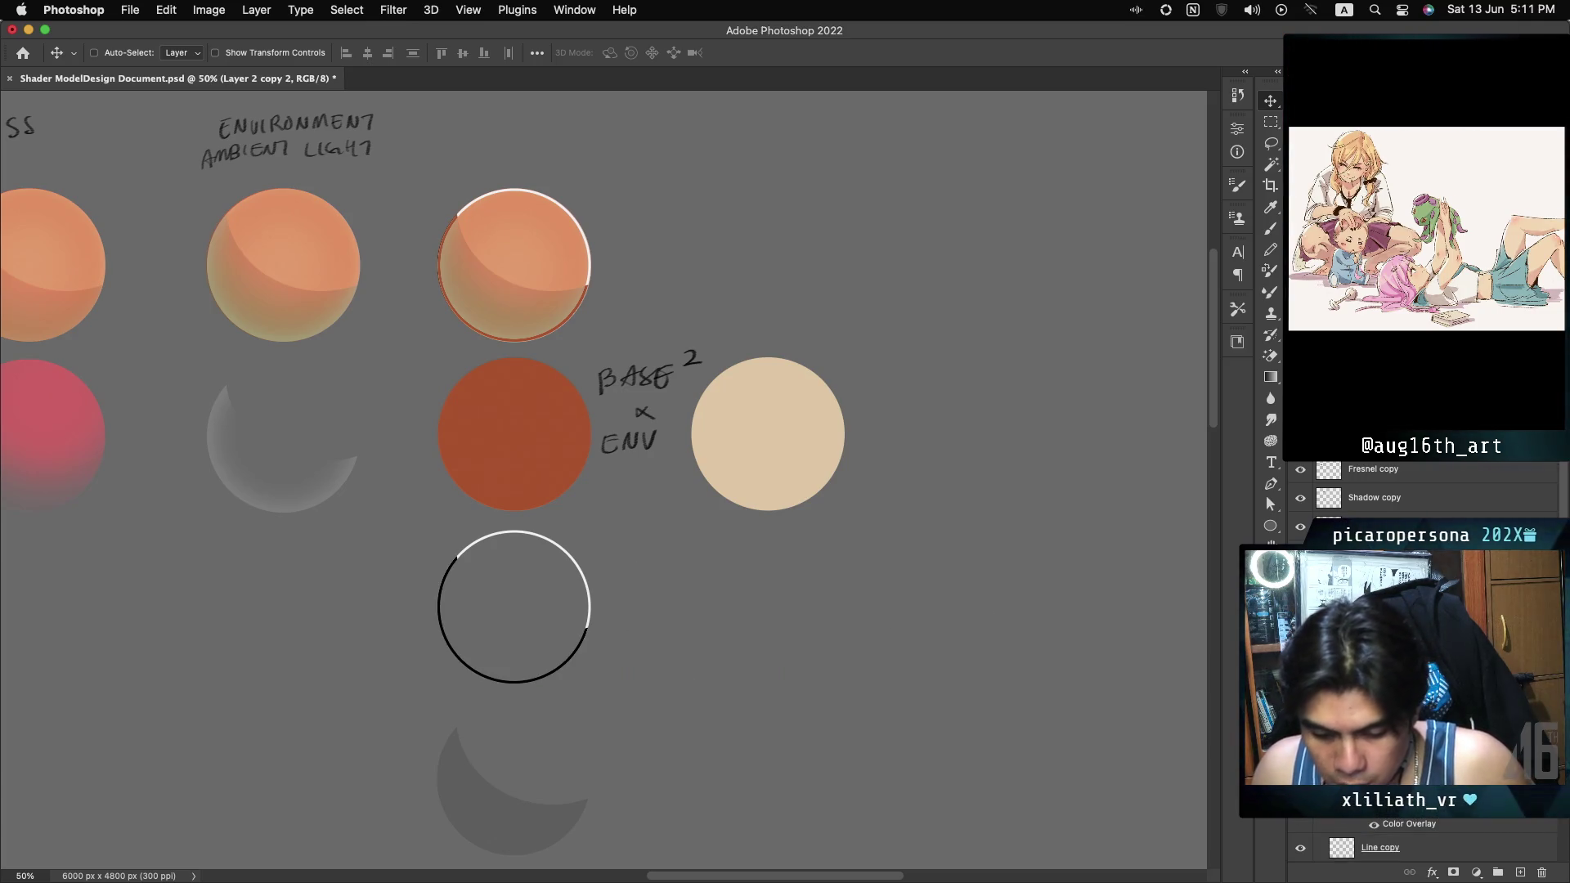
key(ctrl+g)
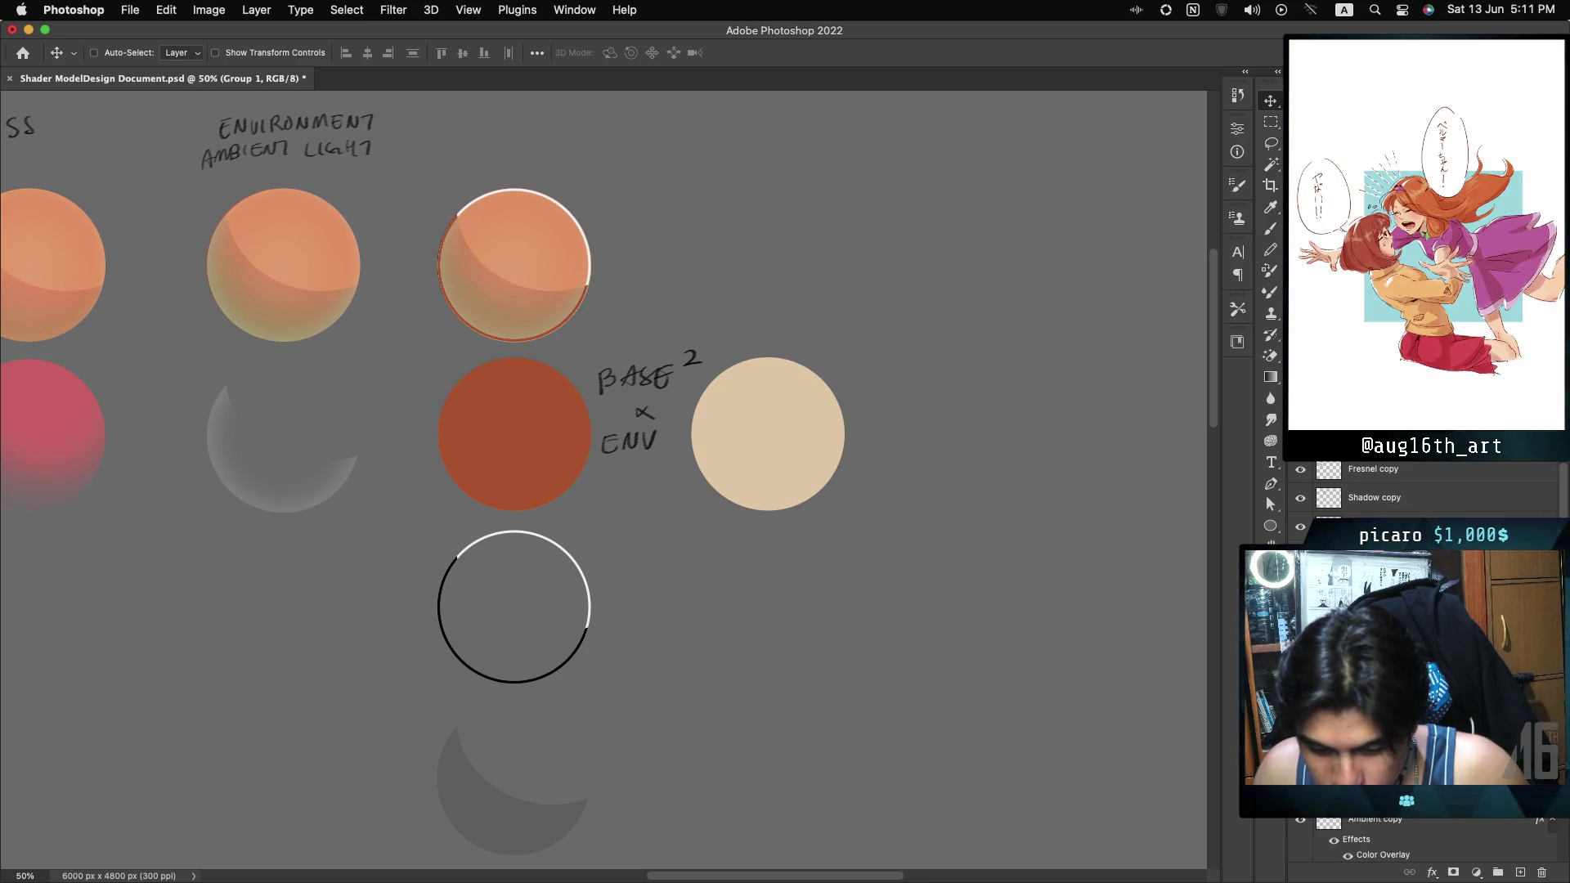
key(Delete)
key(super+z)
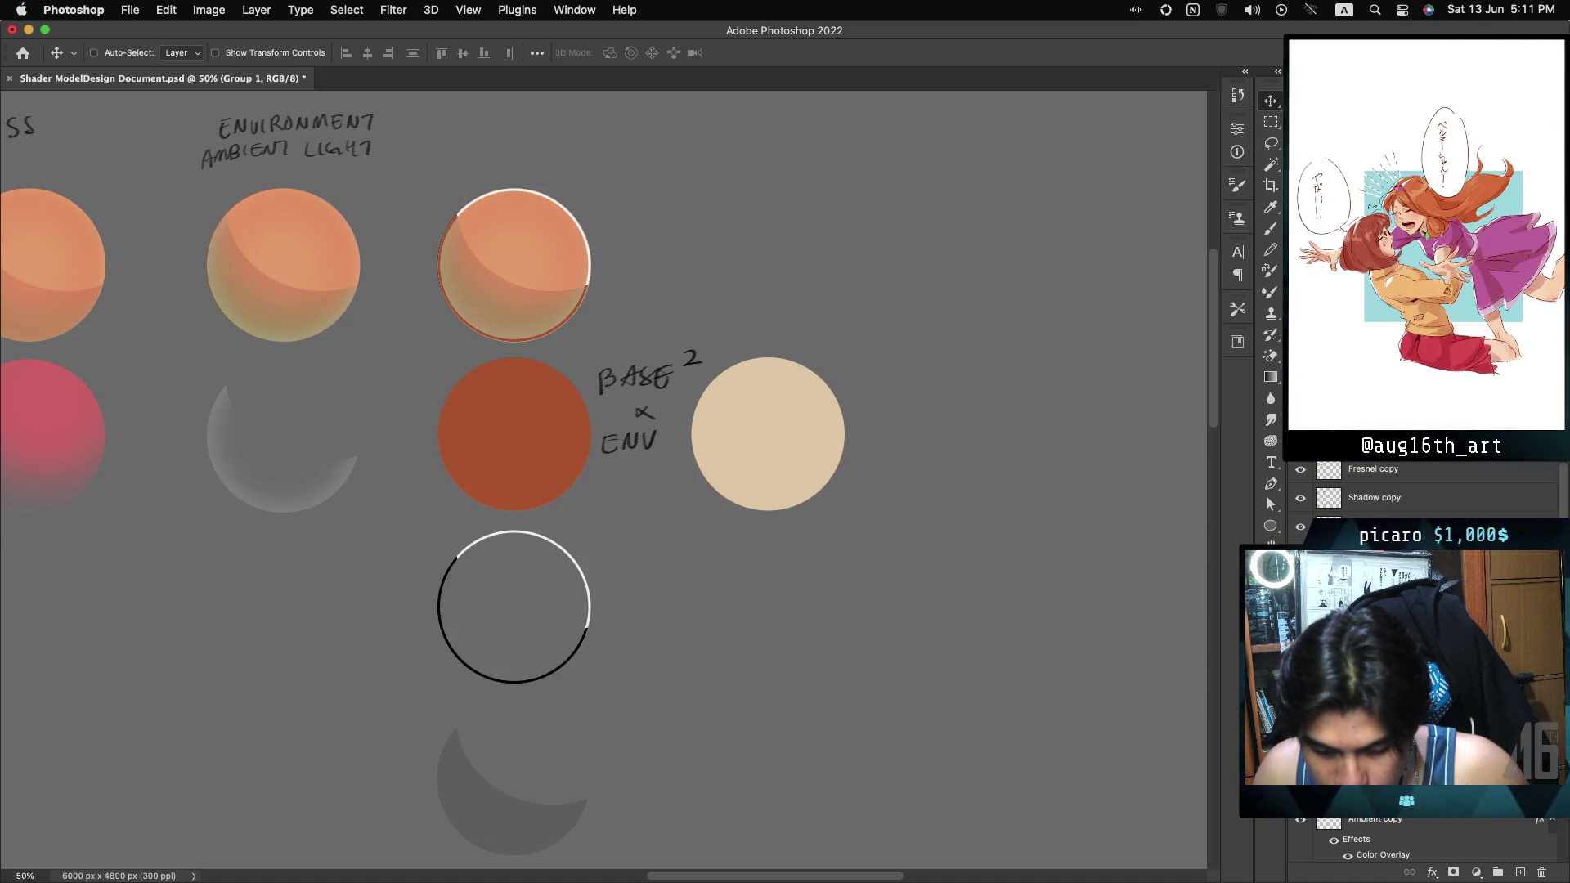
key(alt+])
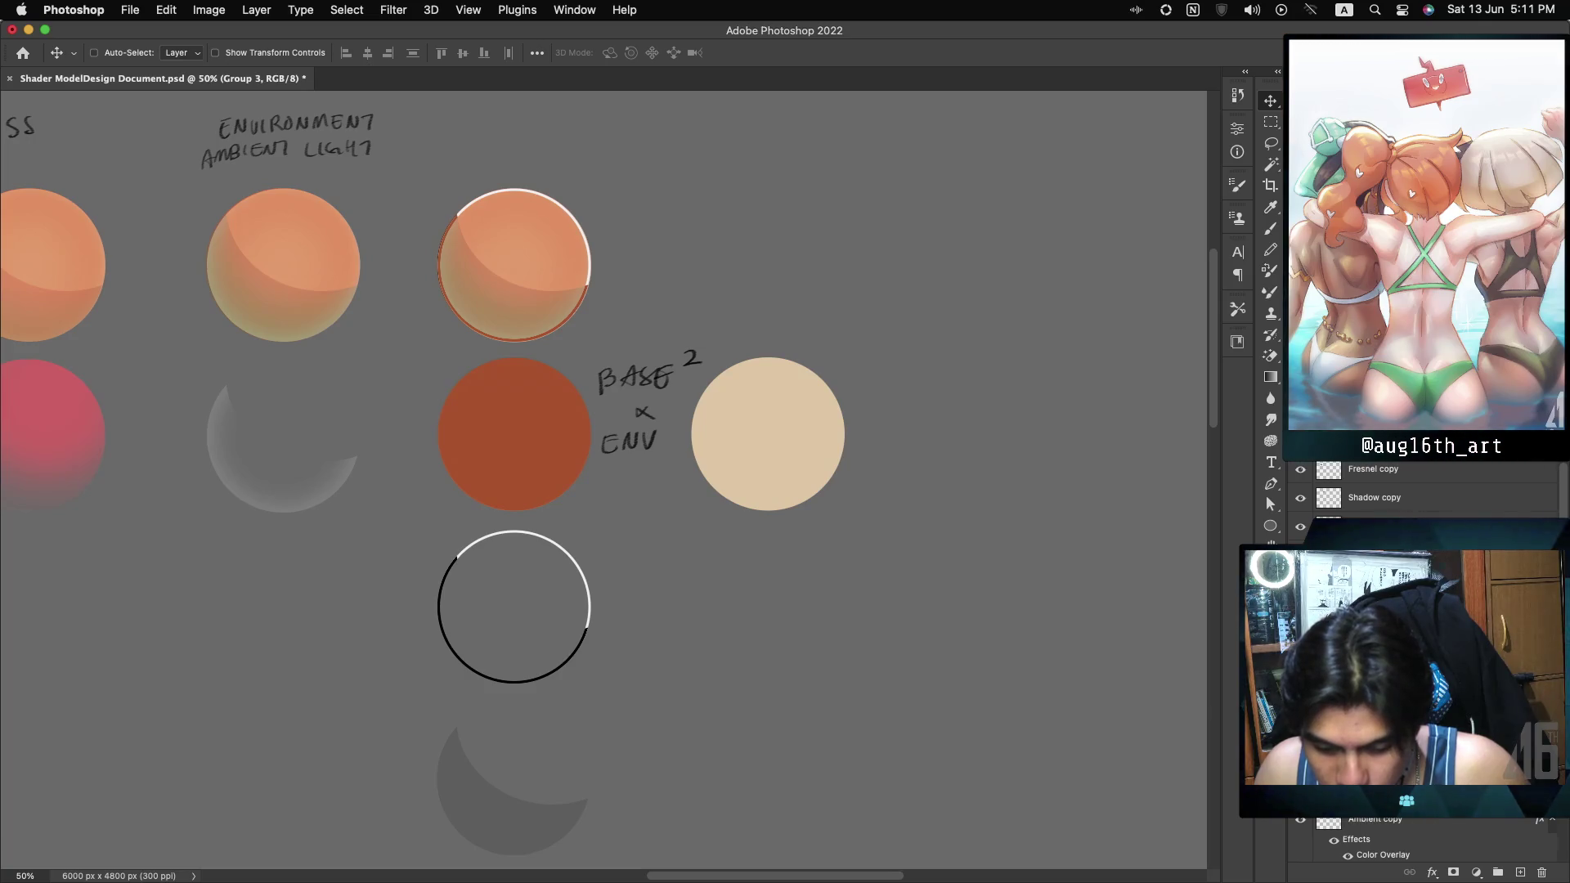
key(super+alt+shift+a)
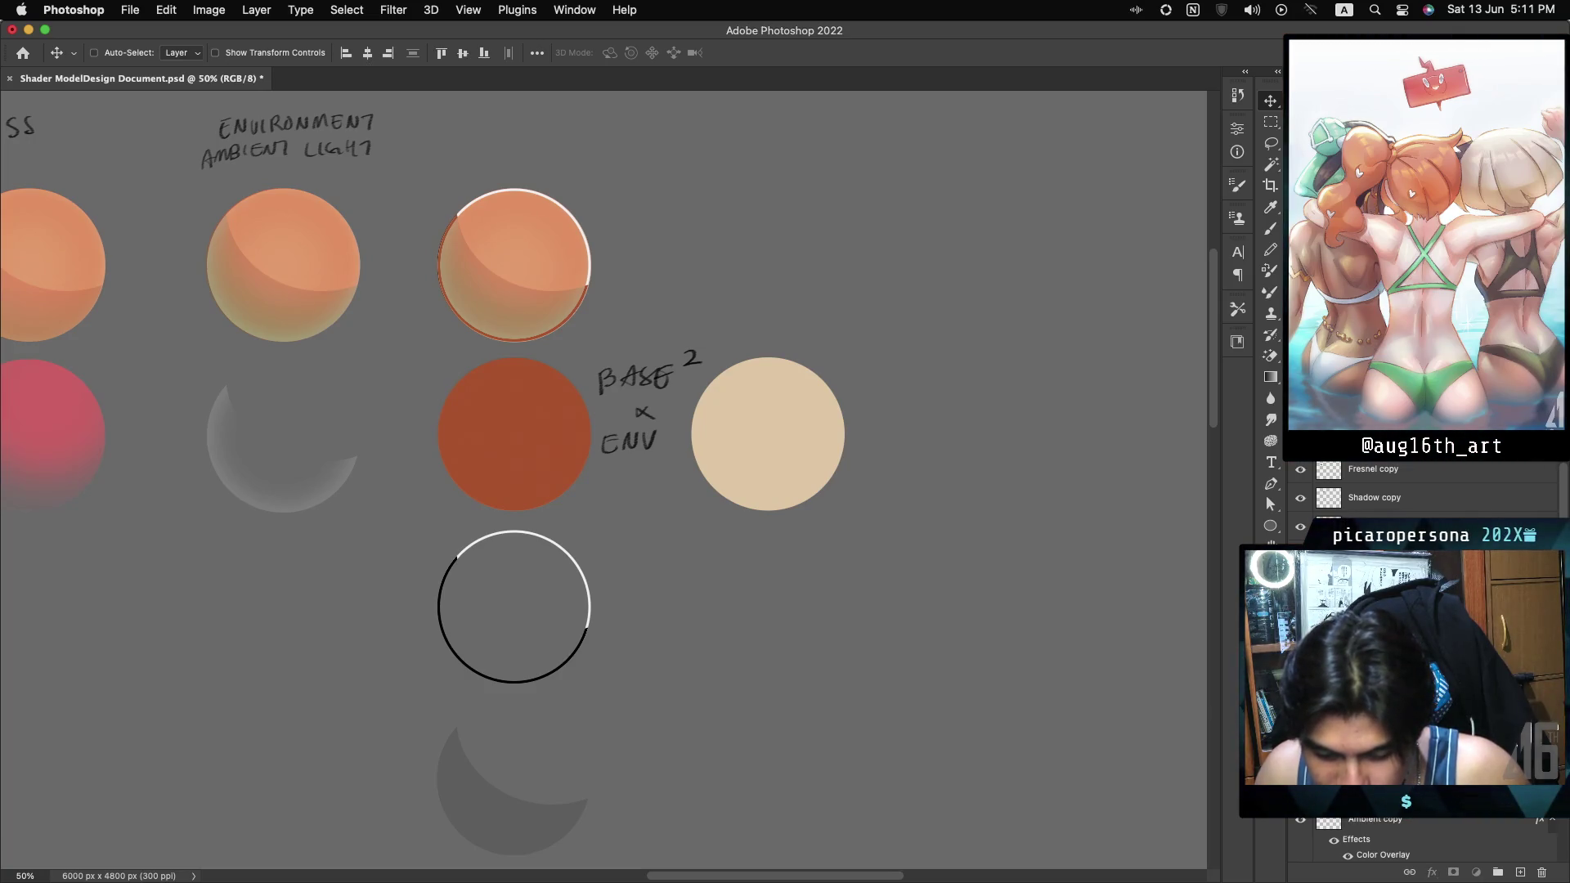
key(alt+])
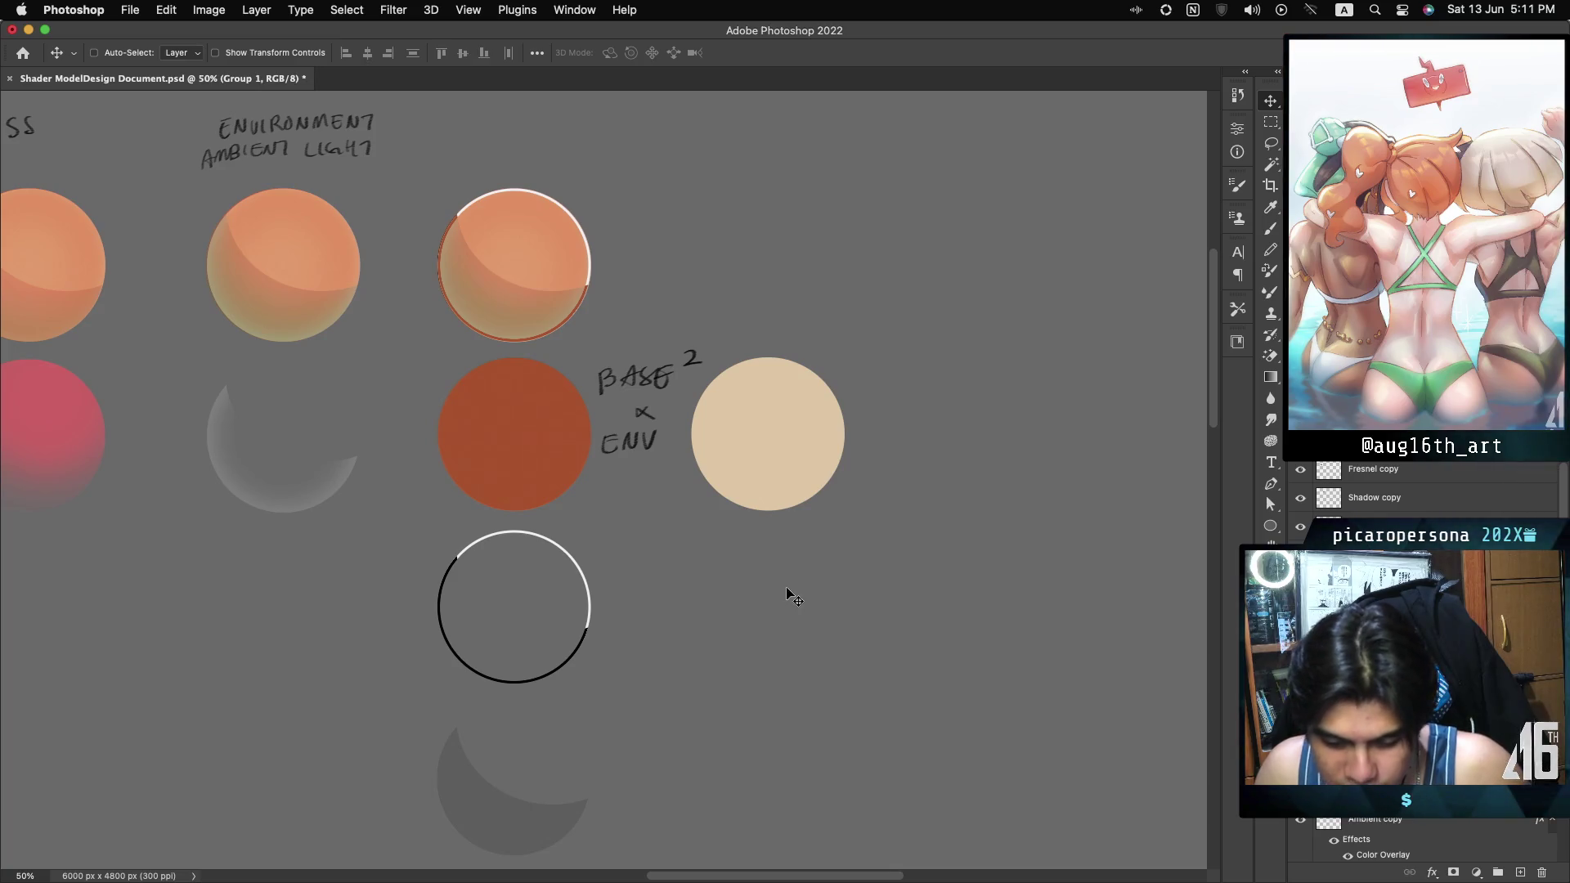
key(alt+[)
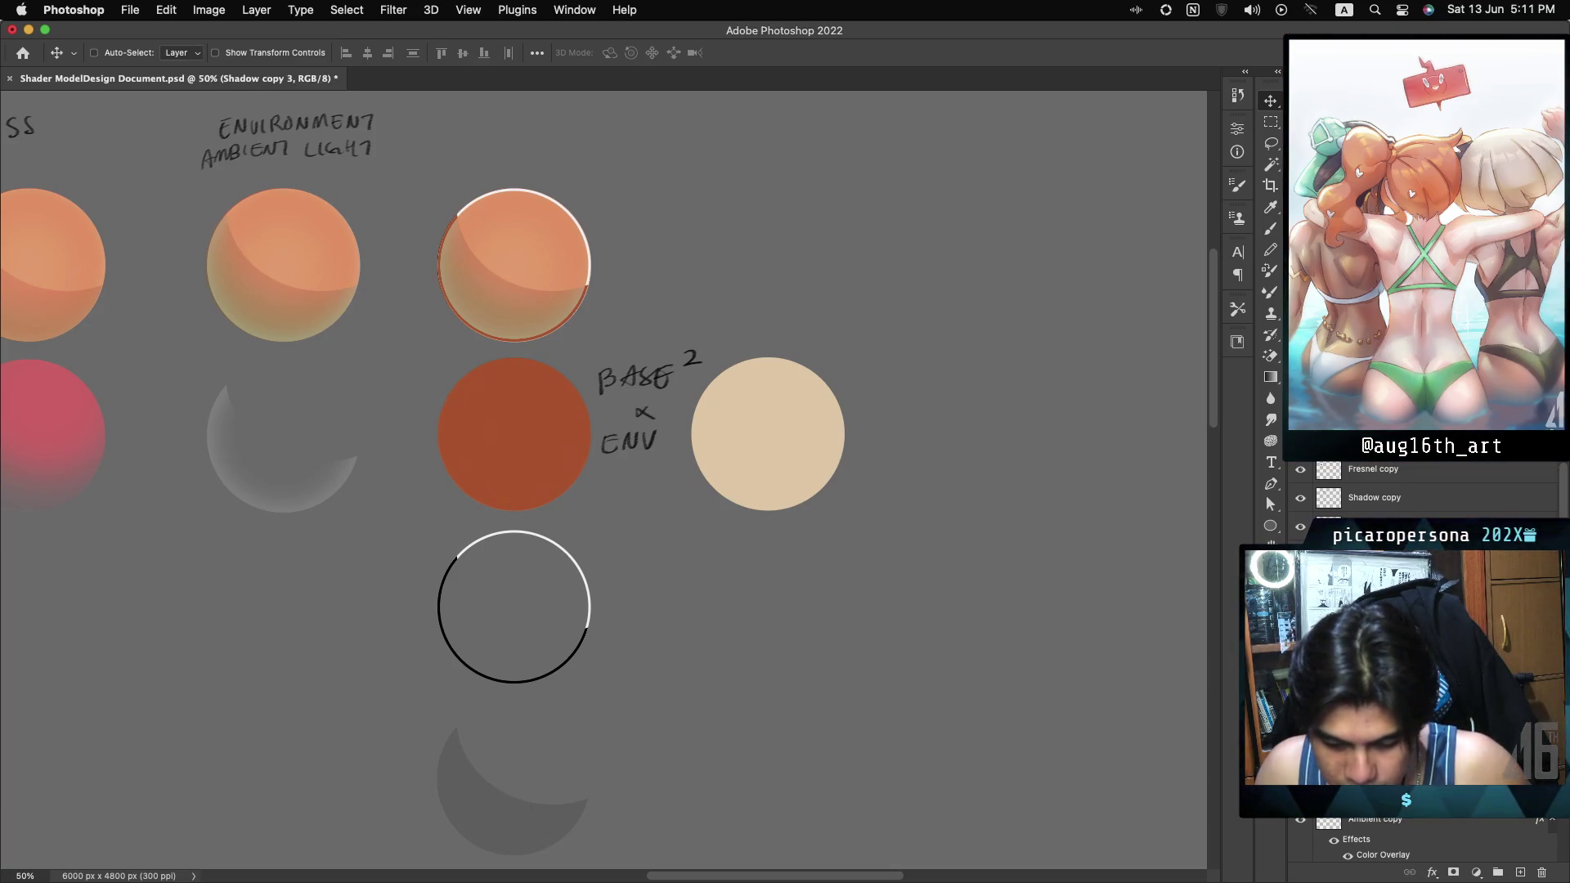
key(super+alt+shift+a)
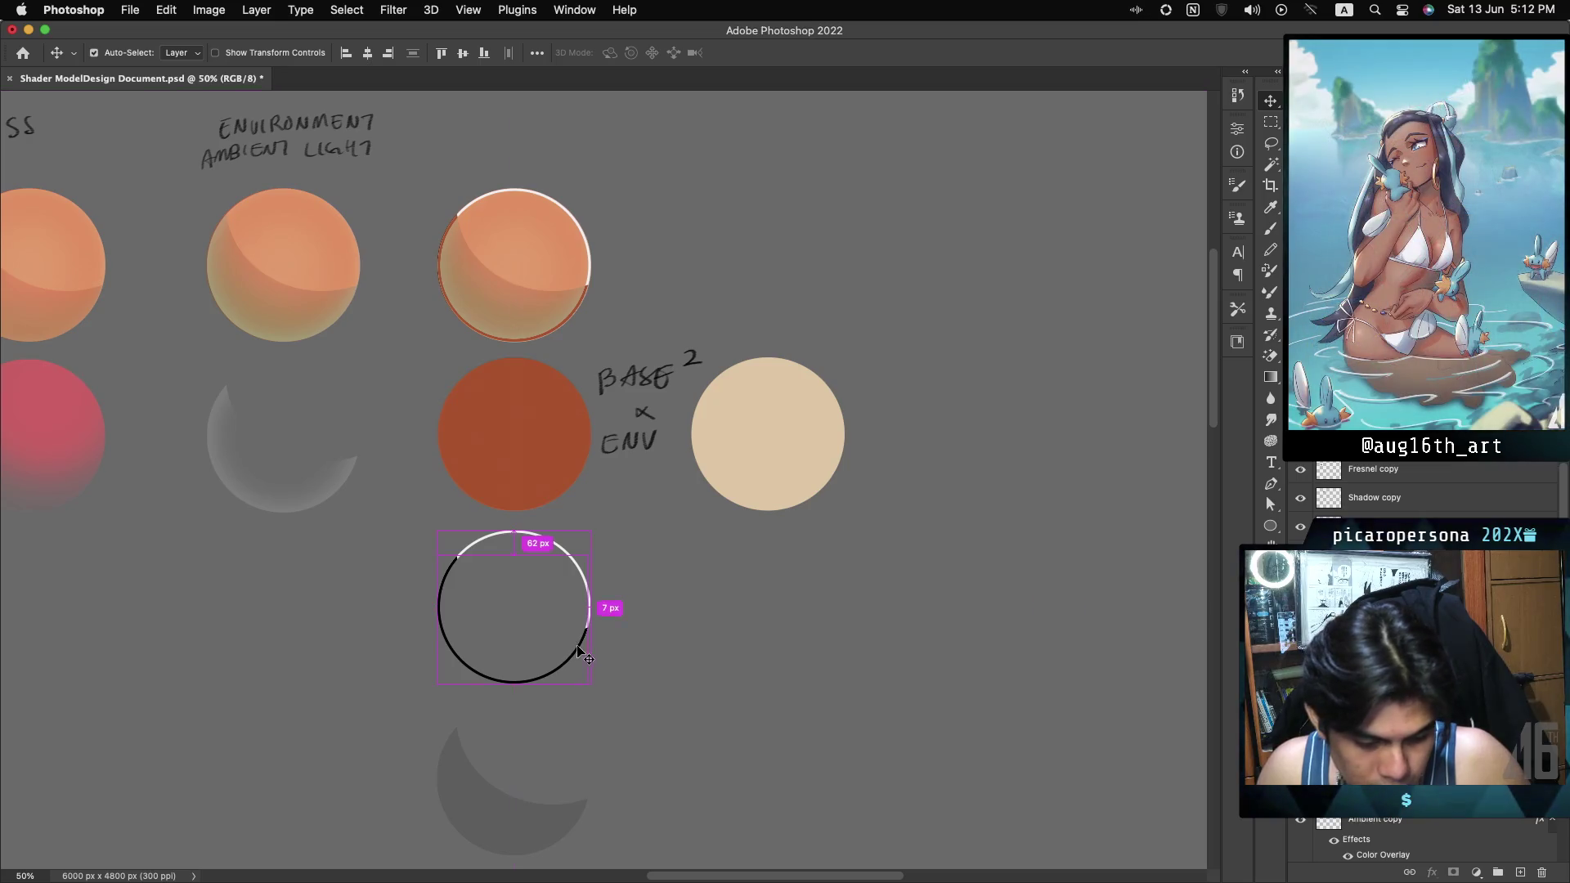
Duplicate the black-and-white ring outline 584 px to the right, below the beige sphere.
drag(578, 650, 834, 649)
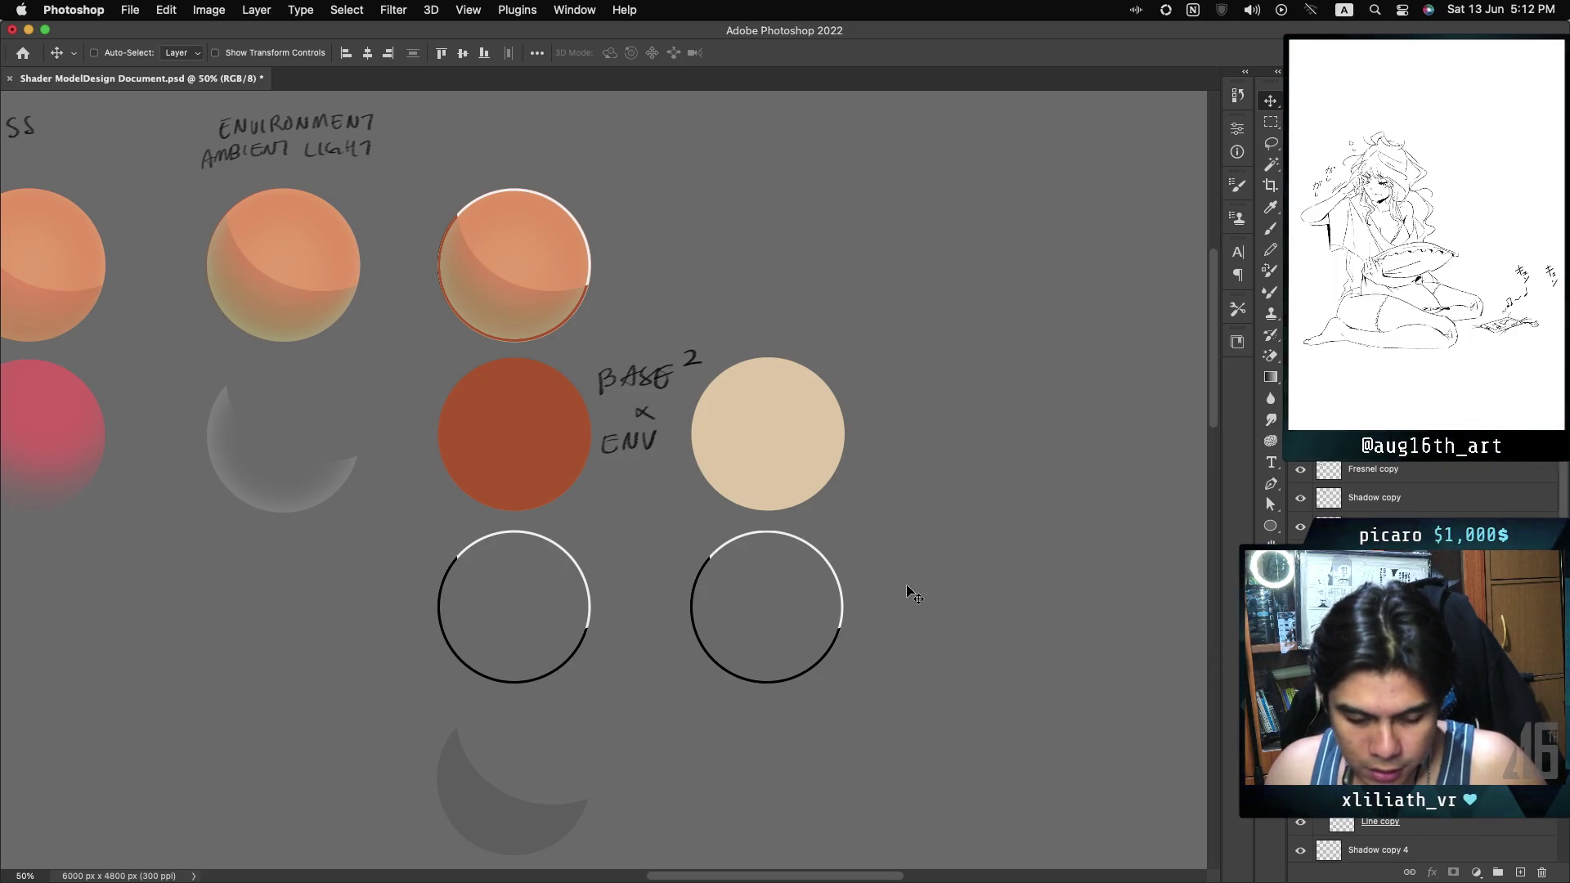
right_click(536, 449)
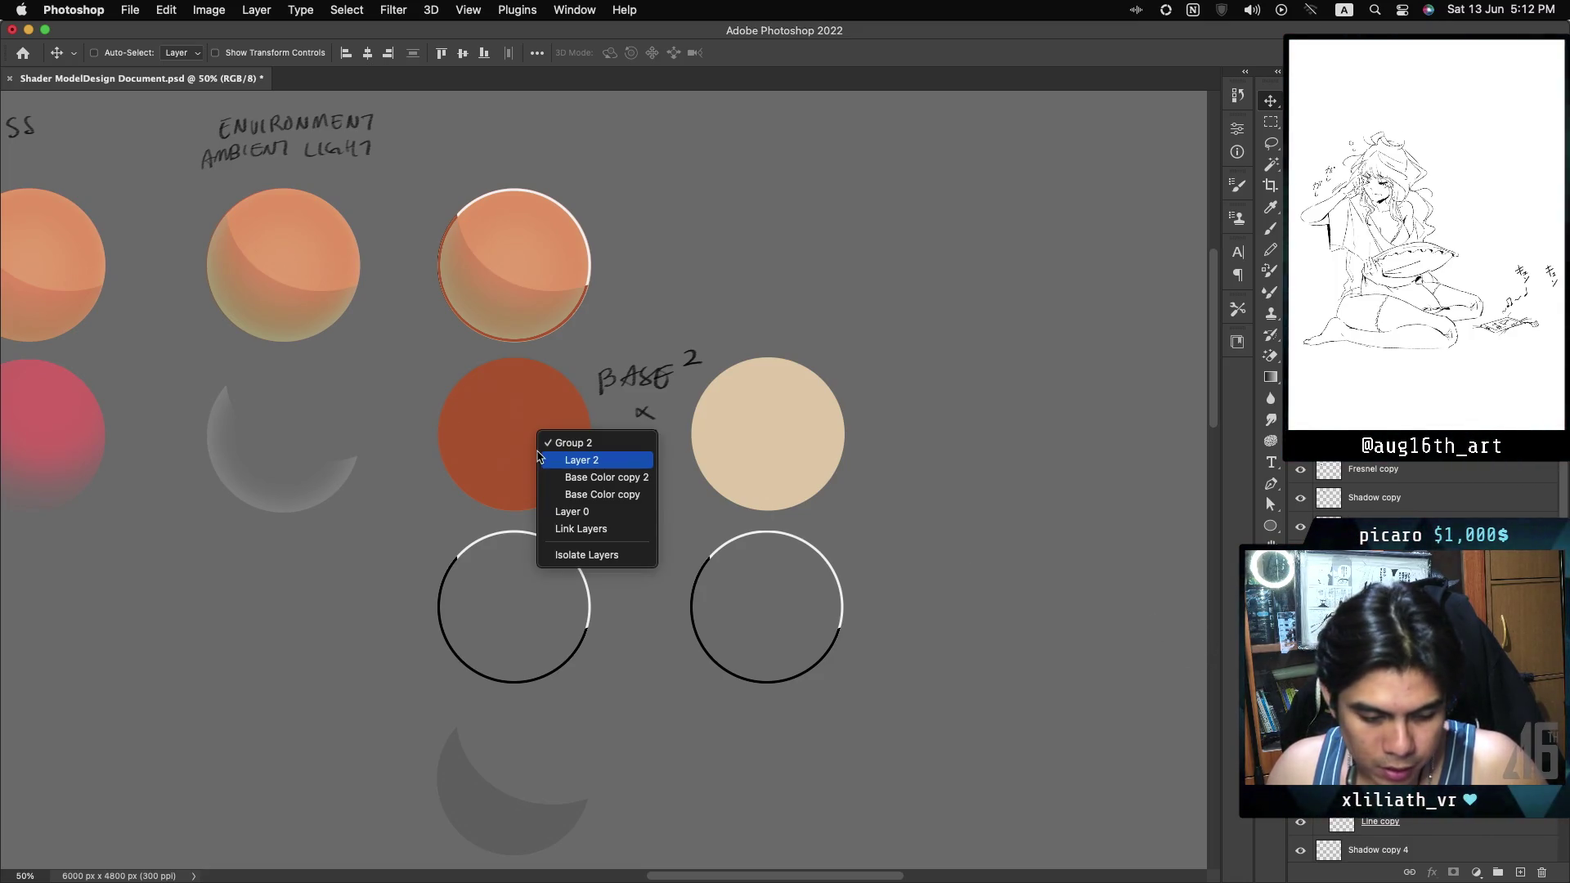
click(601, 461)
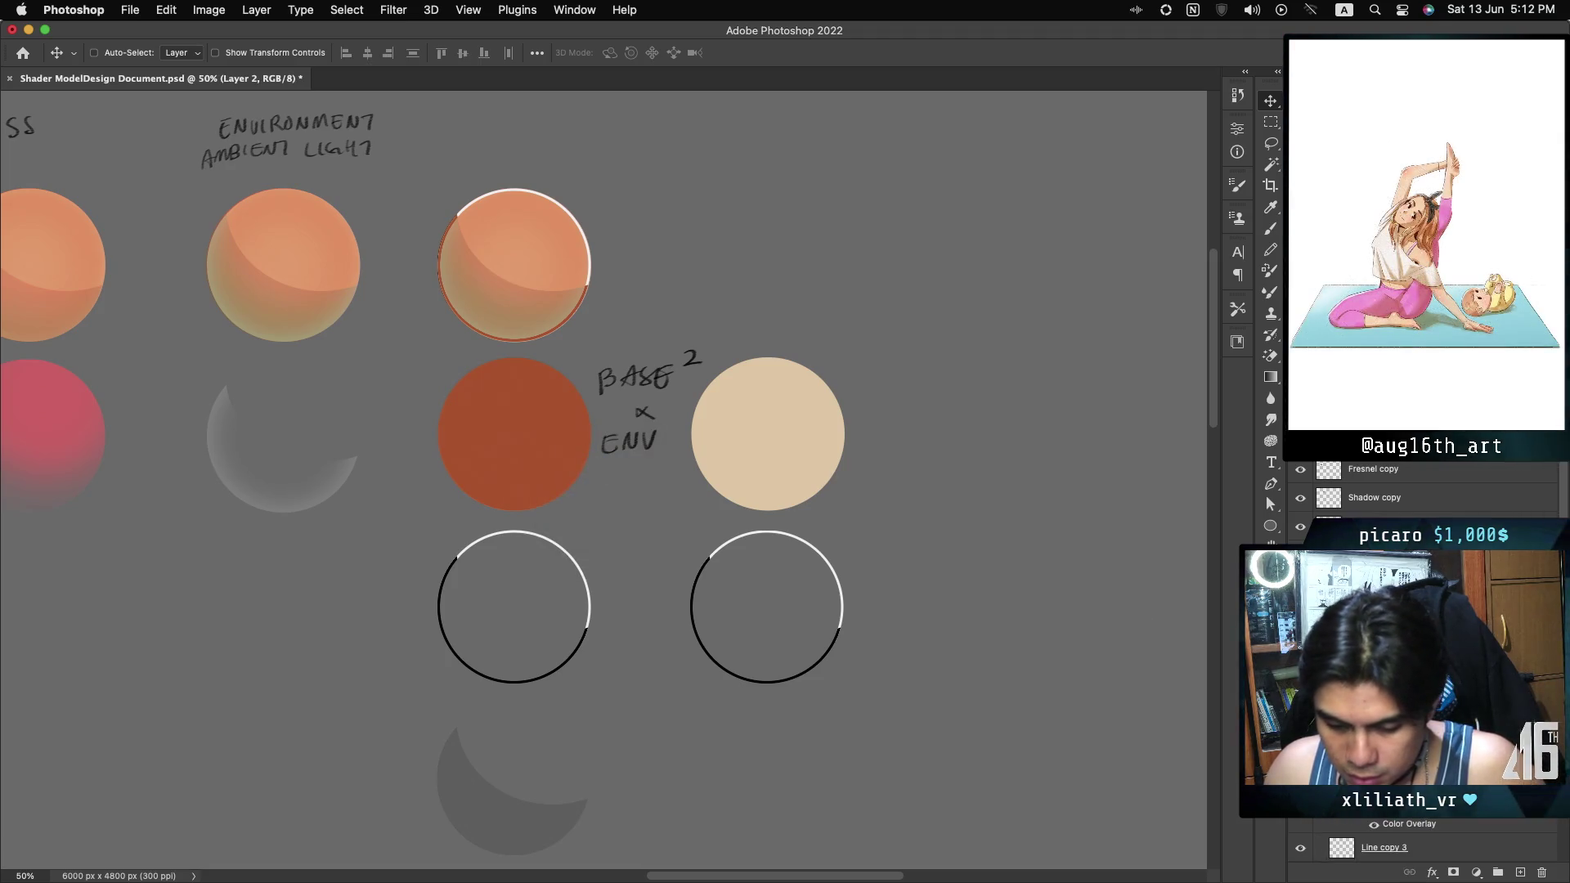
key(super+j)
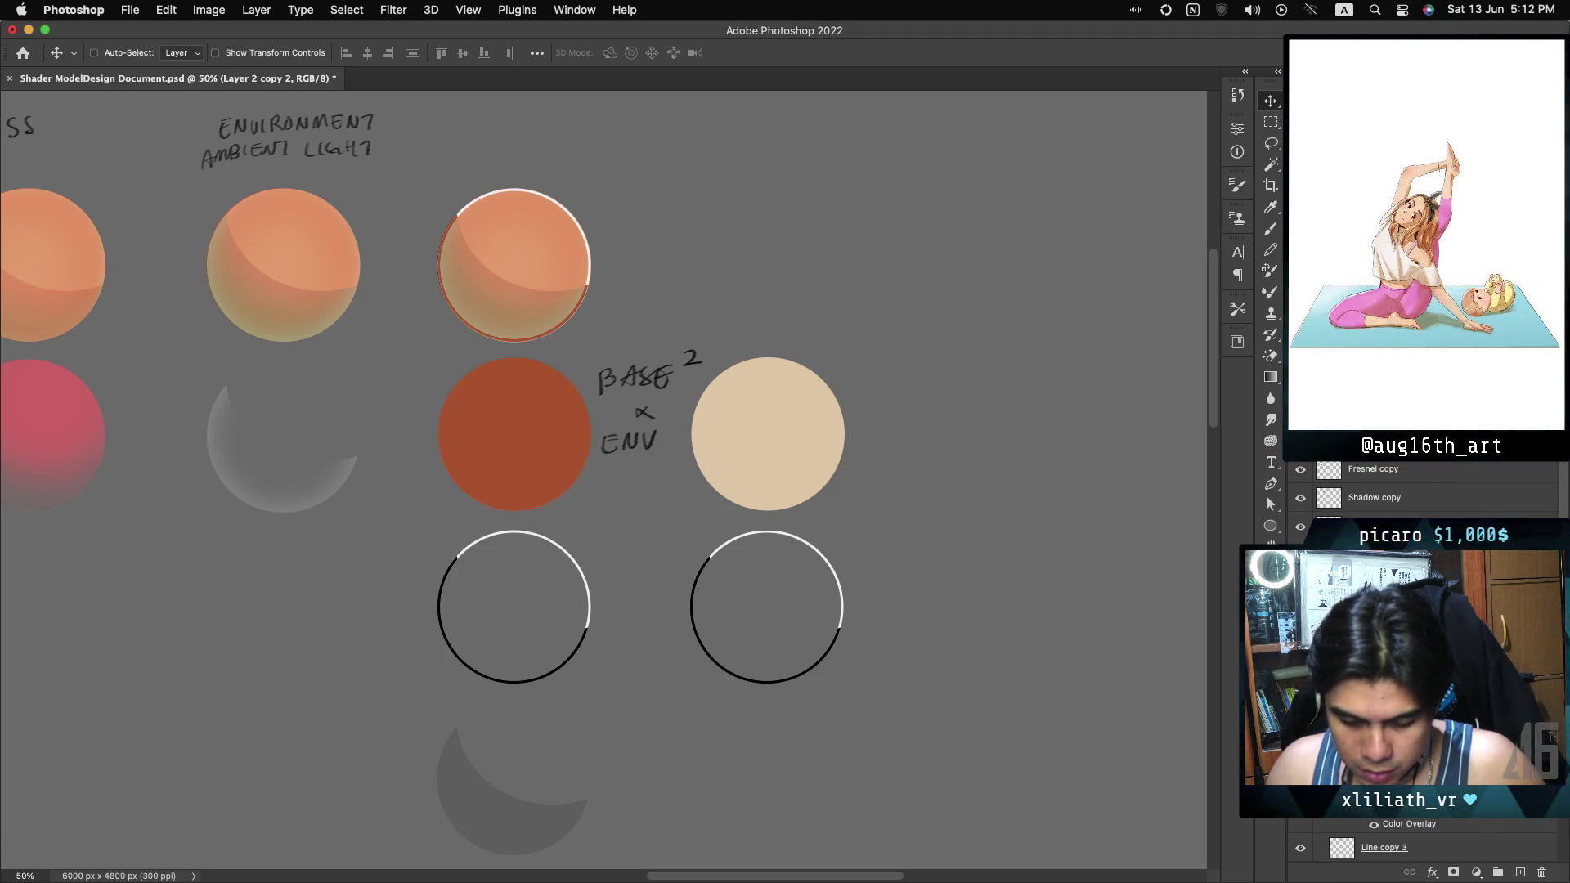
right_click(1442, 573)
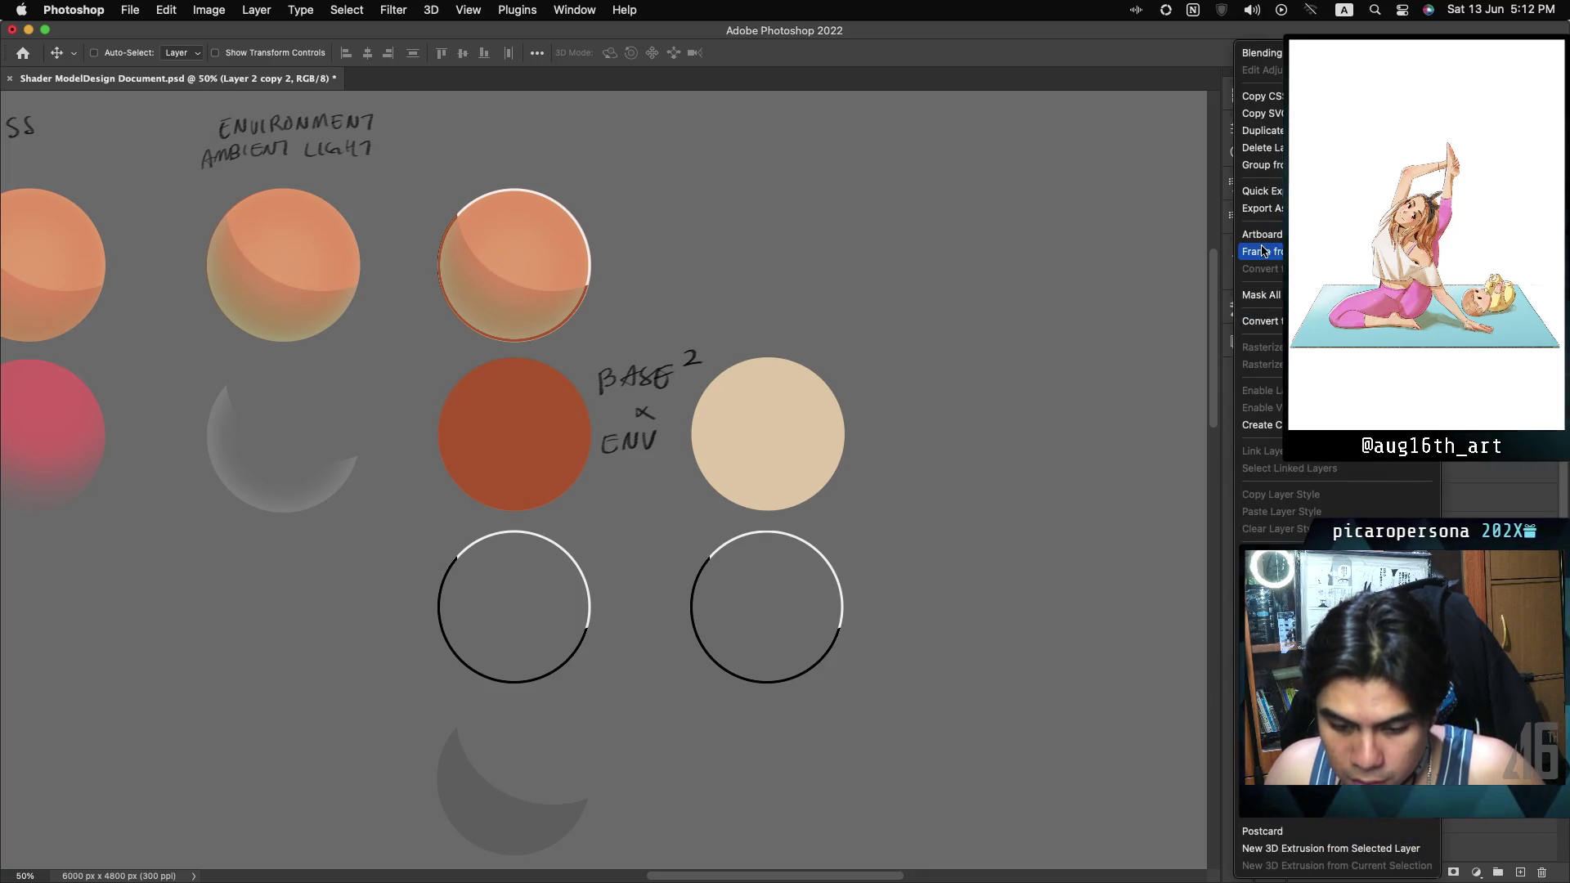
click(1309, 149)
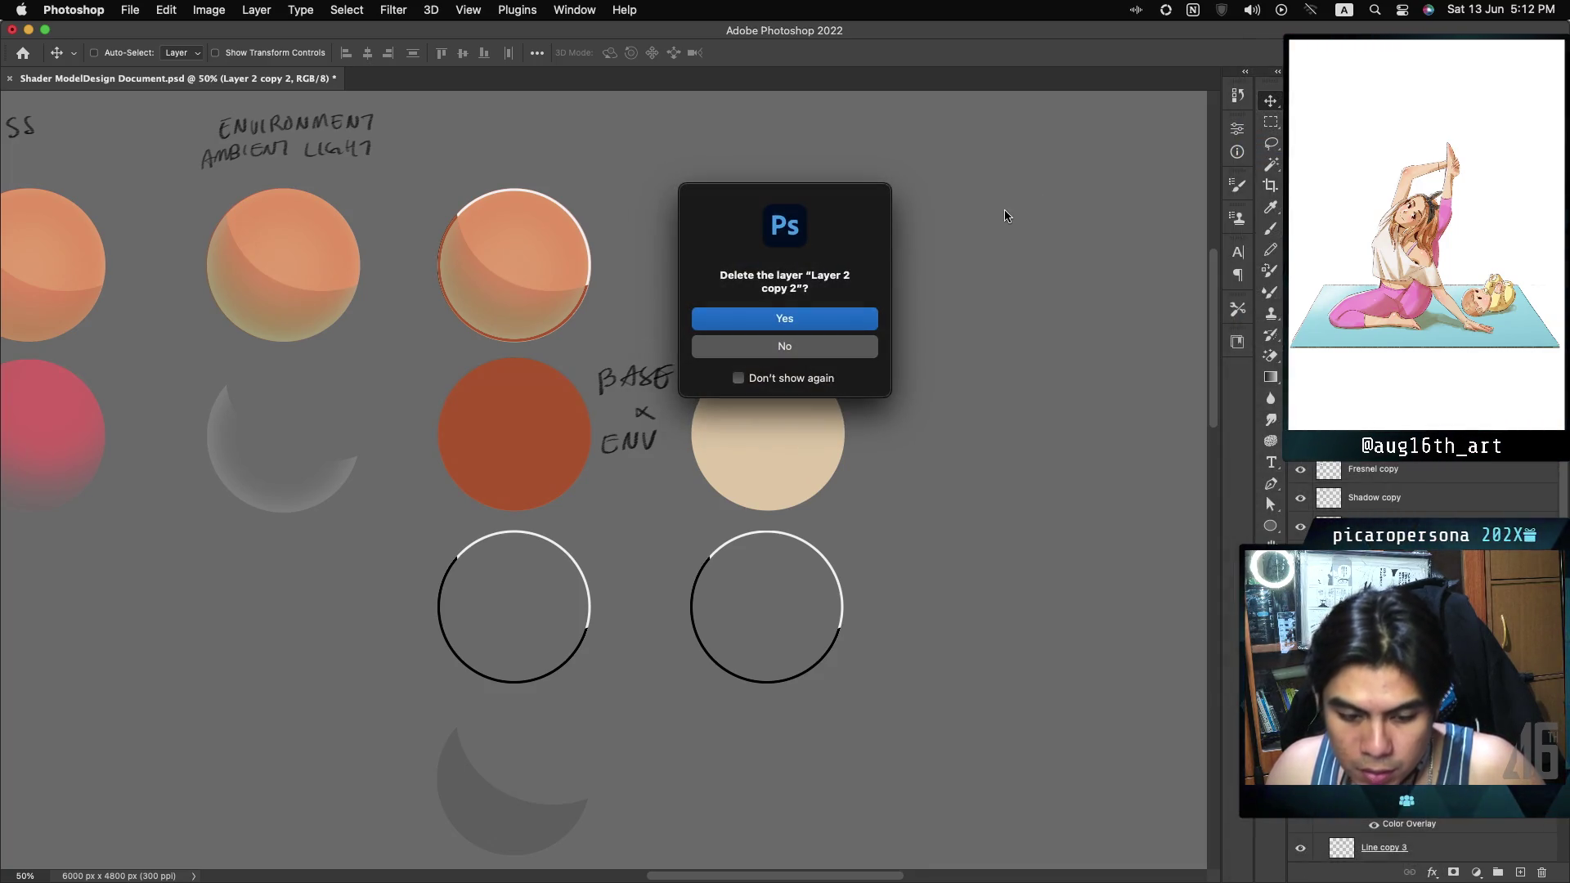
key(Return)
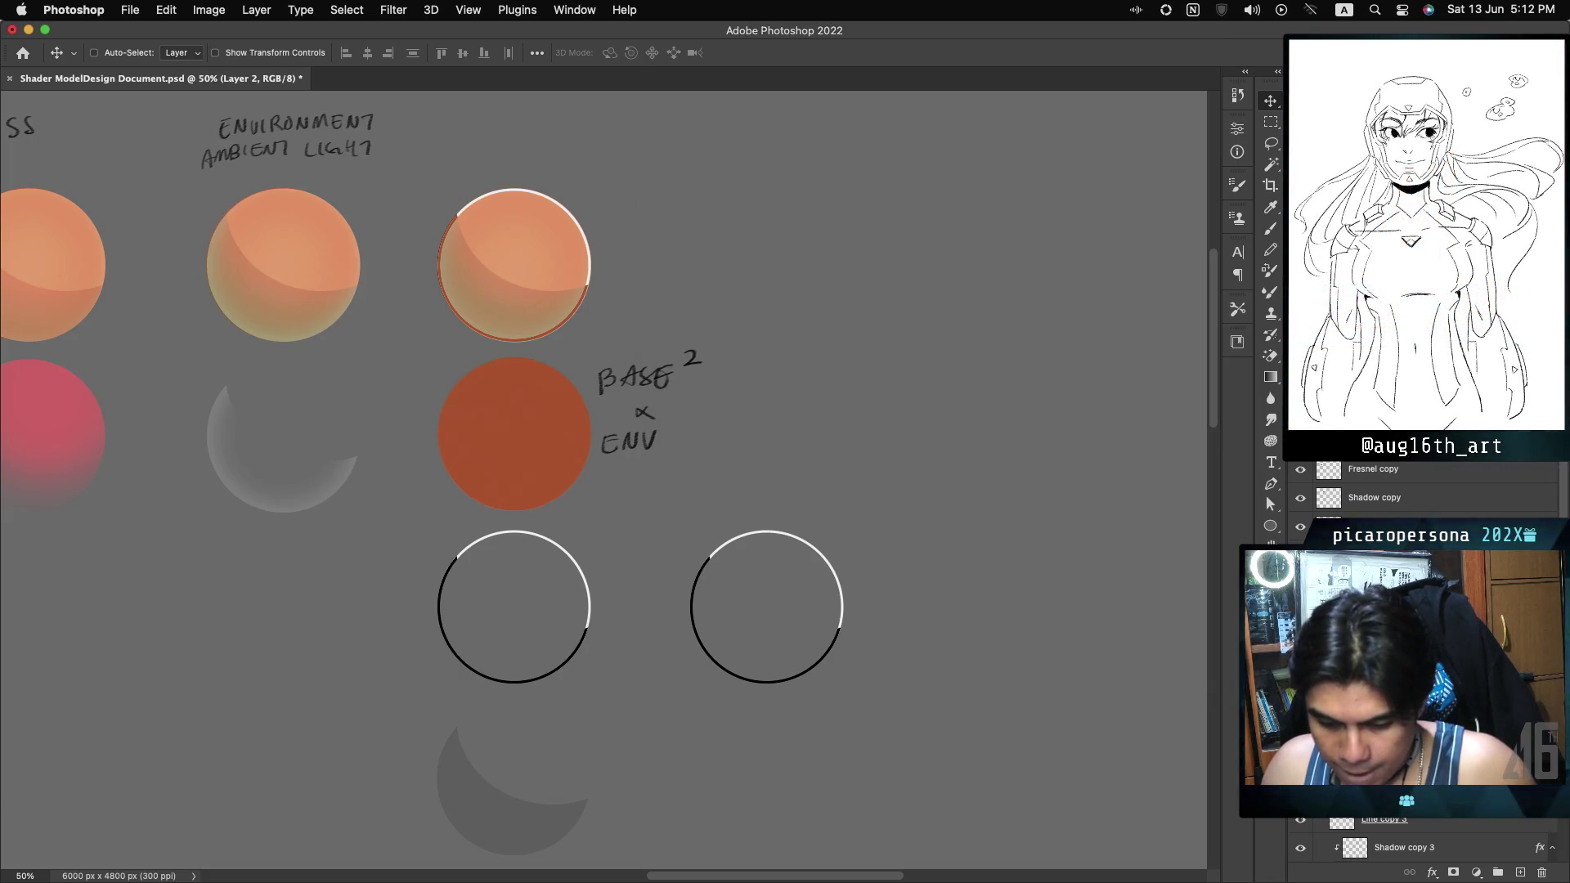
key(5)
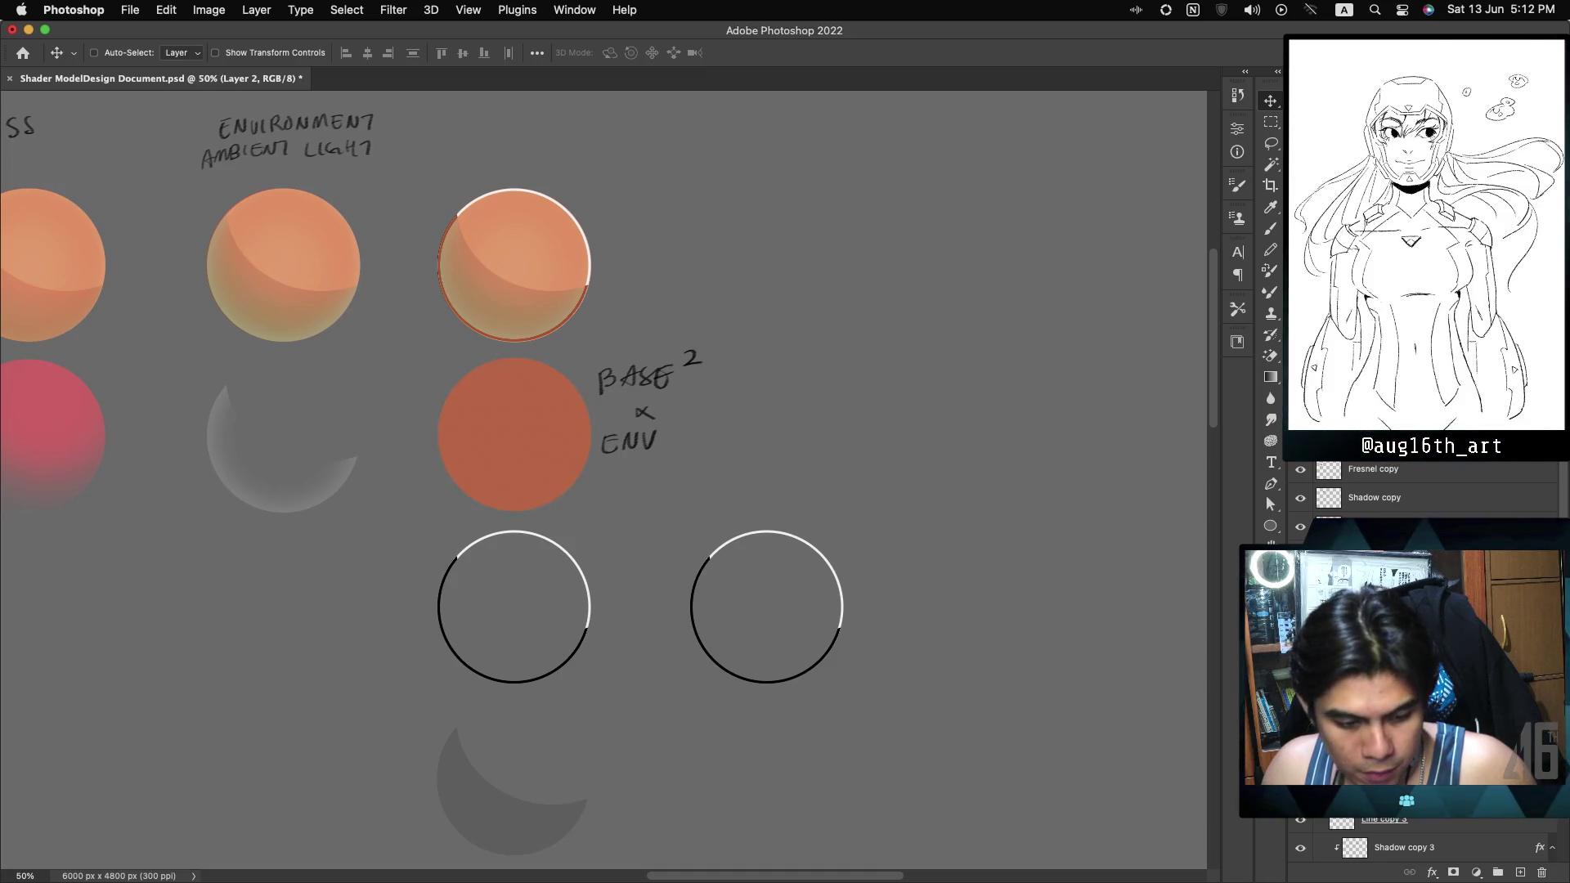
key(0)
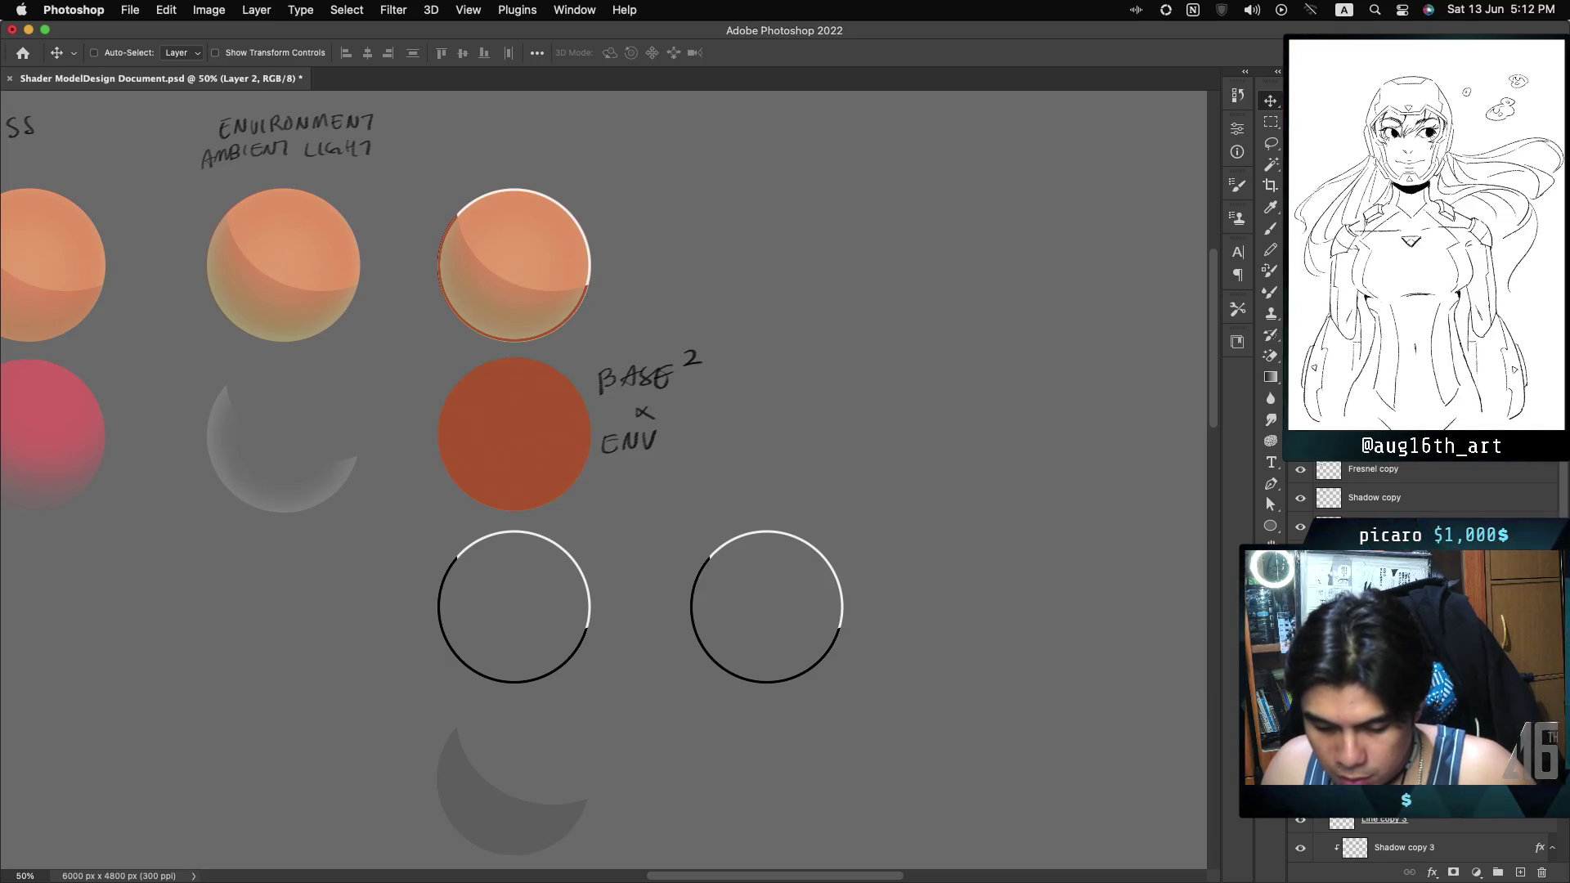
key(5)
key(0)
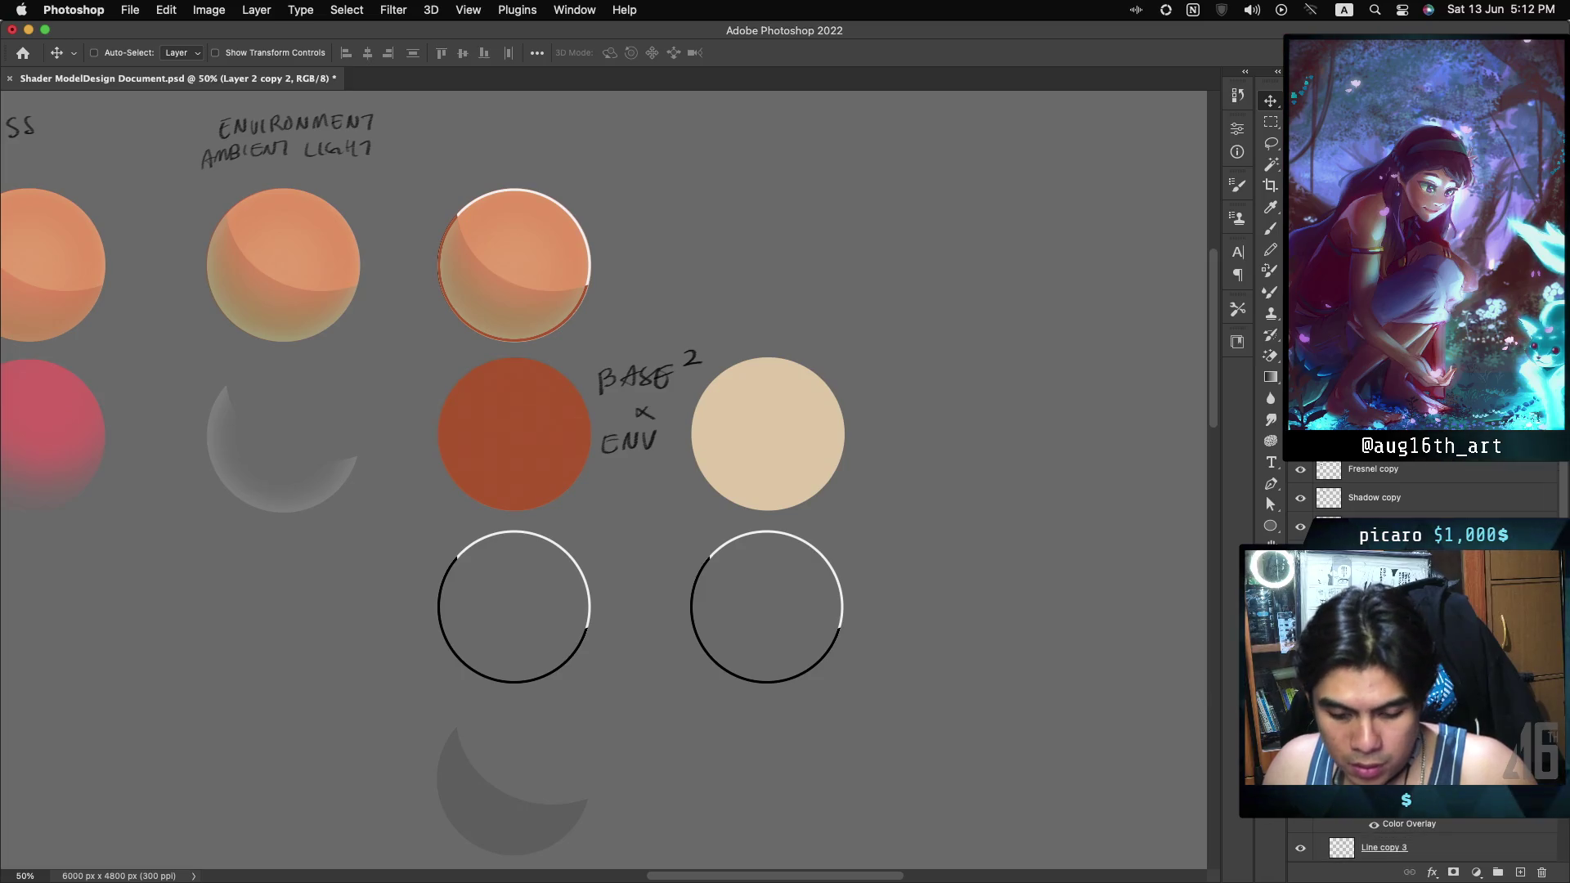
right_click(570, 472)
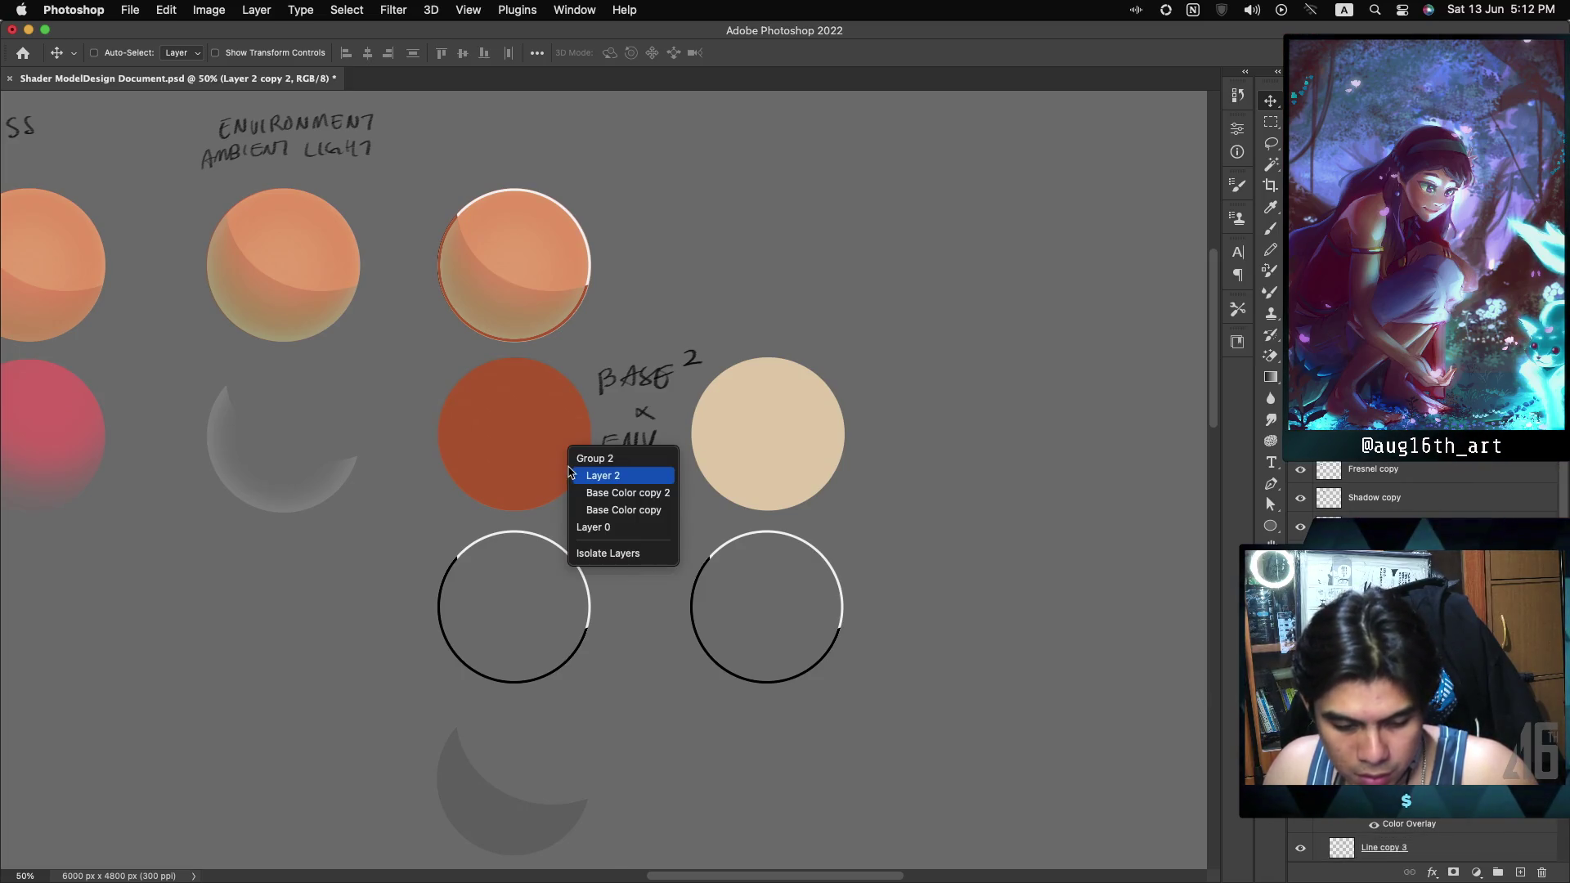
click(618, 477)
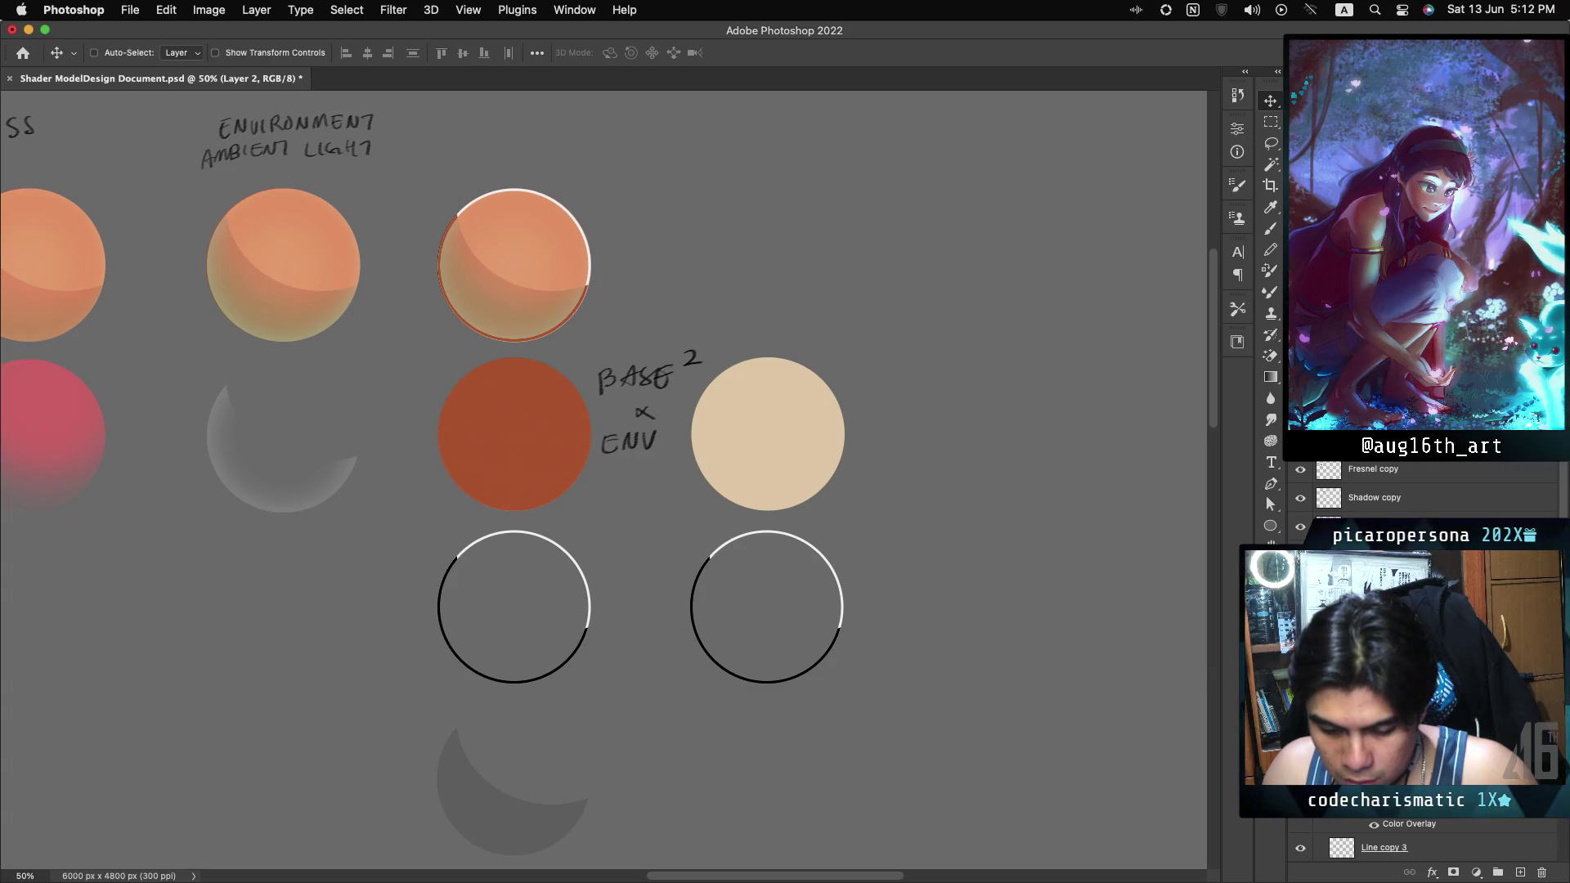
Duplicate Layer 2 as Layer 2 copy 3, deepening the rust sphere's red.
key(super+comma)
key(super+comma)
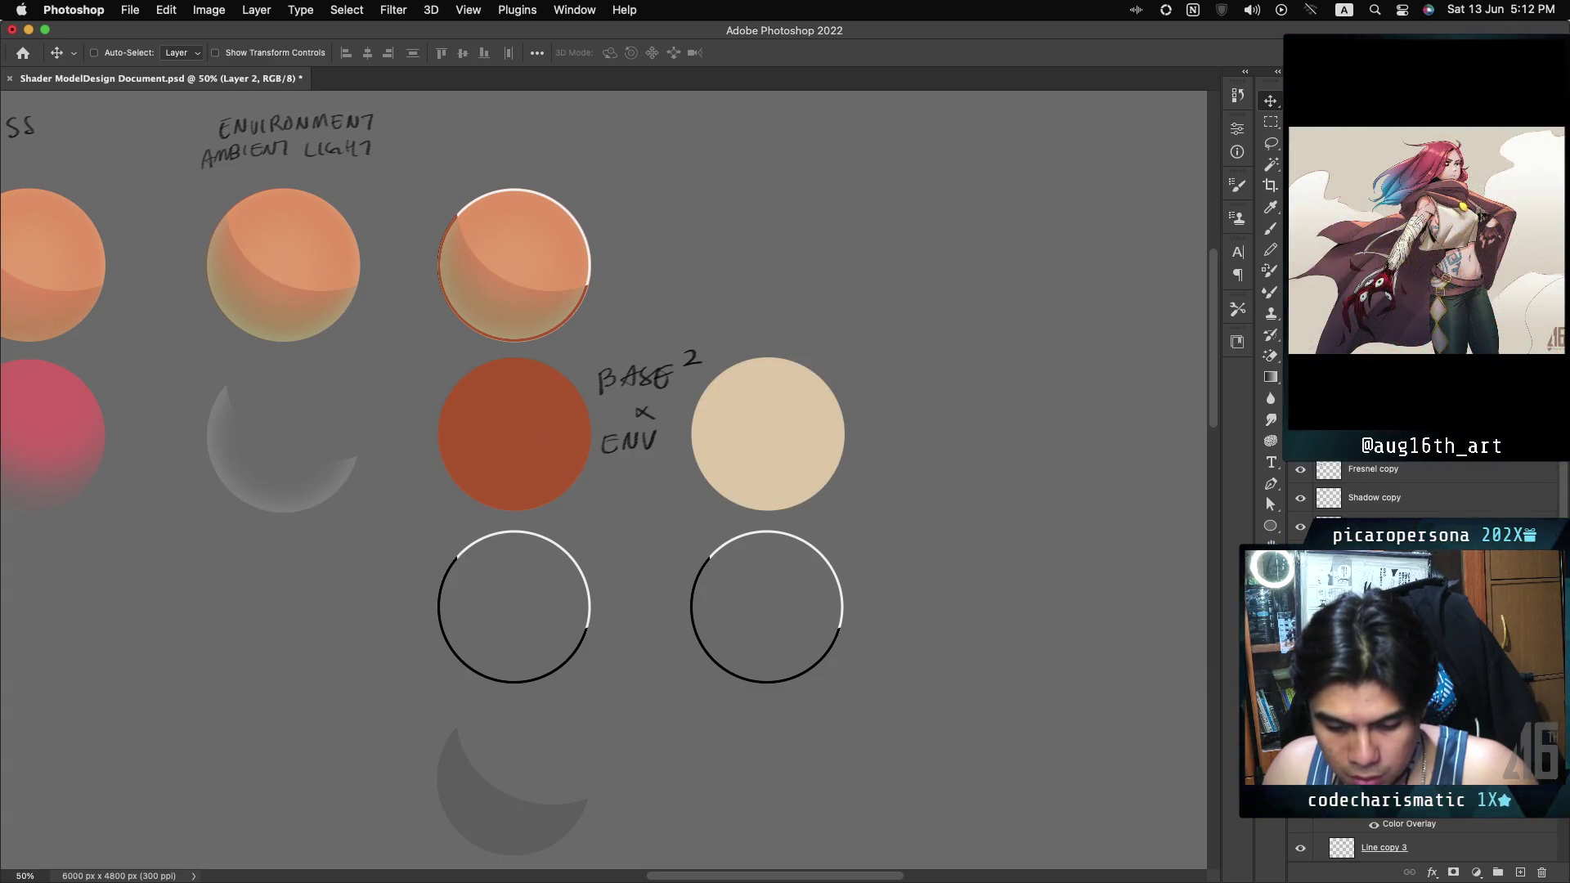
key(super+comma)
key(super+comma)
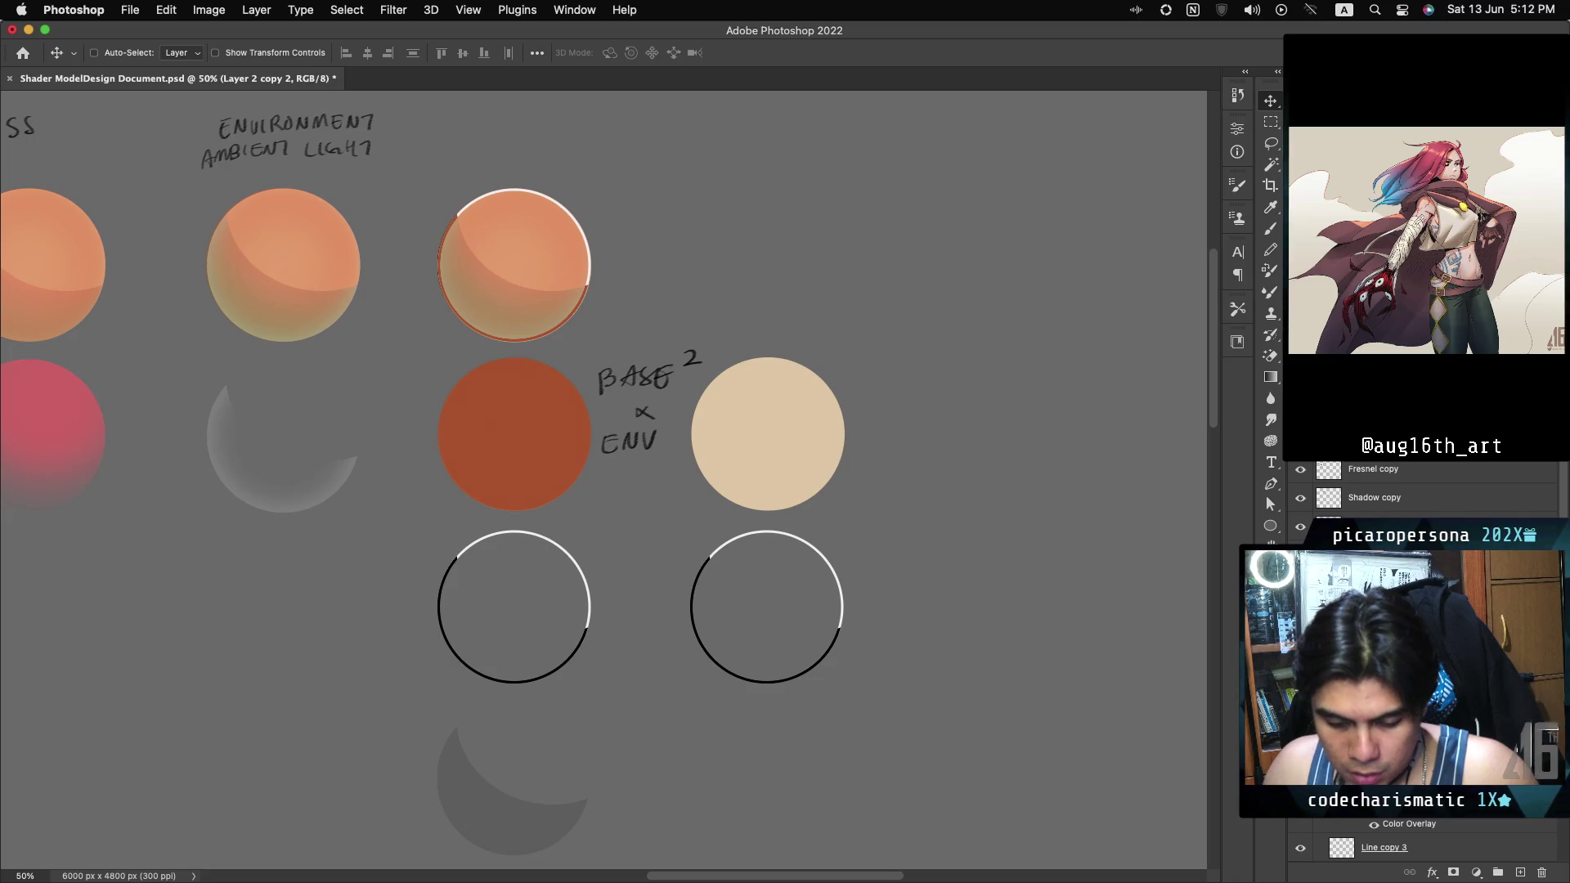
right_click(1417, 523)
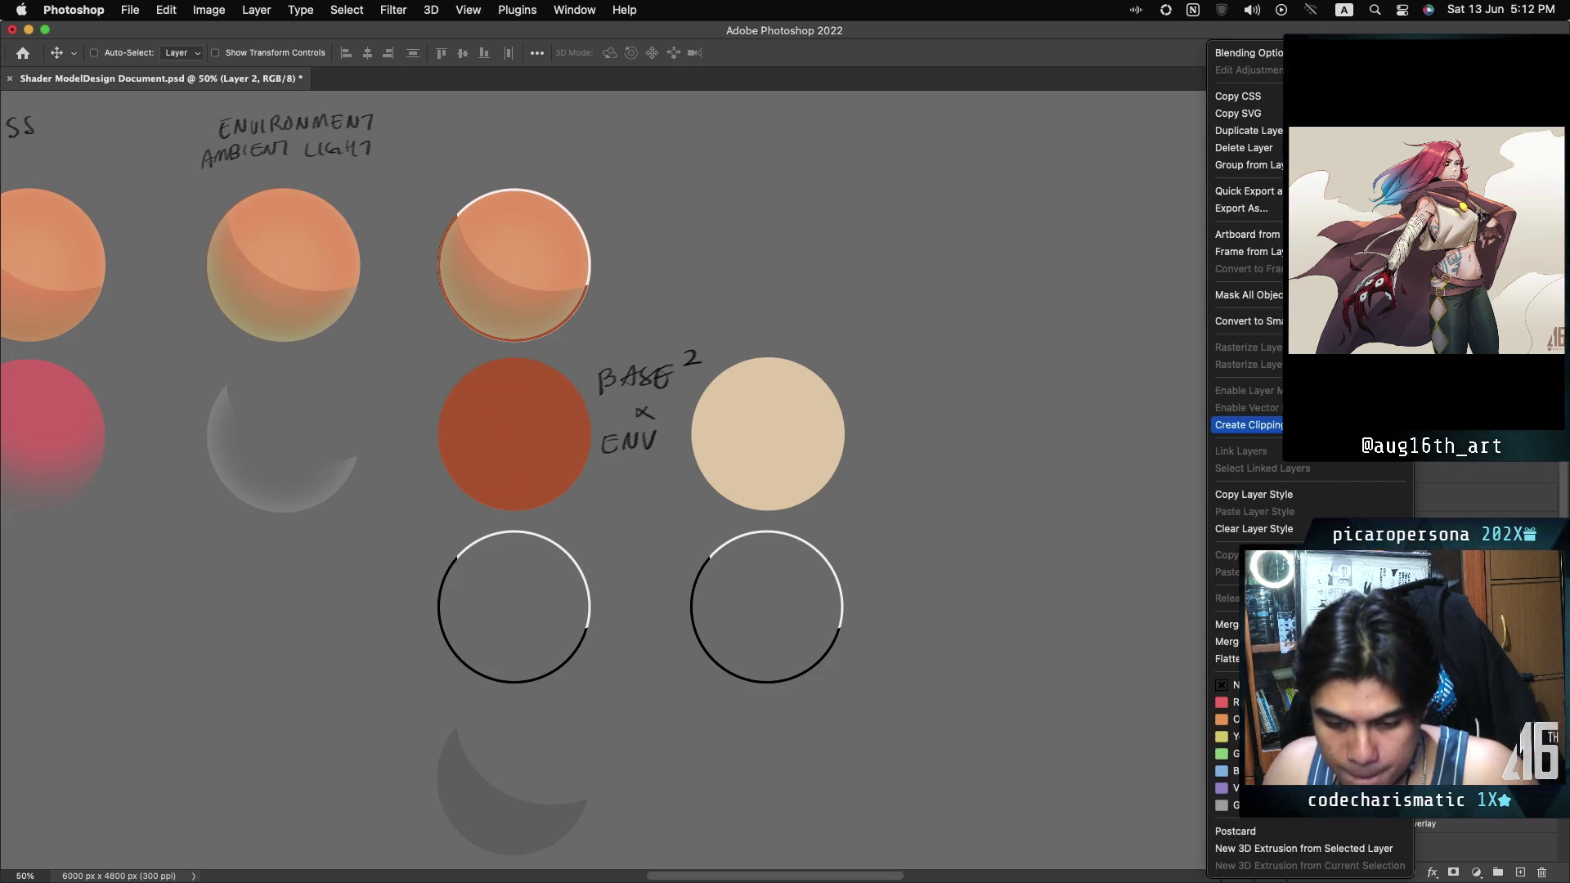
click(1270, 131)
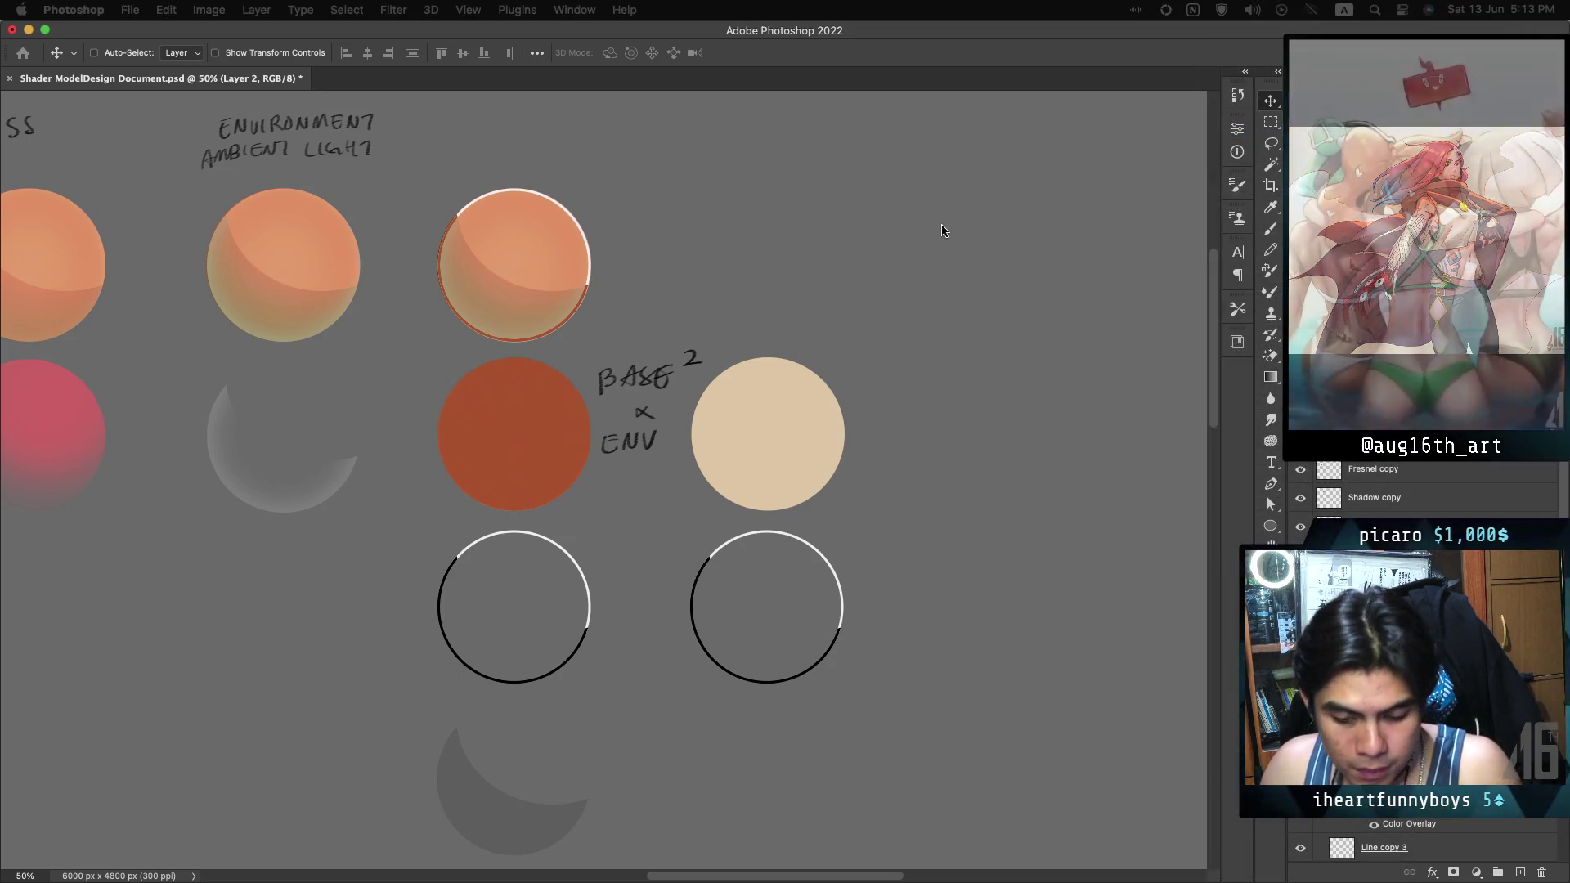
key(ctrl+j)
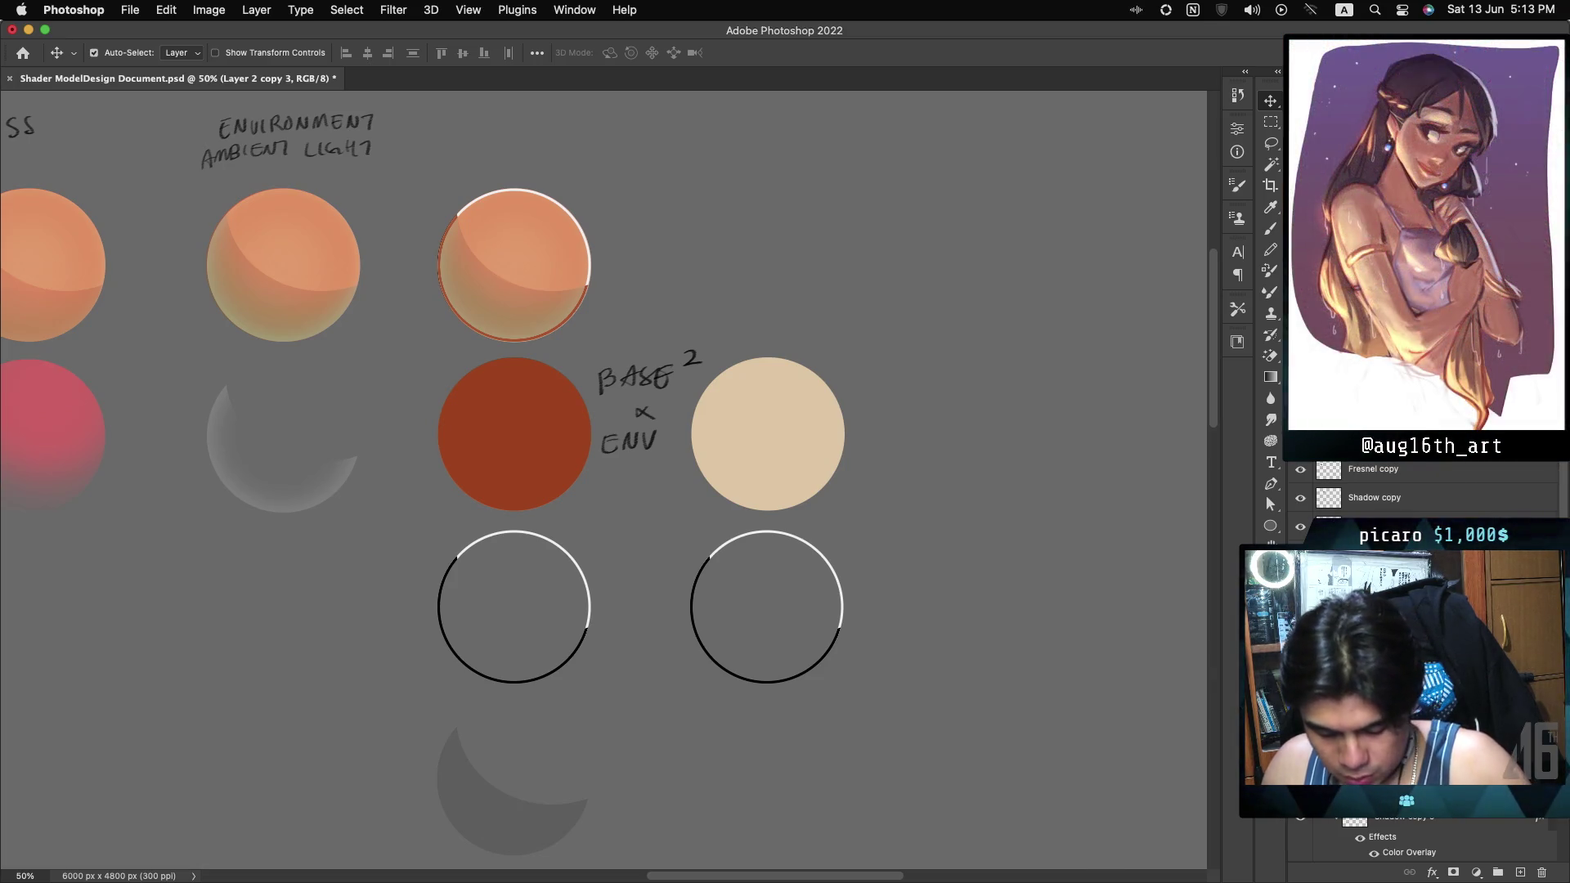
Trial a desaturated, colorized look on the copy, cancel it, and apply a lightening blend mode.
key(ctrl+u)
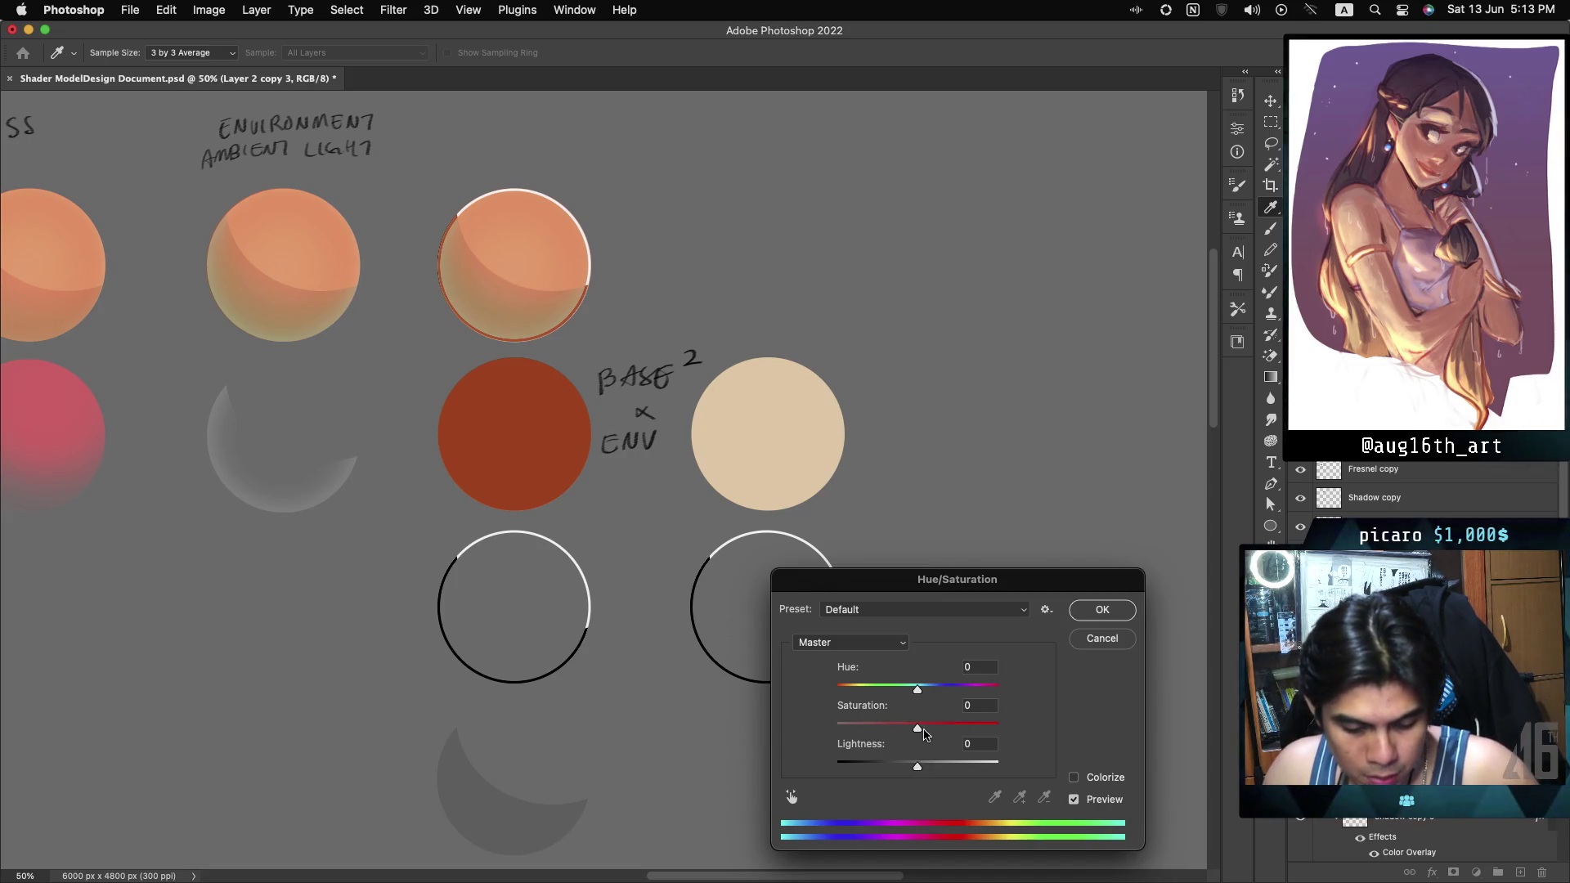
drag(919, 729, 836, 728)
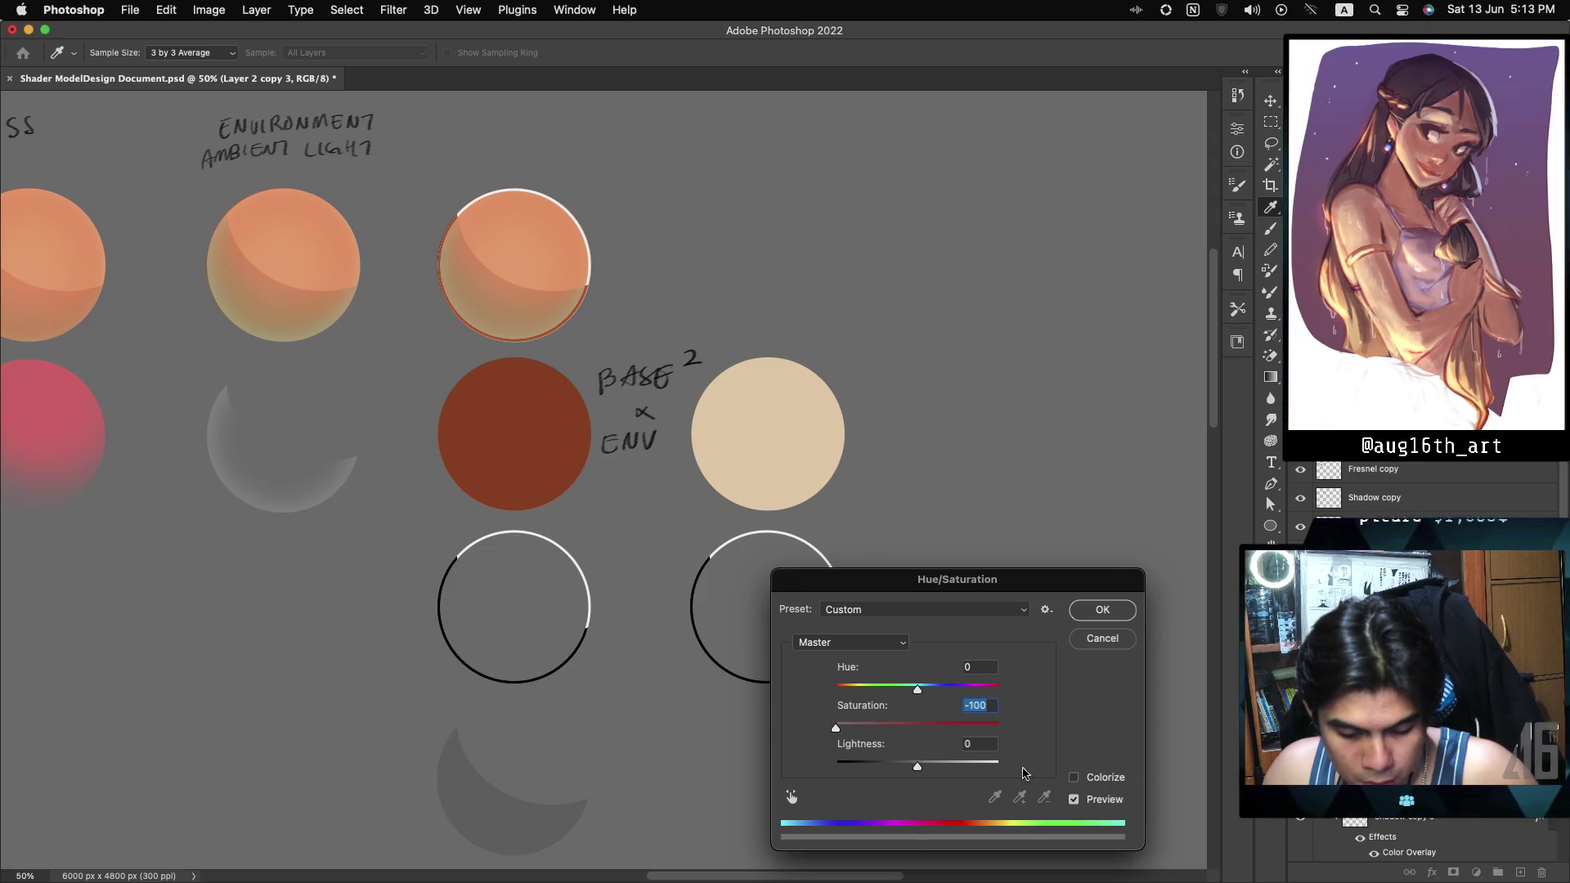
click(1075, 779)
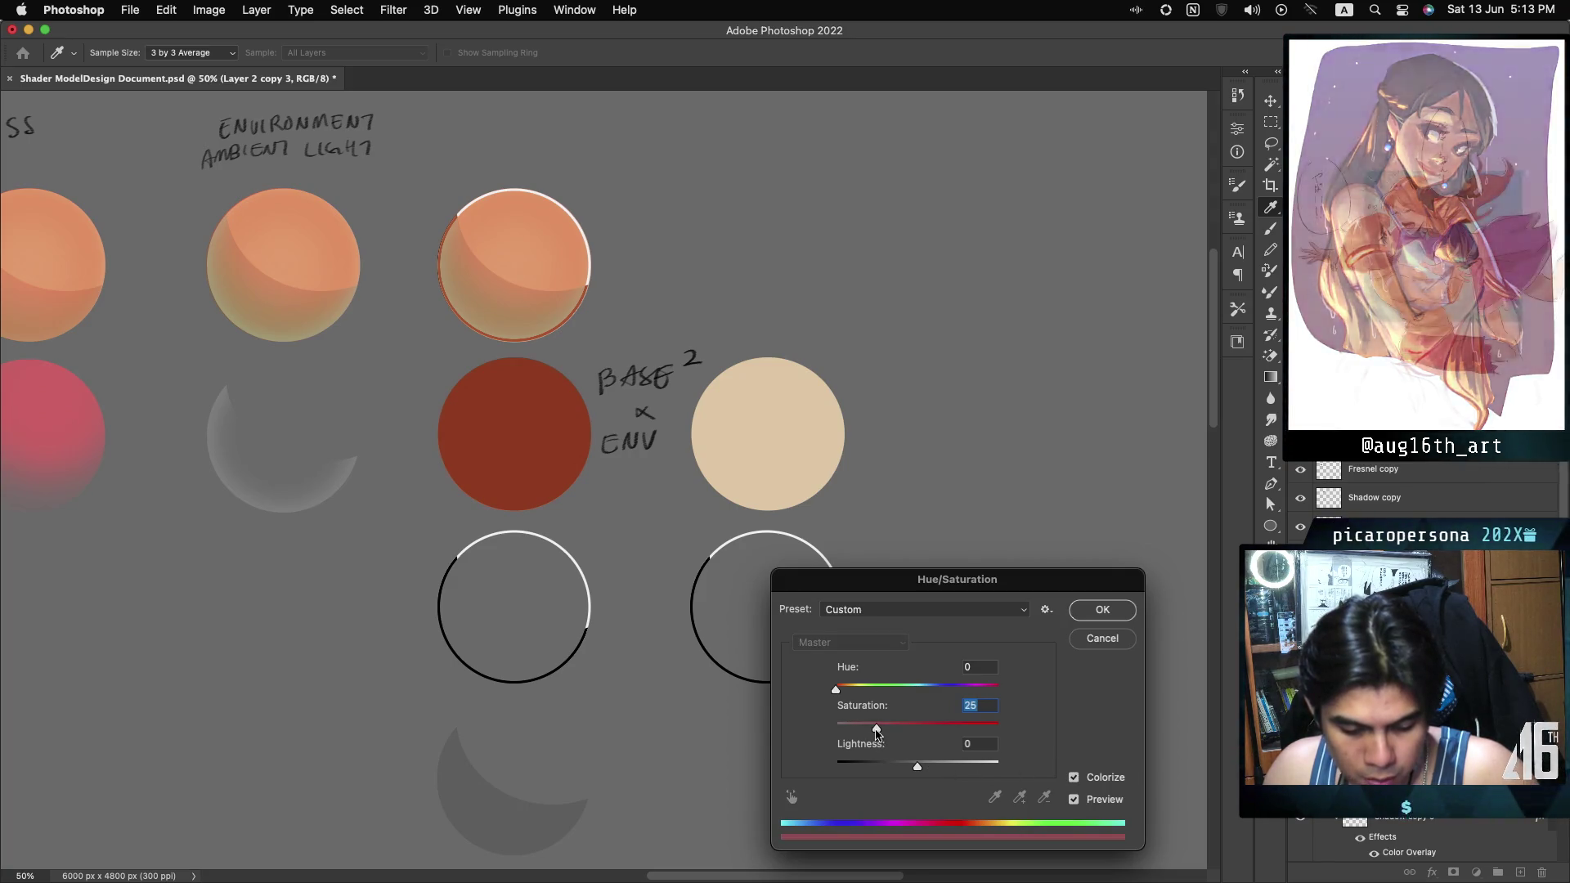
mouse_move(915, 770)
mouse_down()
mouse_move(893, 771)
mouse_move(934, 771)
mouse_move(916, 770)
mouse_up()
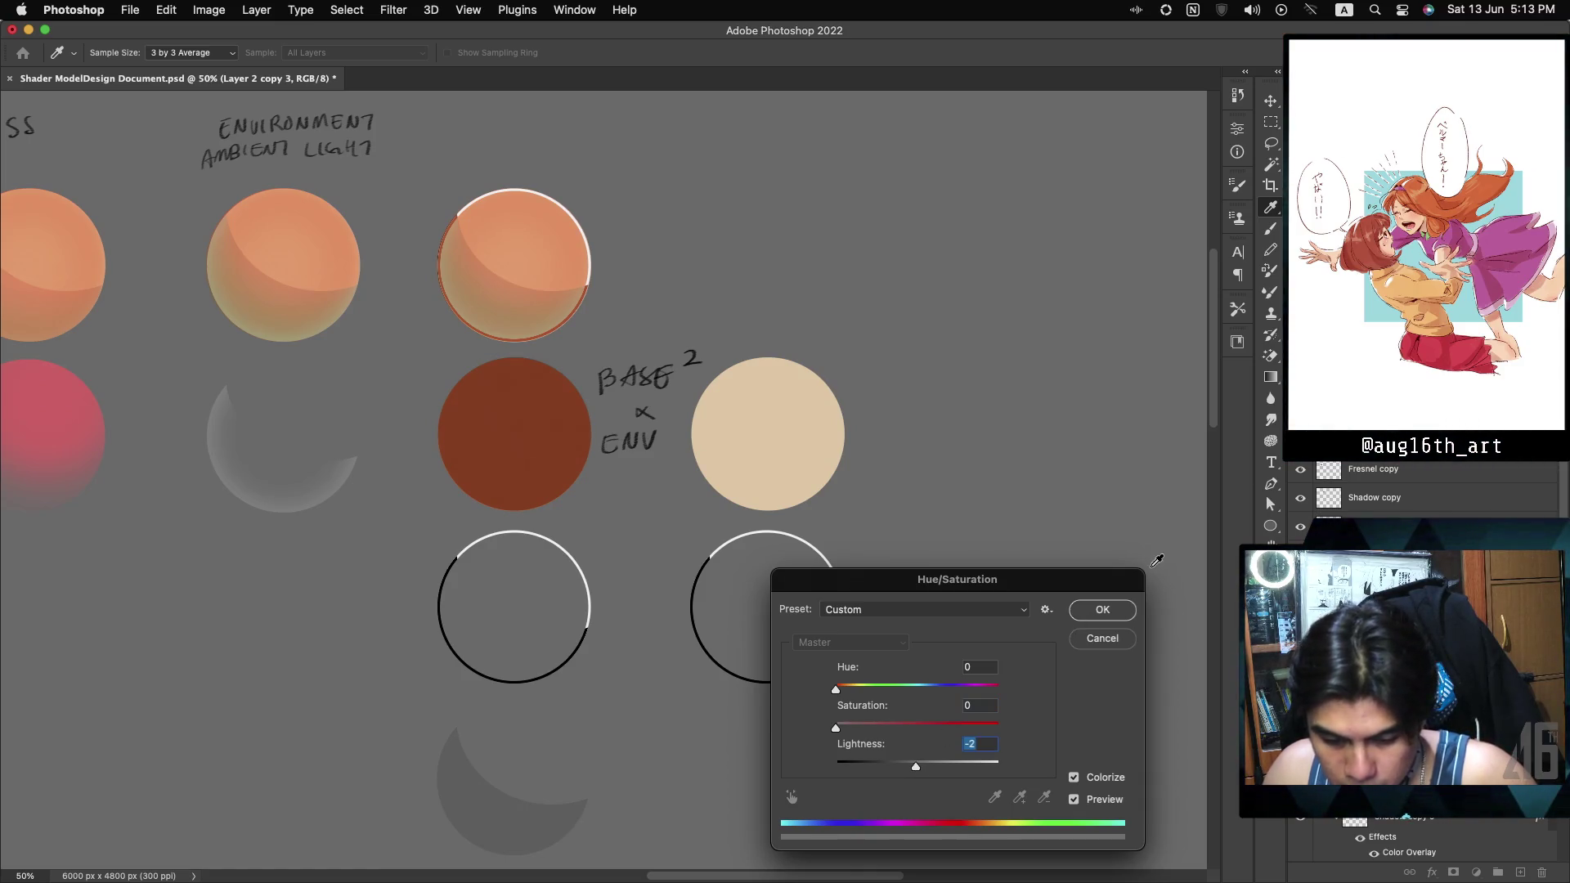
click(1116, 639)
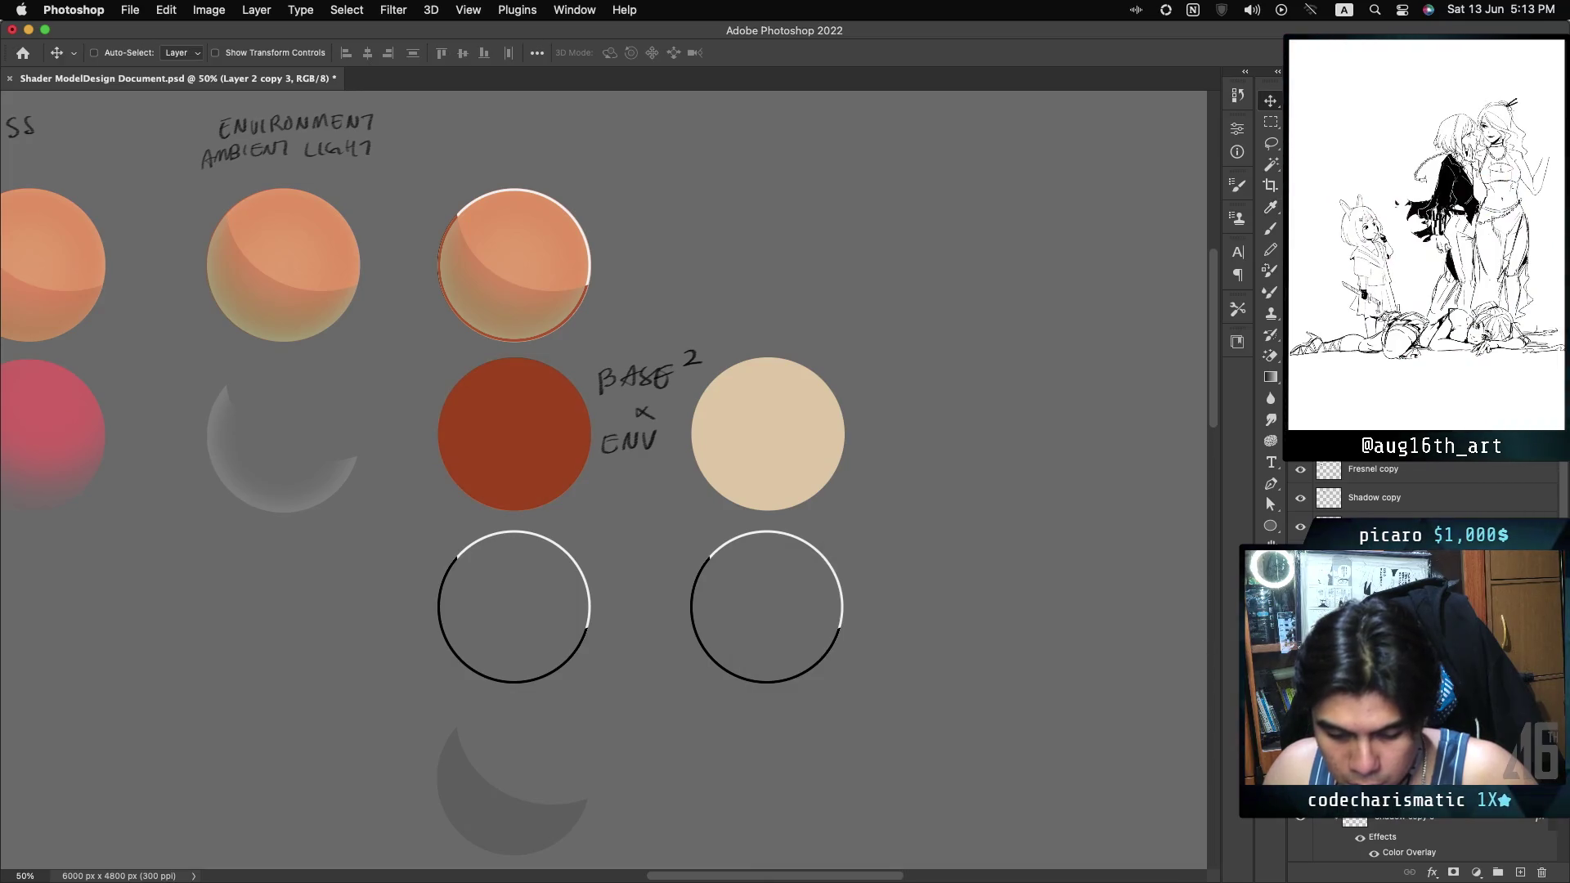
click(1366, 468)
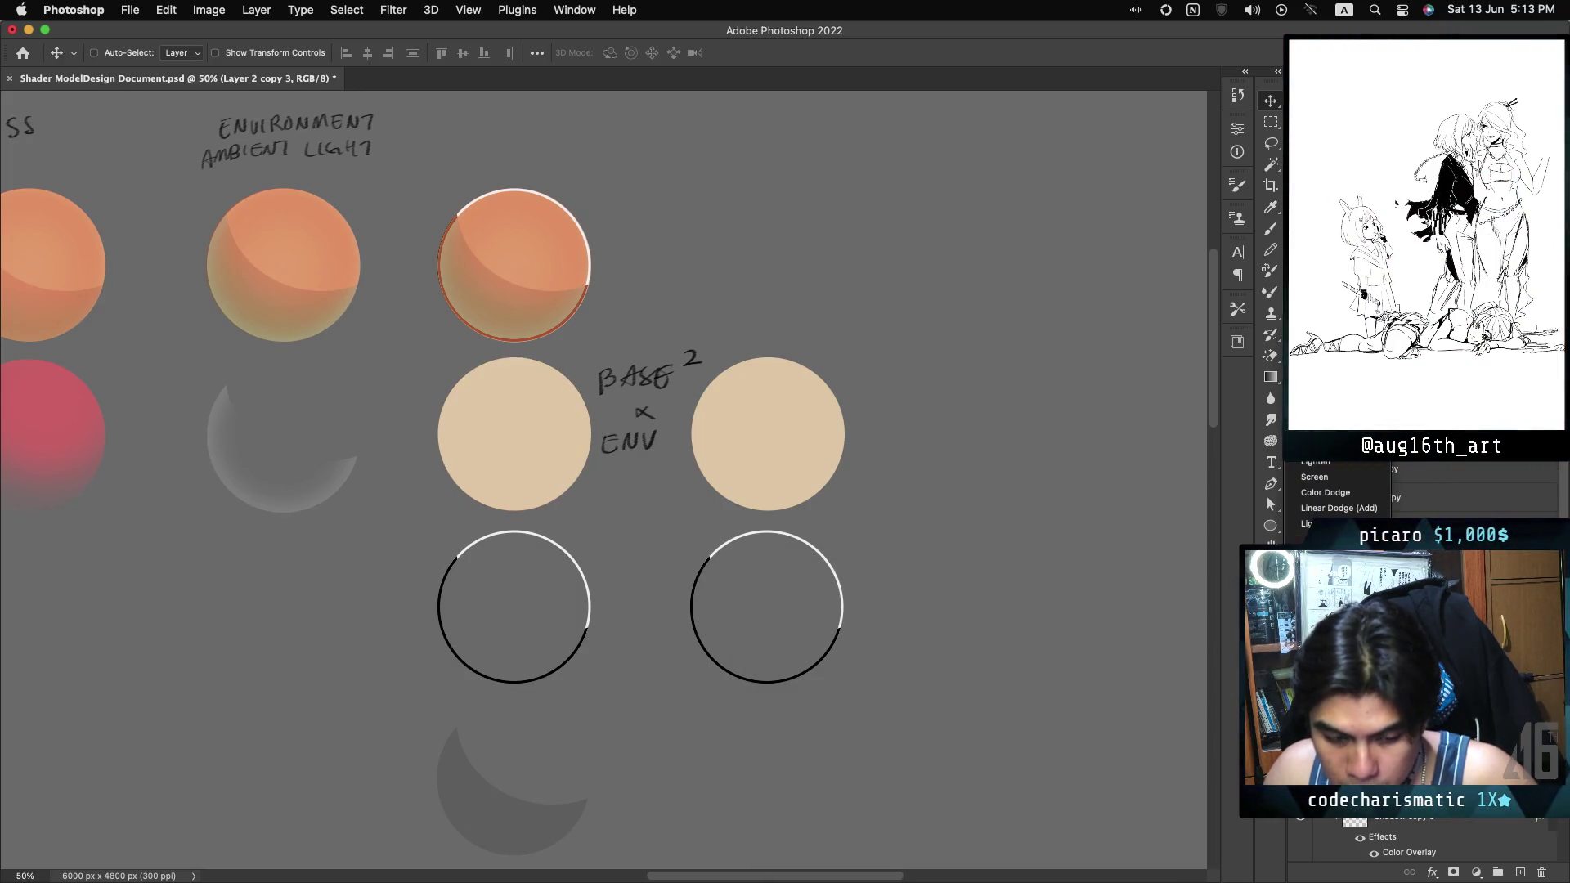
key(Return)
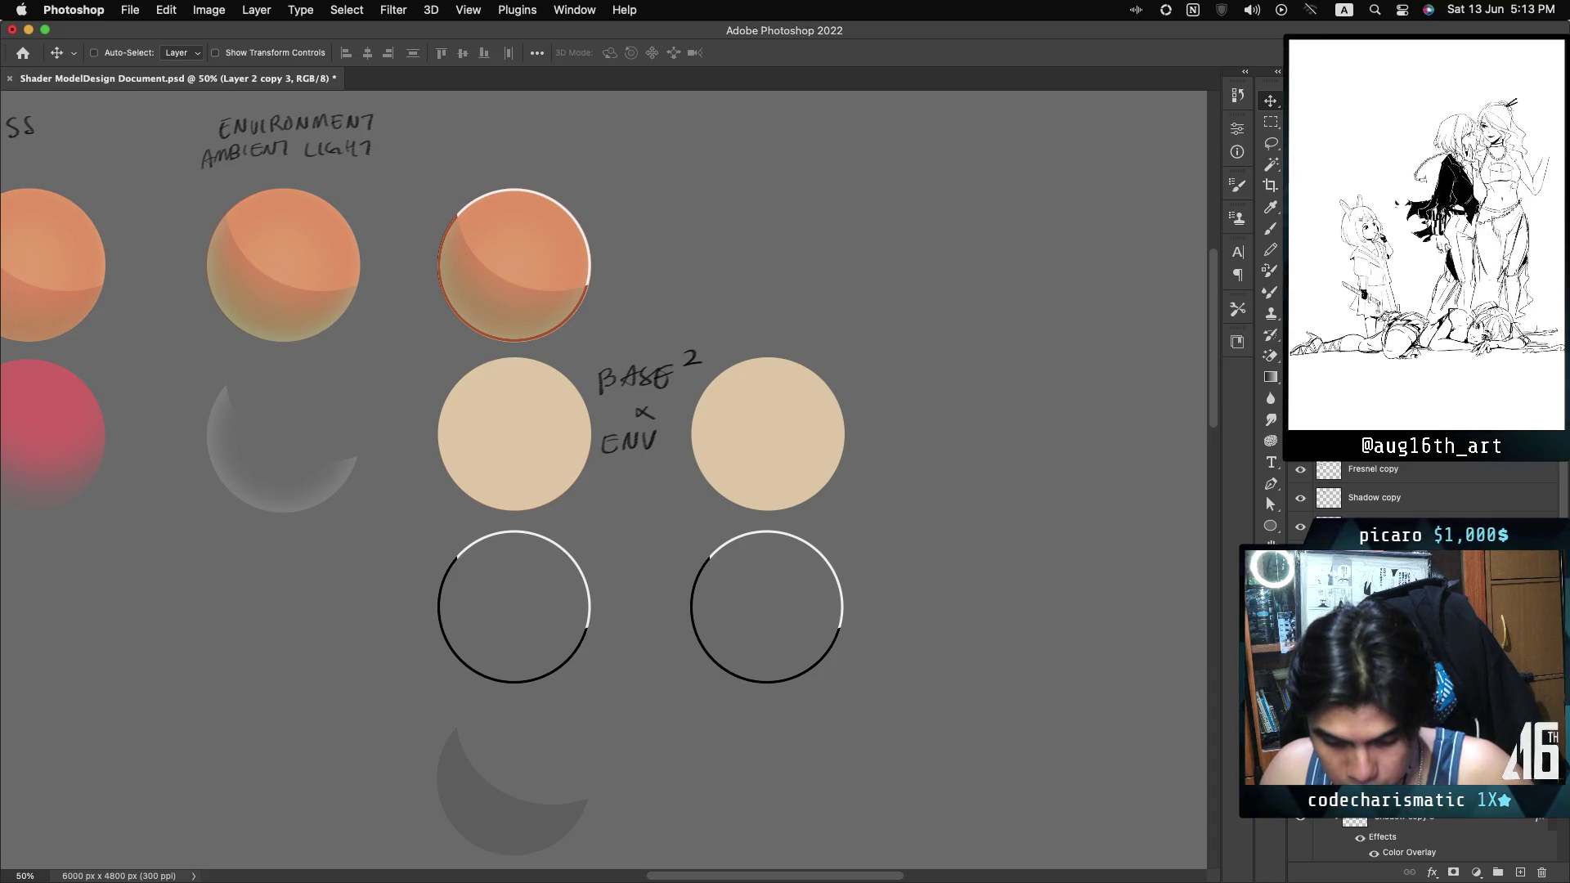
Make the copy grey with Saturation 0 and Lightness -10, then give it a darkening blend.
key(super+u)
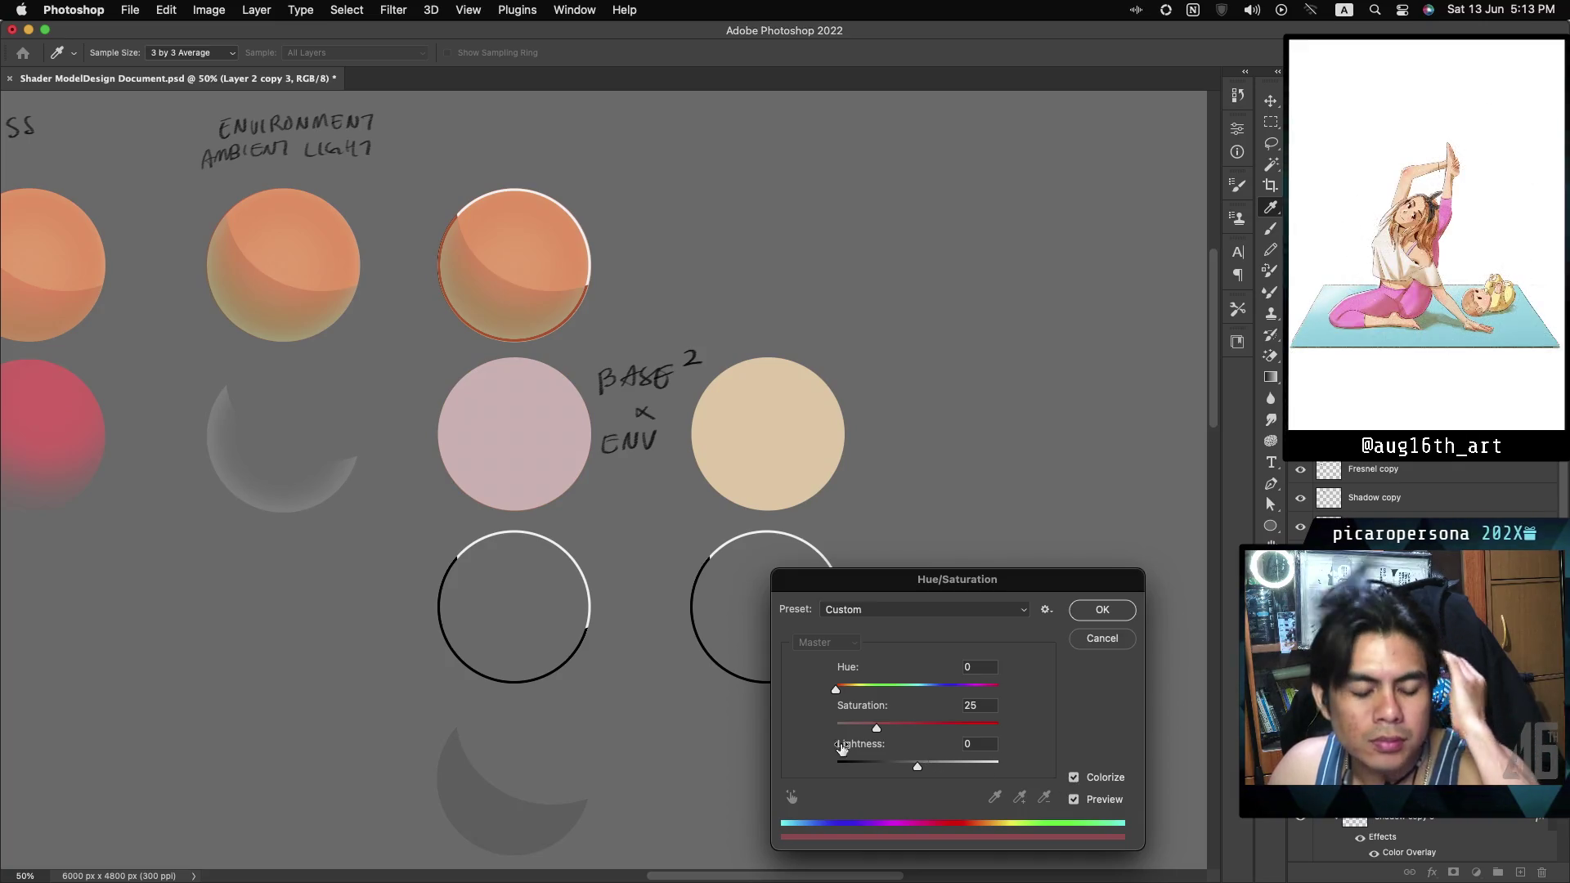
drag(875, 729, 830, 728)
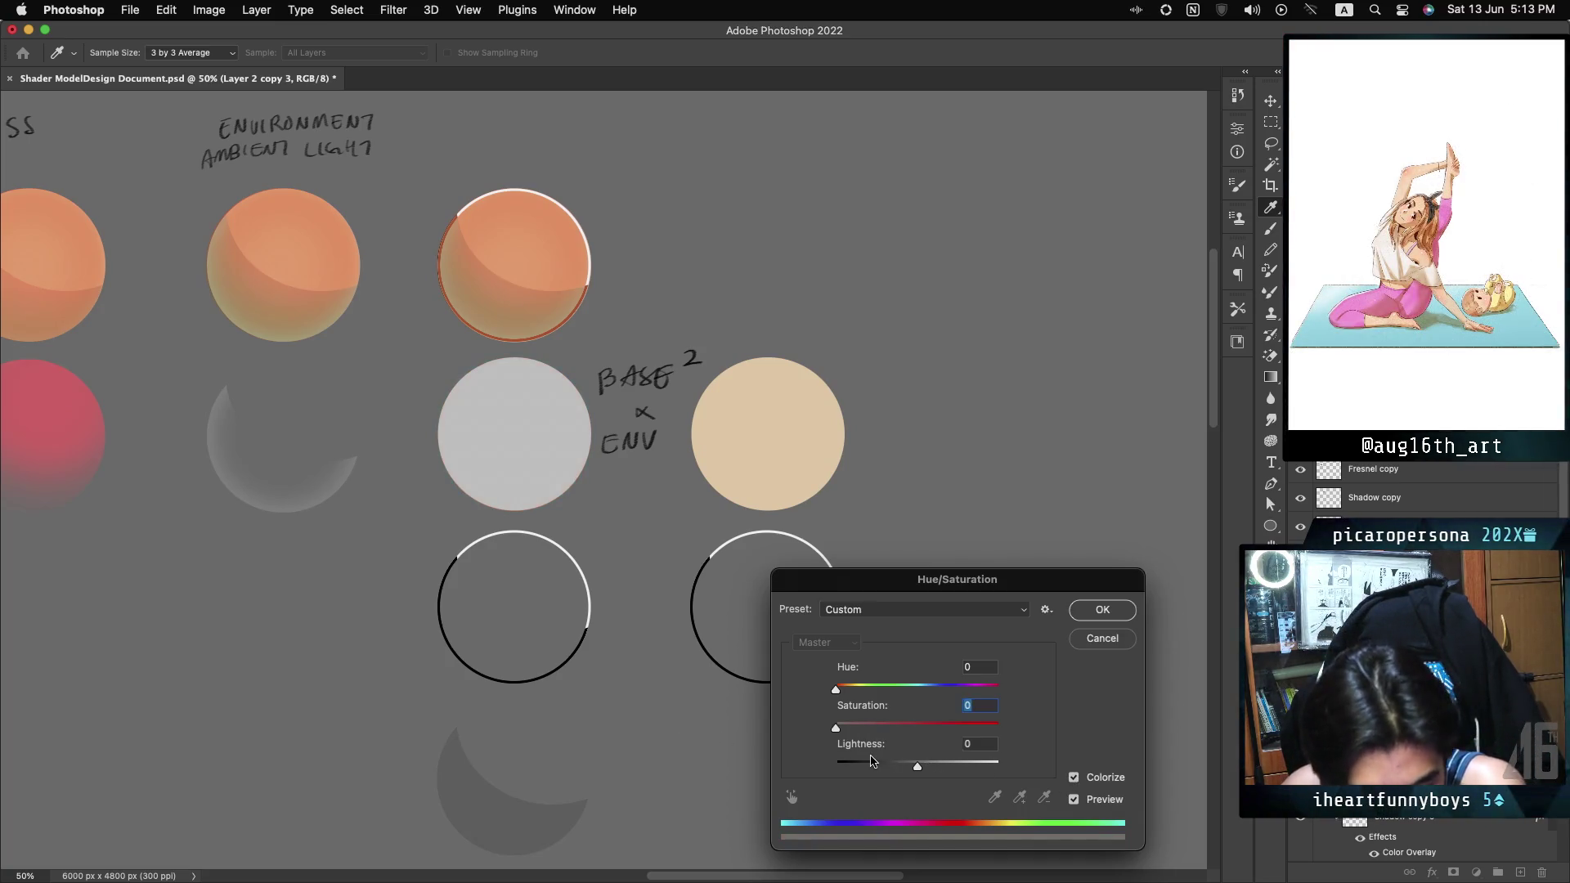
drag(920, 769, 915, 769)
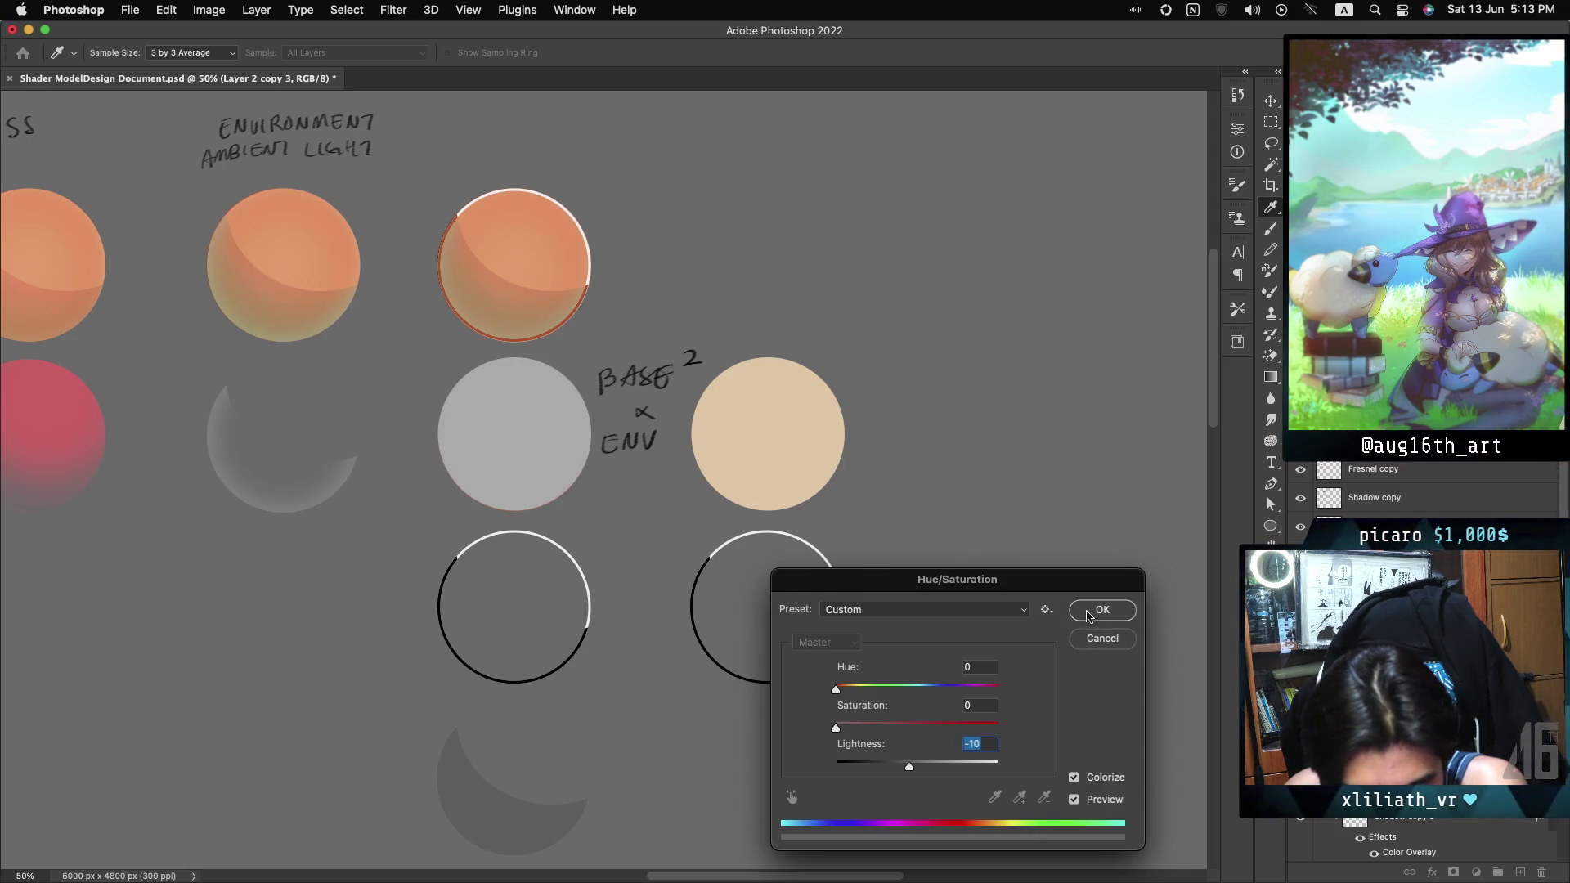
click(1088, 614)
click(1329, 386)
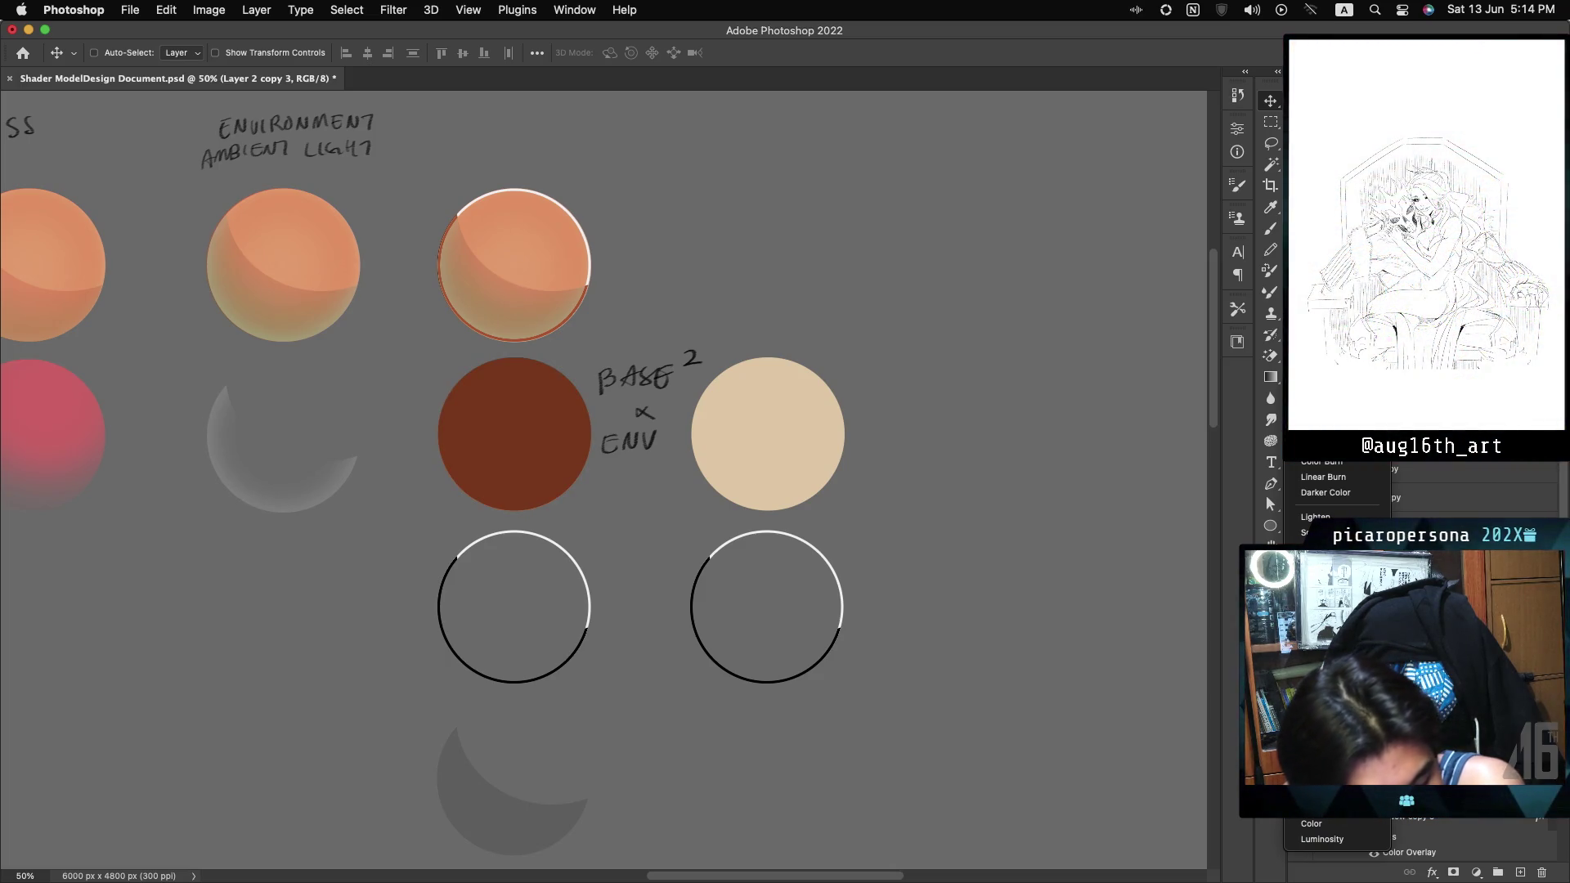
key(Return)
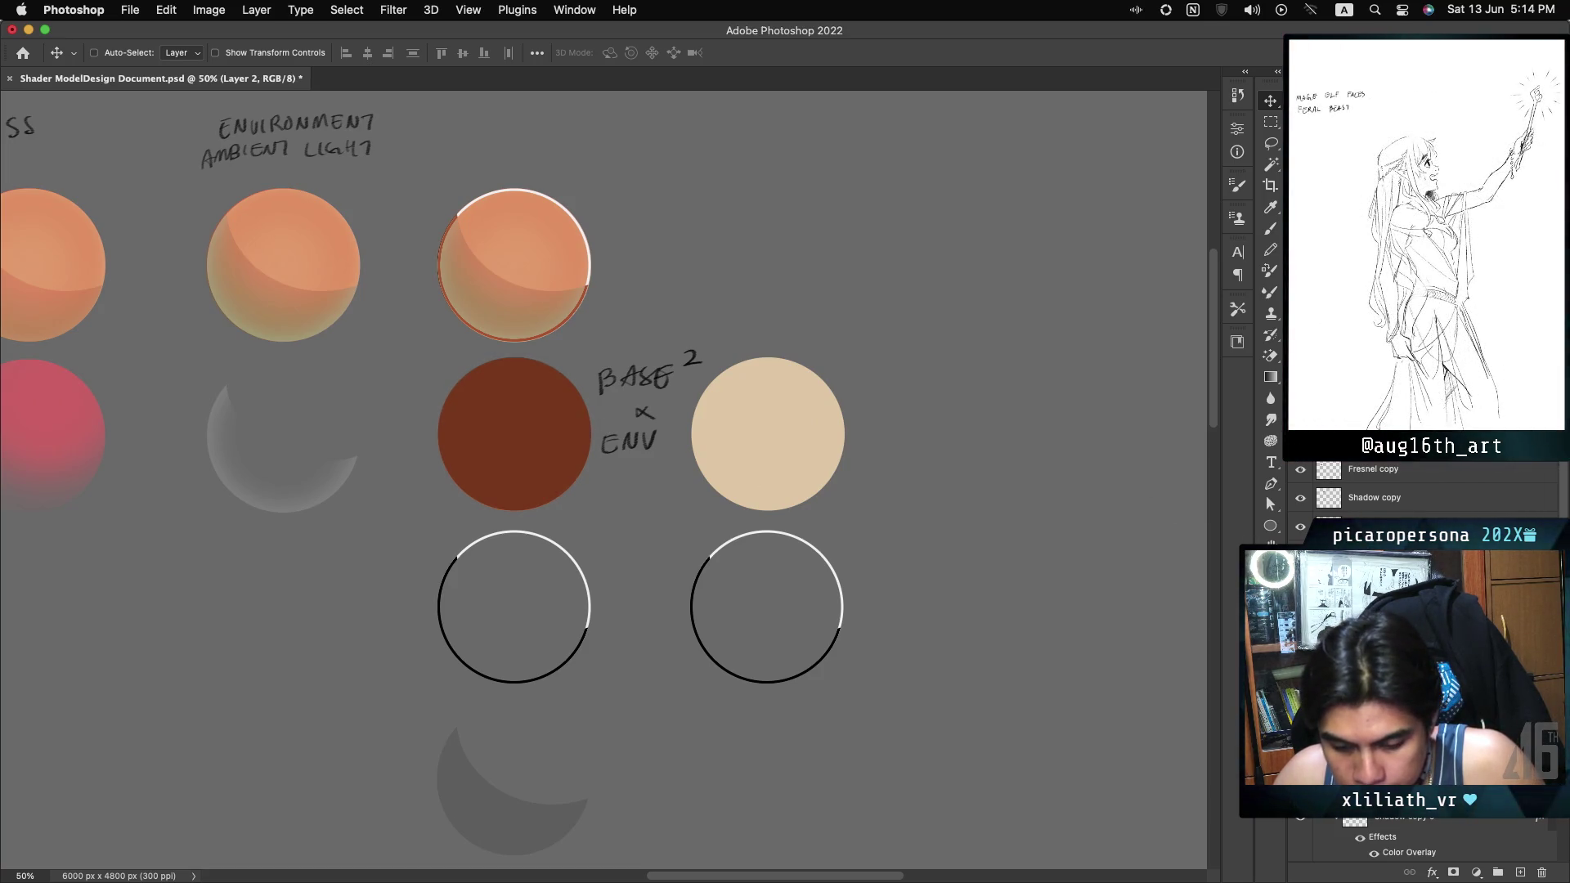
ctrl+click(524, 458)
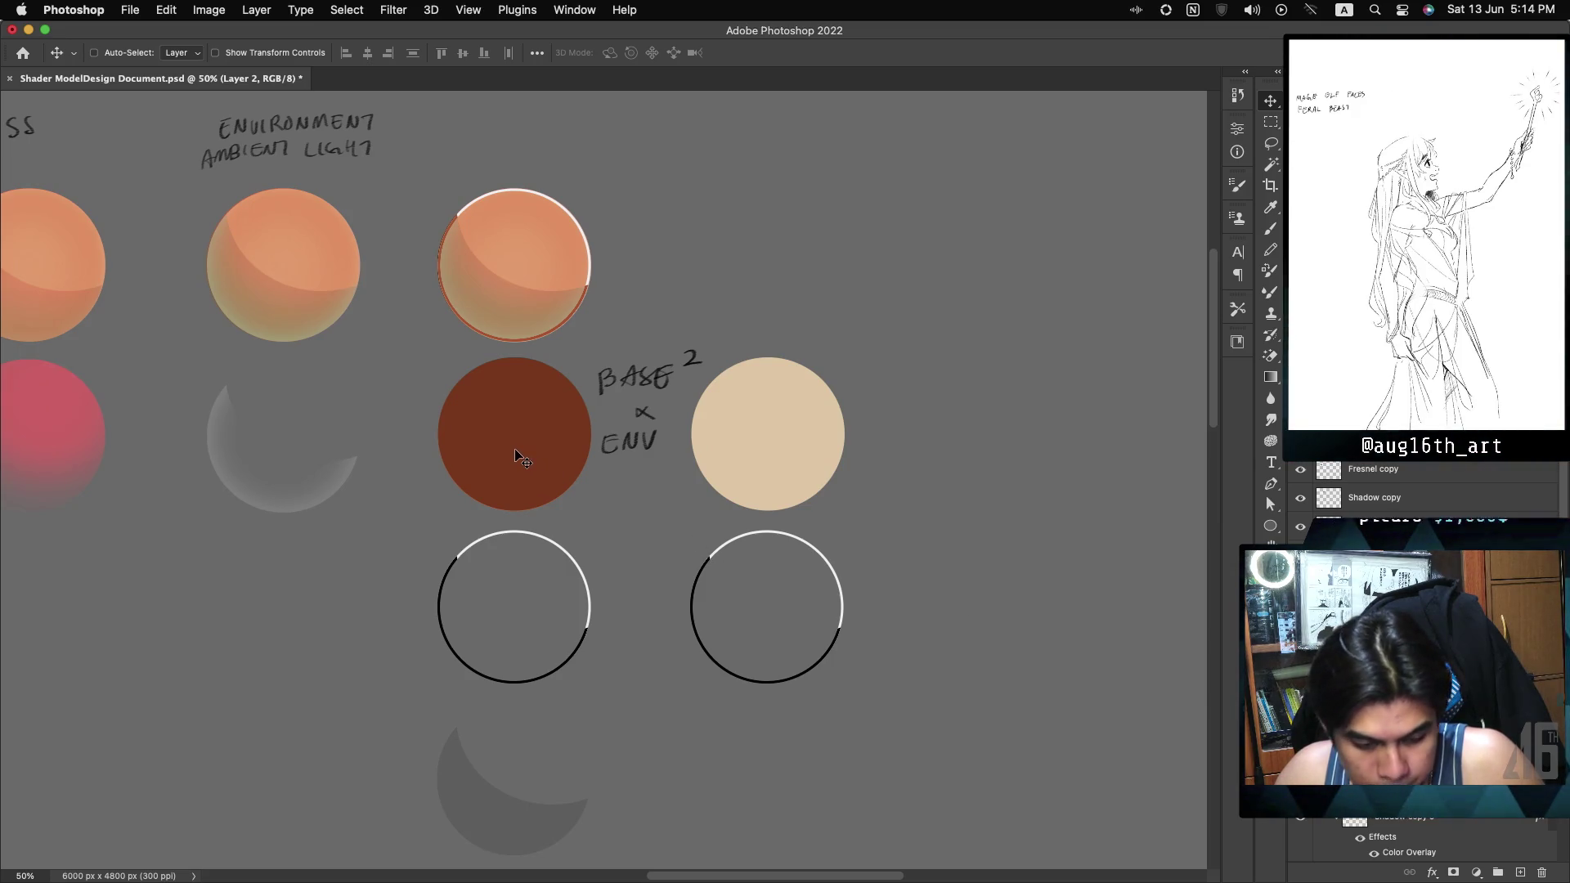
mouse_move(517, 454)
mouse_down()
mouse_move(507, 266)
mouse_move(503, 282)
mouse_up()
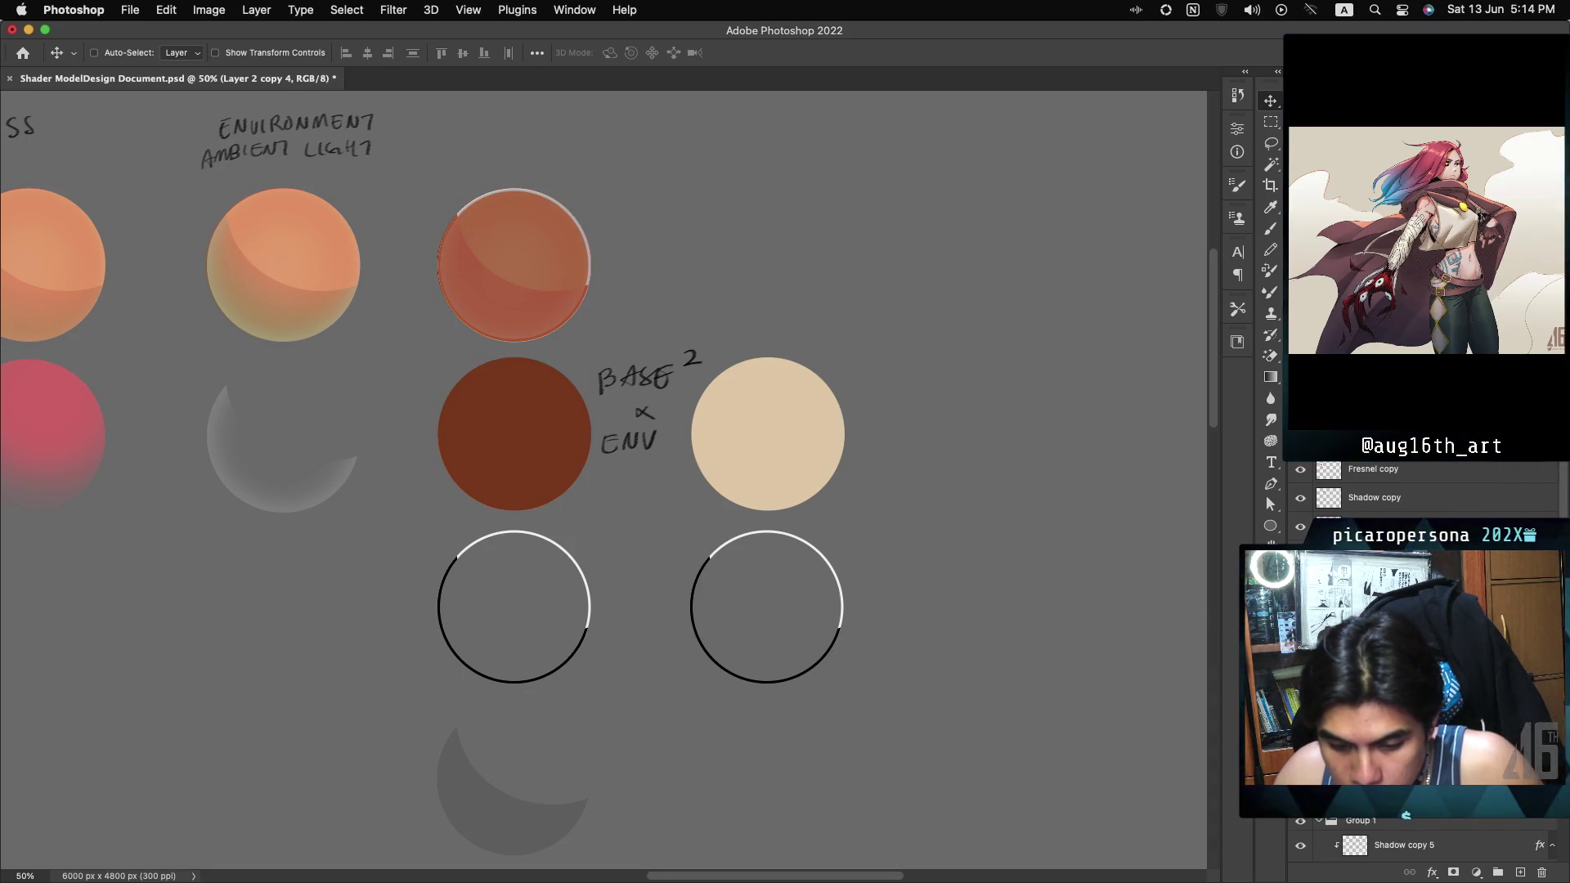
click(1342, 393)
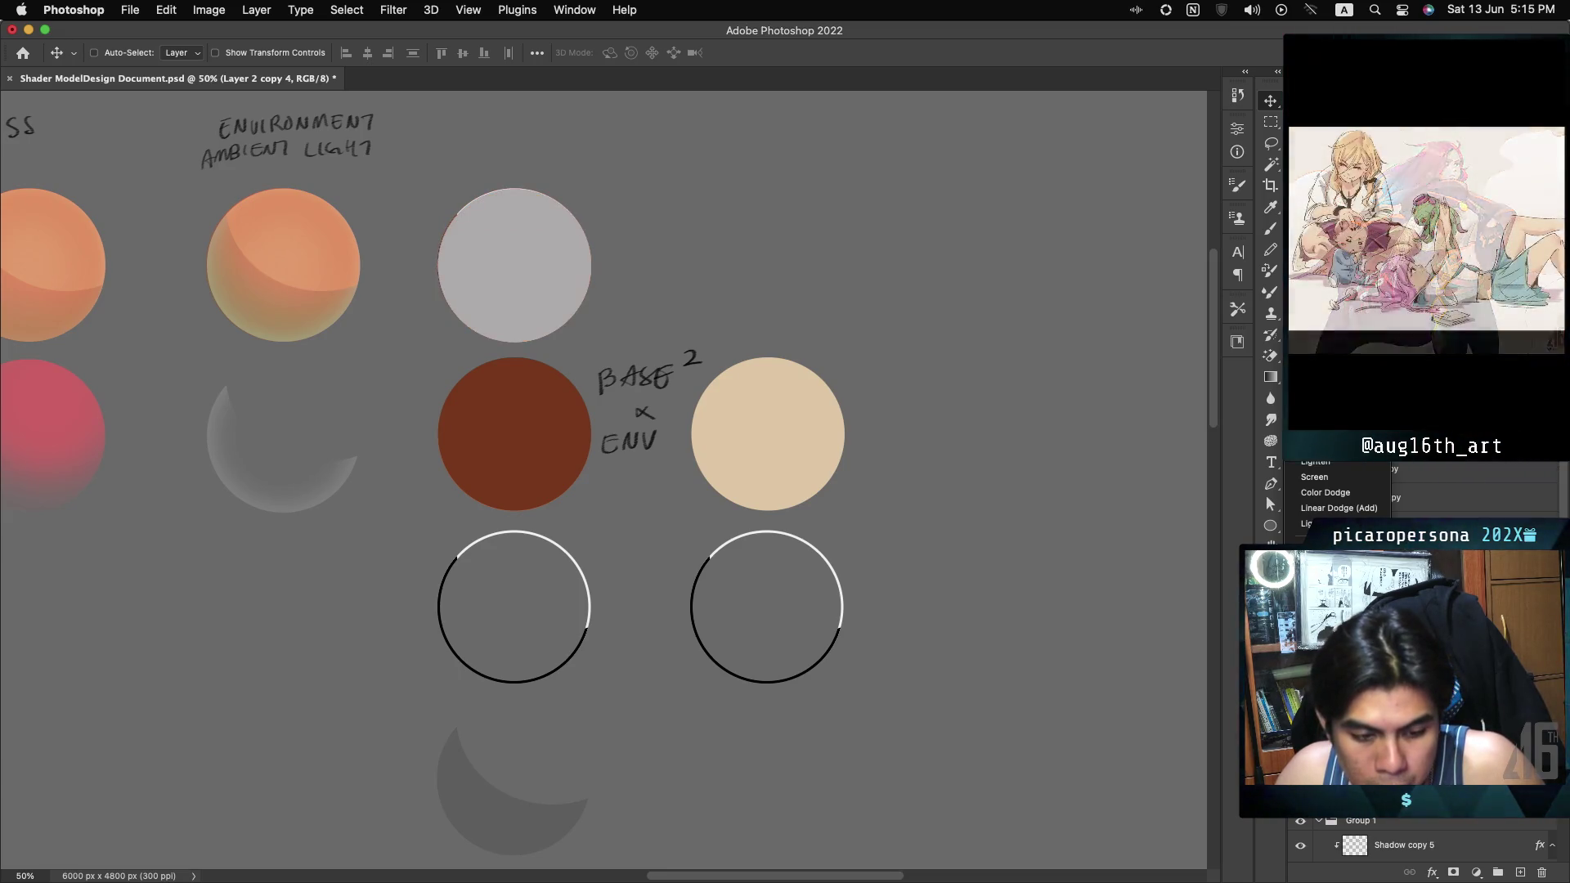
click(1328, 559)
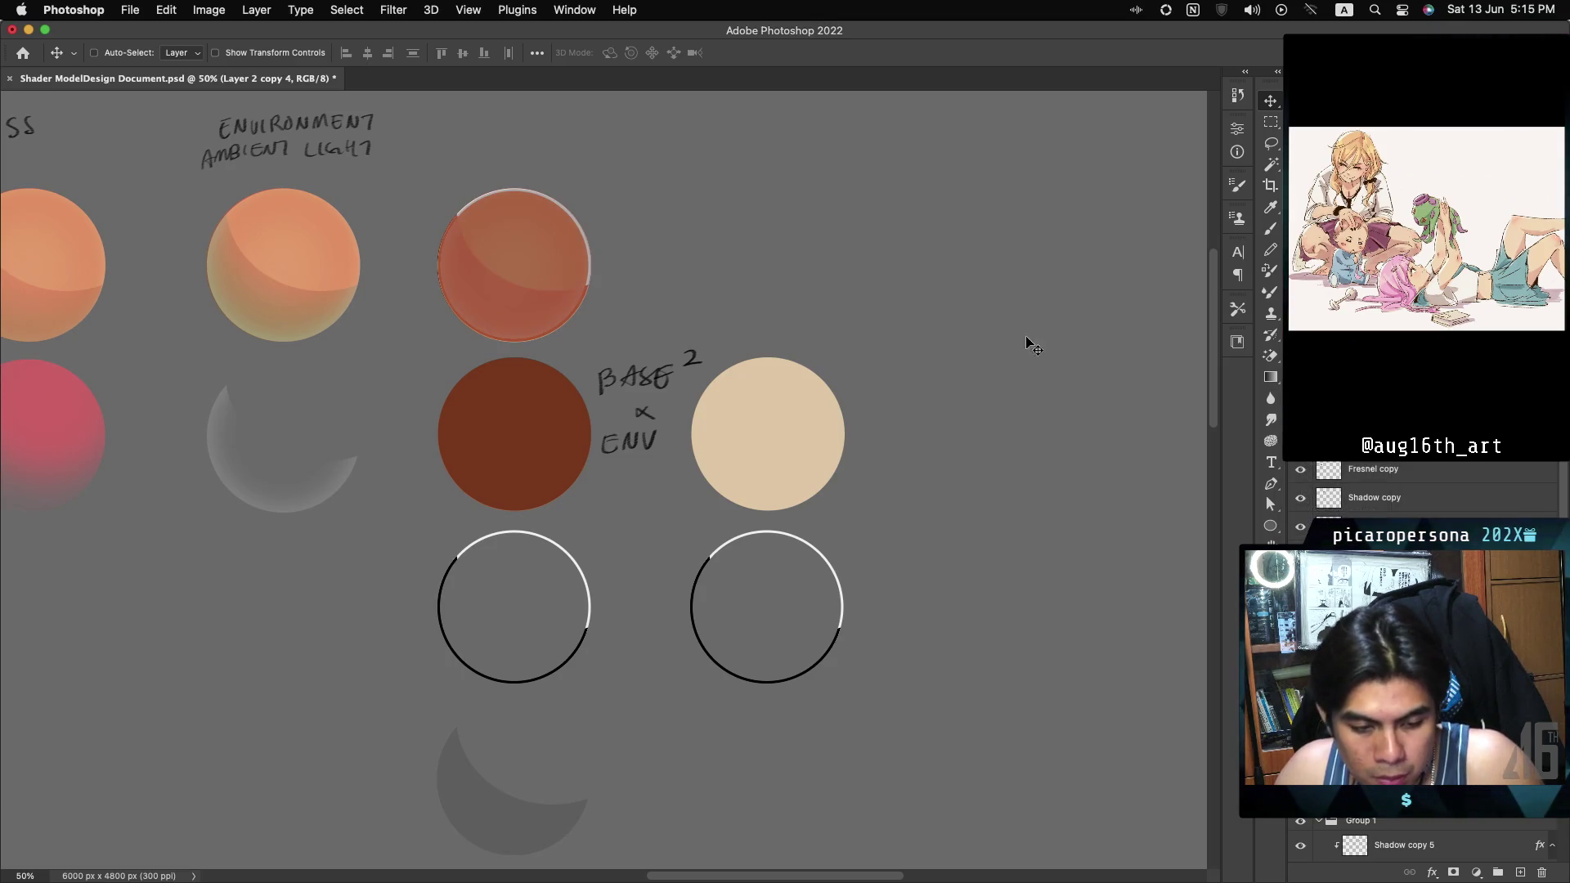
key(Delete)
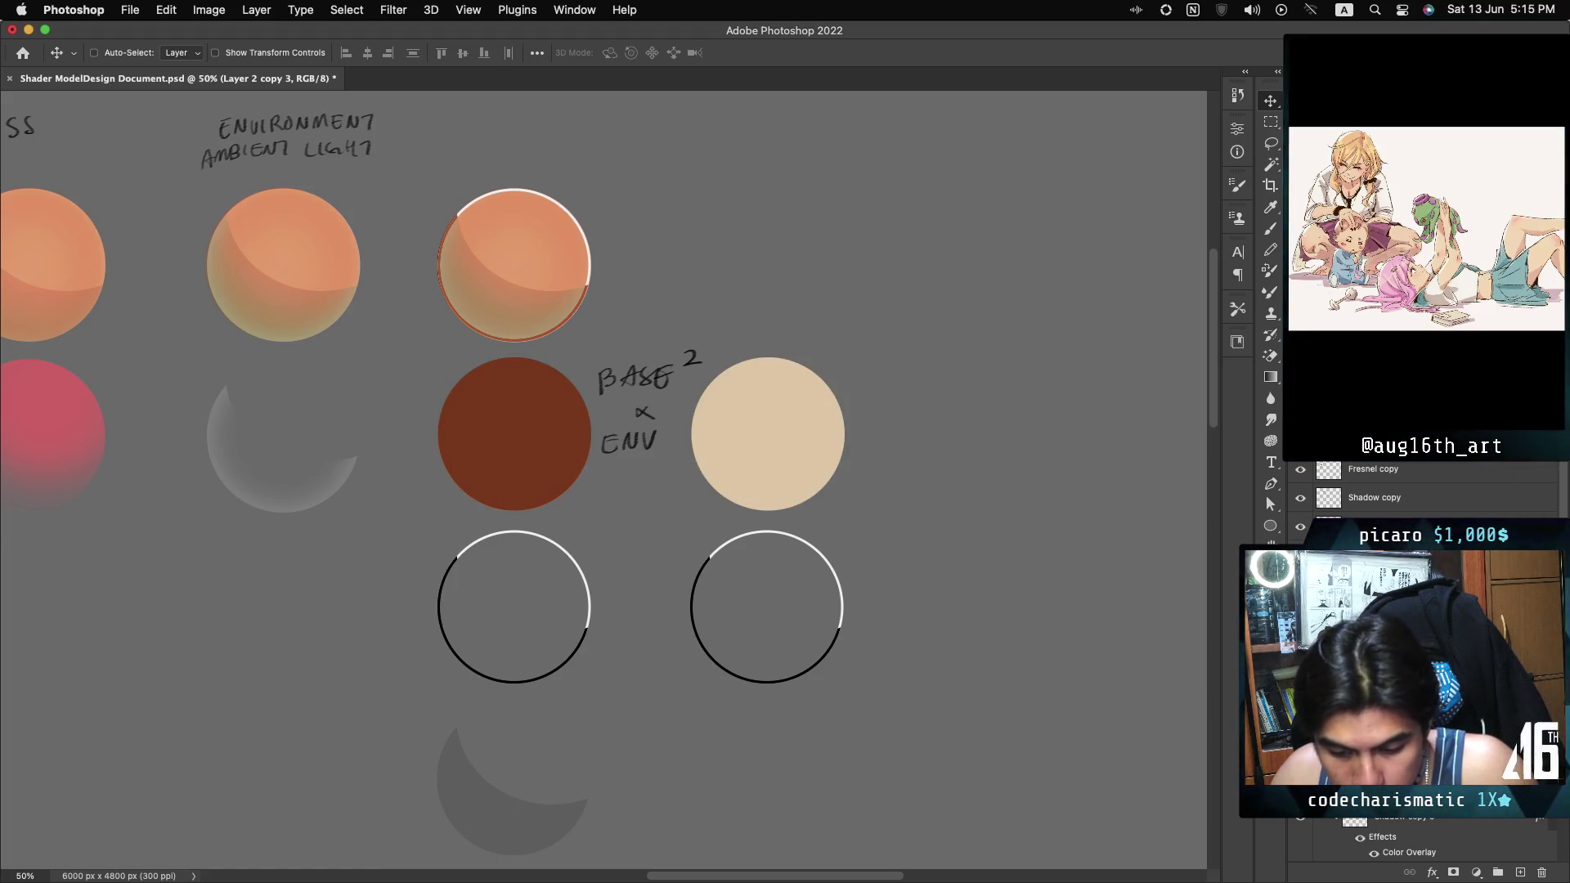
super+click(482, 422)
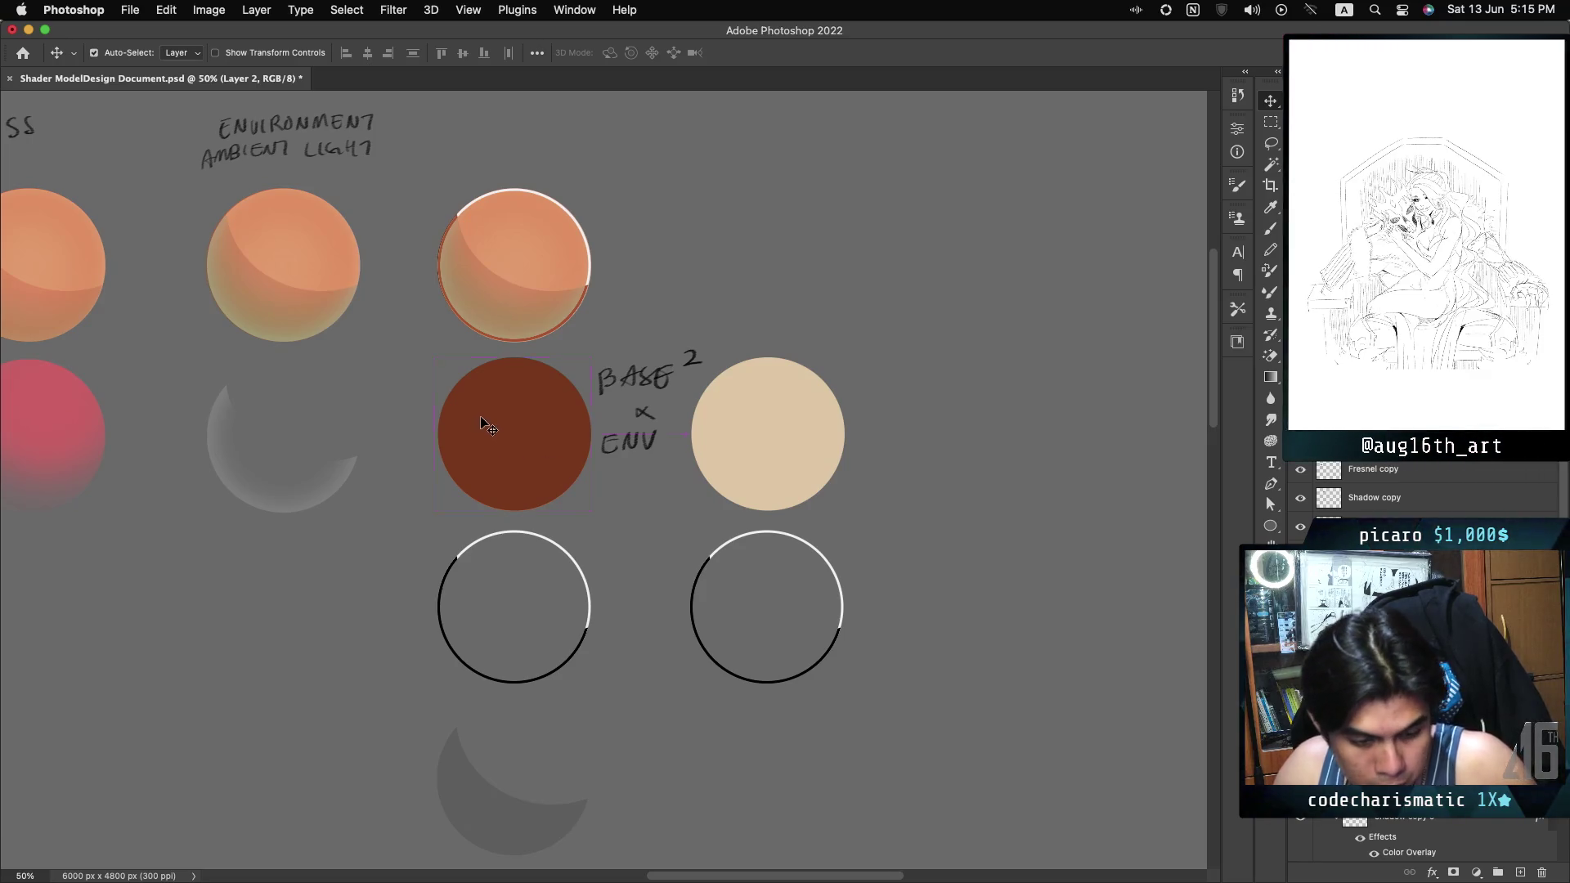
drag(516, 439, 509, 273)
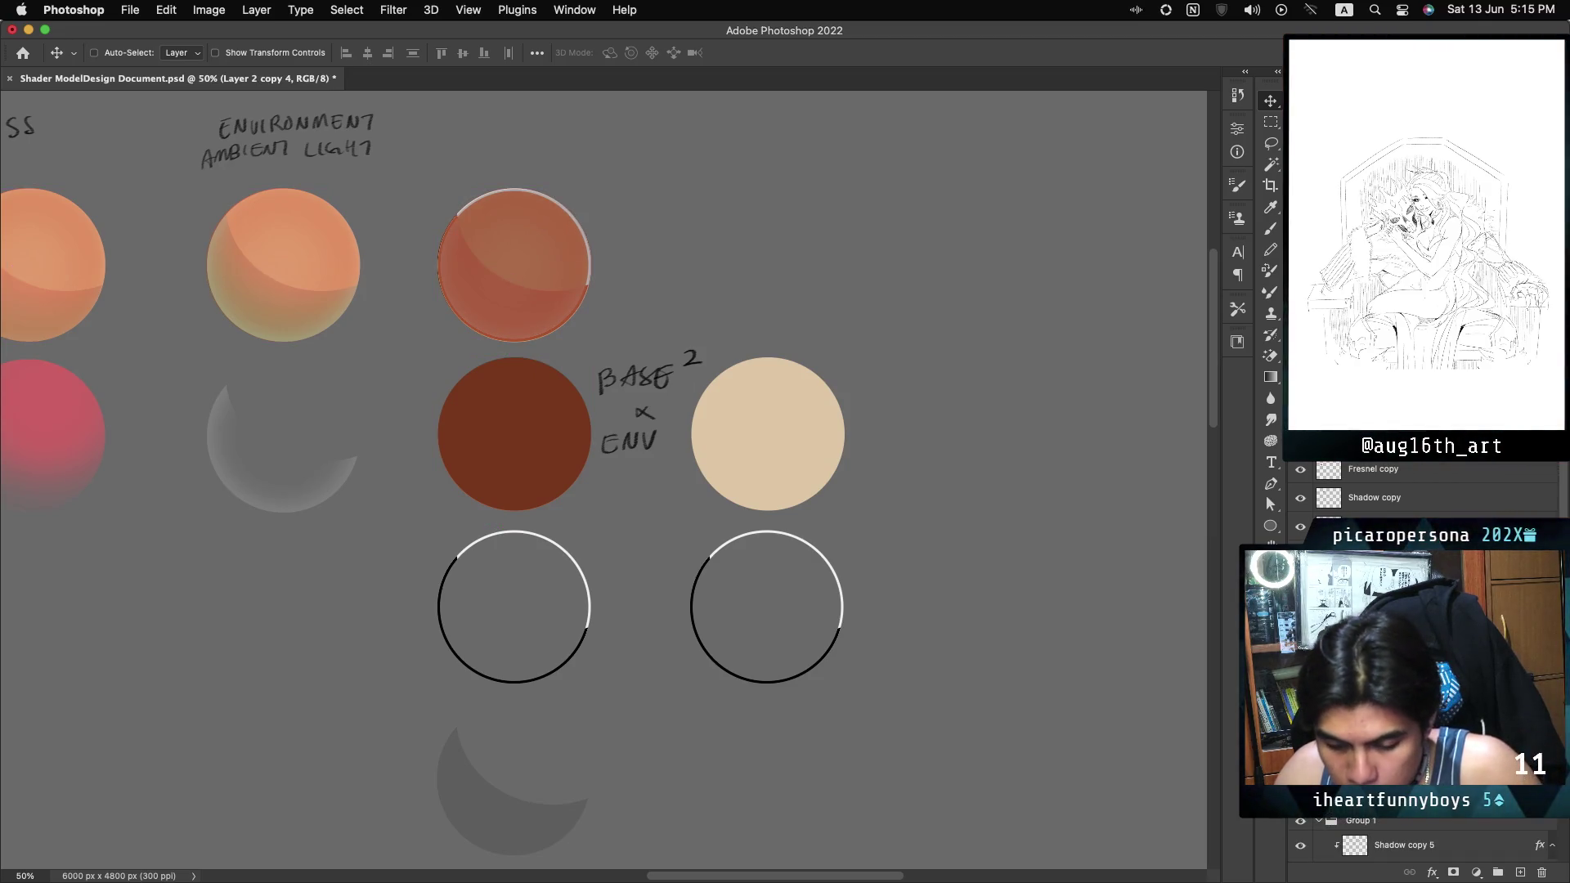
click(1341, 344)
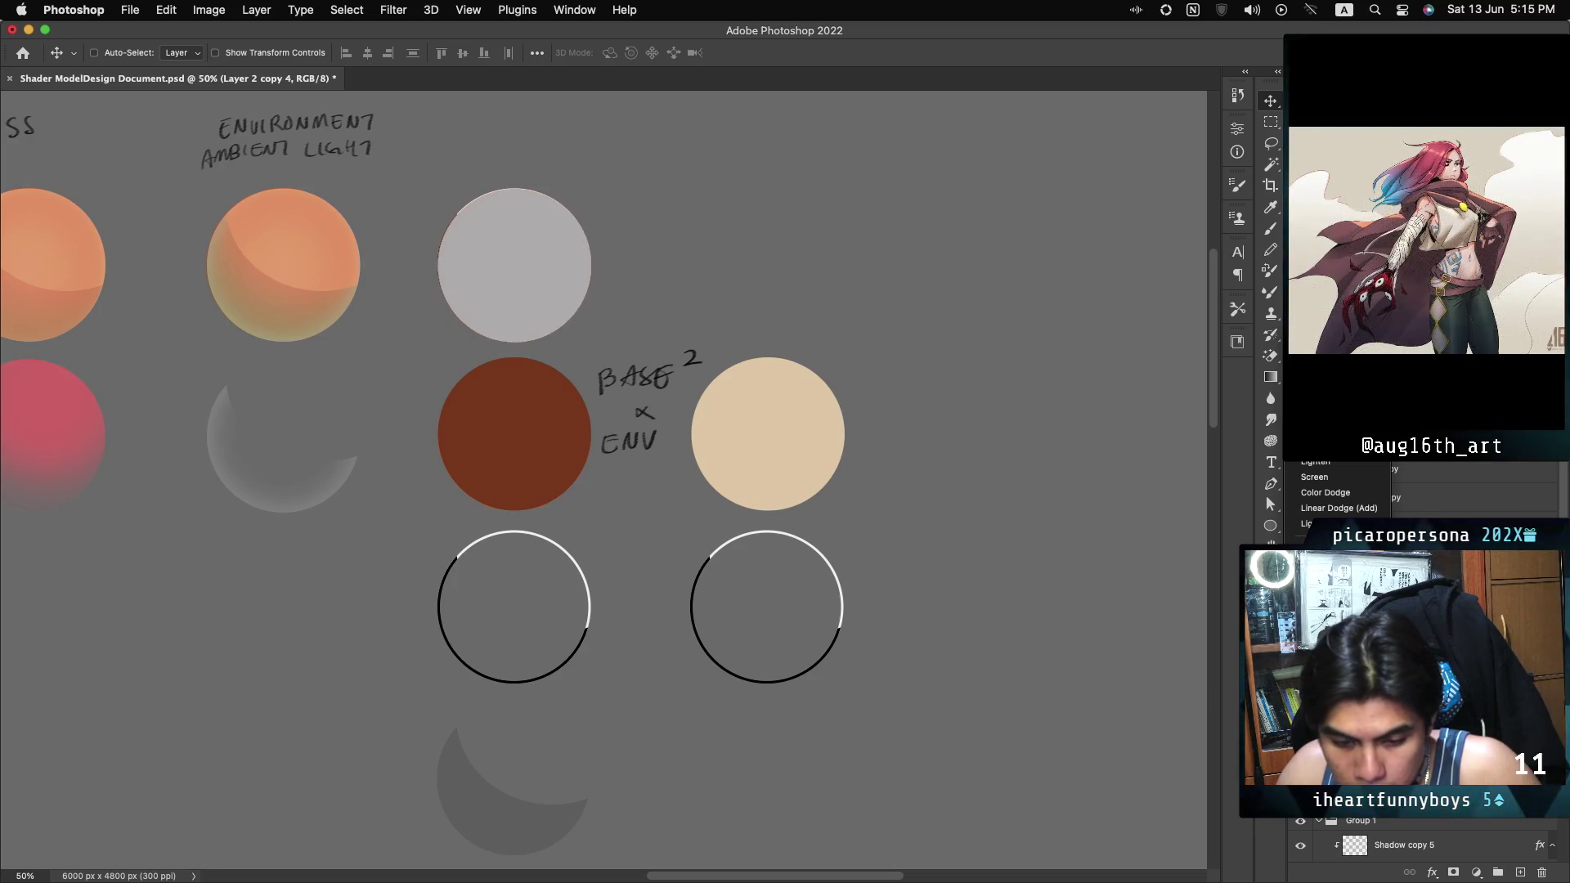
click(1149, 452)
key(BackSpace)
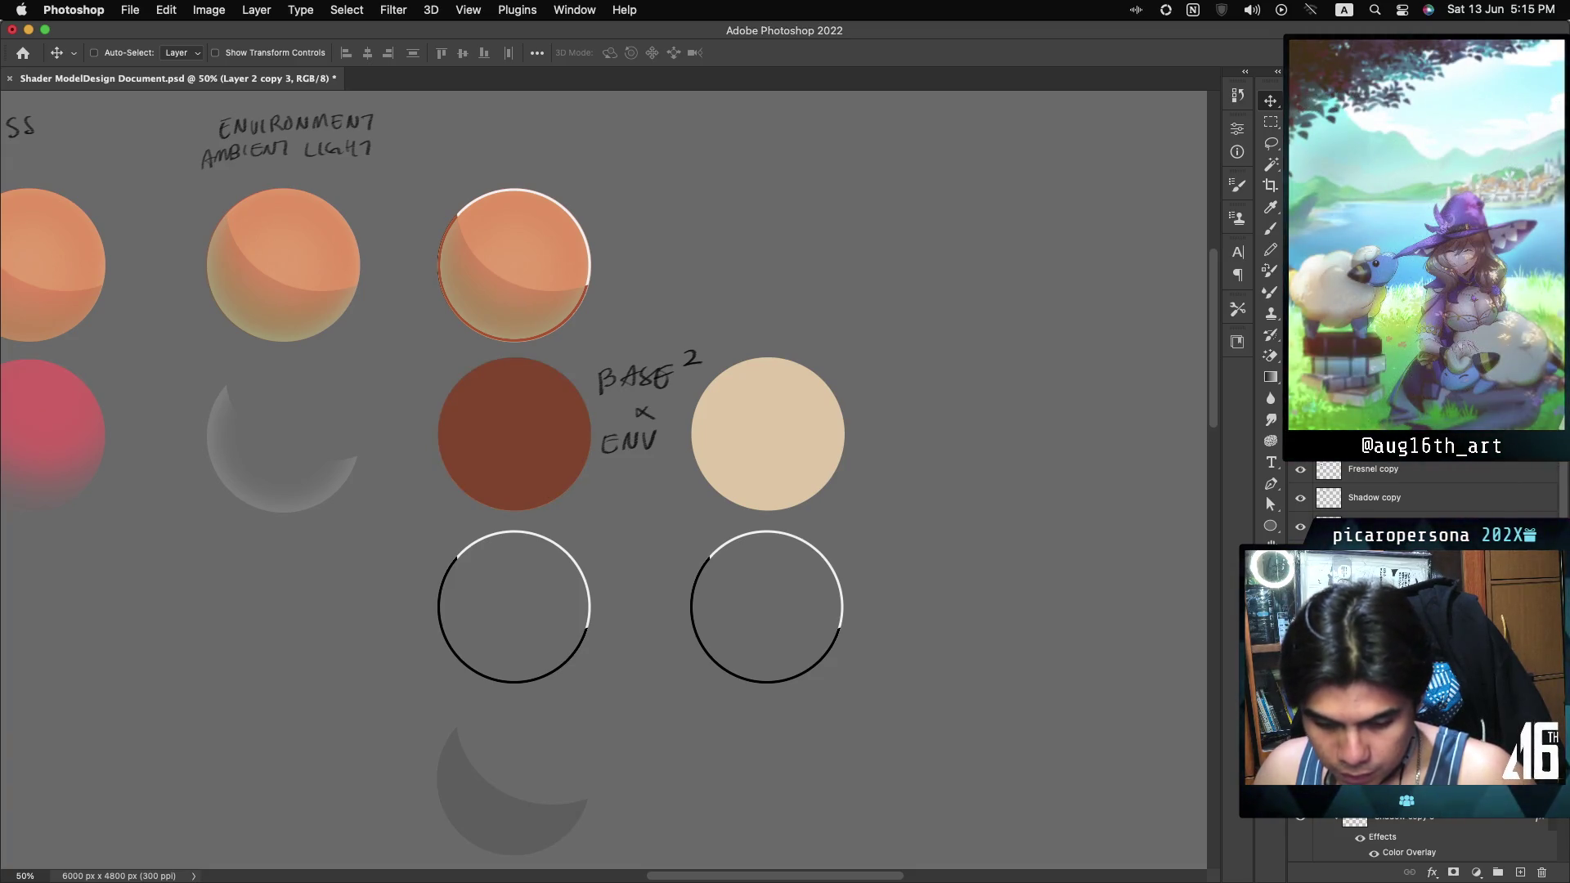
Cycle the middle circle's blend modes until it turns beige.
key(shift+plus)
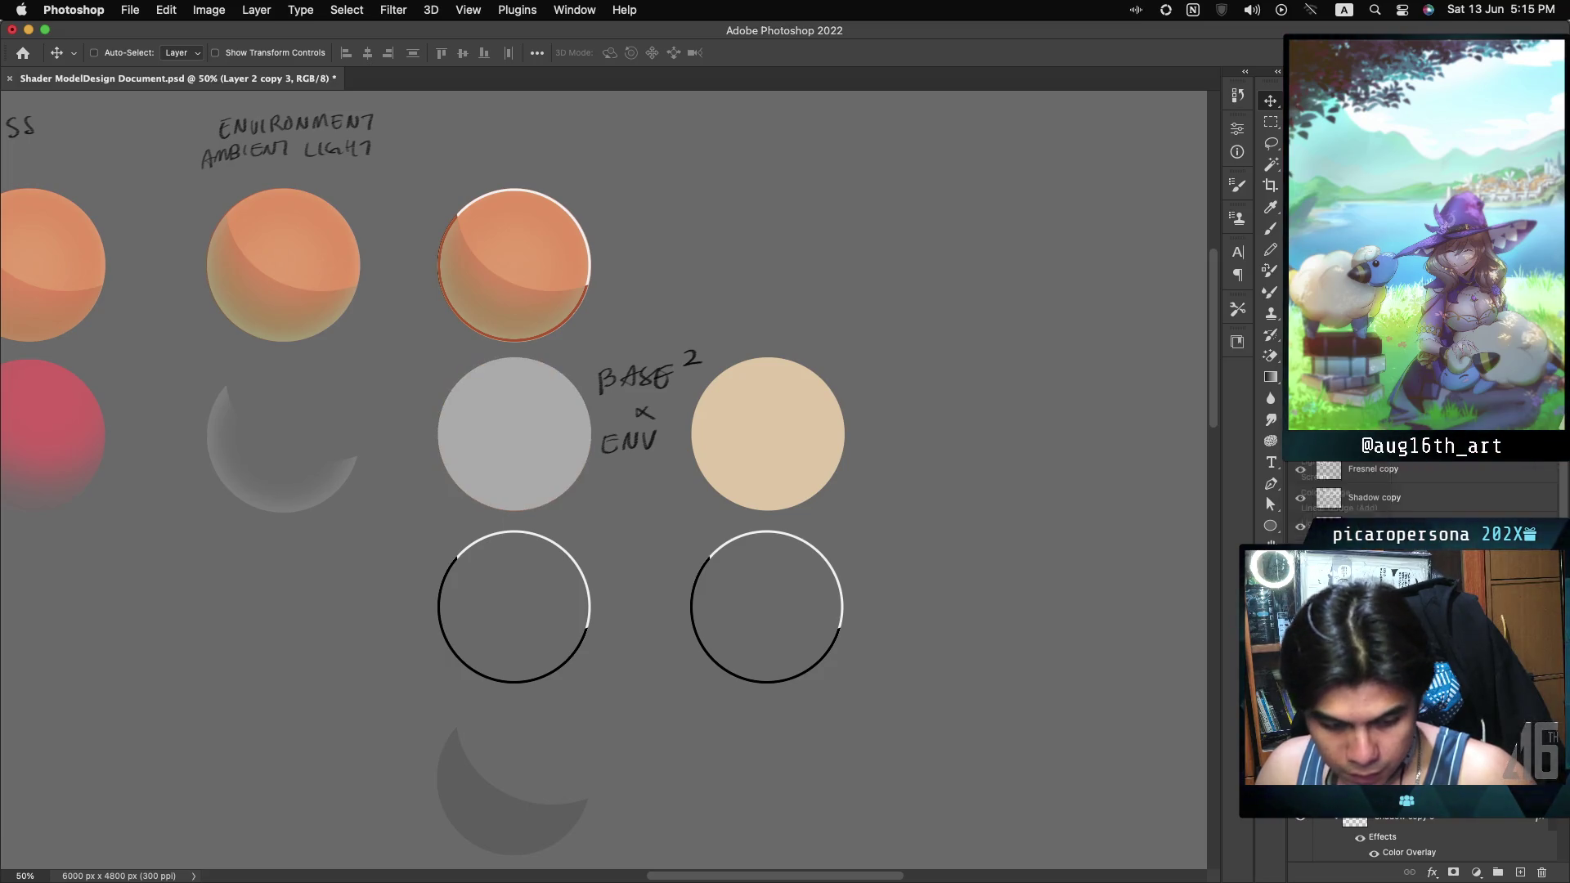
key(shift+plus)
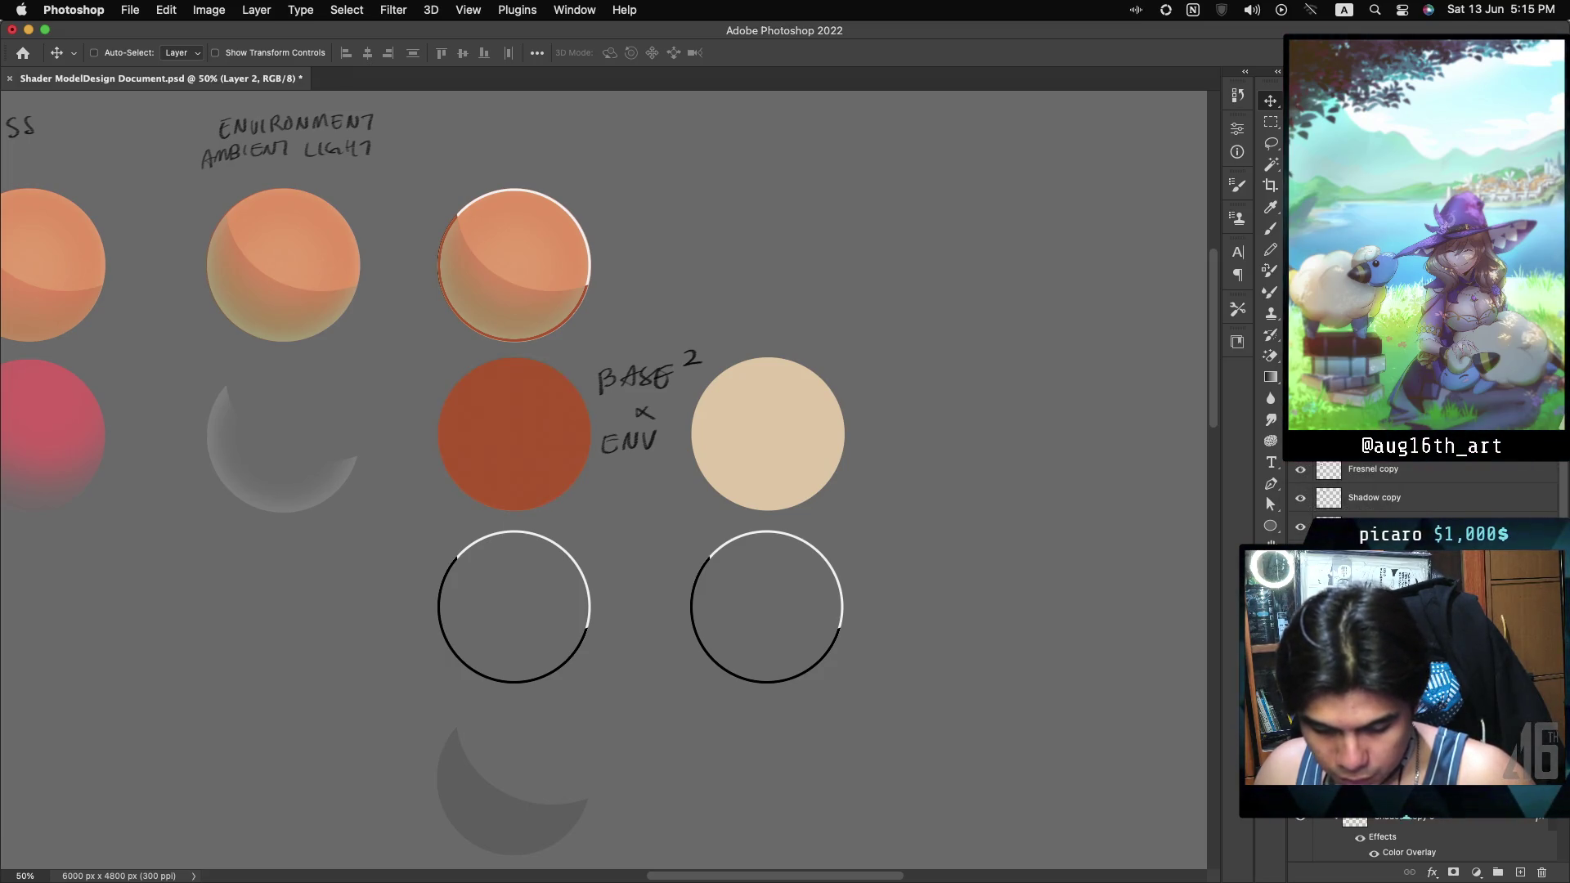
key(shift+plus)
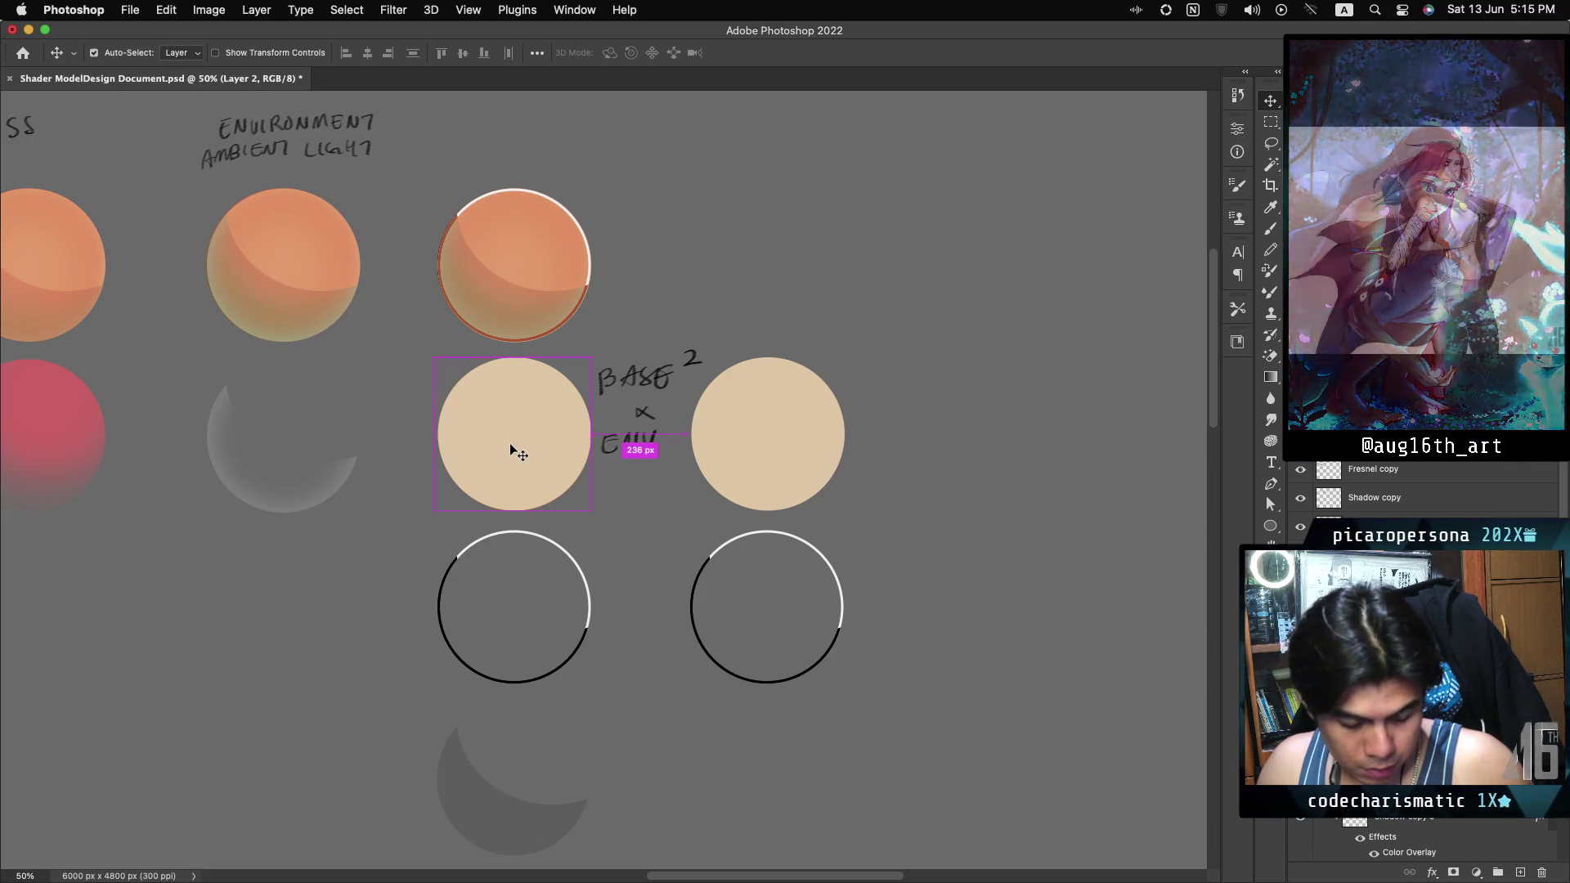
Copy the beige circle onto the top sphere and give the copy an orange blend mode.
drag(511, 446, 500, 279)
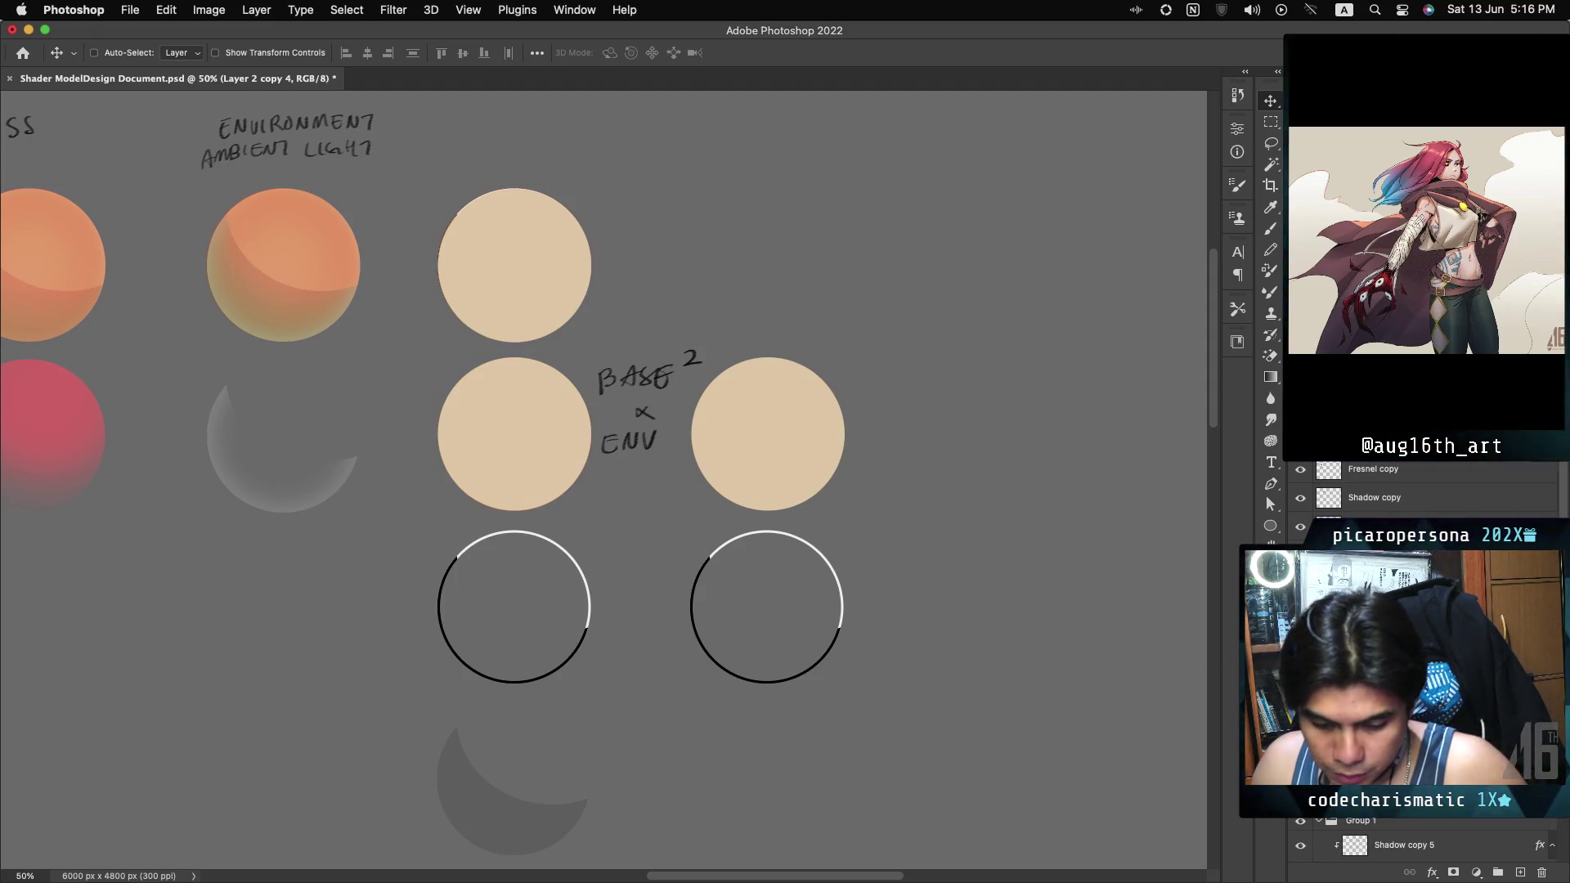
scroll(1427, 654, up, 5)
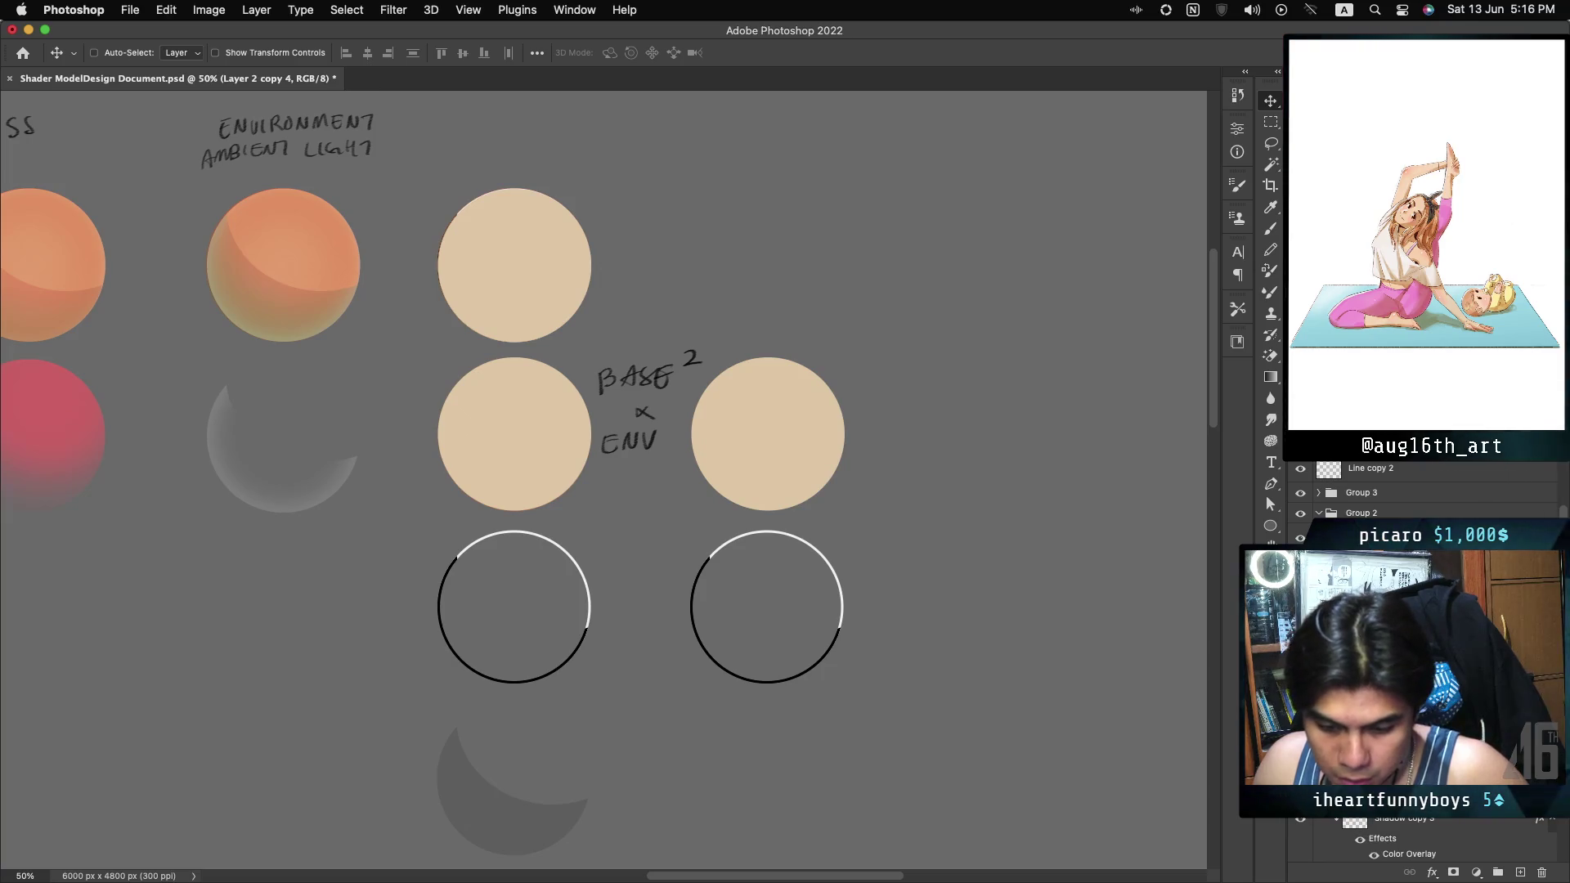
click(1341, 409)
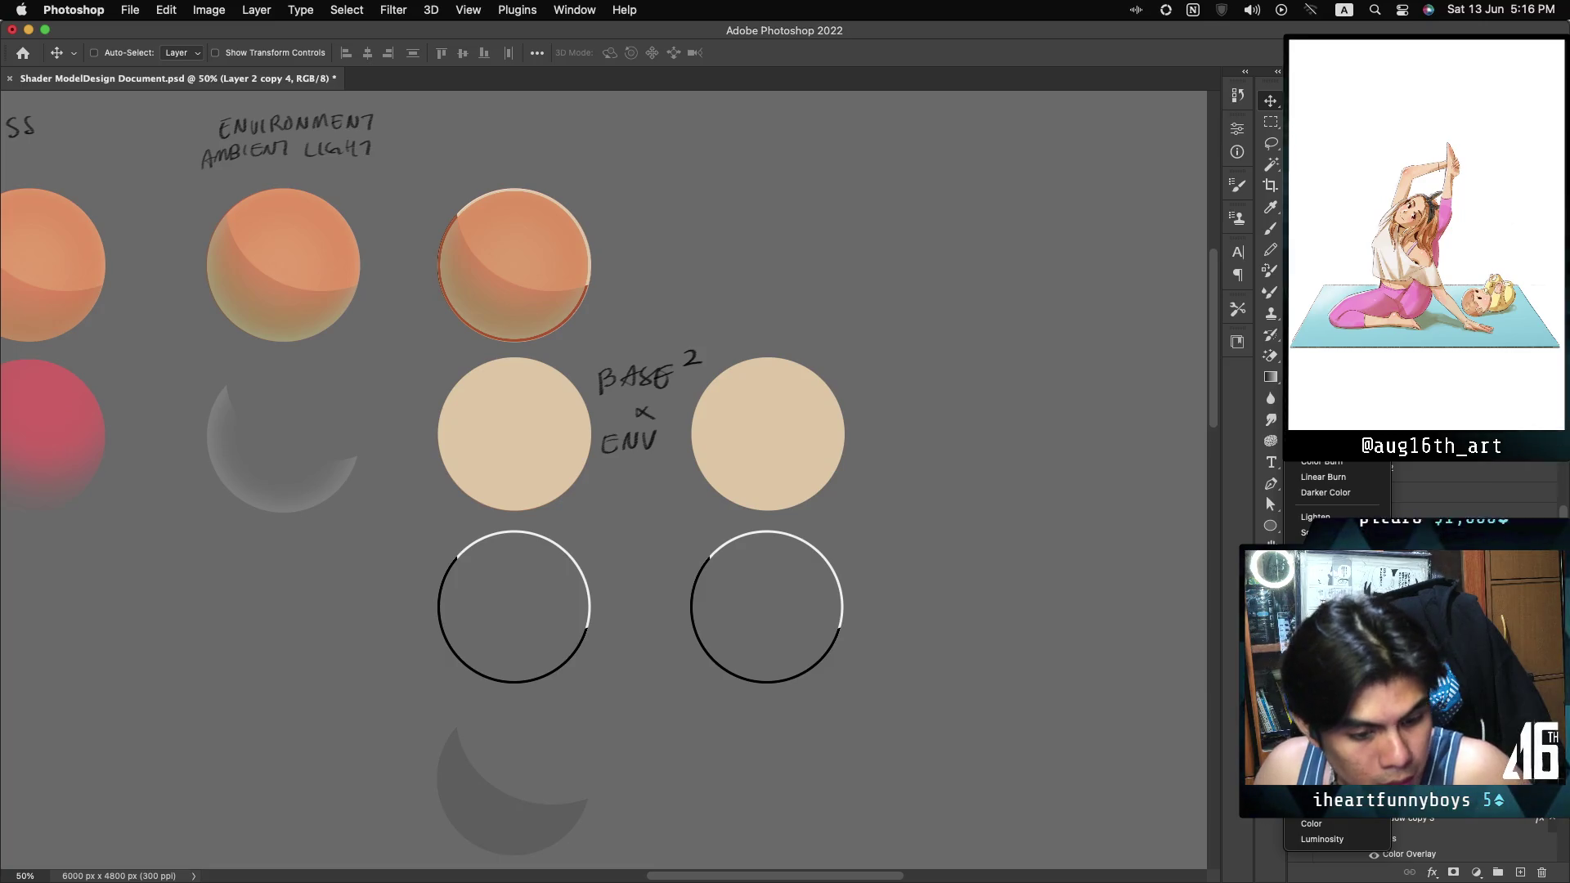
key(Return)
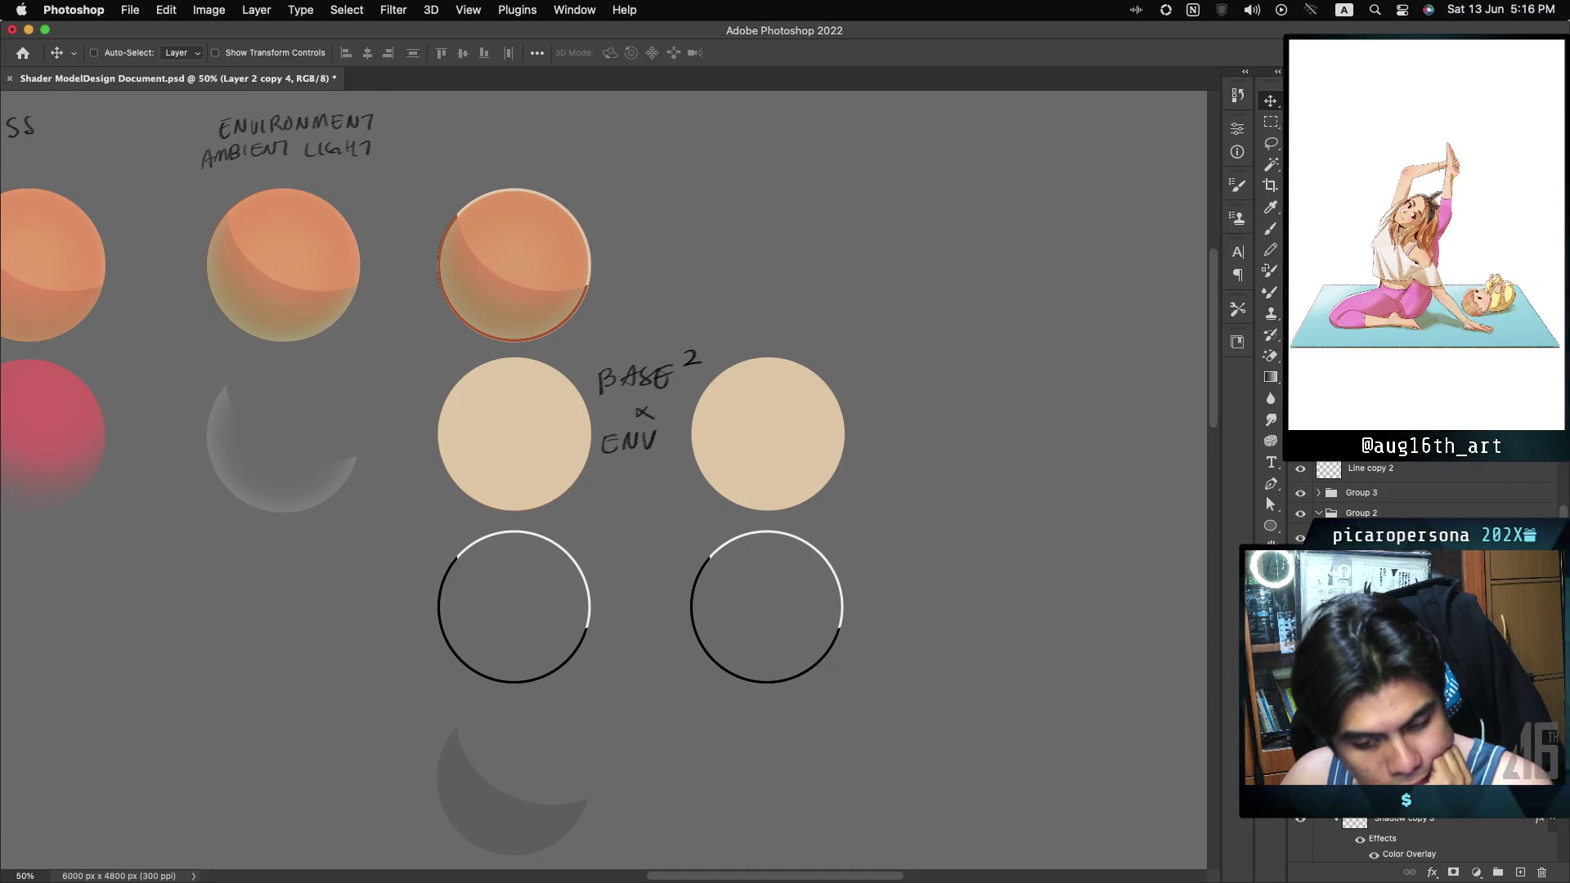
scroll(604, 480, left, 10)
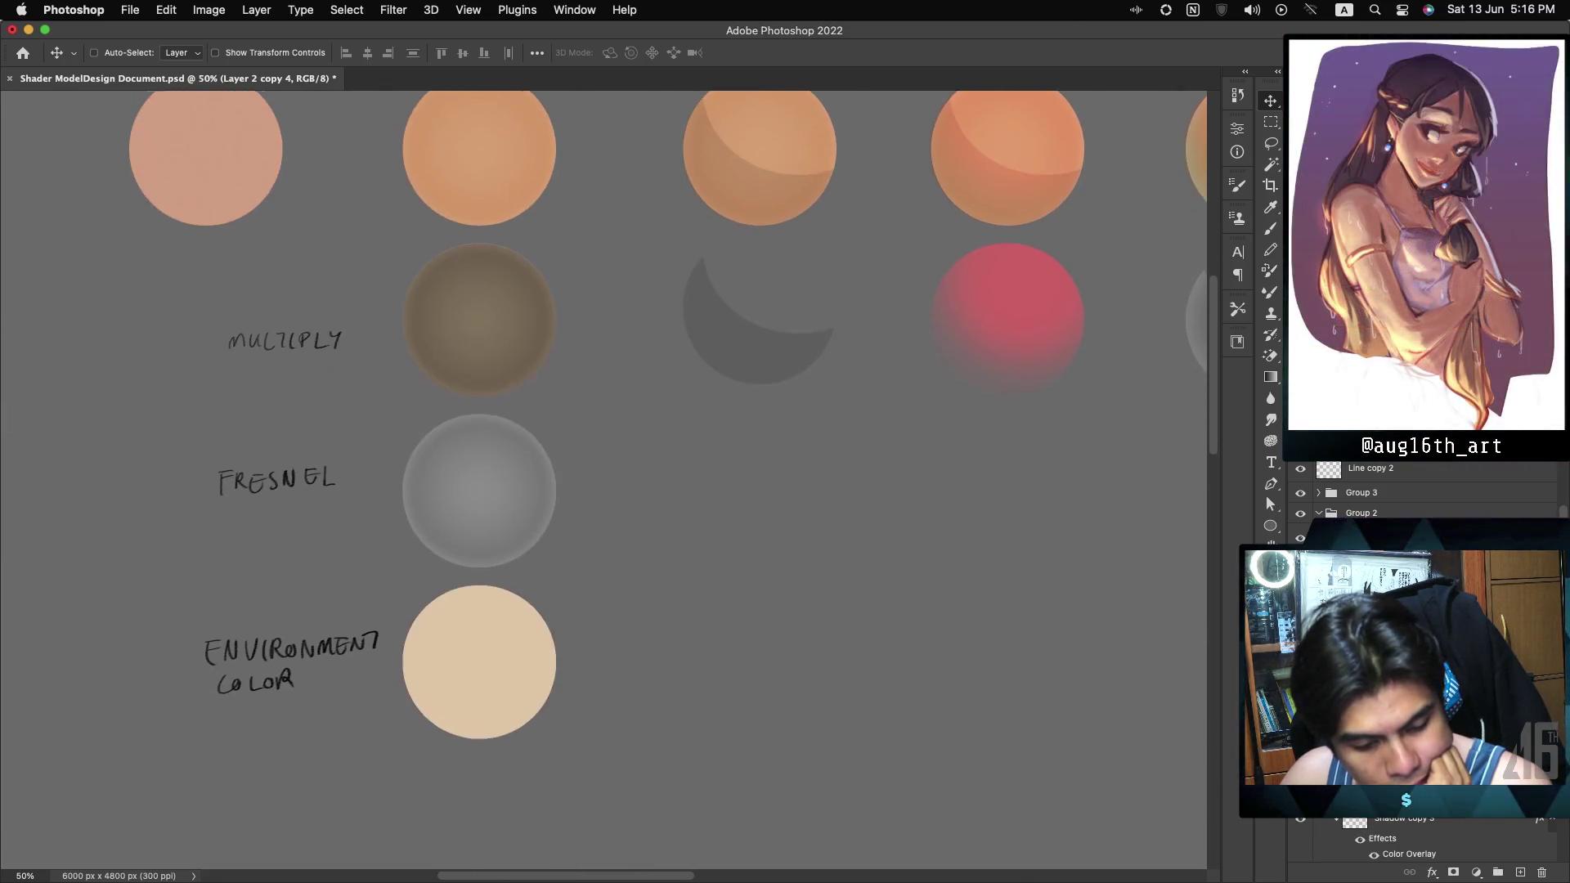
scroll(603, 480, right, 10)
scroll(604, 480, right, 1)
scroll(603, 480, up, 1)
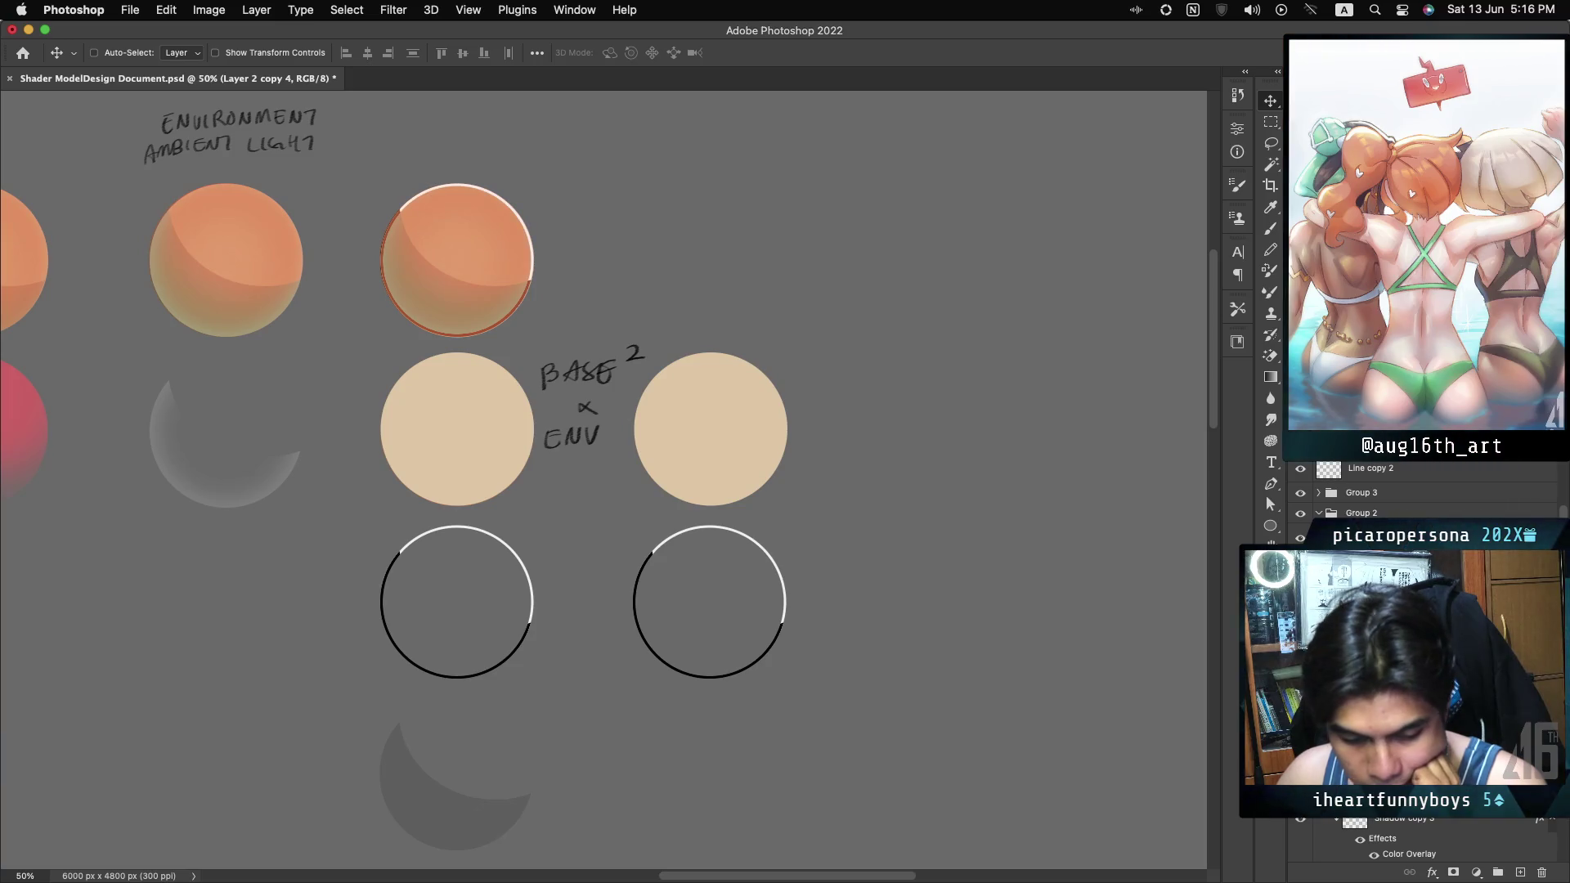
Try a darkening blend on Layer 2 copy 3, then undo it so the circle stays beige.
key(alt+BackSpace)
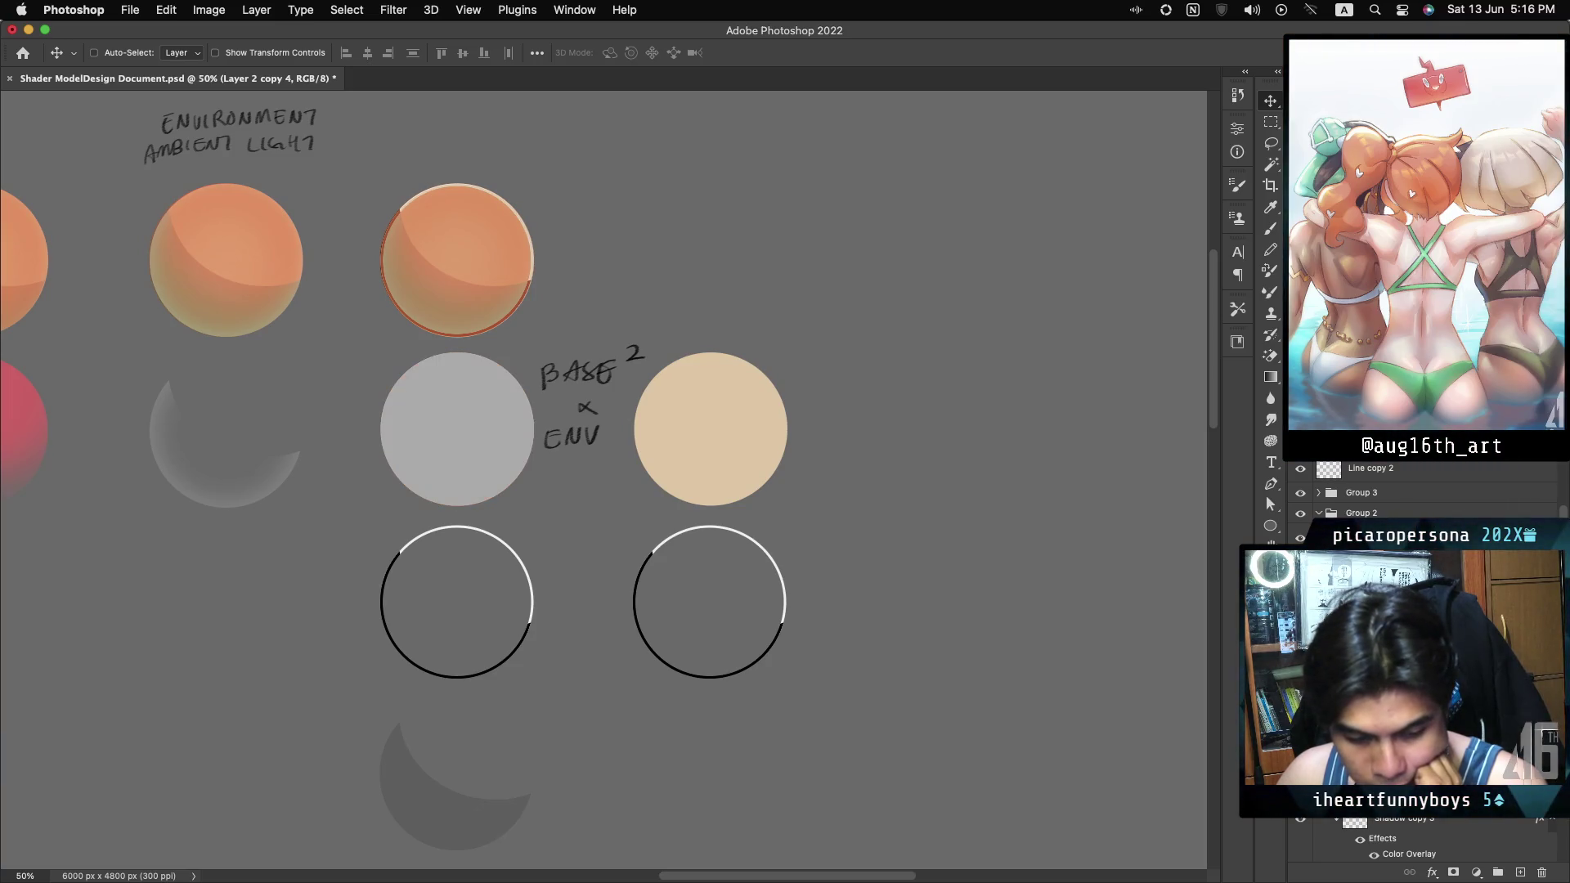
key(alt+bracketleft)
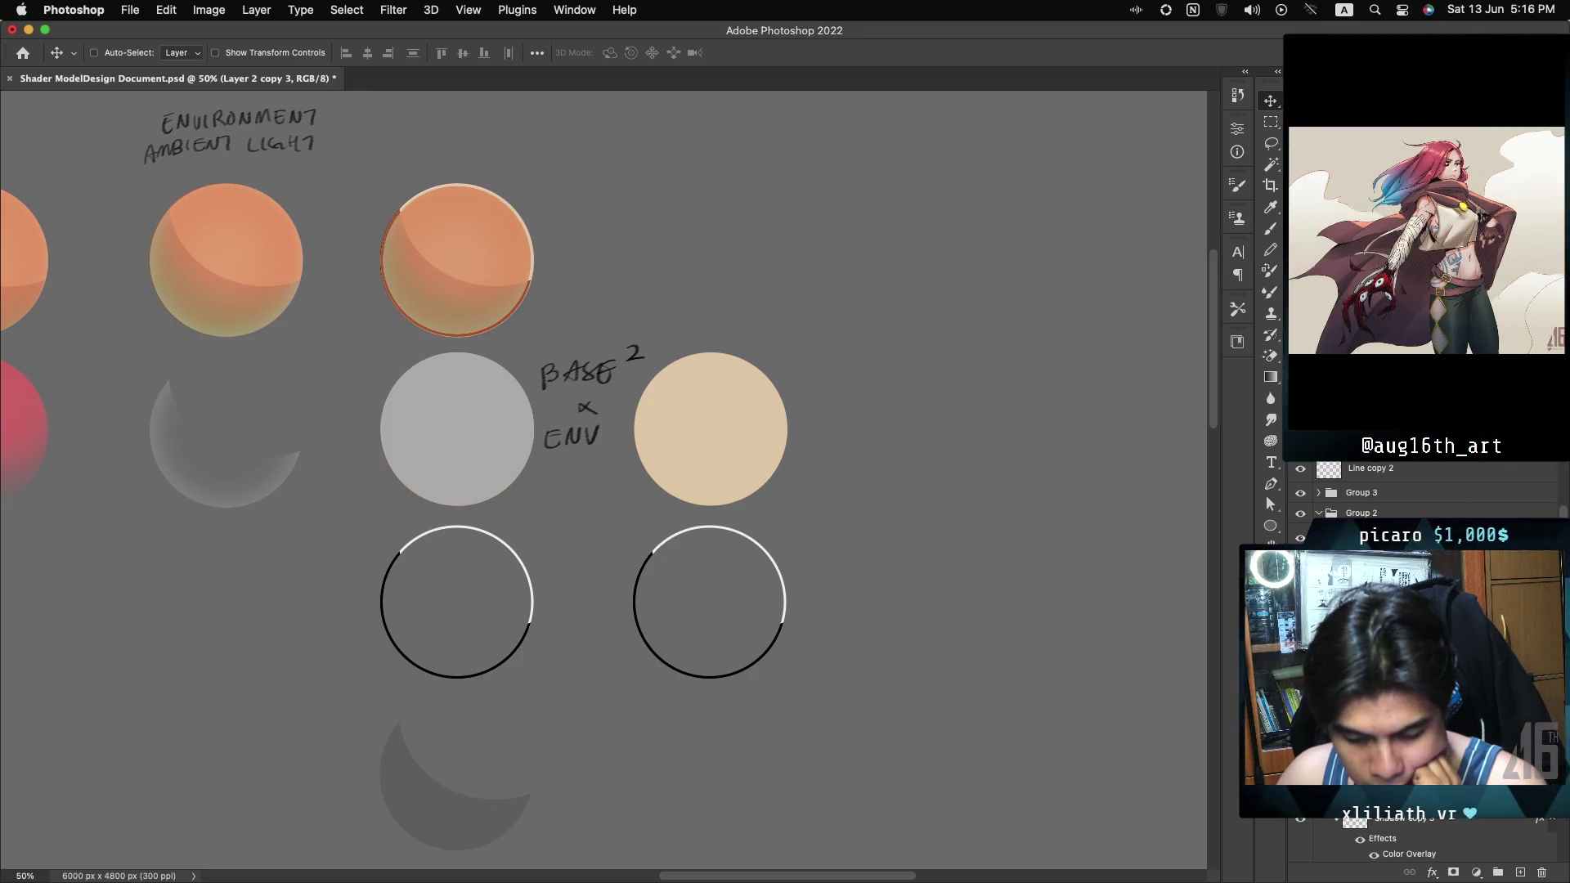
click(1325, 395)
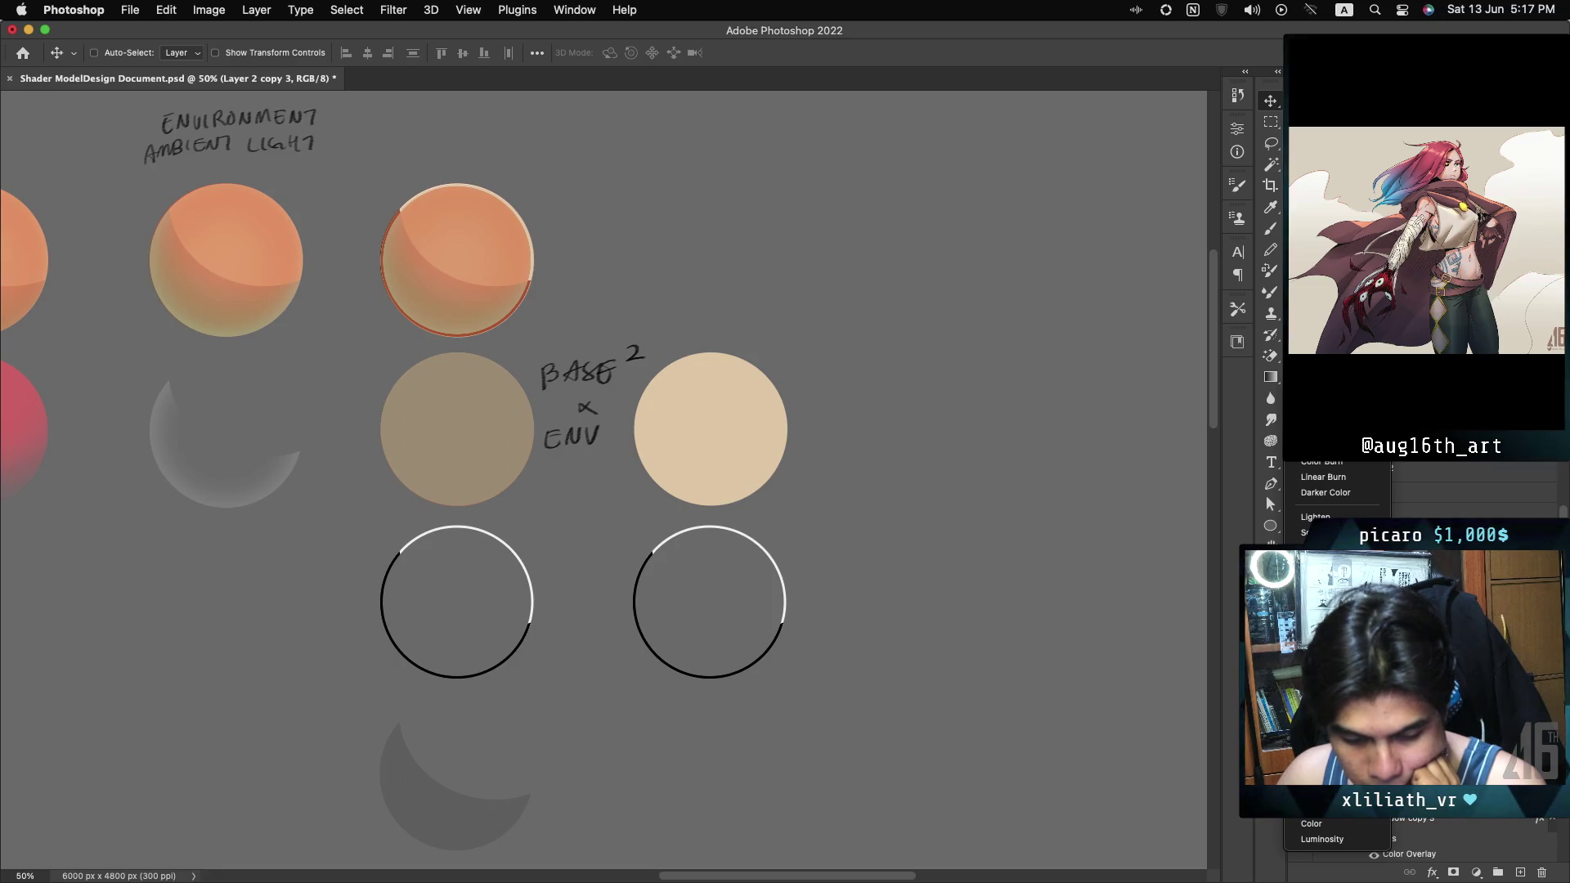
key(Return)
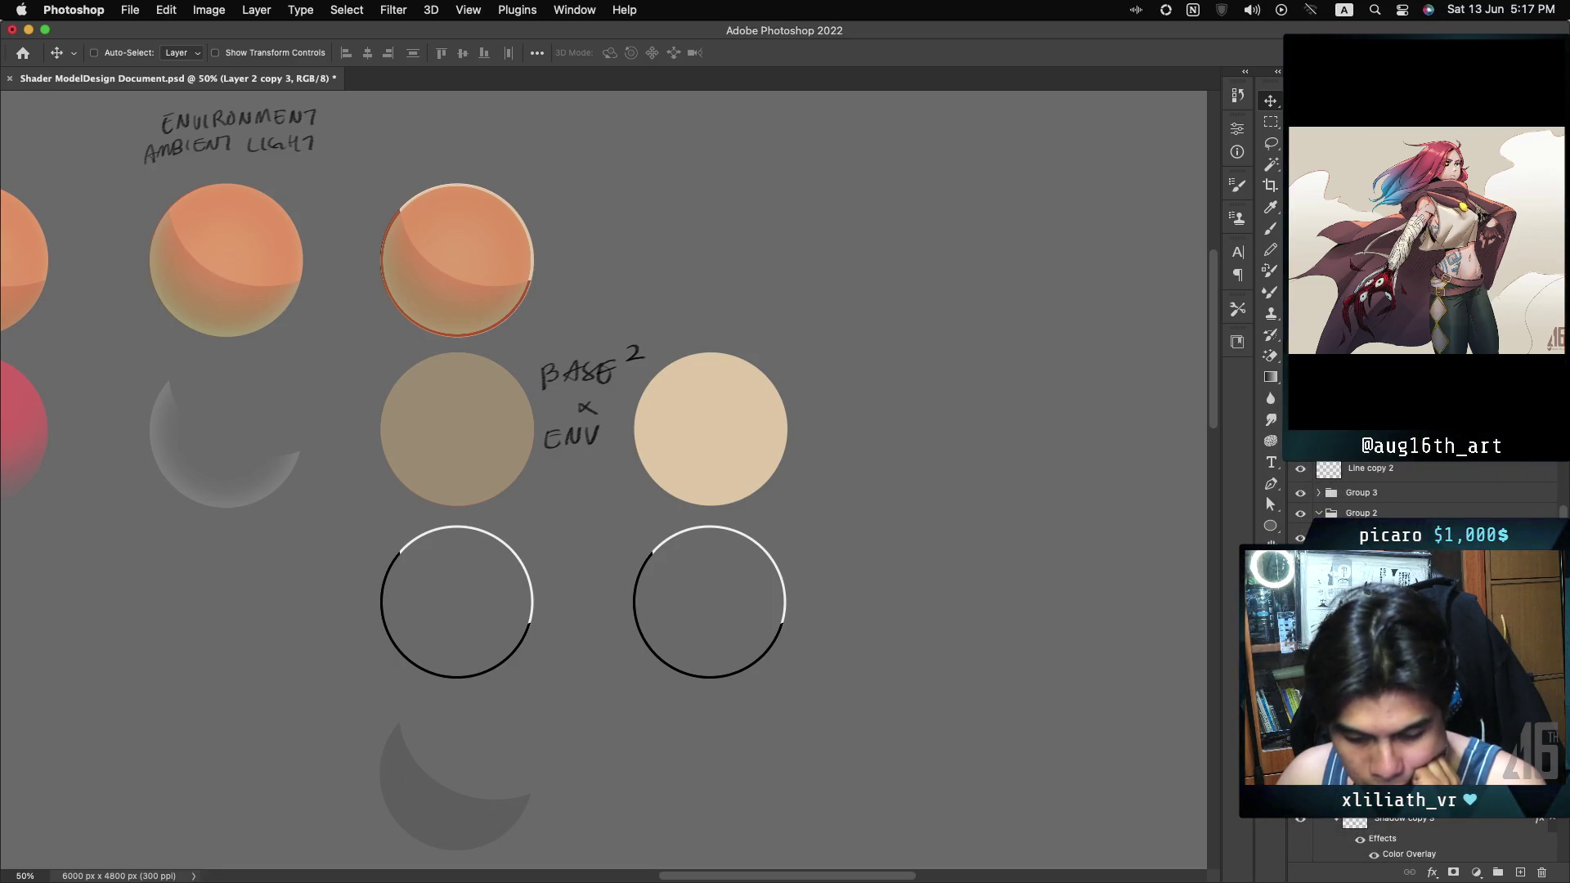
key(ctrl+z)
key(ctrl+z)
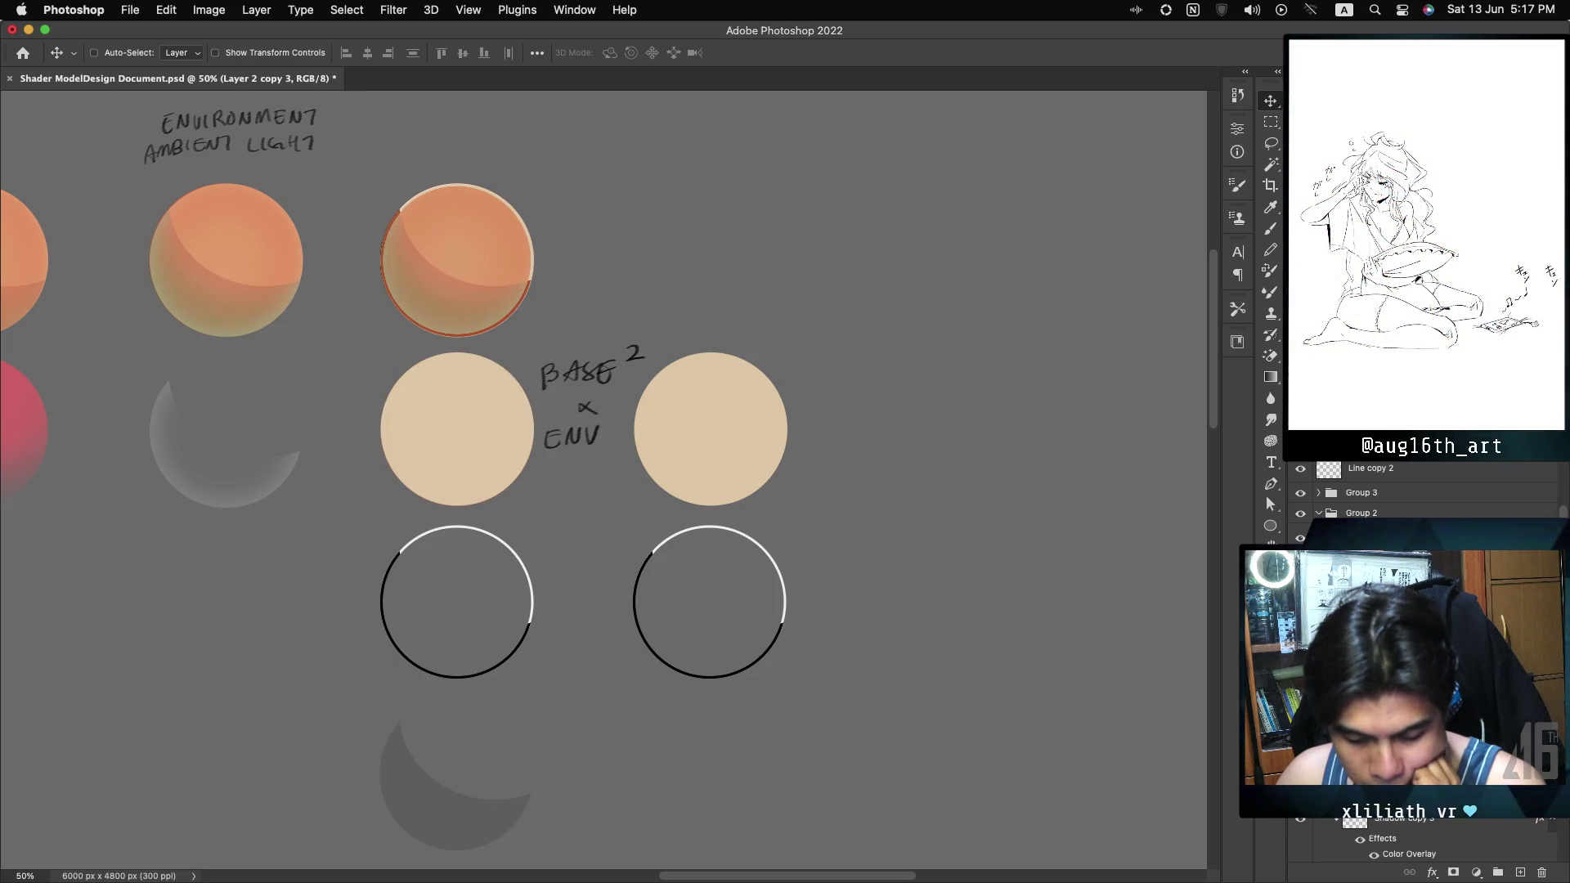
click(1391, 565)
click(1333, 445)
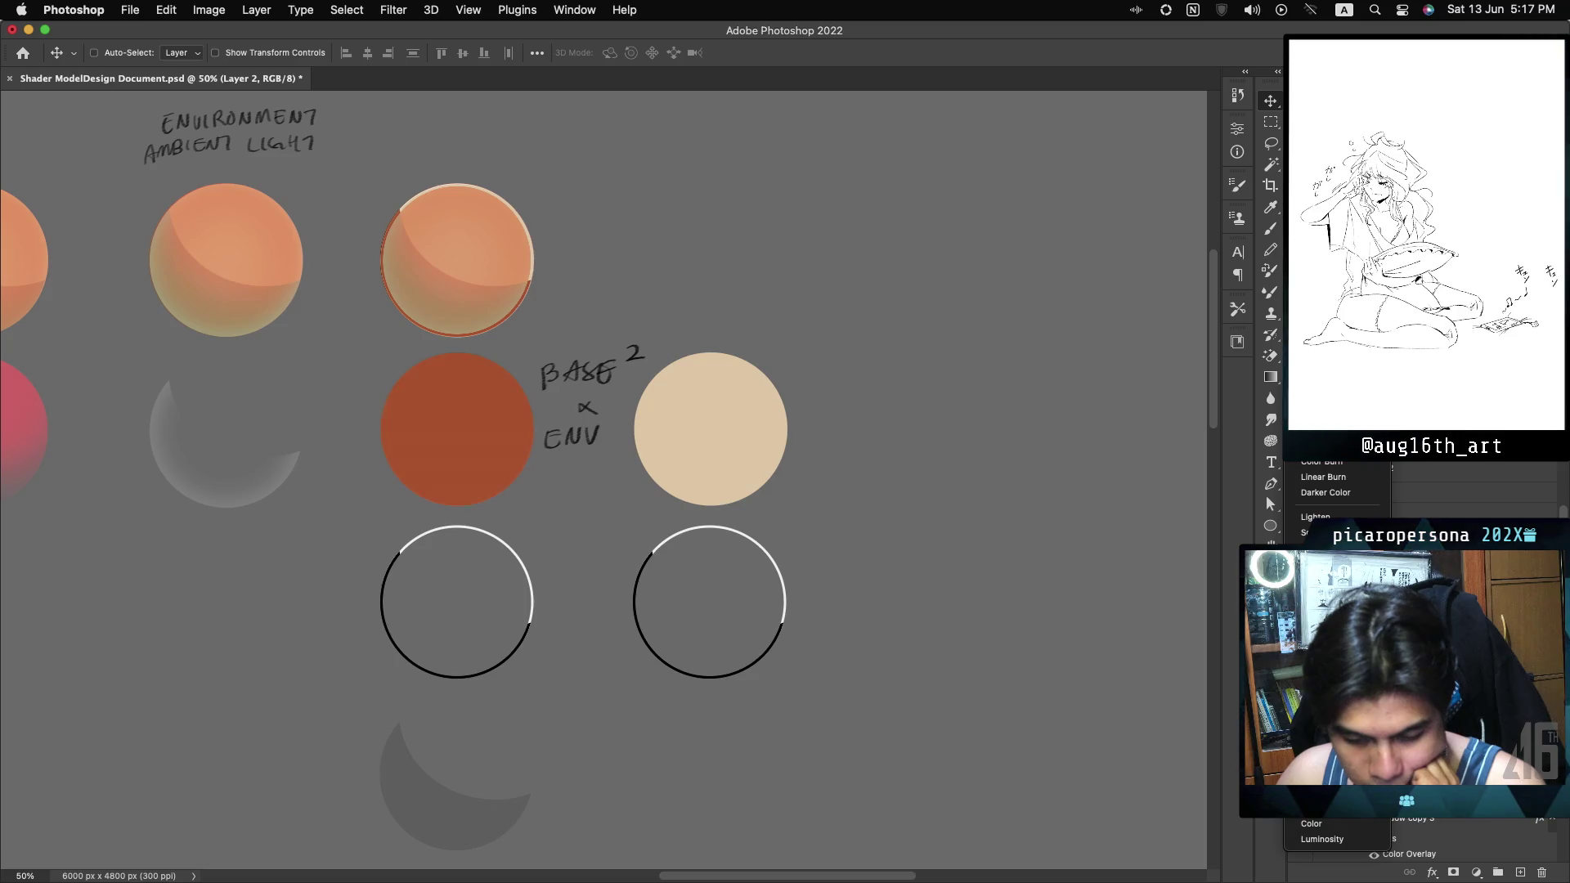
key(Return)
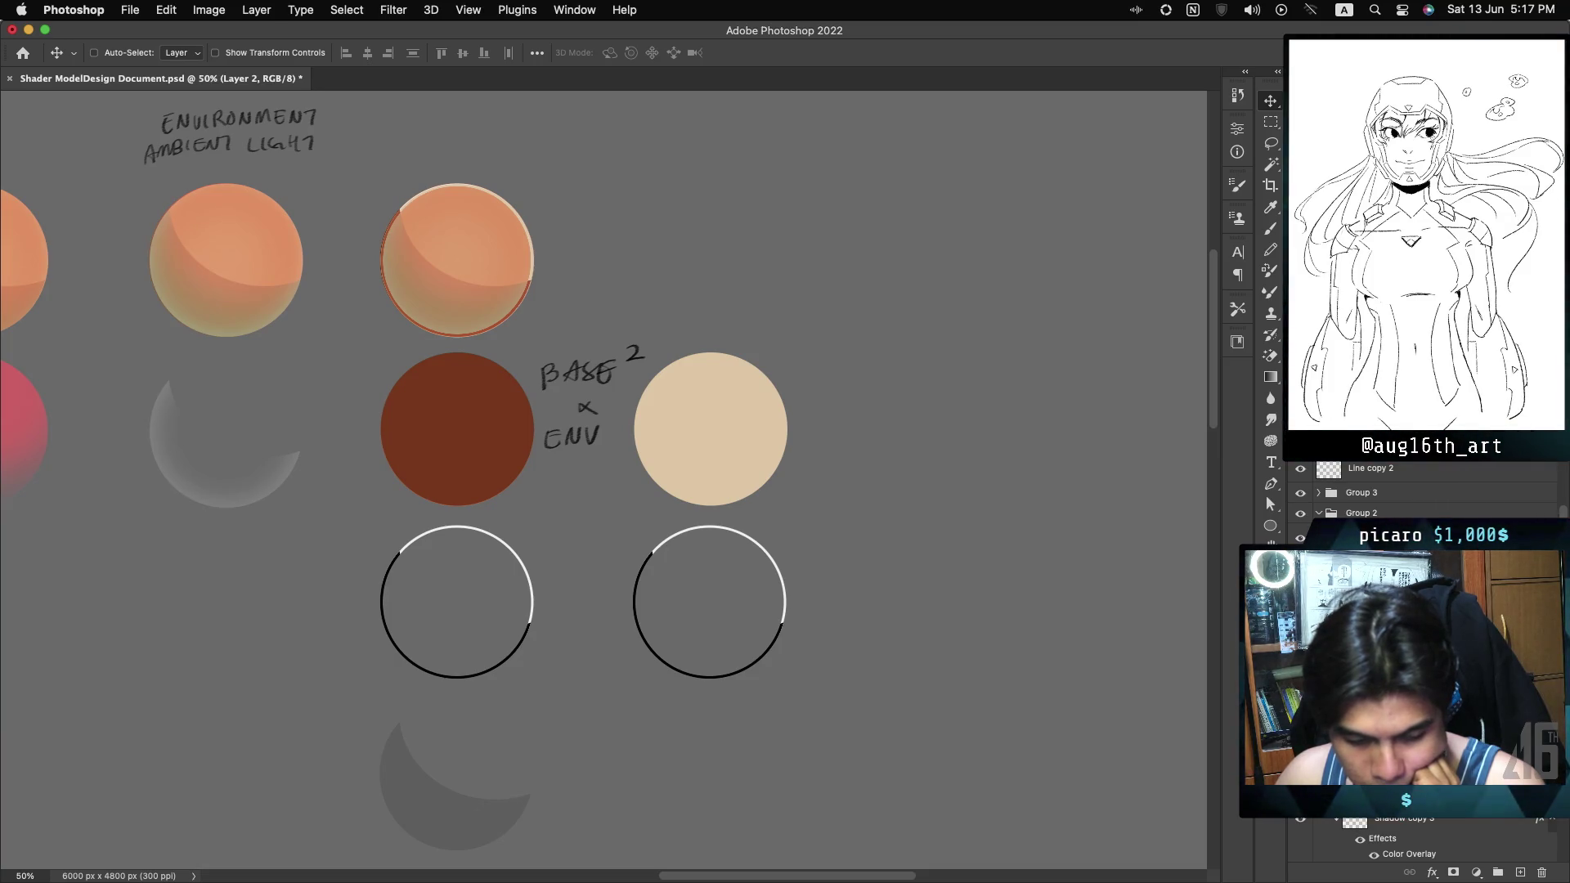
key(ctrl+z)
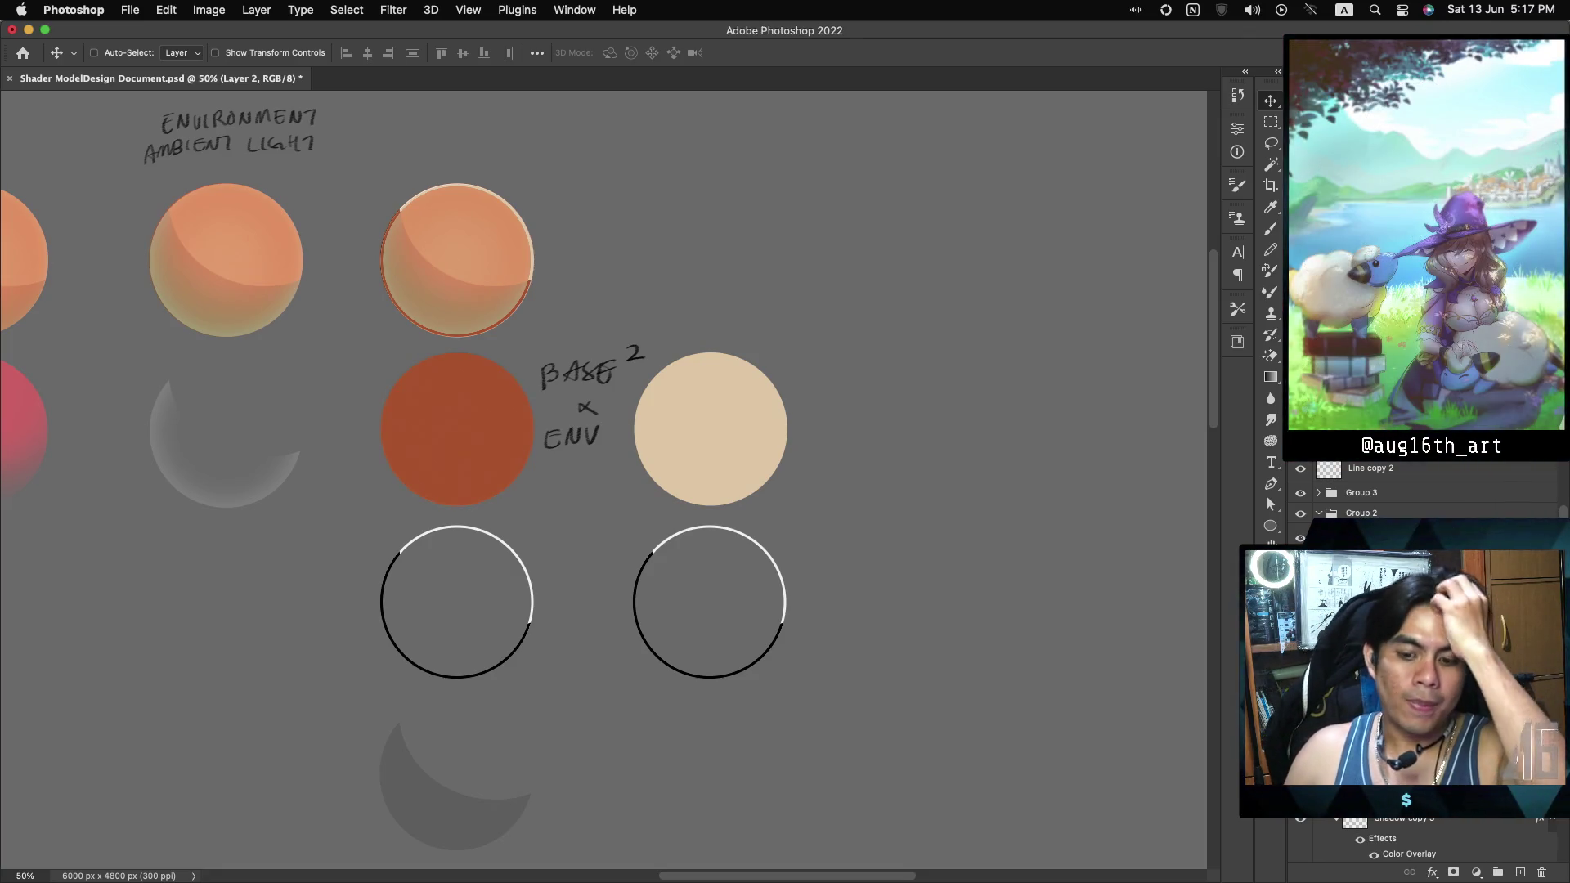
key(ctrl+shift+z)
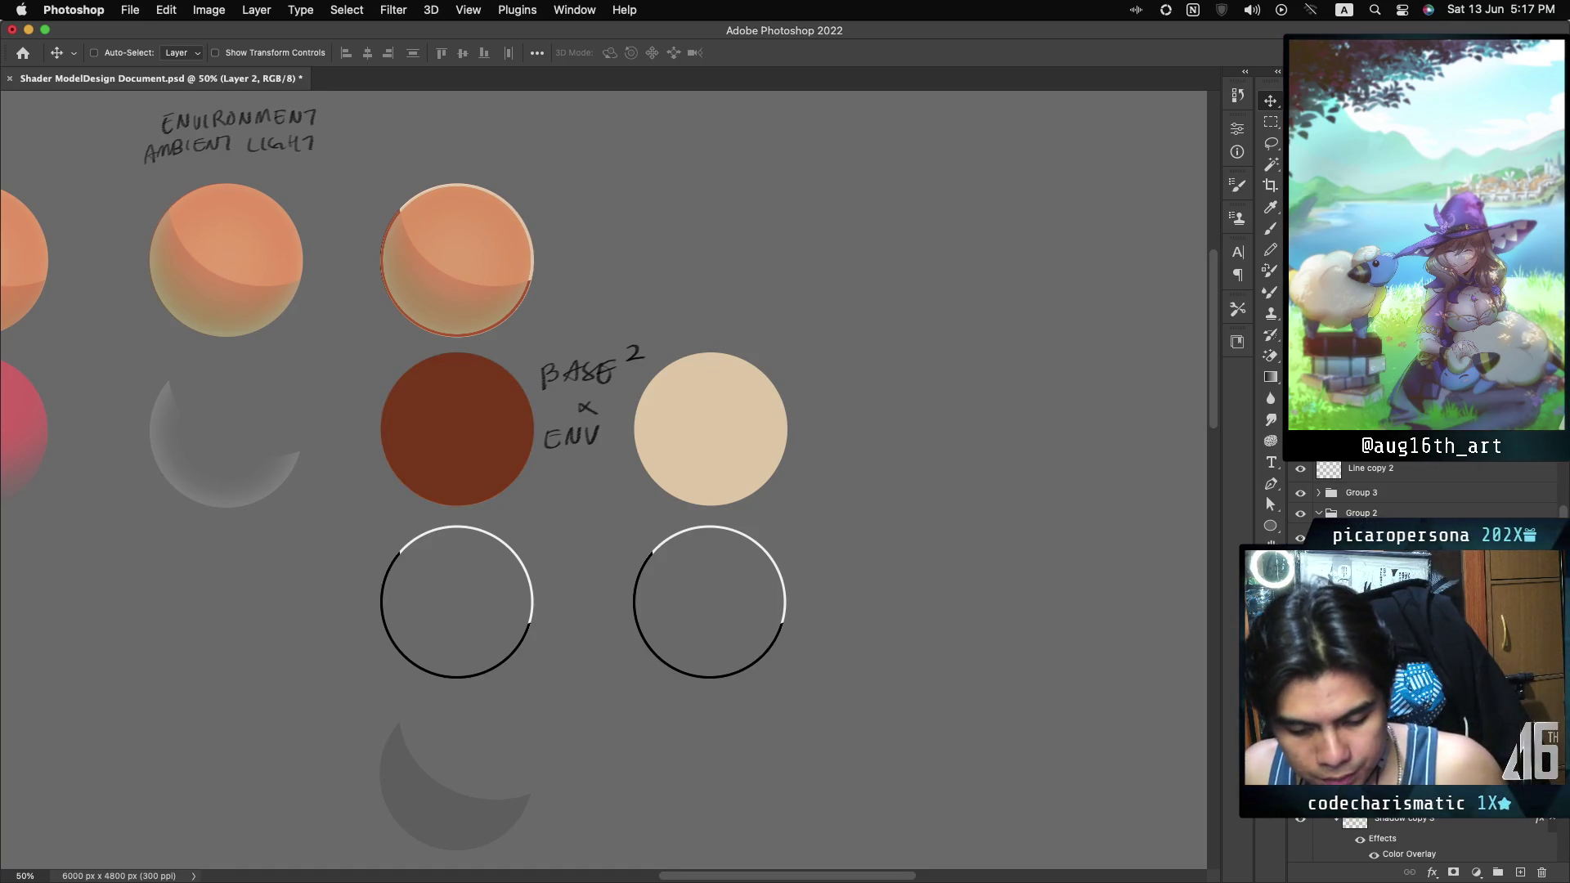
key(ctrl+z)
key(ctrl+shift+z)
ctrl+click(672, 433)
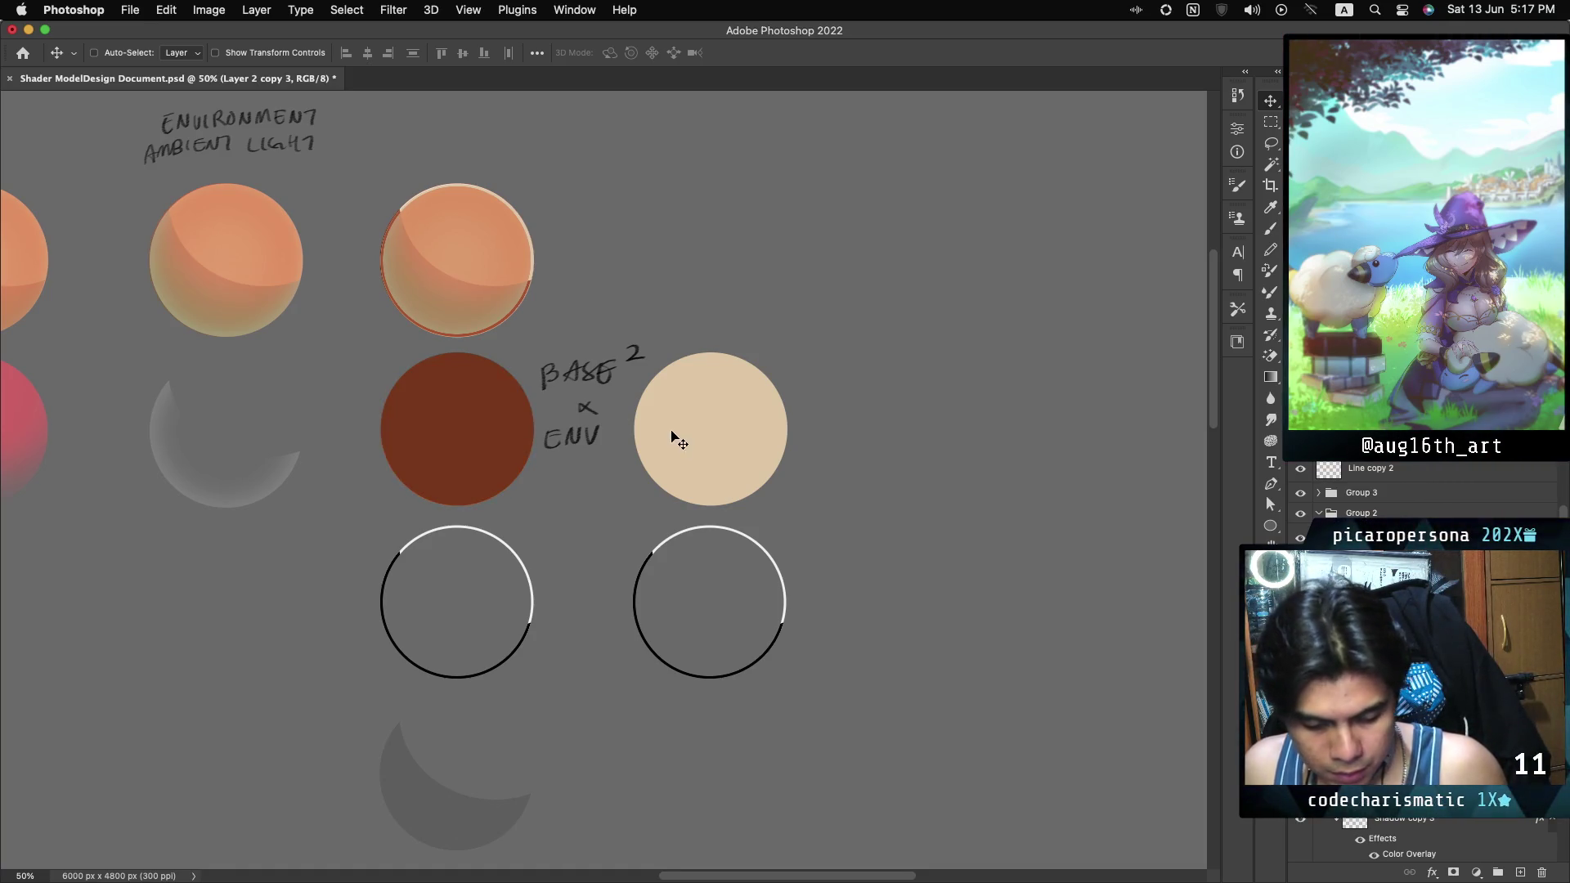
key(ctrl)
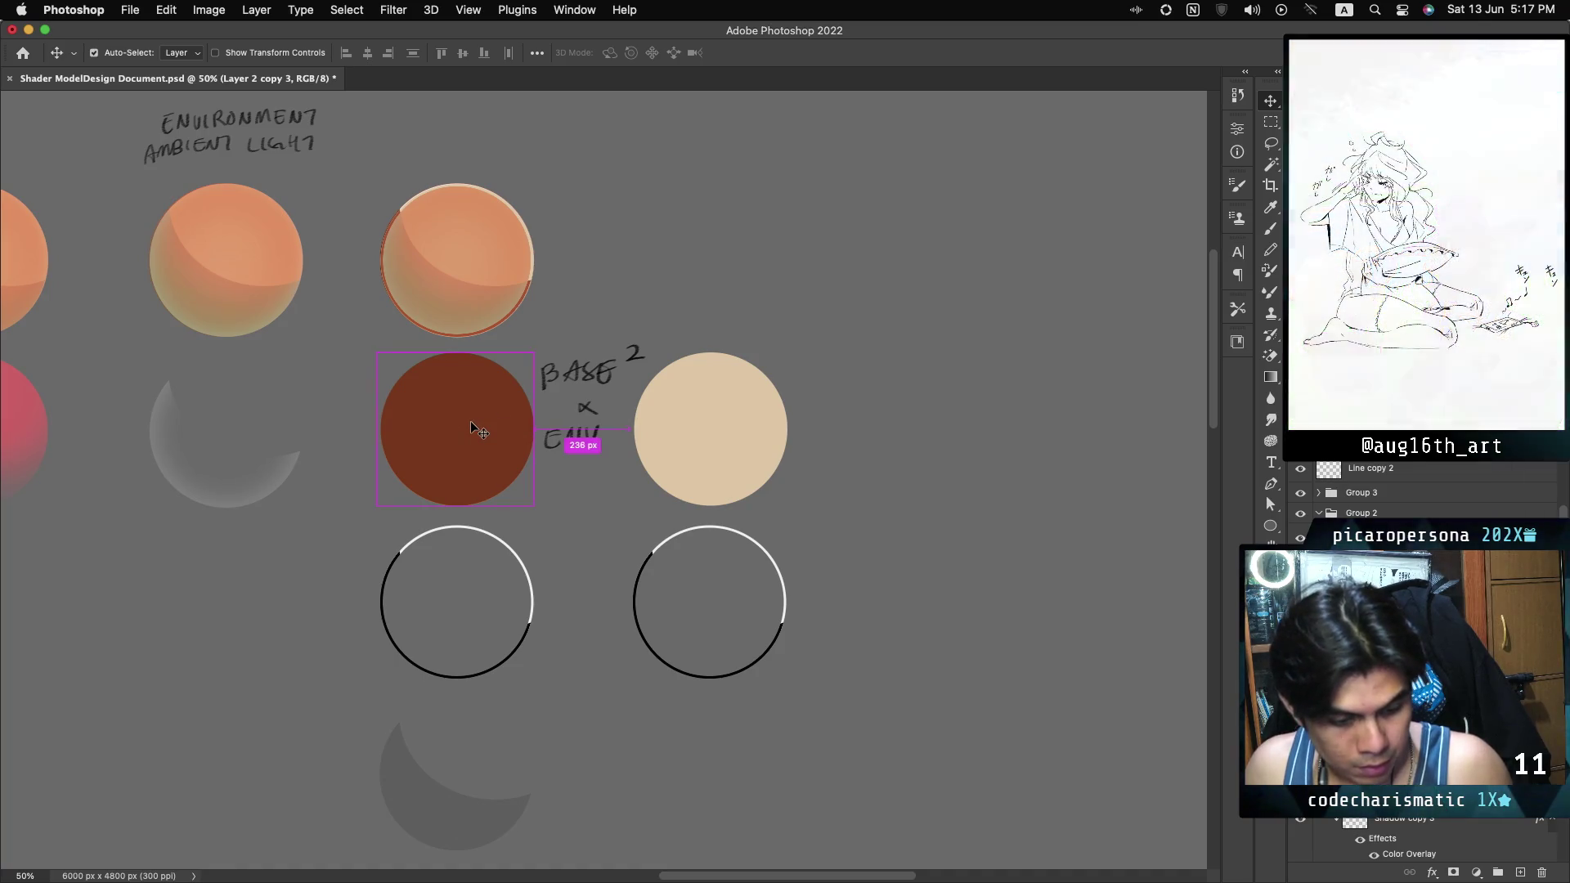
drag(473, 428, 440, 258)
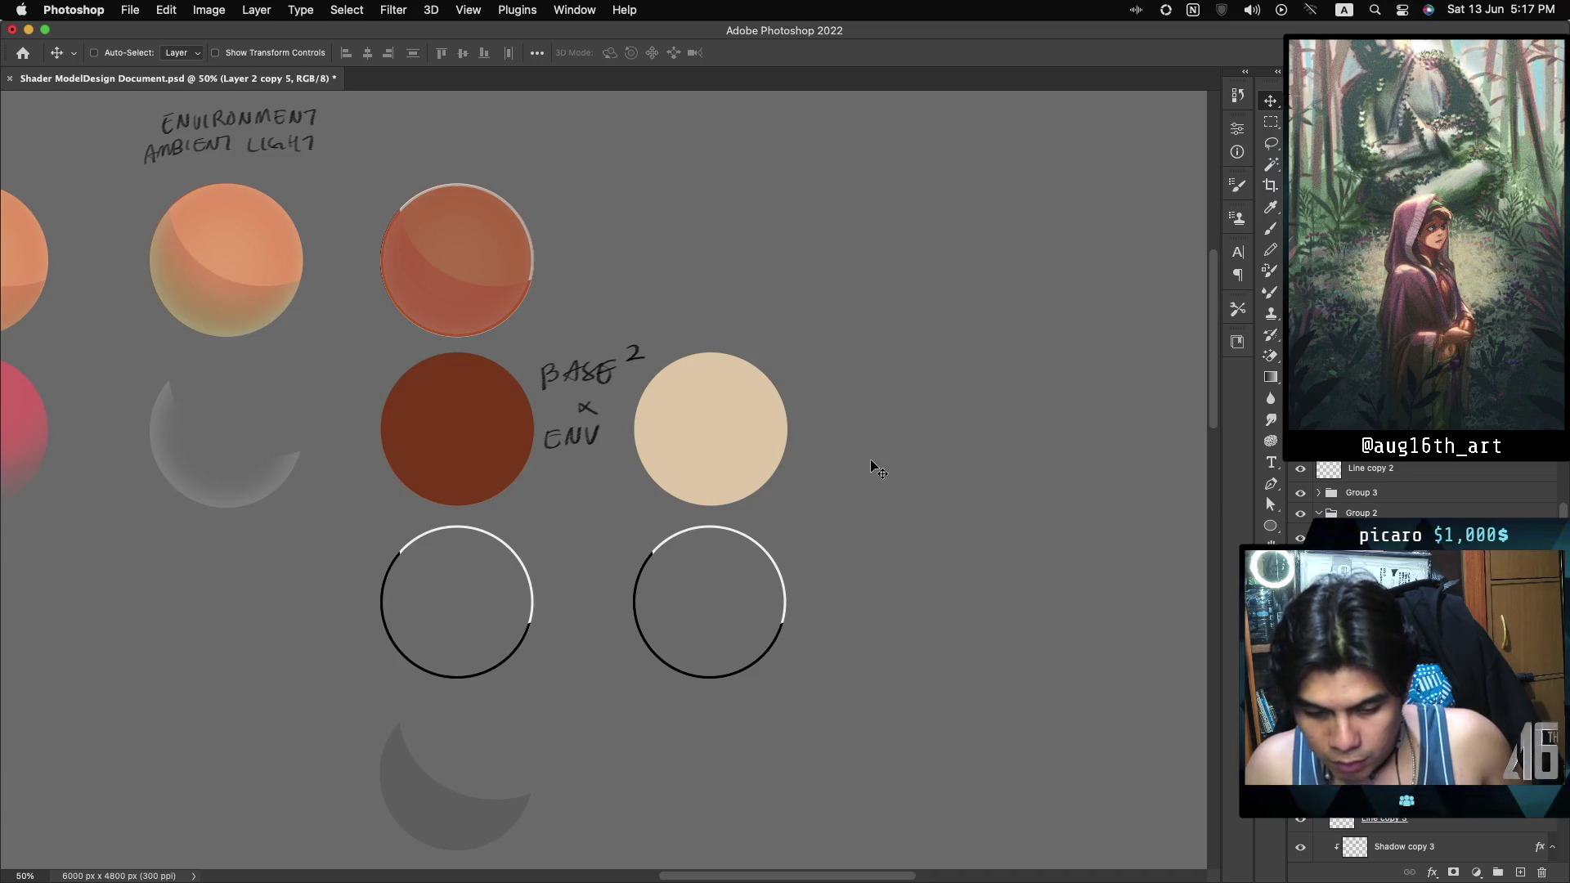
Toggle the reddish copy on the top sphere to compare, leaving it hidden.
scroll(1378, 509, down, 5)
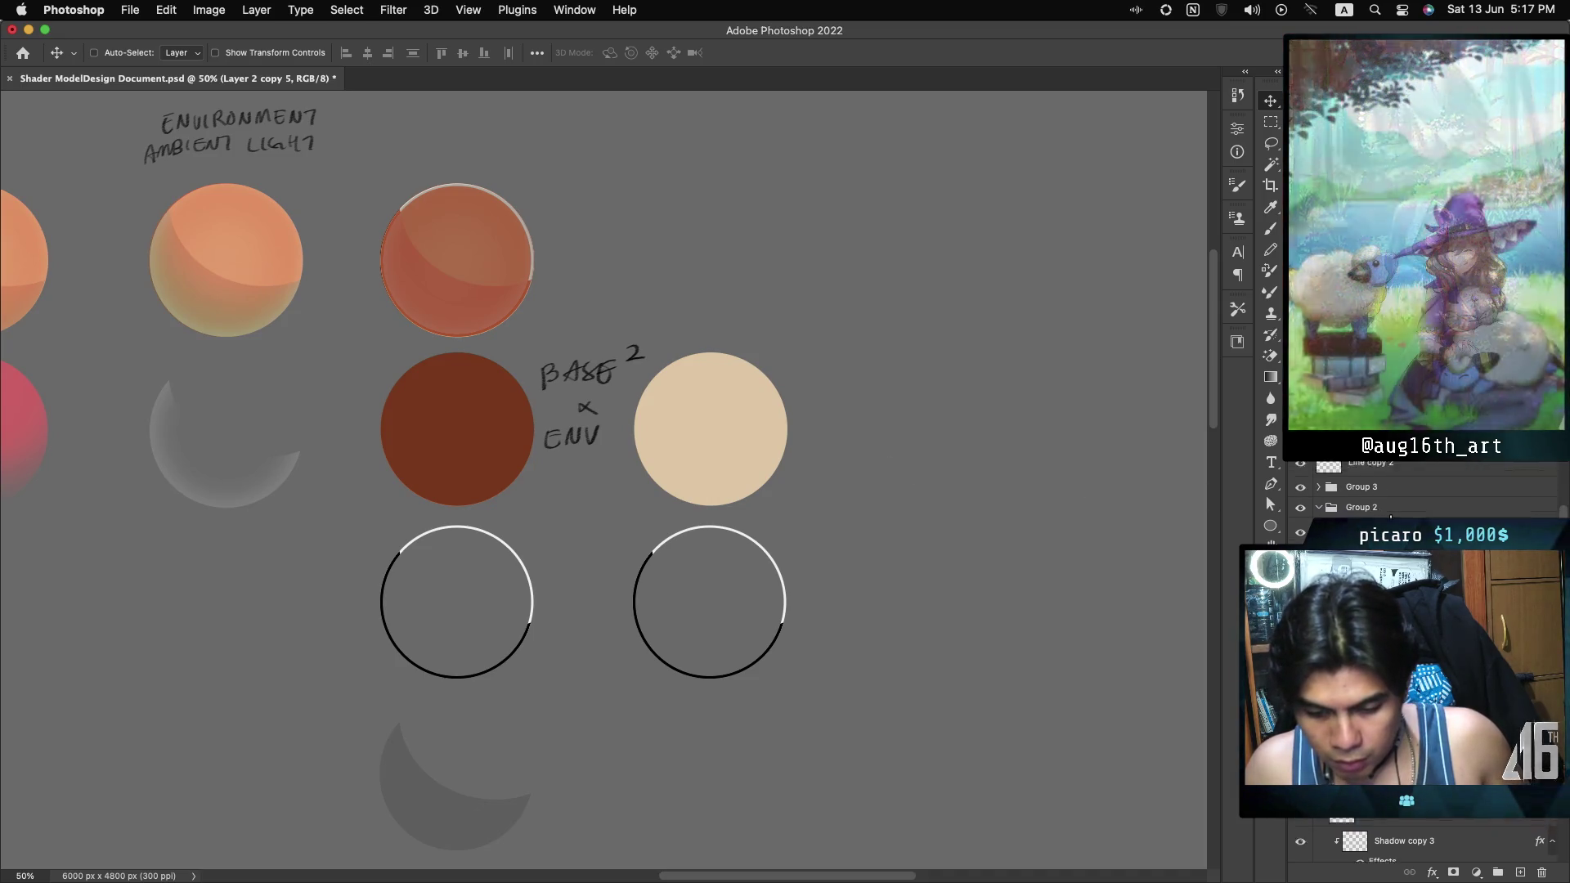
click(1382, 523)
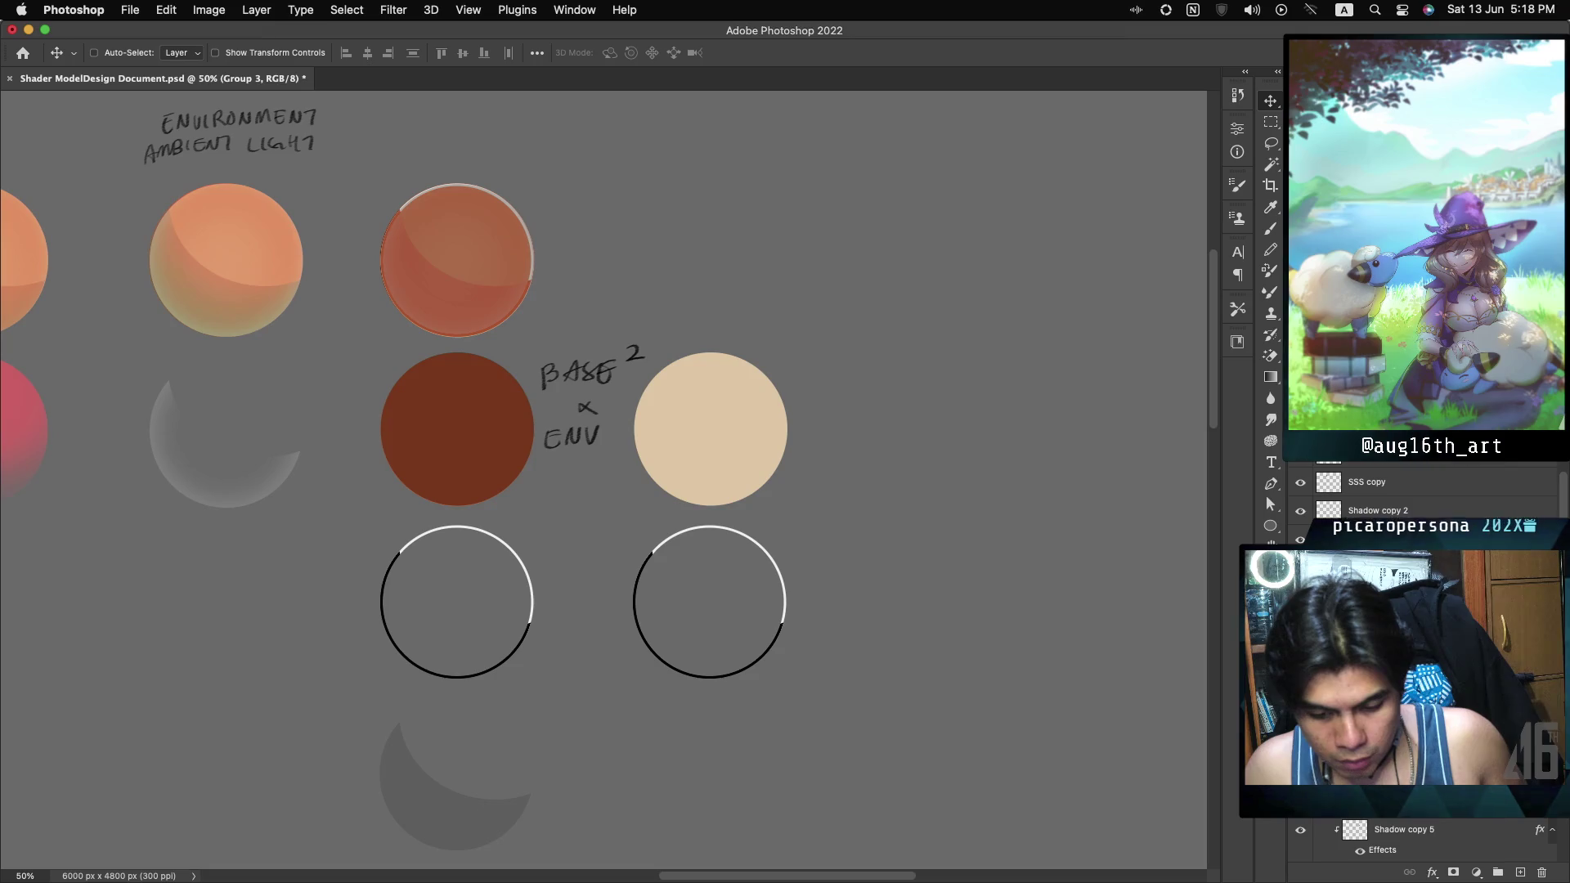
key(super+comma)
key(super+comma)
key(super+comma)
key(super+comma)
key(super+comma)
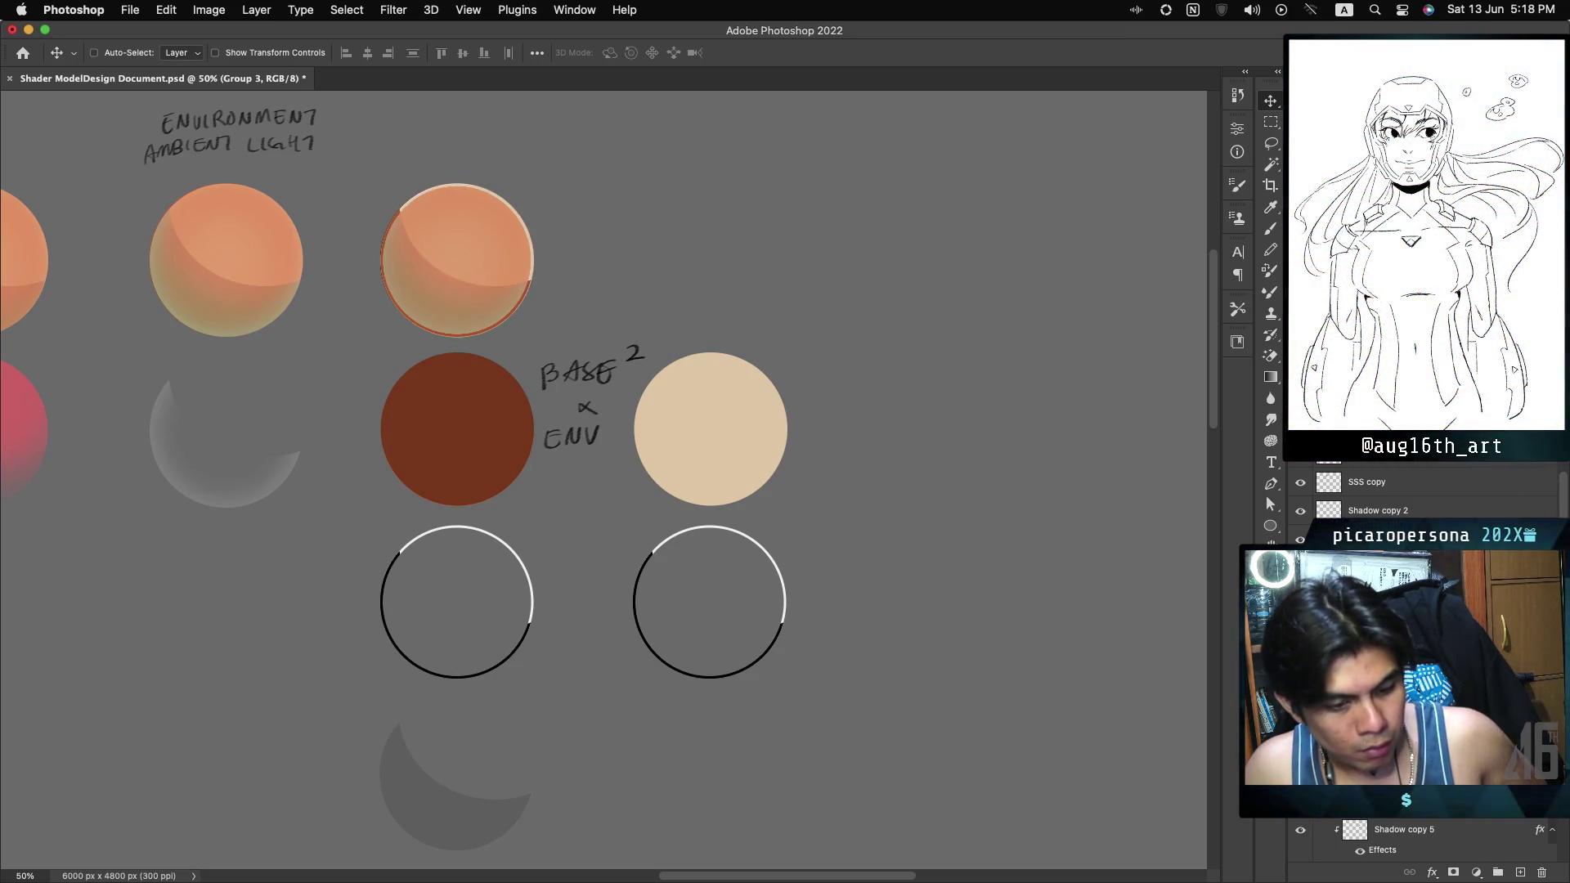
key(super+comma)
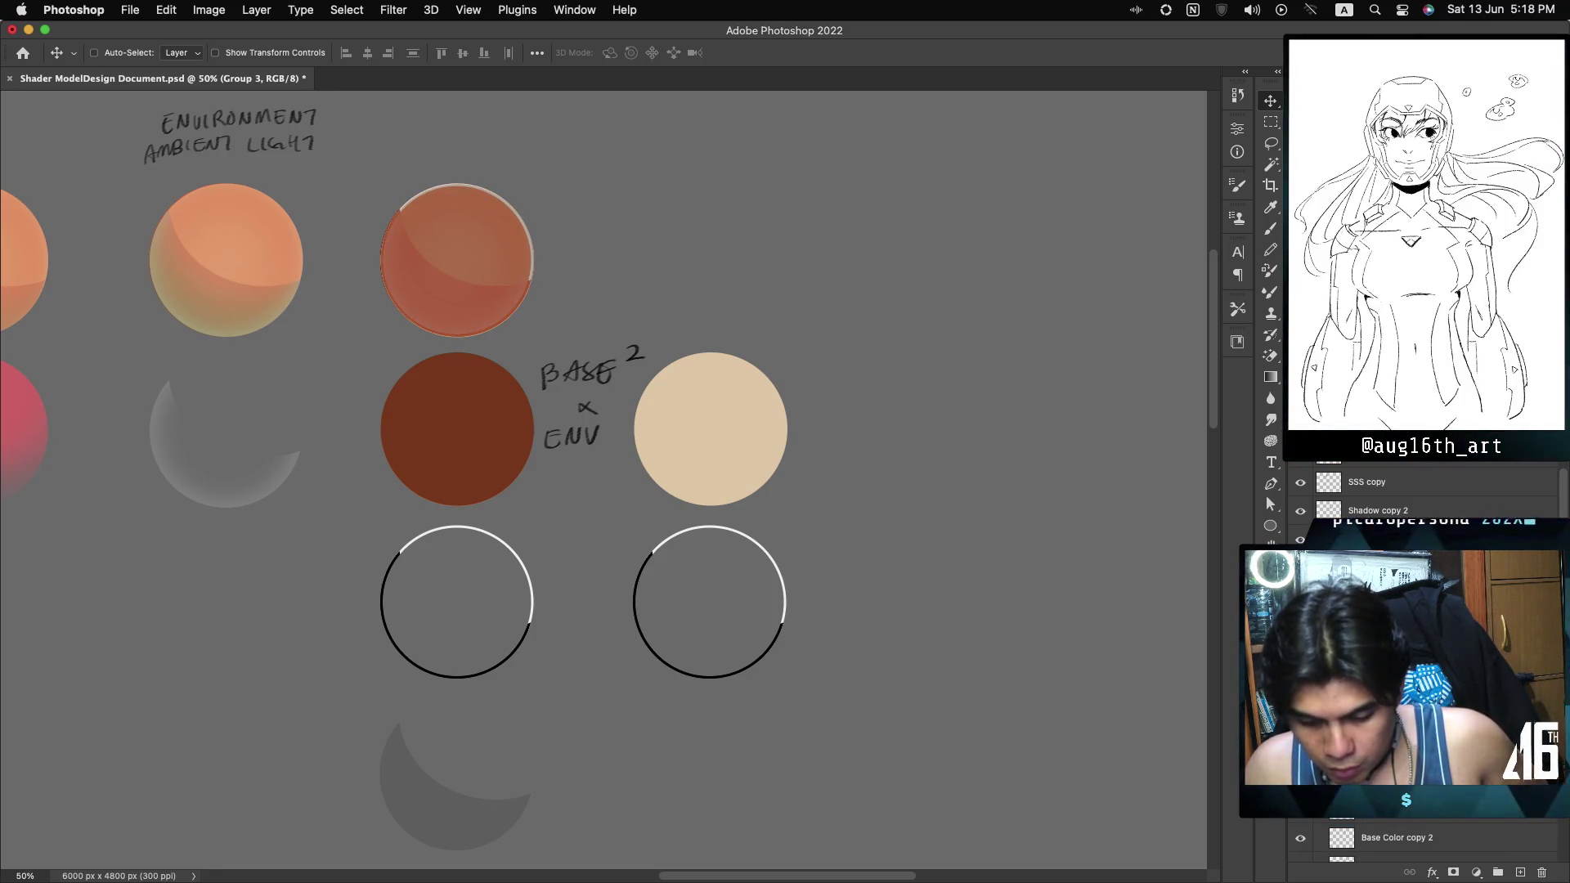
key(super+comma)
key(super+comma)
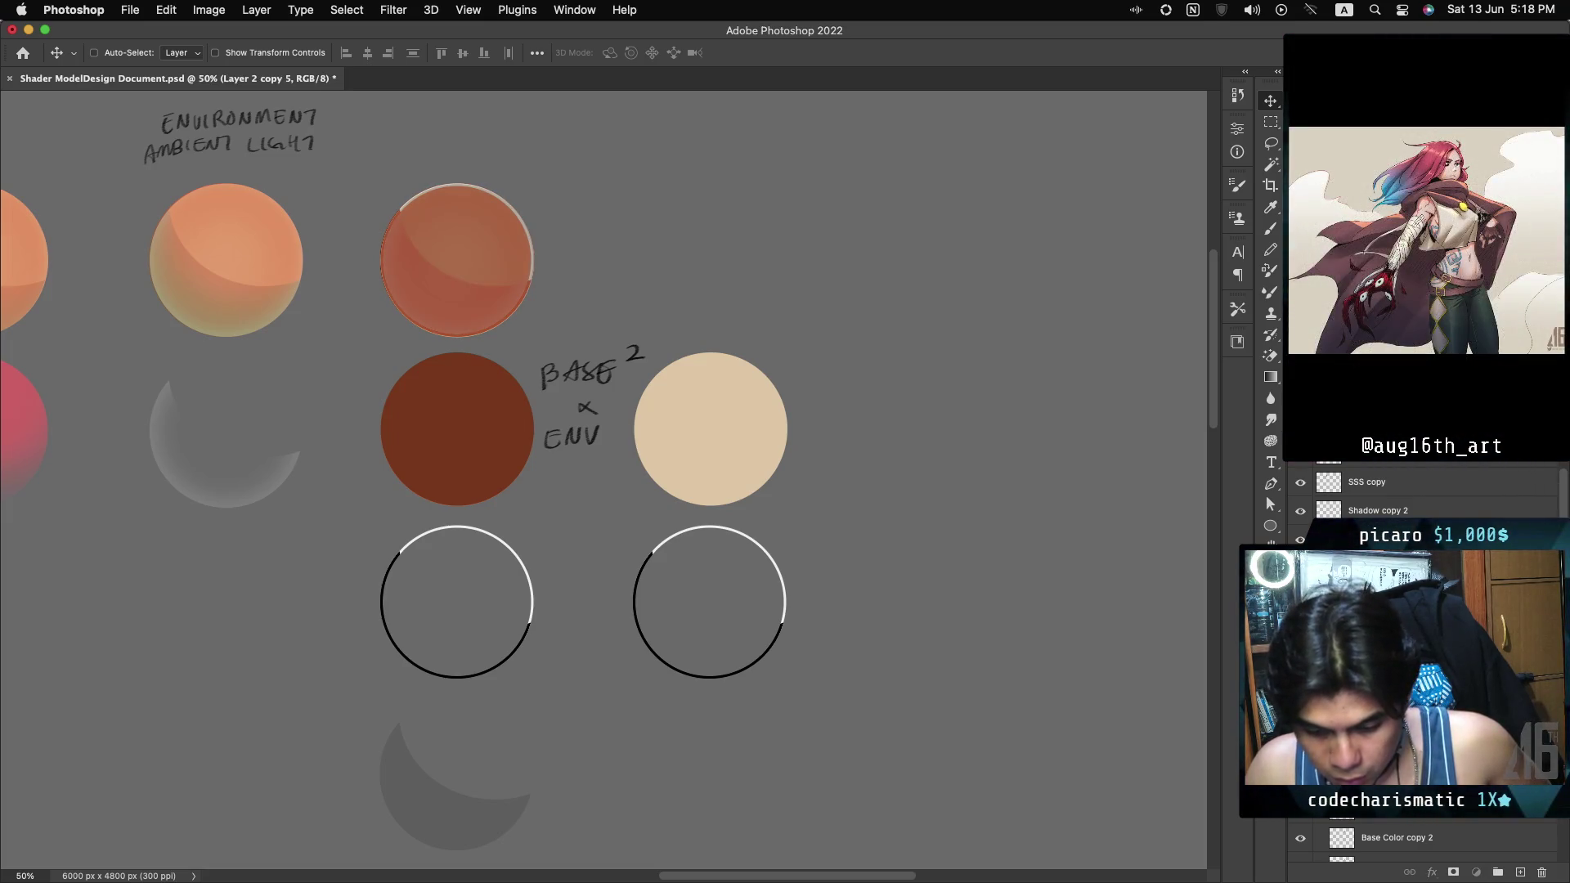
key(super+comma)
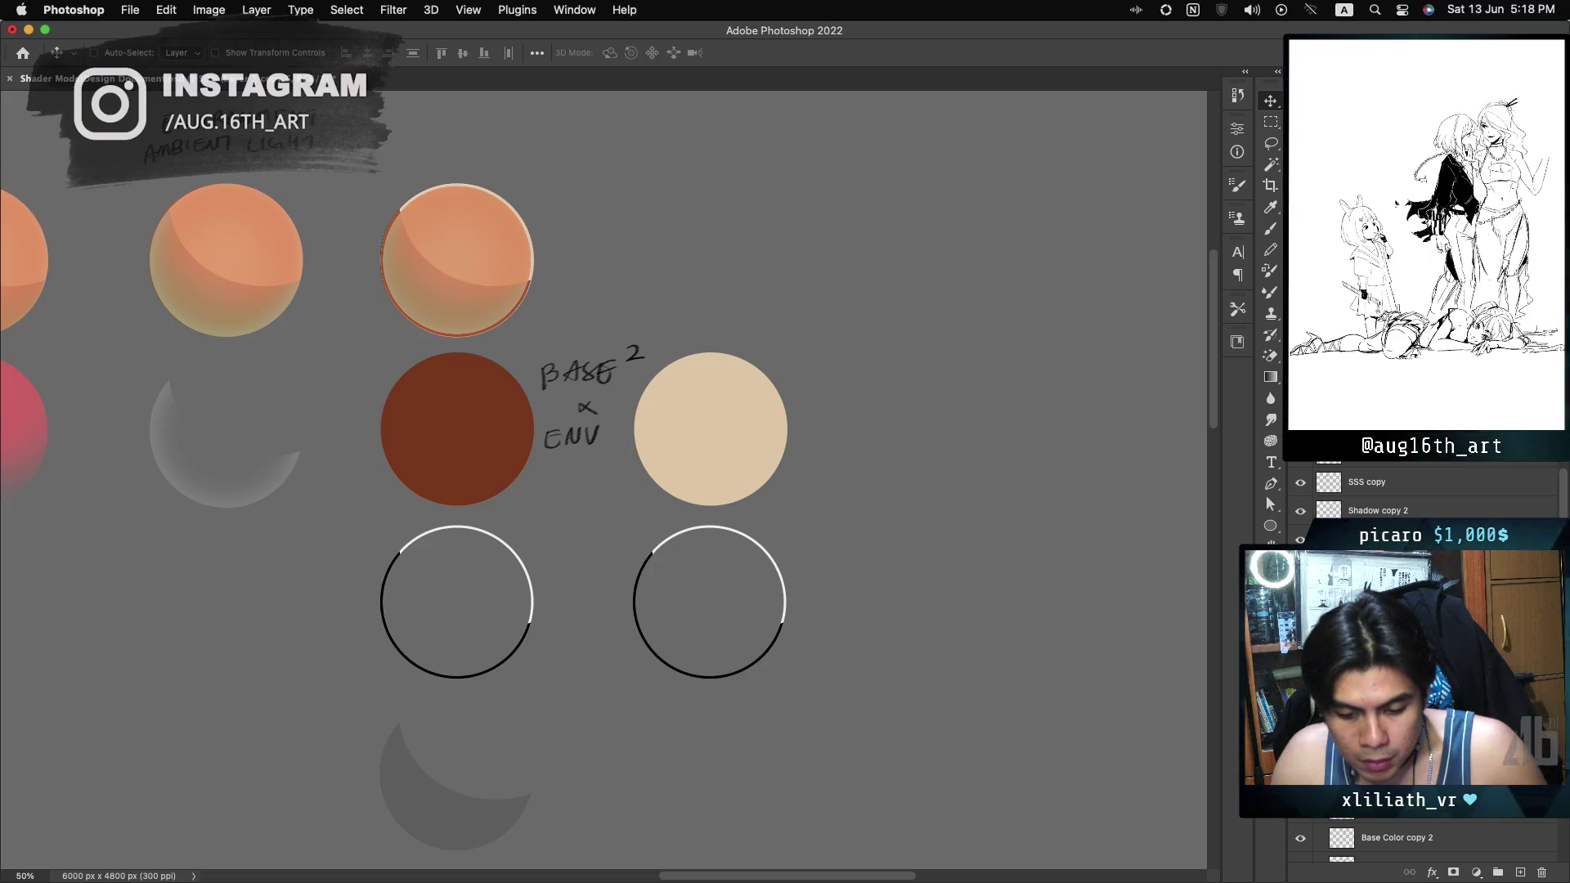
Lighten the brown BASE² × ENV circle to orange-brown and zoom out to the whole sheet.
key(5)
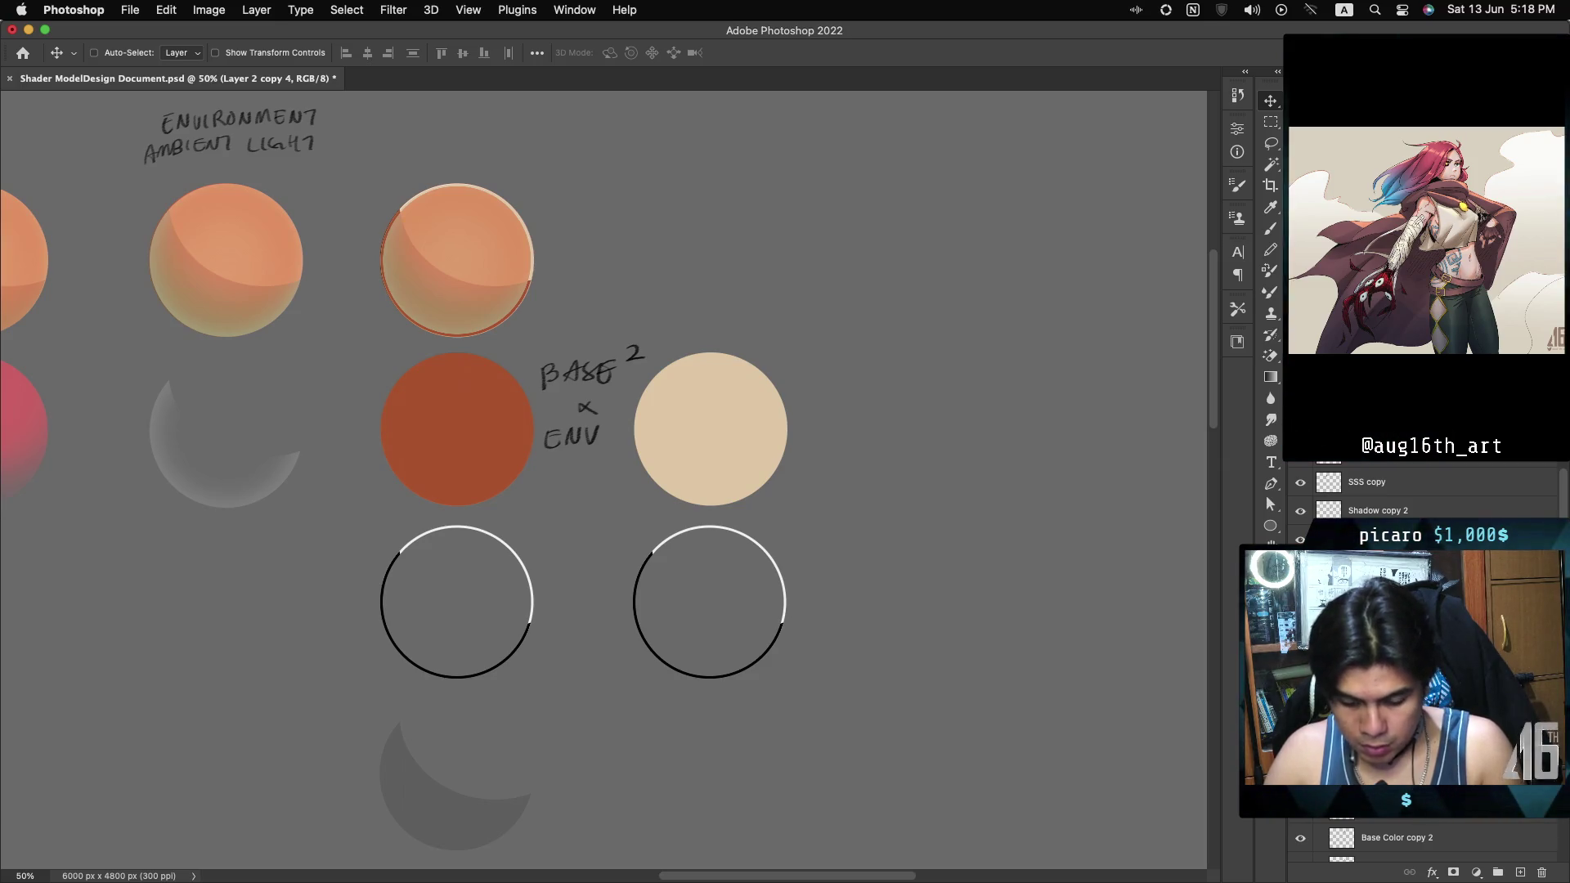
key(alt+bracketright)
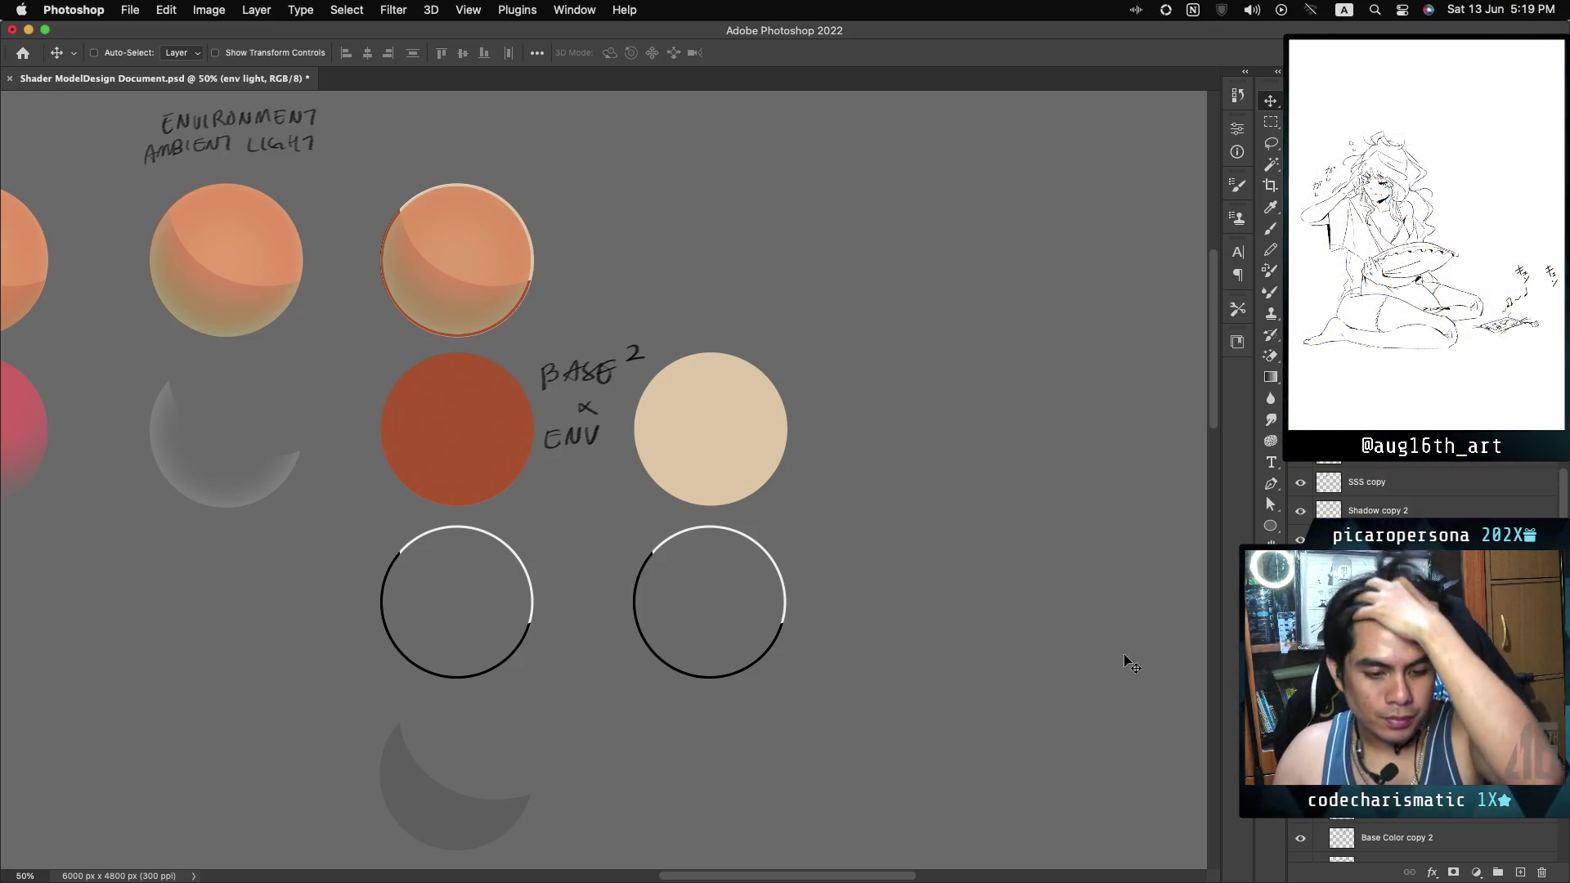
key(super+minus)
key(super+minus)
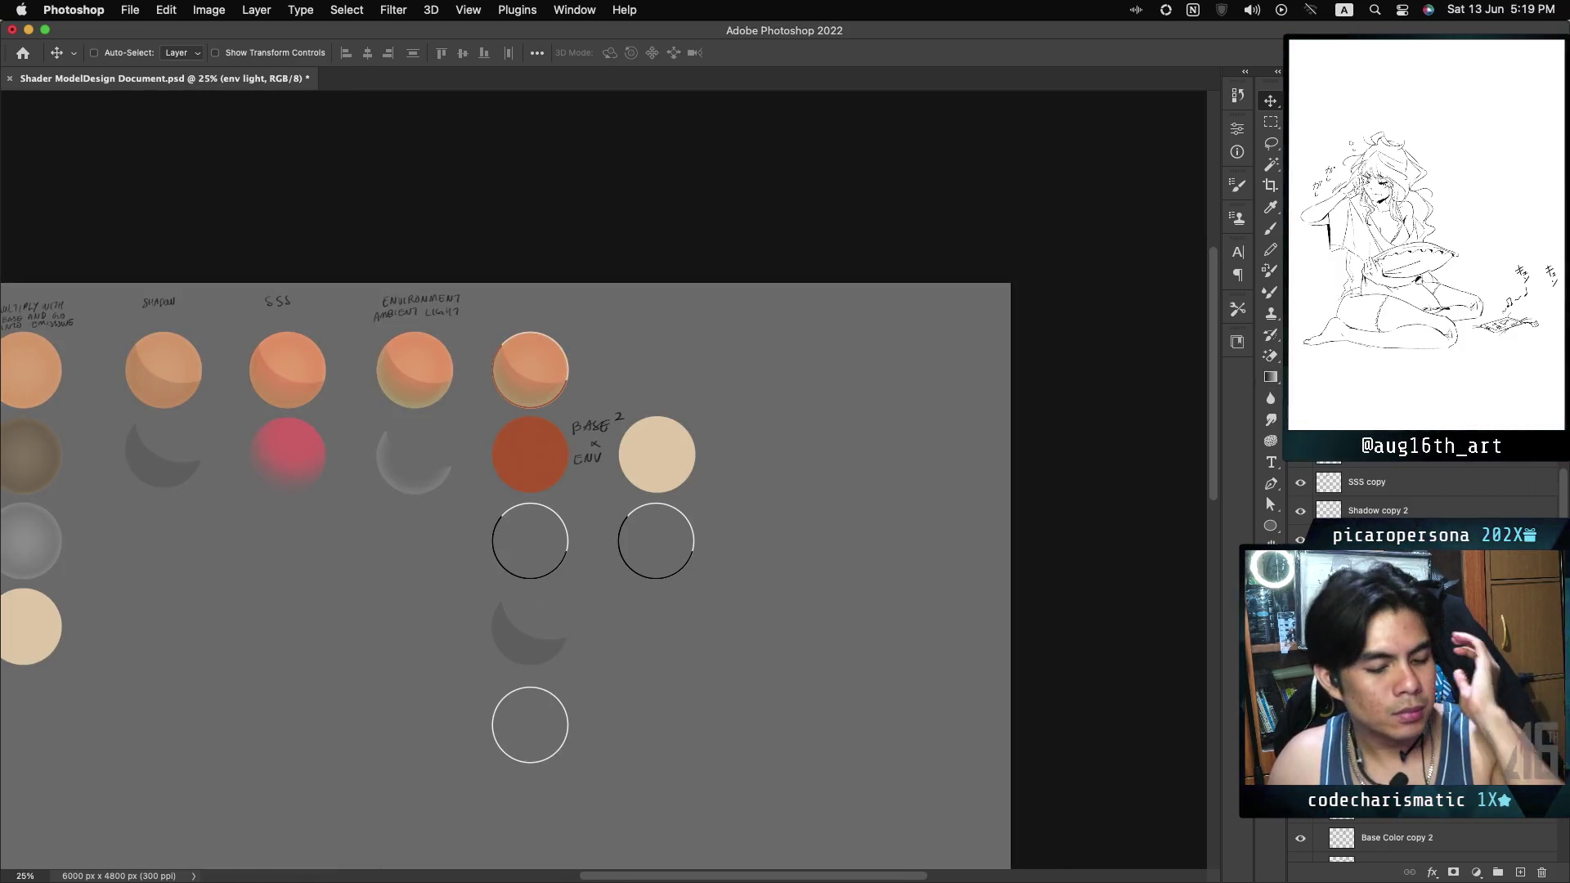
Pan across the full shader sheet and make the Base Color layer active for painting.
scroll(603, 481, down, 5)
scroll(604, 481, left, 5)
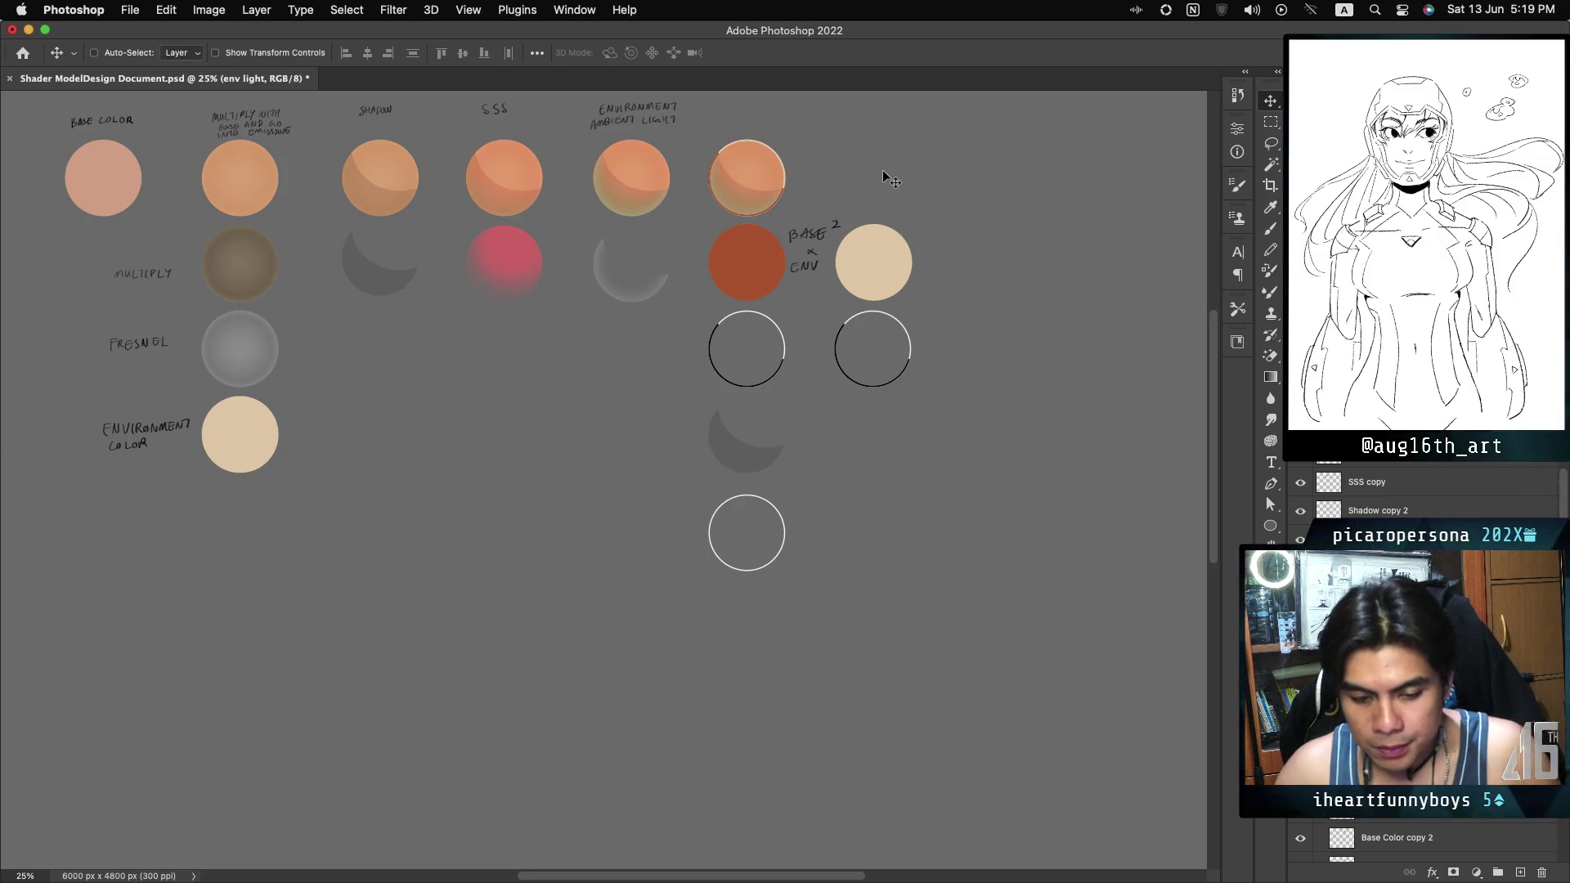
scroll(1423, 491, down, 3)
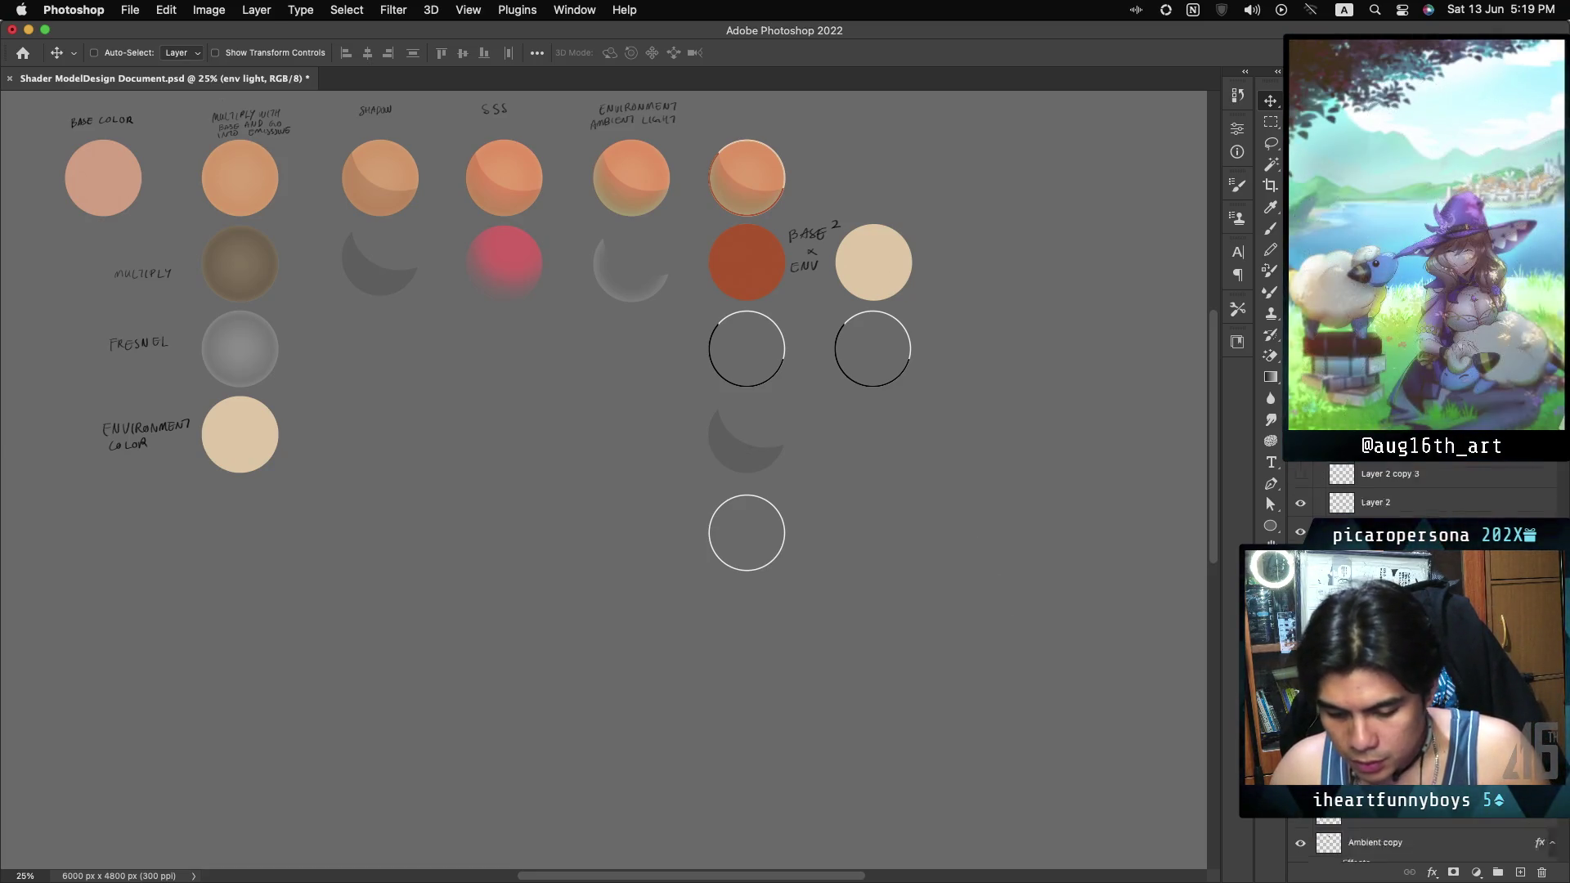
click(1420, 818)
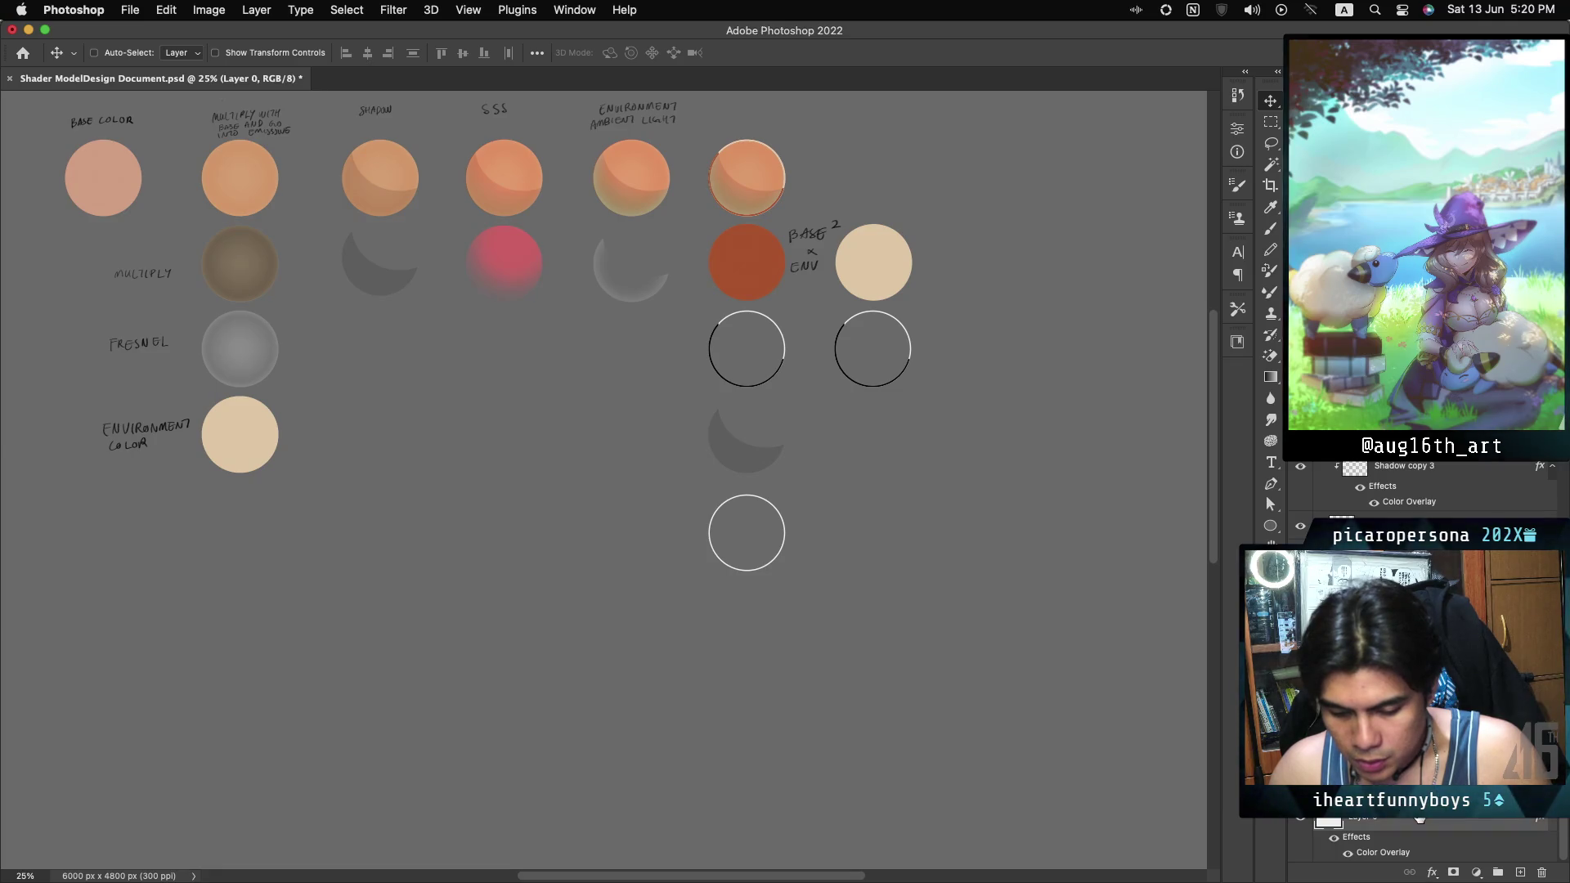
click(1420, 802)
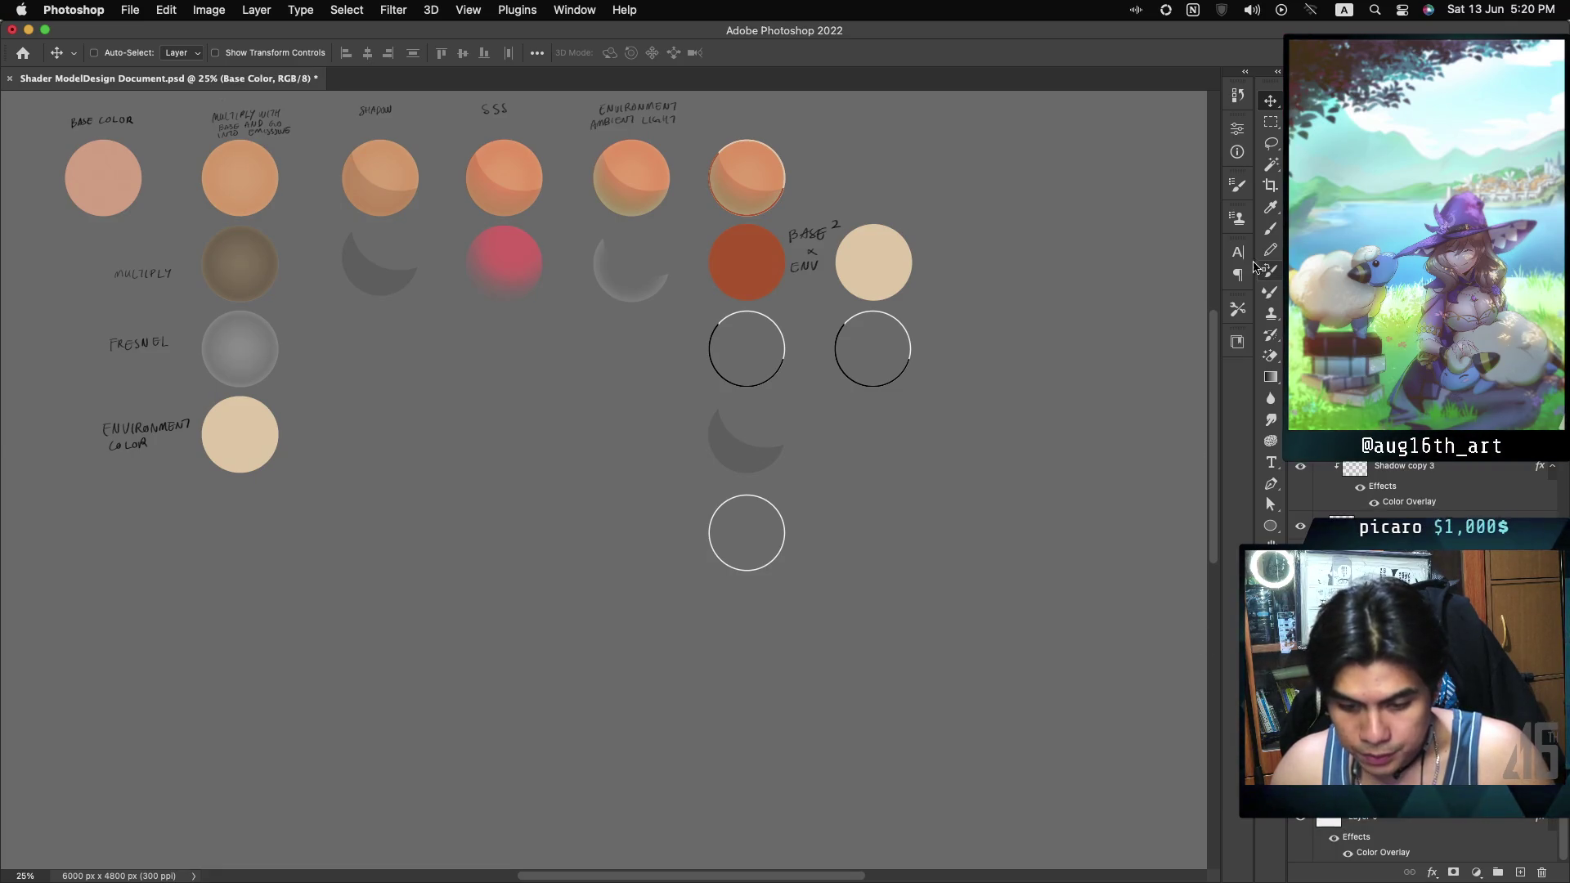
Pick the Brush, zoom in on the right-hand sphere columns, and save the document.
key(b)
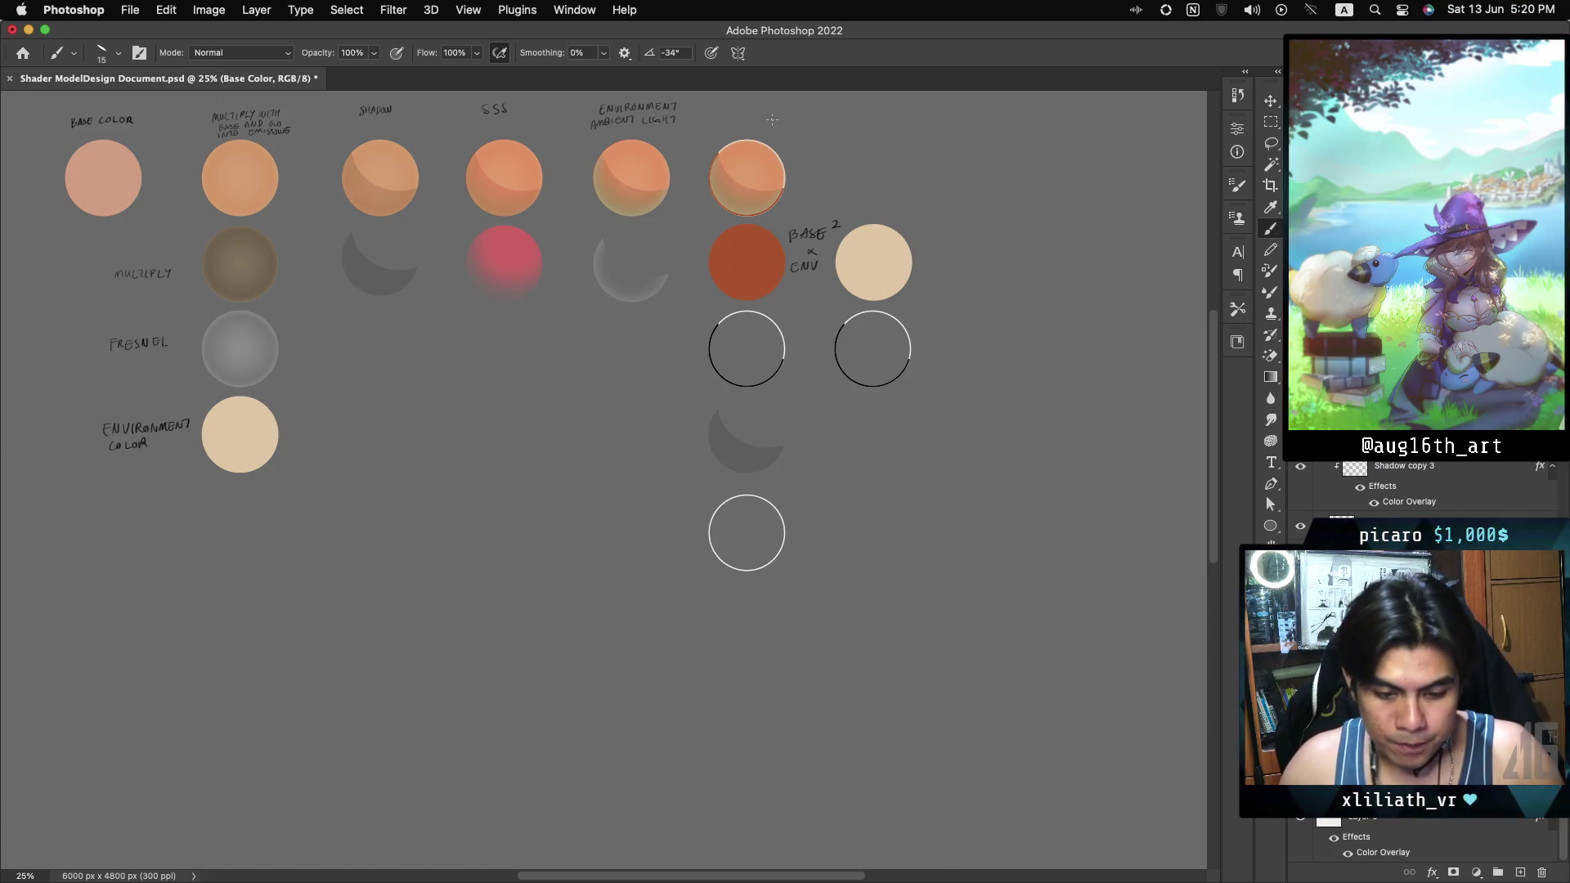
key(super+plus)
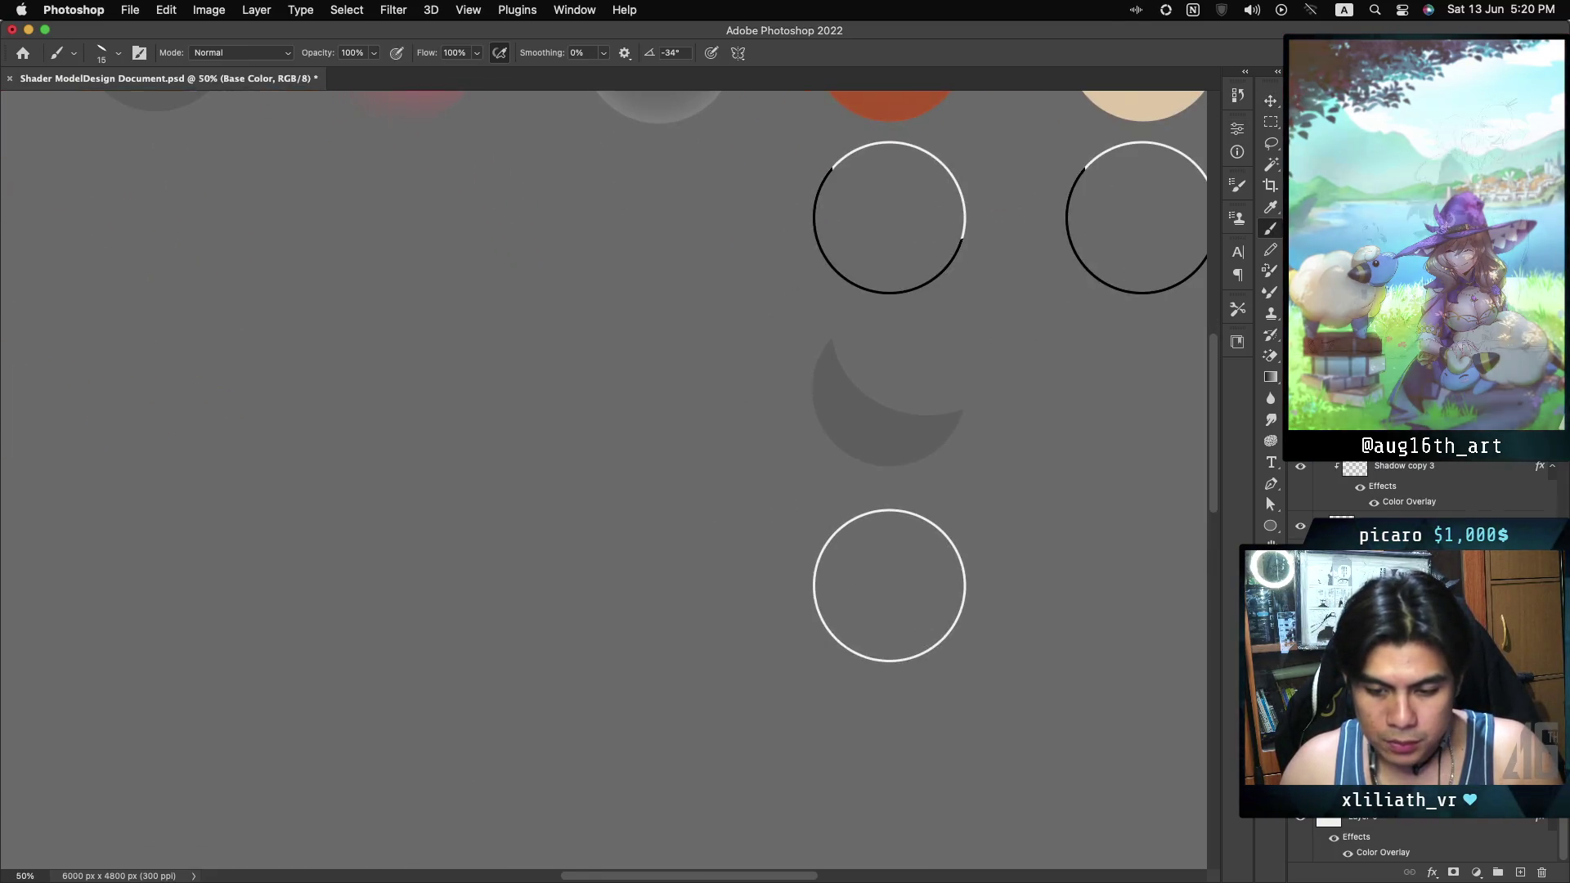
scroll(603, 478, up, 5)
scroll(603, 478, right, 5)
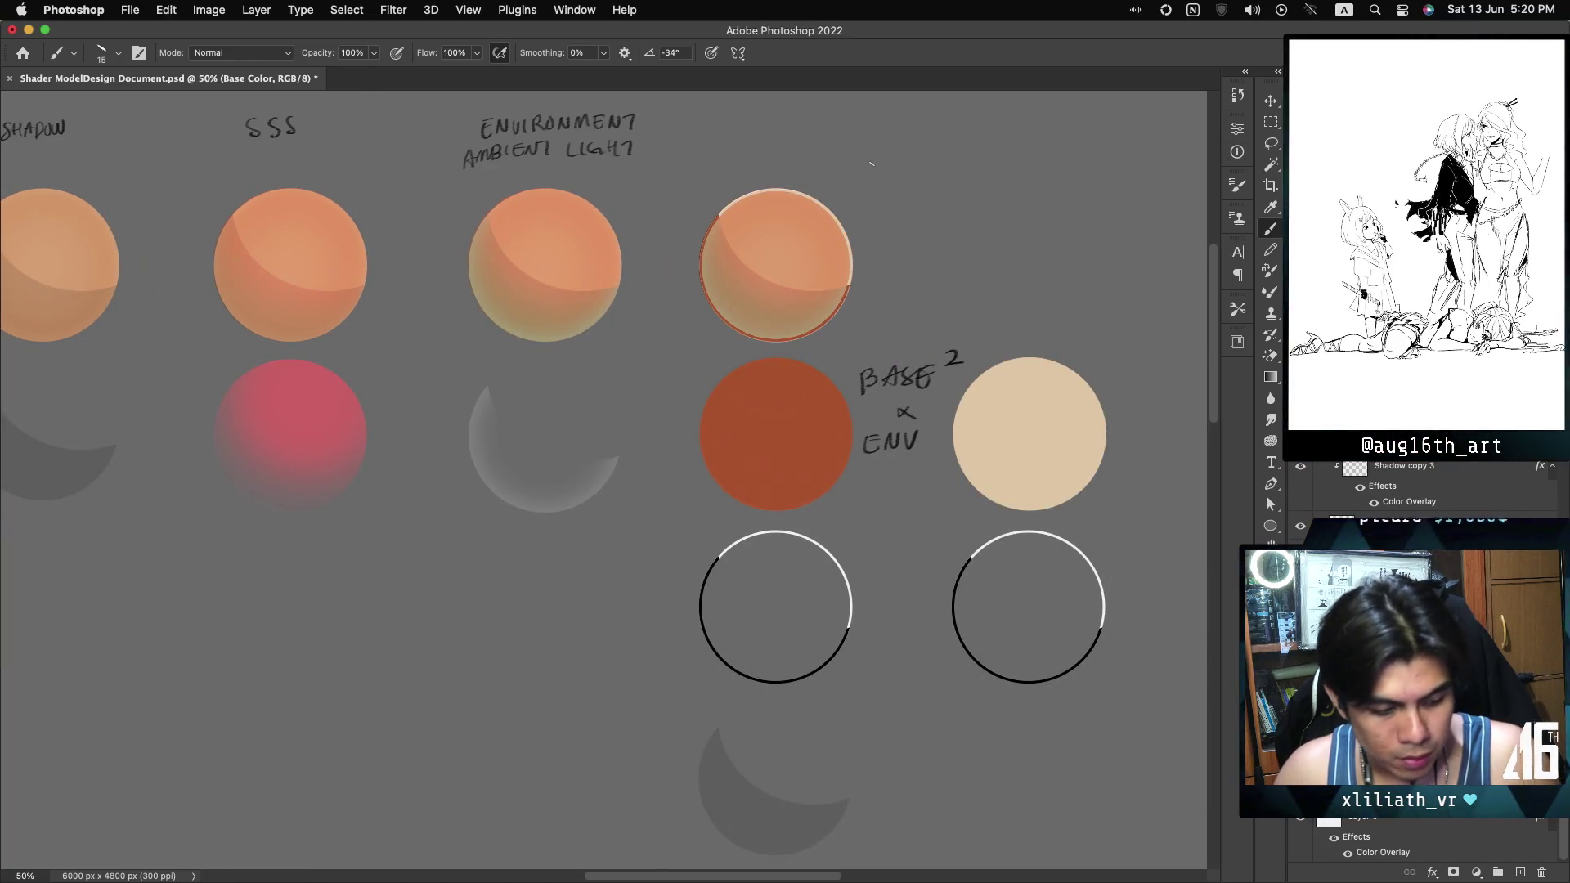
key(super+s)
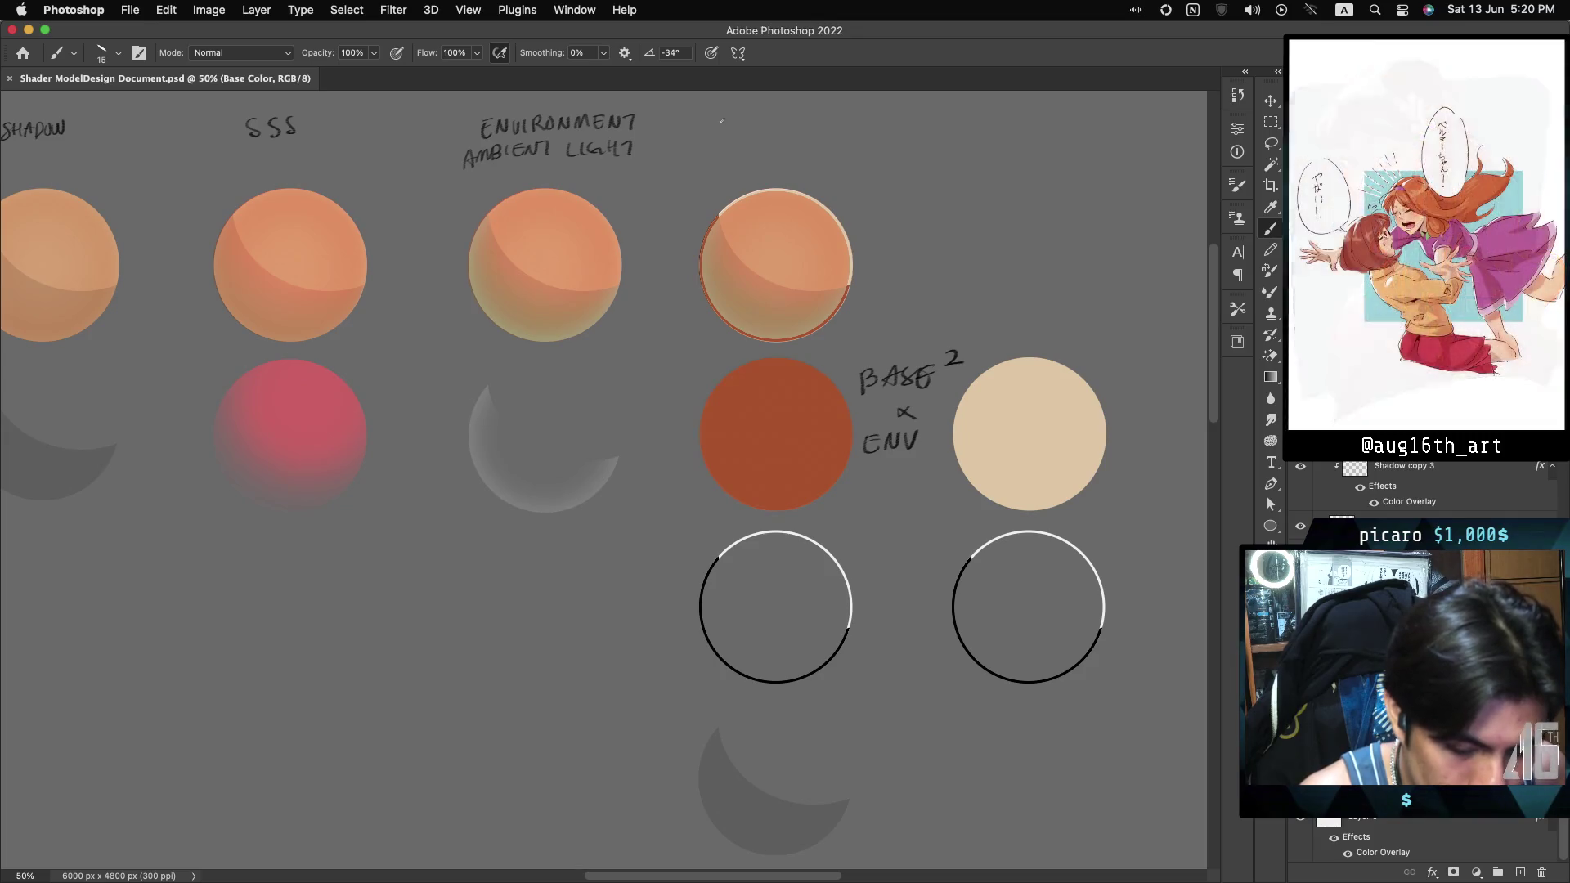
Hand-letter 'OUTLINE RIMLIGHT & SHADOW' above the fourth sphere column and save again.
drag(753, 127, 814, 116)
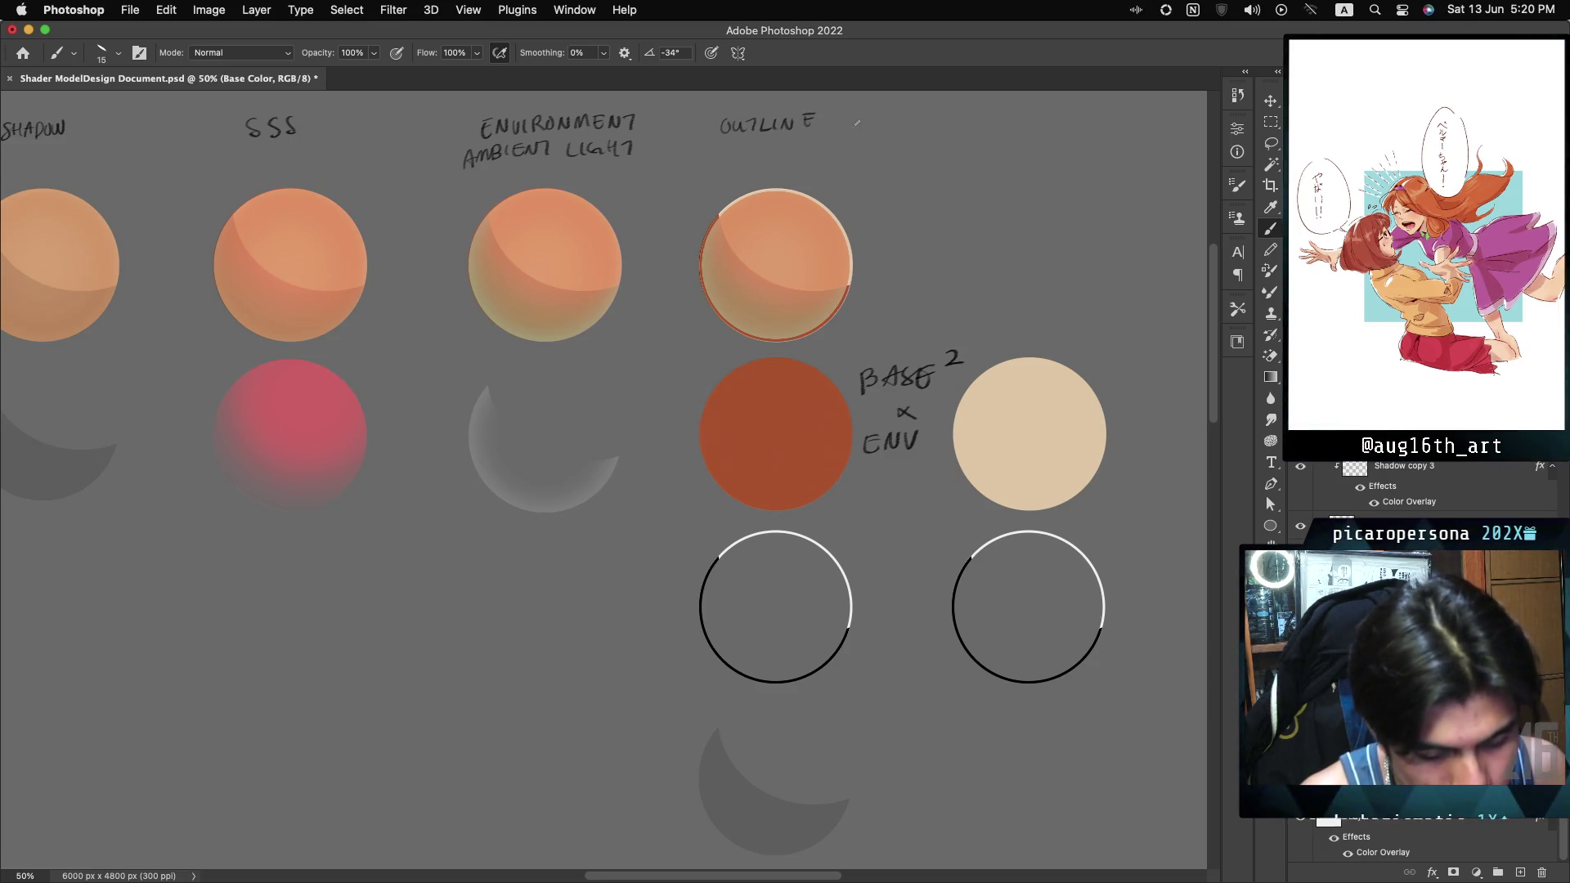
drag(701, 153, 720, 145)
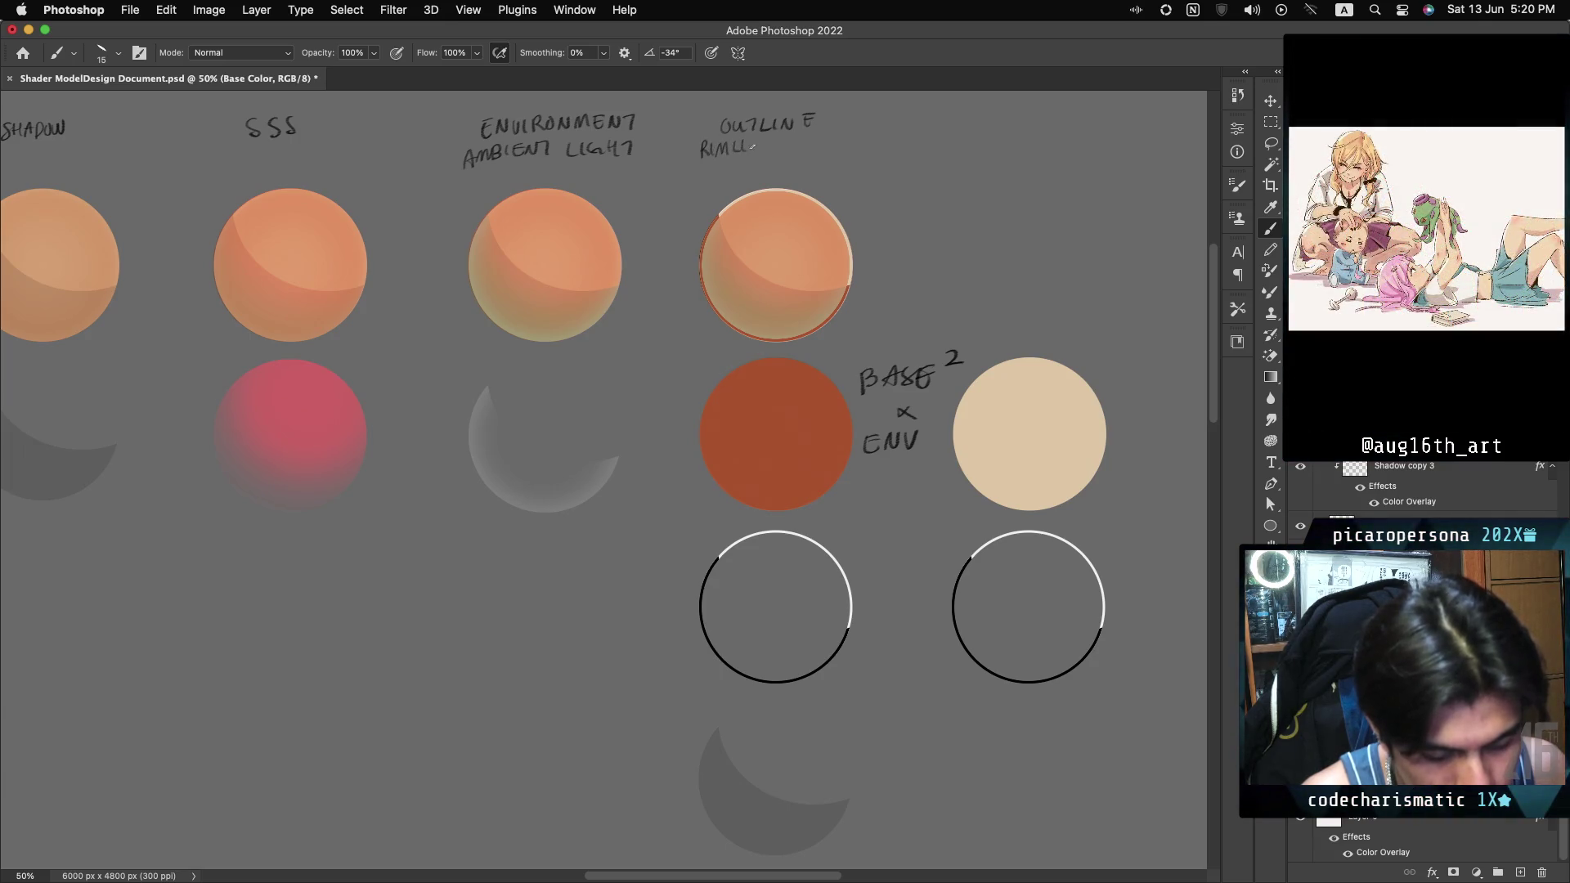
drag(772, 140, 786, 139)
mouse_move(784, 140)
mouse_down()
mouse_move(779, 152)
mouse_move(810, 151)
mouse_move(734, 176)
mouse_up()
drag(744, 166, 810, 163)
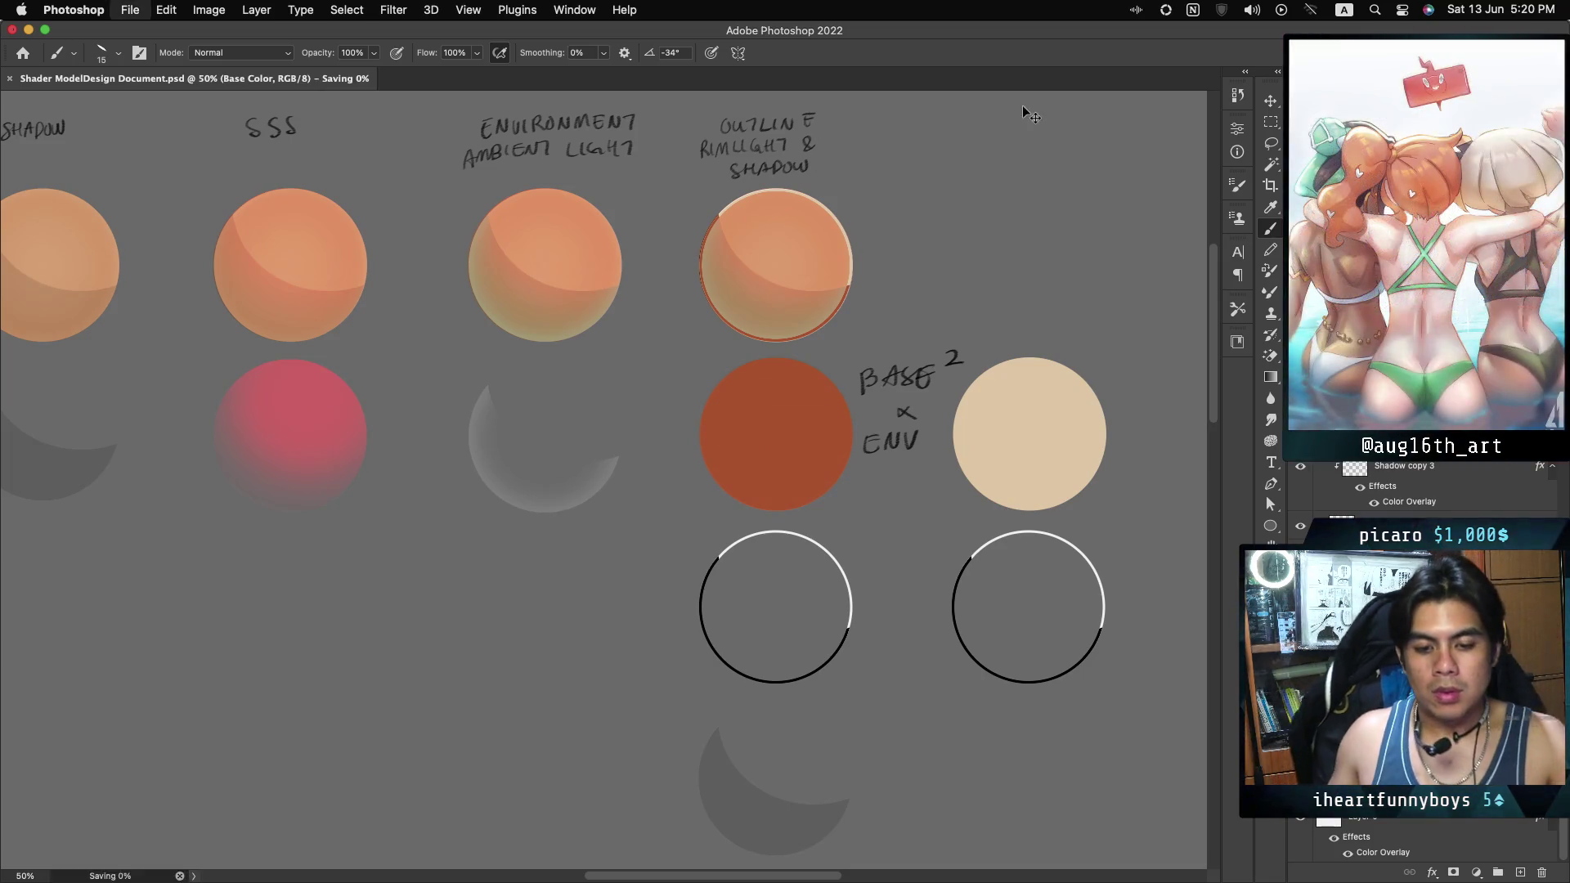
key(super+s)
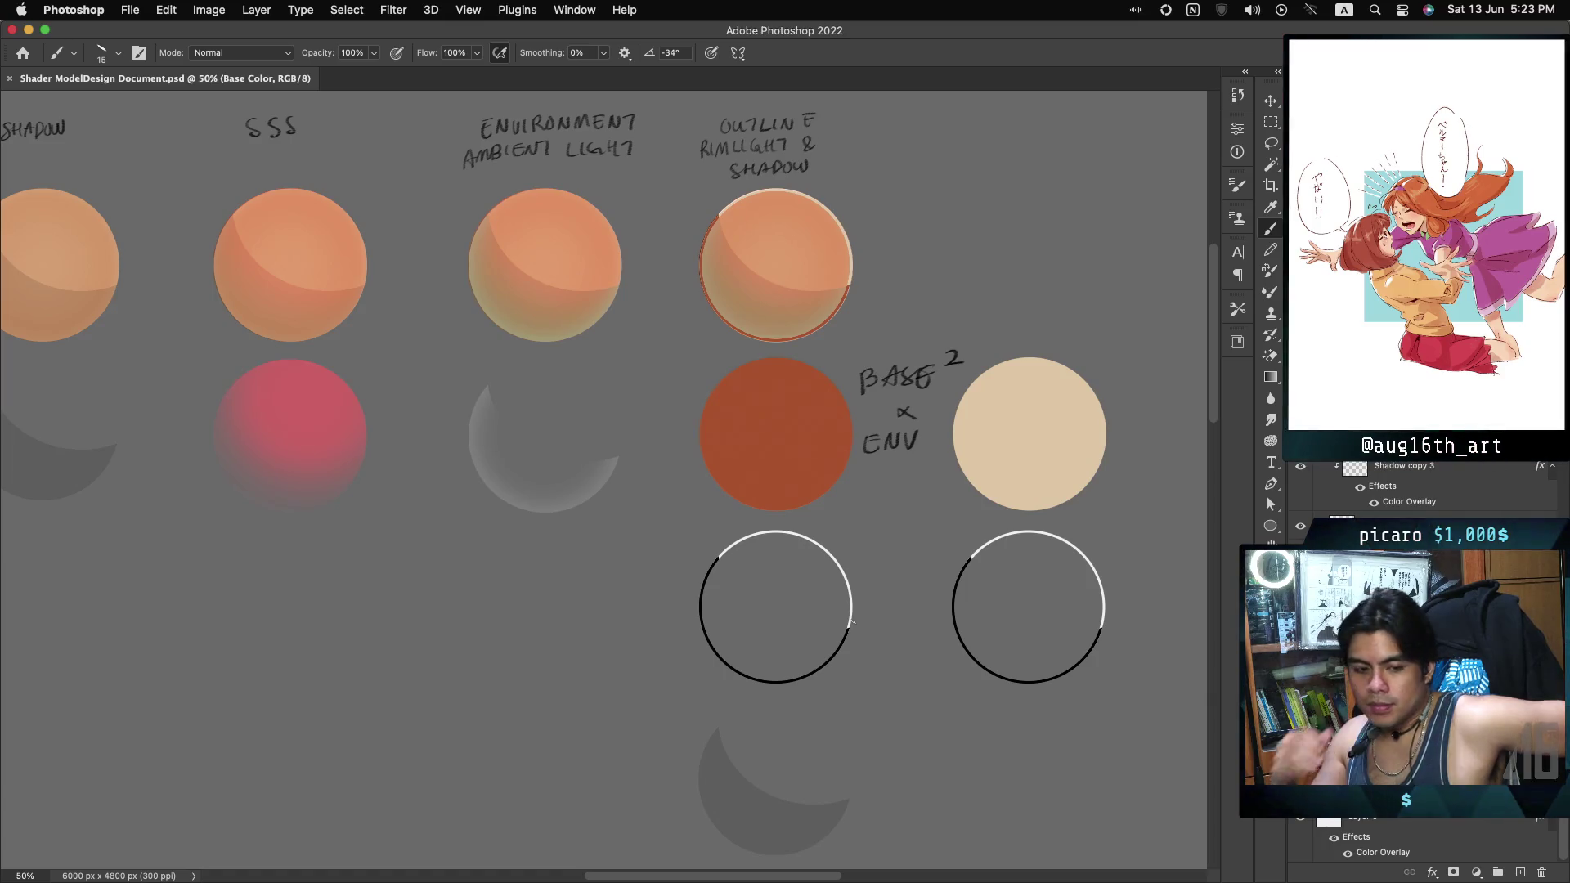
Move the MF_Stylized material editor window up and to the left.
scroll(603, 458, left, 10)
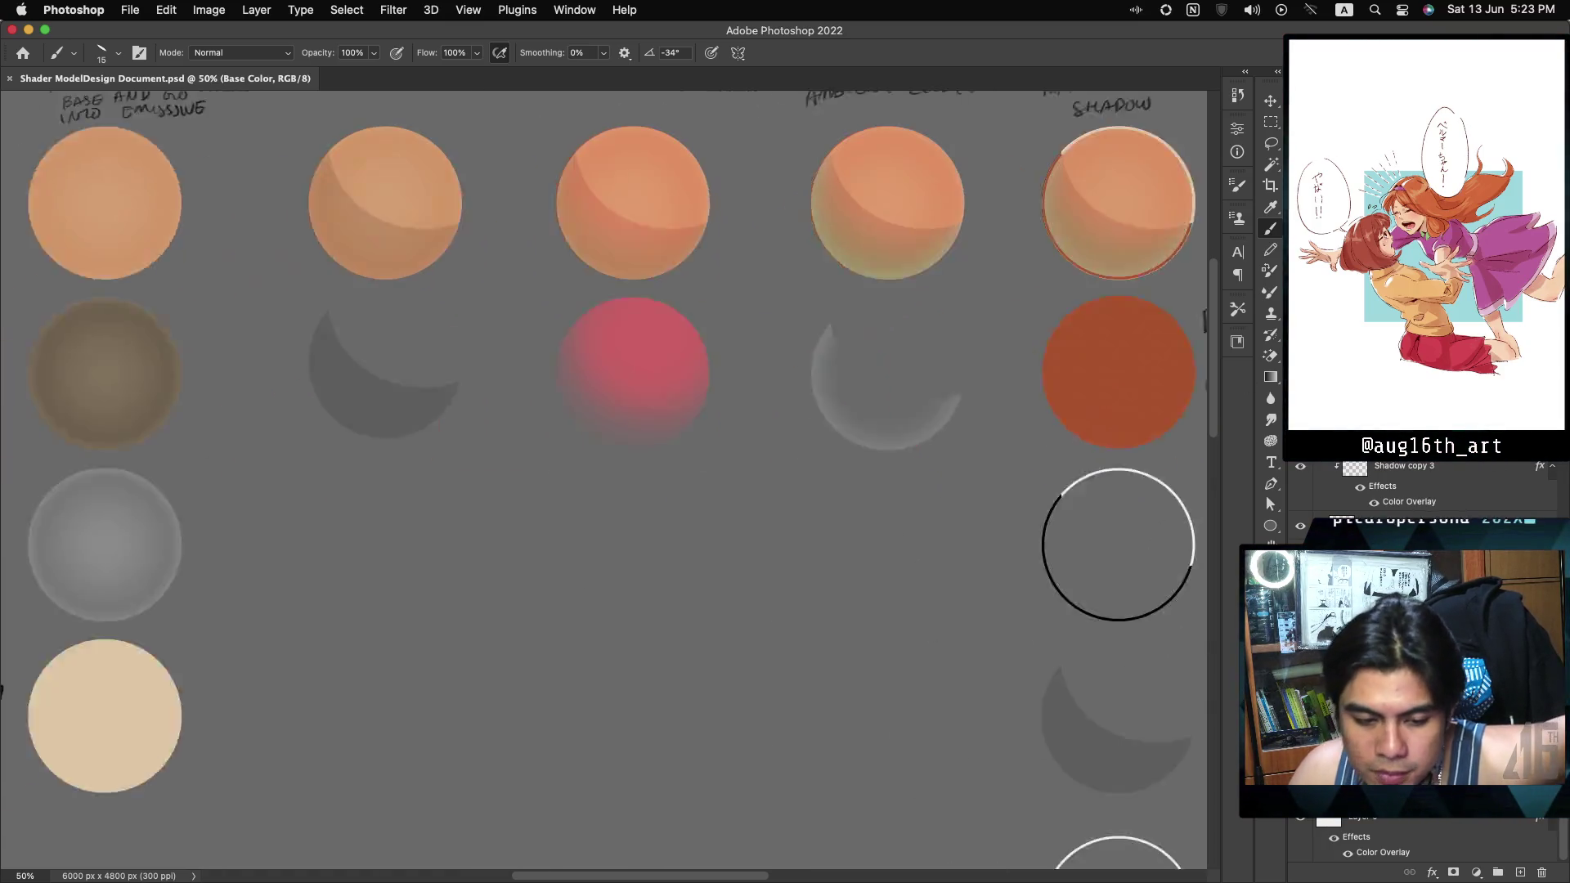
scroll(603, 458, right, 15)
scroll(603, 458, left, 15)
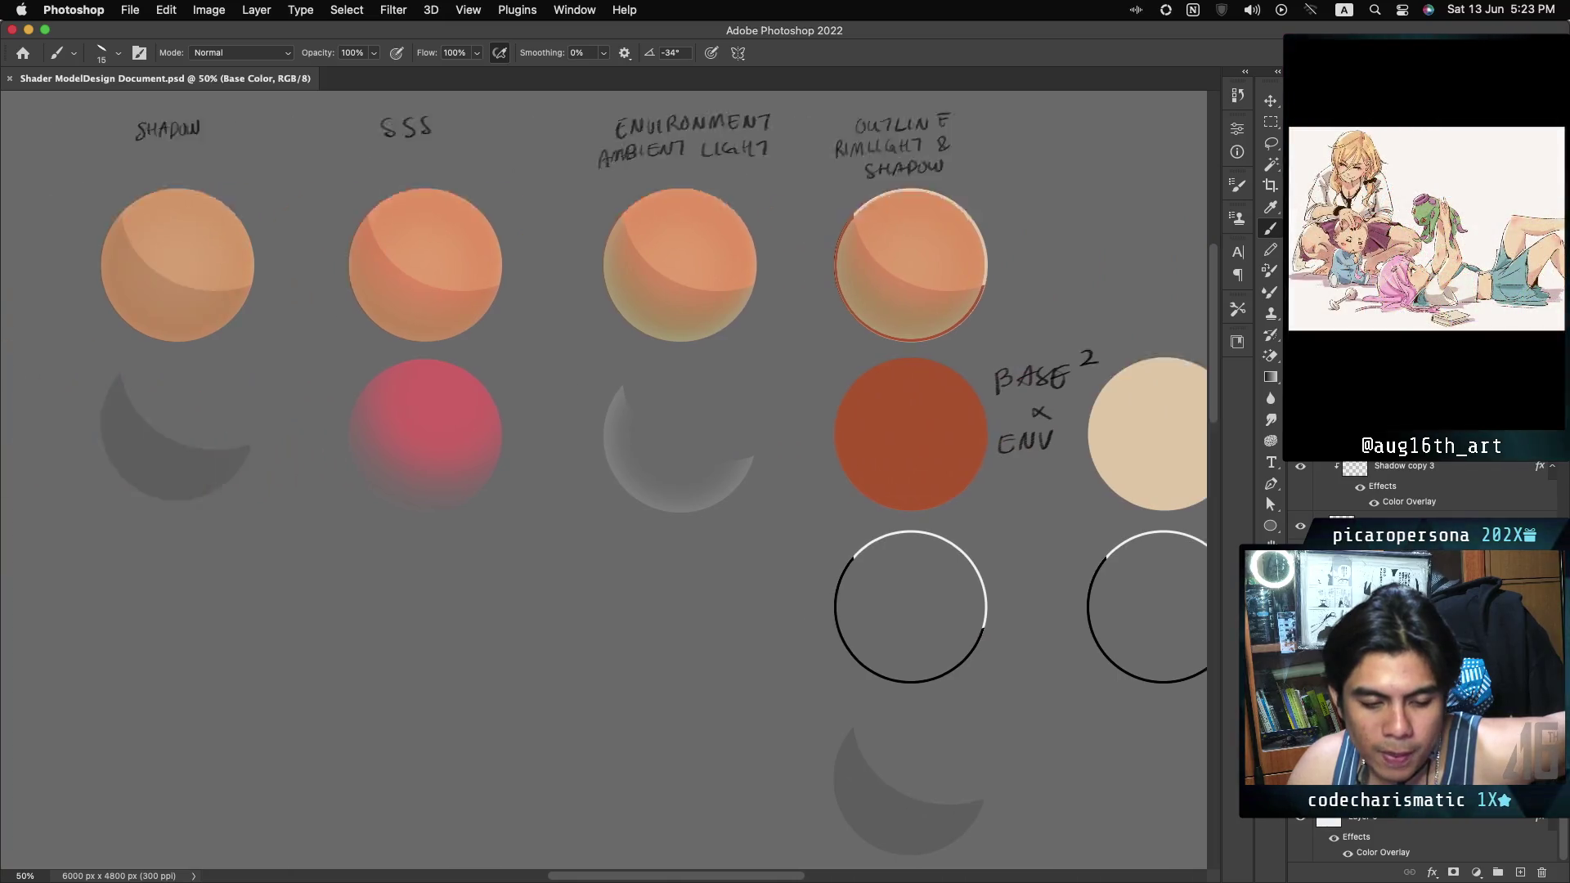
scroll(604, 458, right, 10)
scroll(603, 458, right, 3)
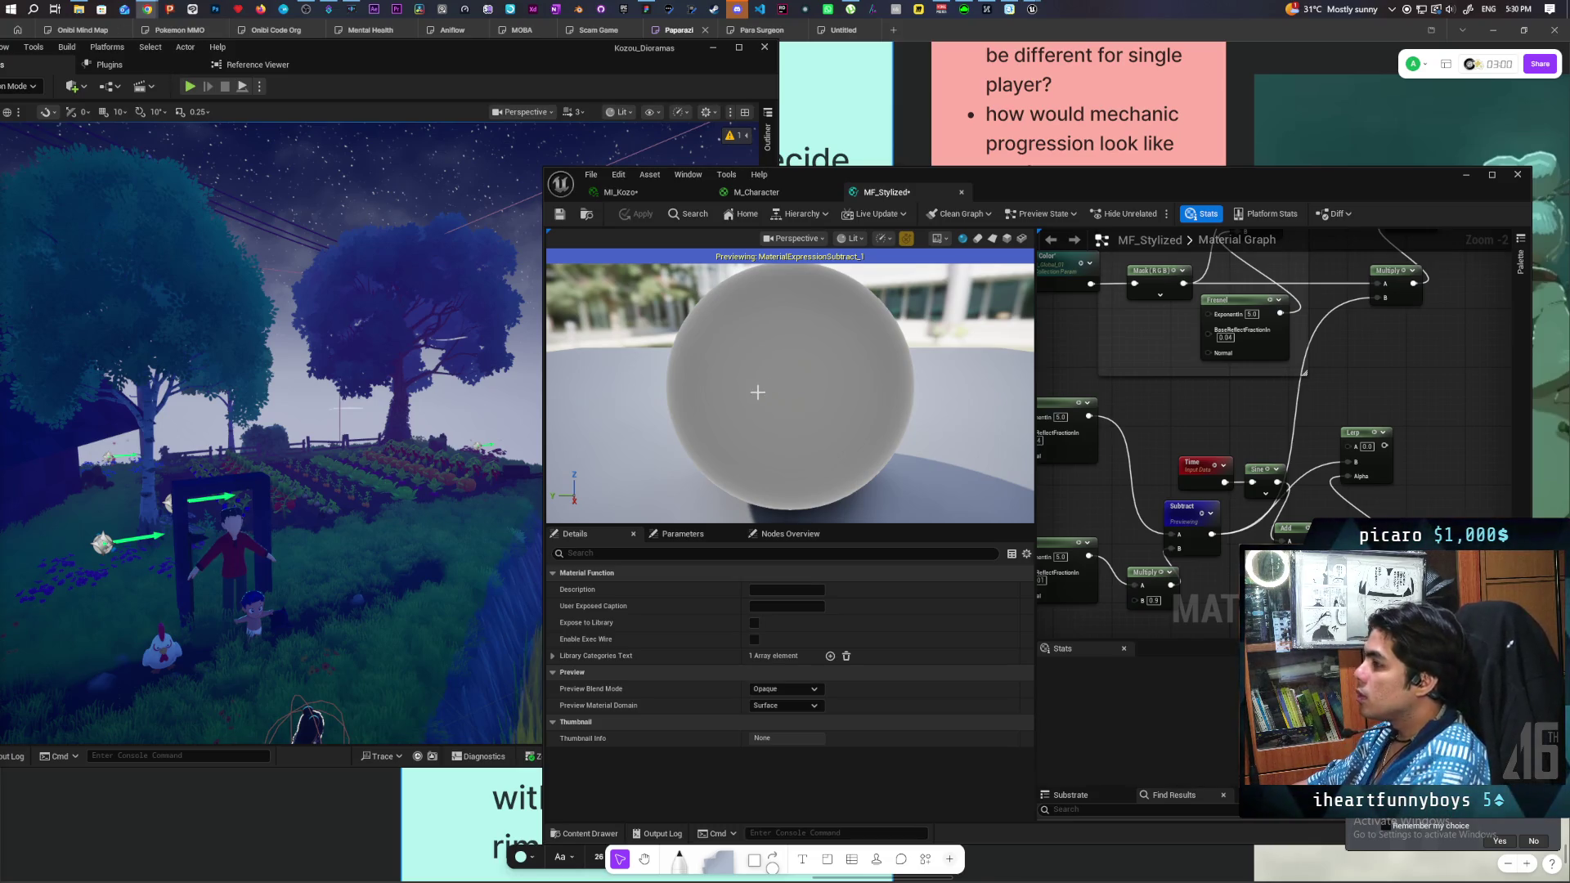
mouse_move(1041, 180)
mouse_down()
mouse_move(914, 121)
mouse_move(855, 118)
mouse_up()
Move the Subtract node up beside the top Fresnel node and stop previewing it.
mouse_move(952, 357)
mouse_down()
mouse_move(1044, 244)
mouse_move(960, 372)
mouse_move(976, 316)
mouse_up()
mouse_move(1027, 415)
mouse_down()
mouse_move(1022, 297)
mouse_move(1047, 297)
mouse_move(1033, 296)
mouse_up()
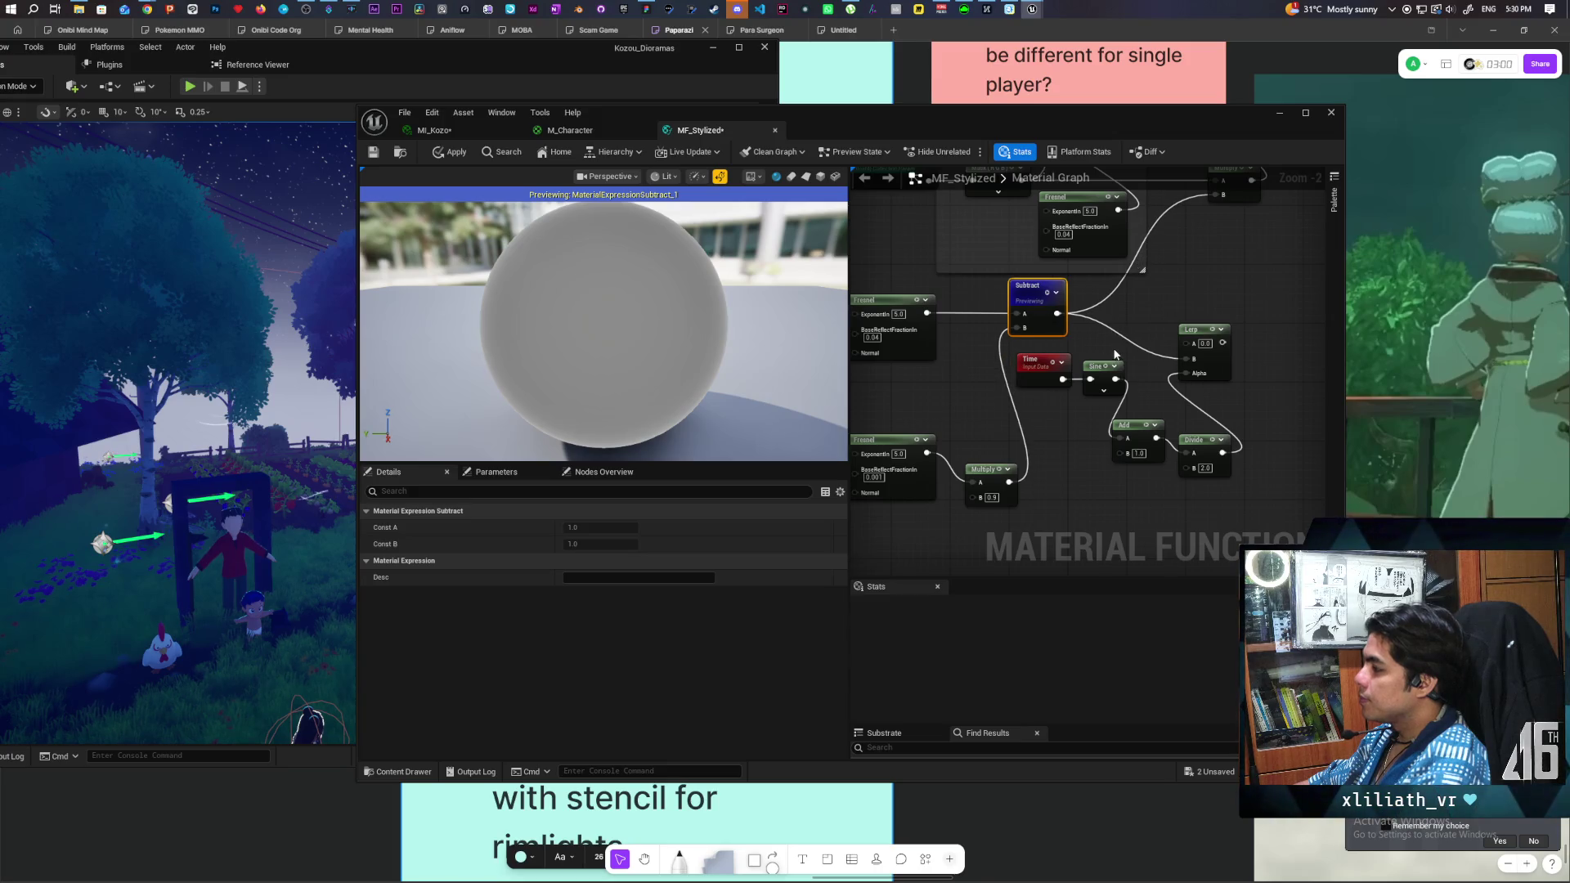
right_click(1055, 283)
click(1104, 302)
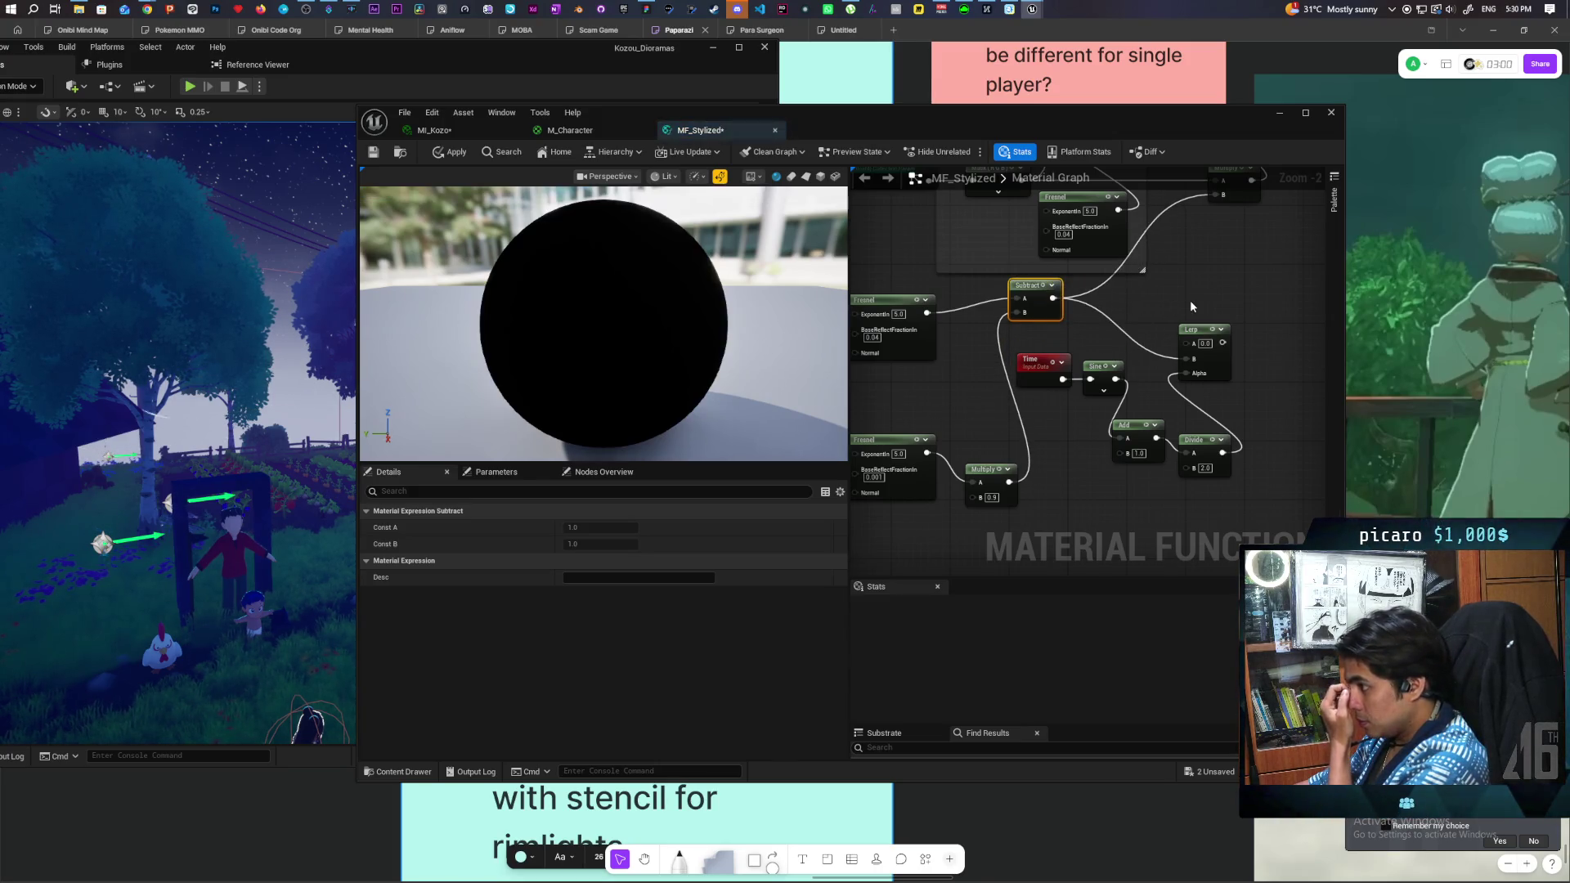
Apply the MF_Stylized changes and close the material function editor.
scroll(1177, 319, down, 1)
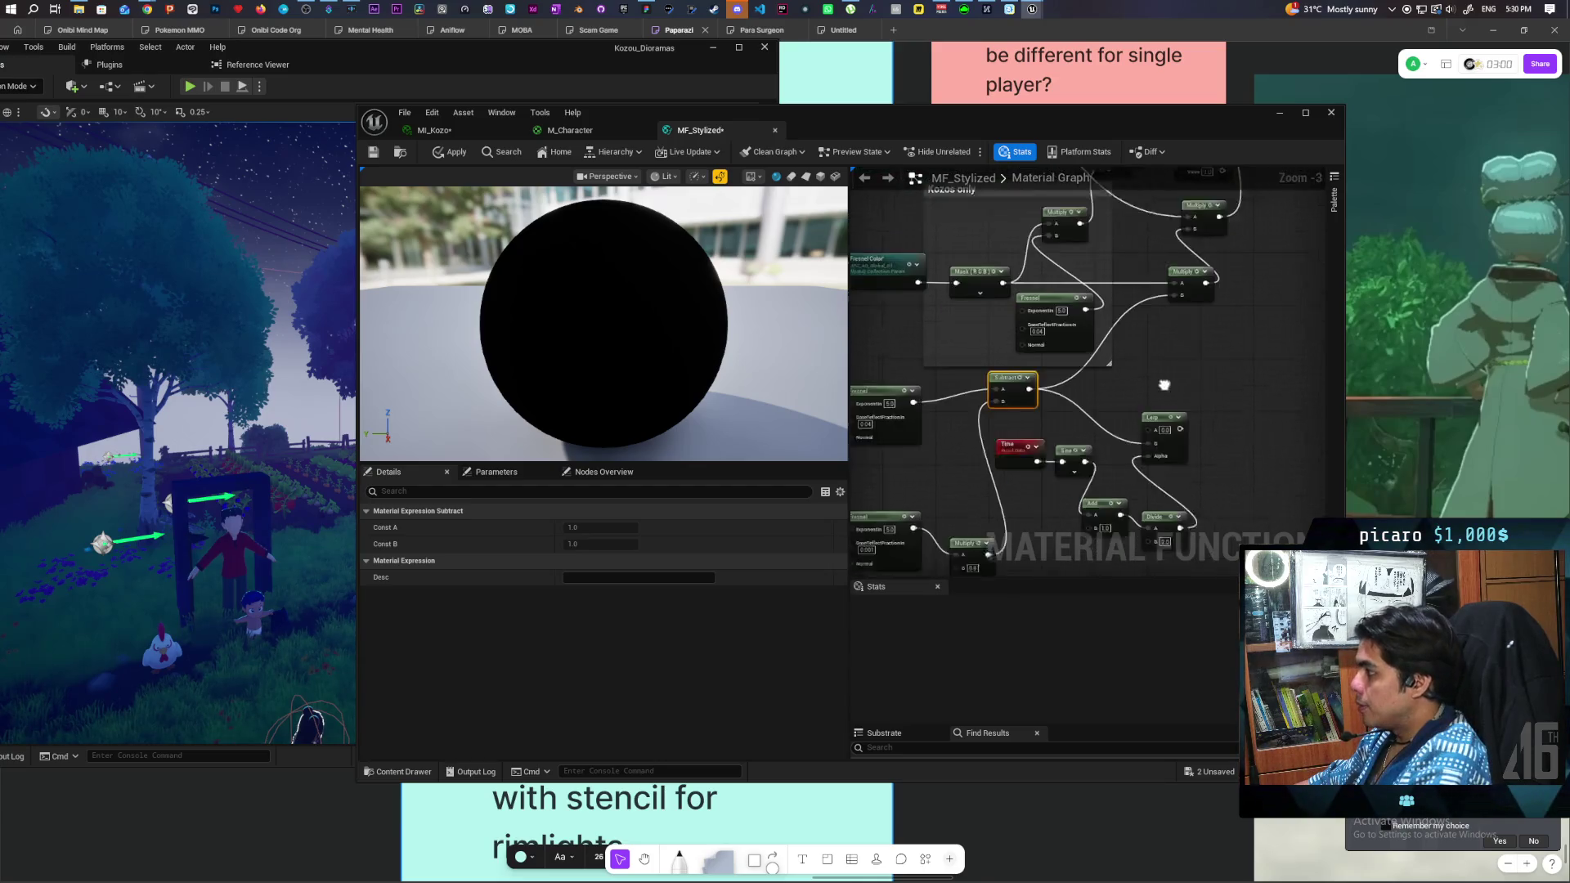
click(449, 152)
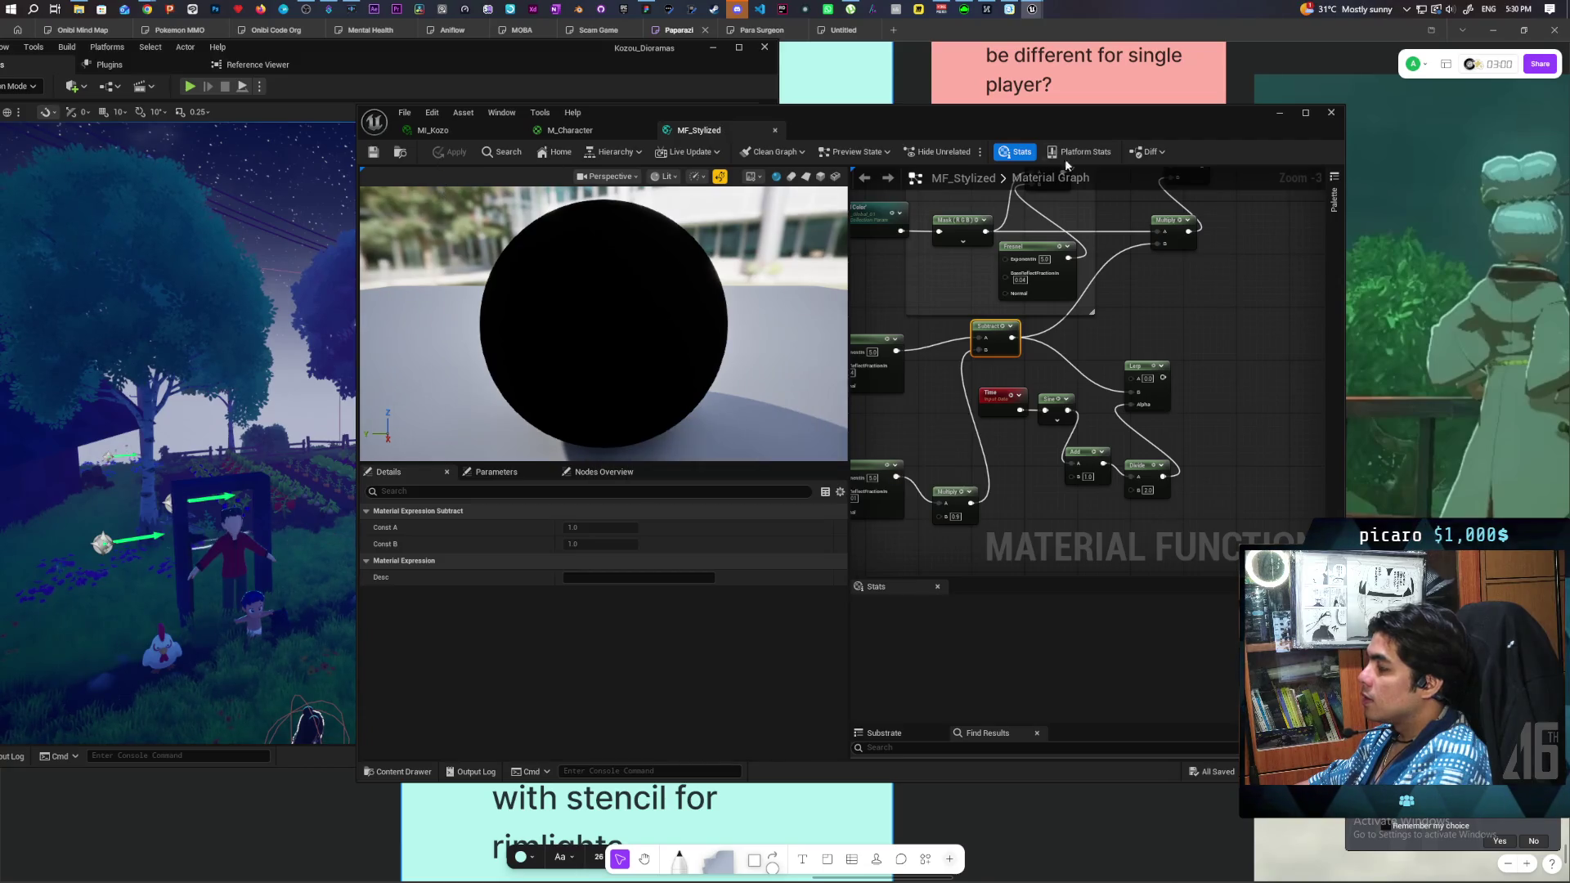
click(1331, 114)
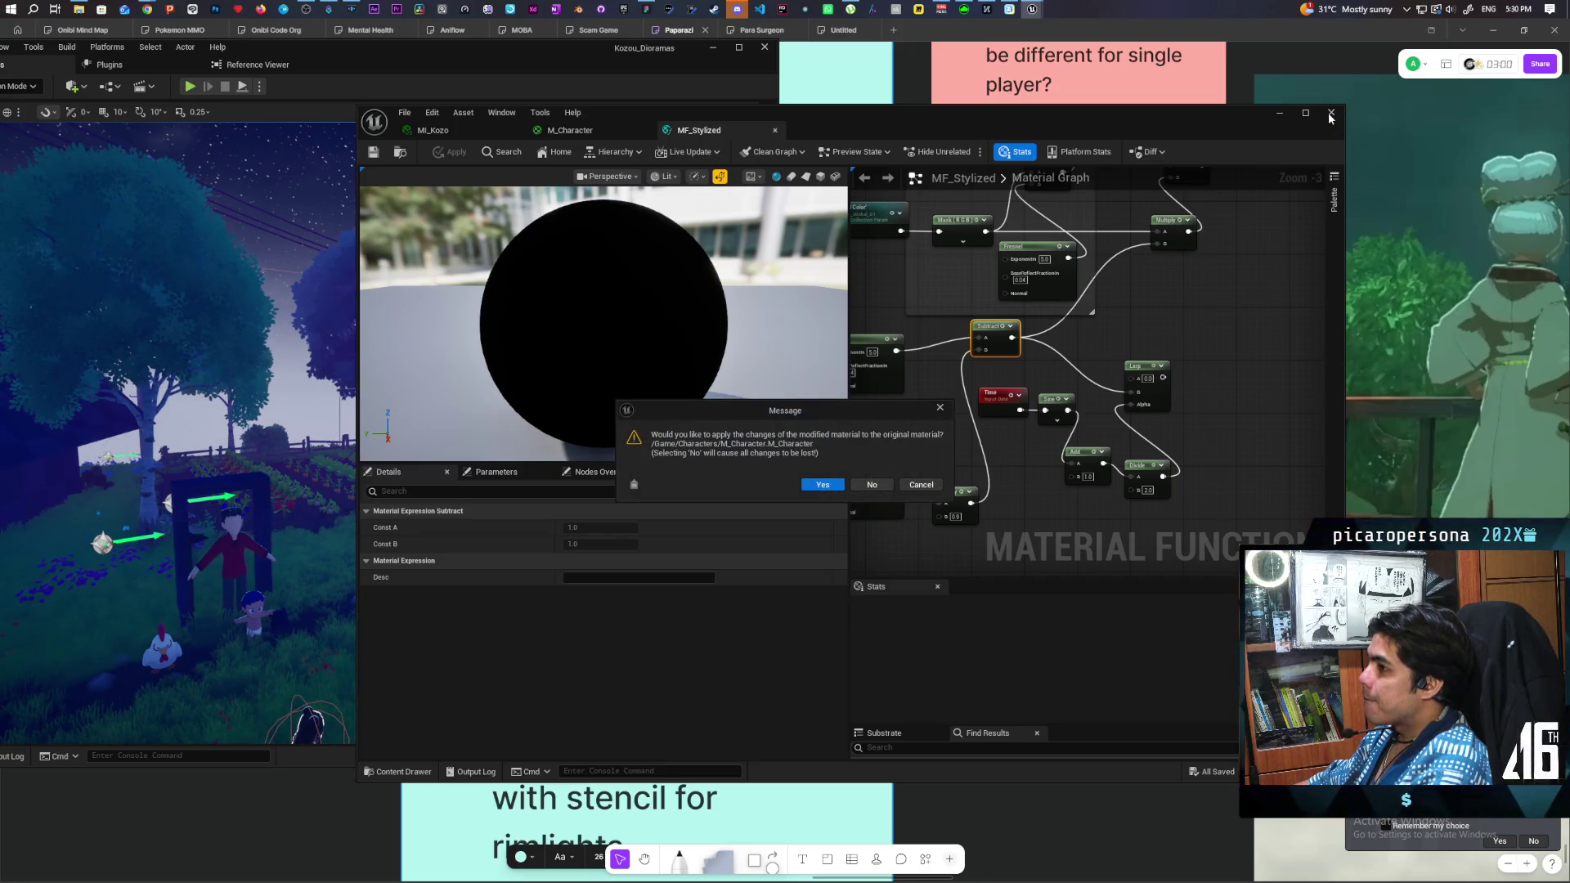
Confirm applying the changes to M_Character and frame the viewport on the selected character.
click(822, 486)
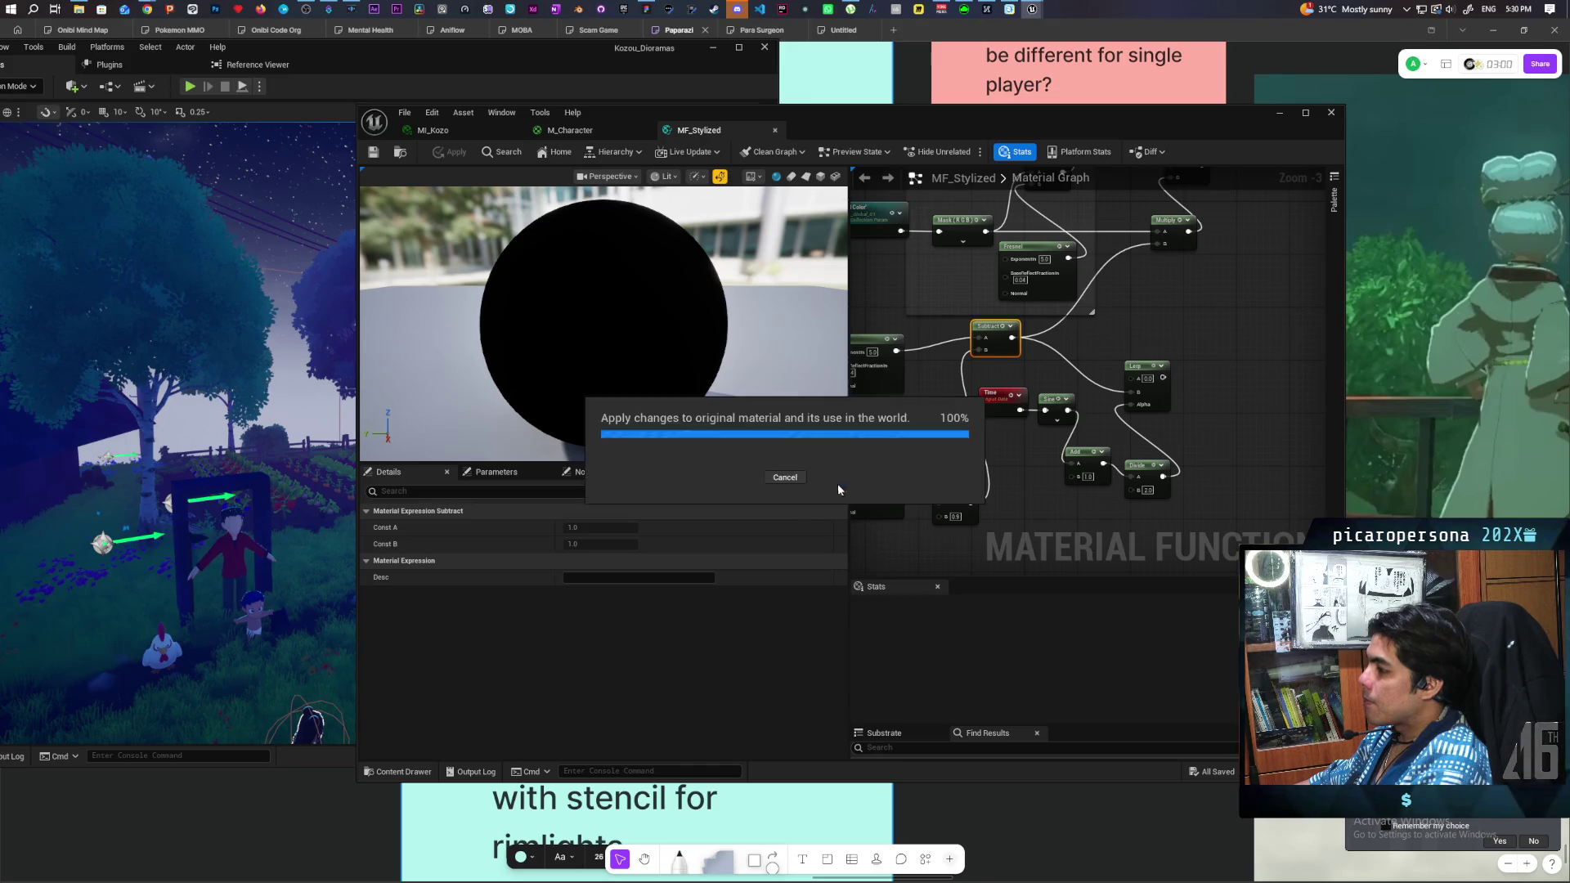
key(f)
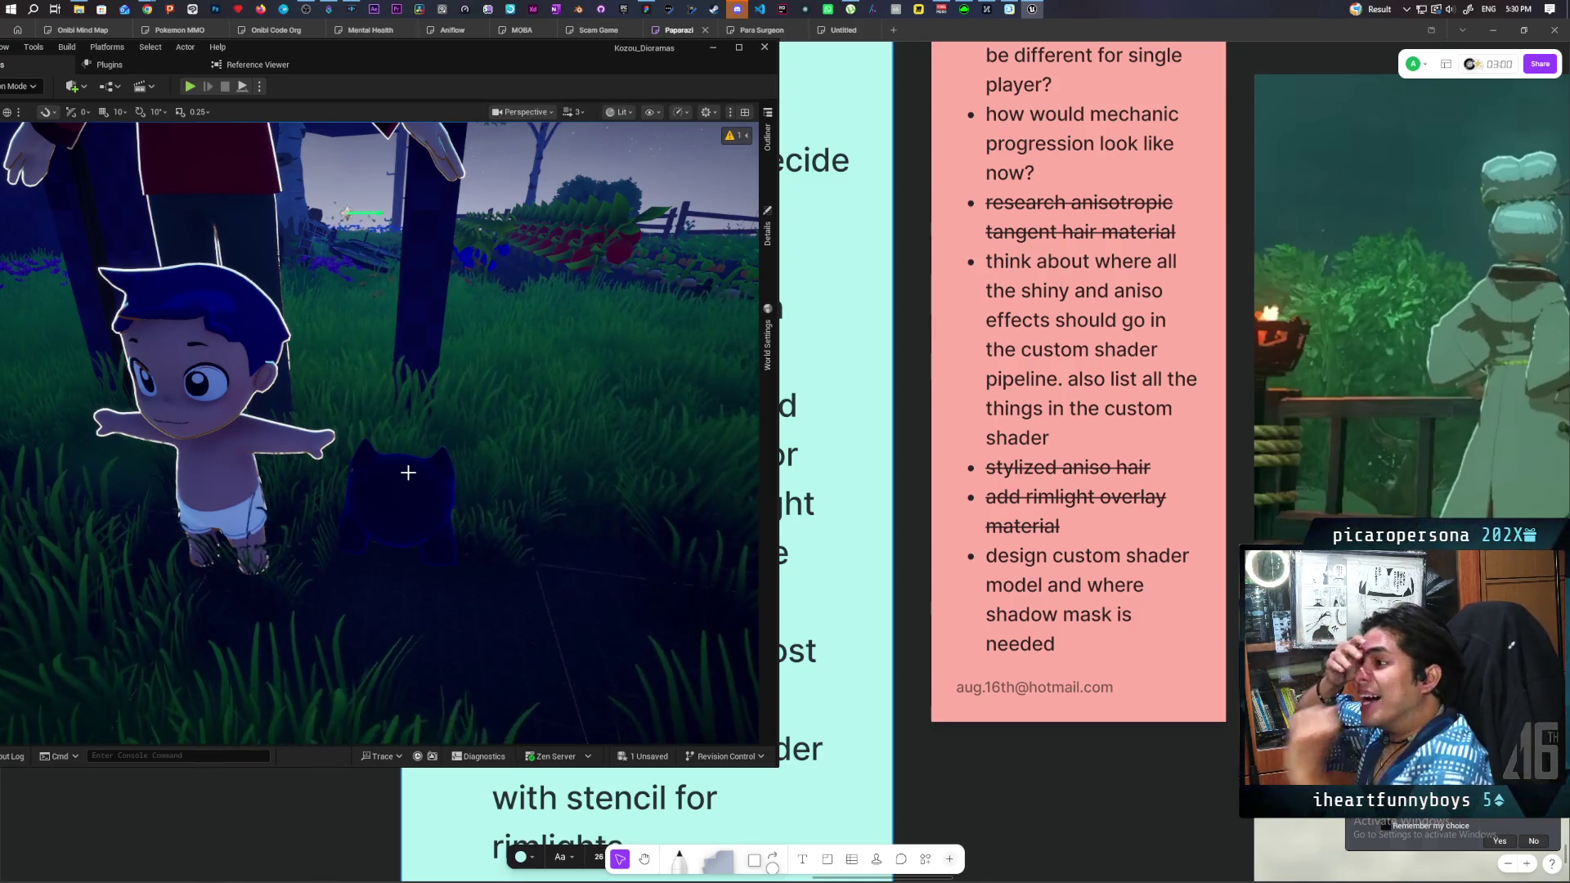
Shift the editor window right, swing the view toward the farm, and show the Maps folder.
drag(440, 60, 735, 65)
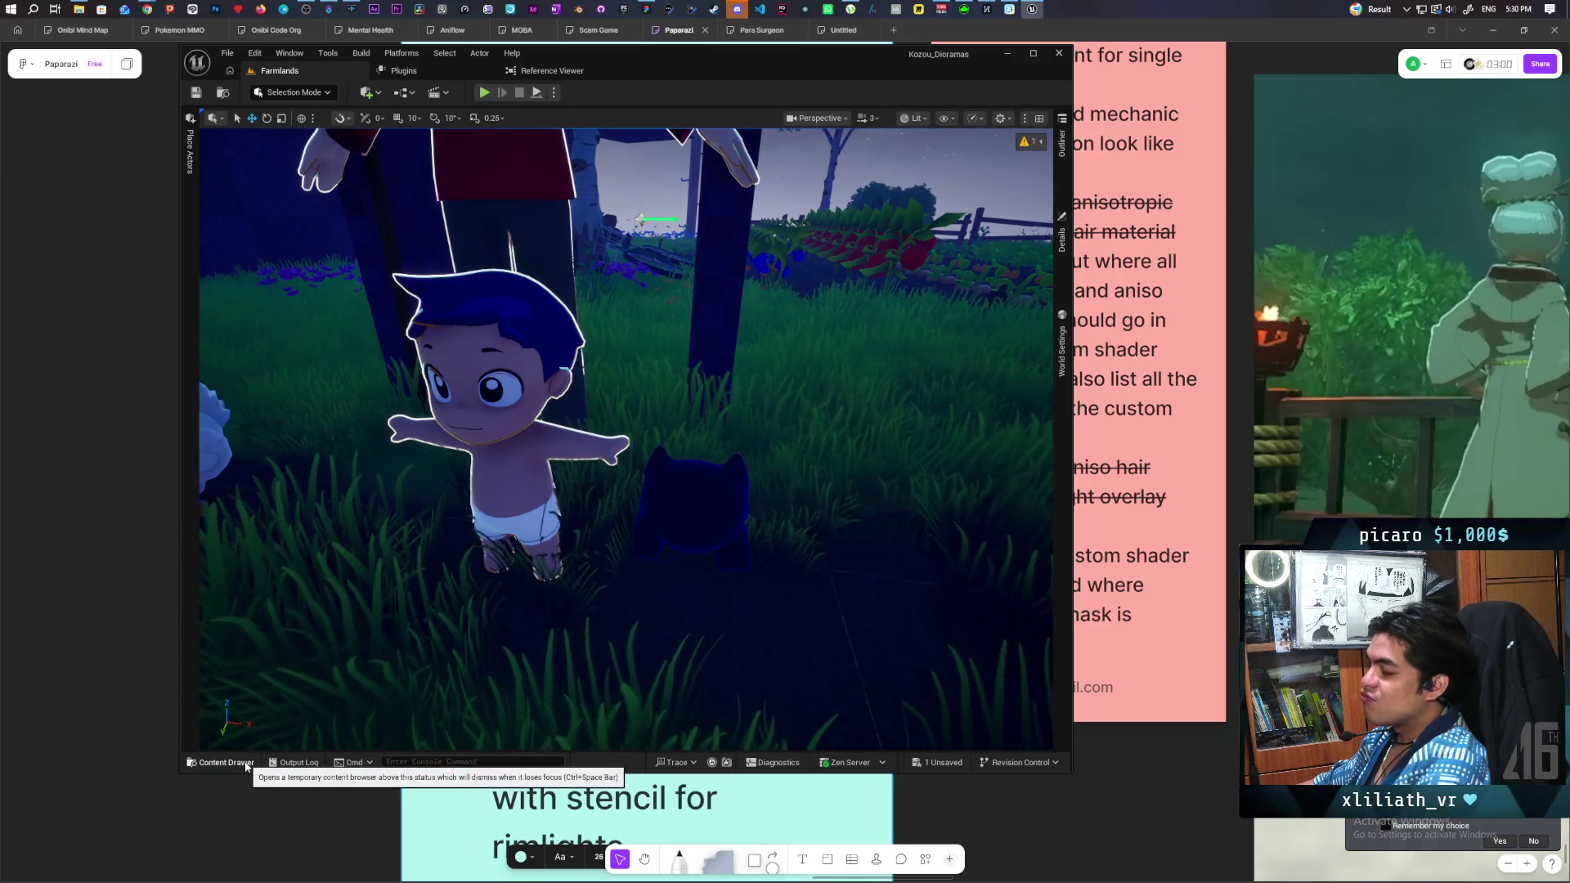
scroll(659, 596, down, 10)
mouse_move(999, 278)
mouse_down()
mouse_move(965, 270)
mouse_move(1014, 282)
mouse_move(999, 278)
mouse_up()
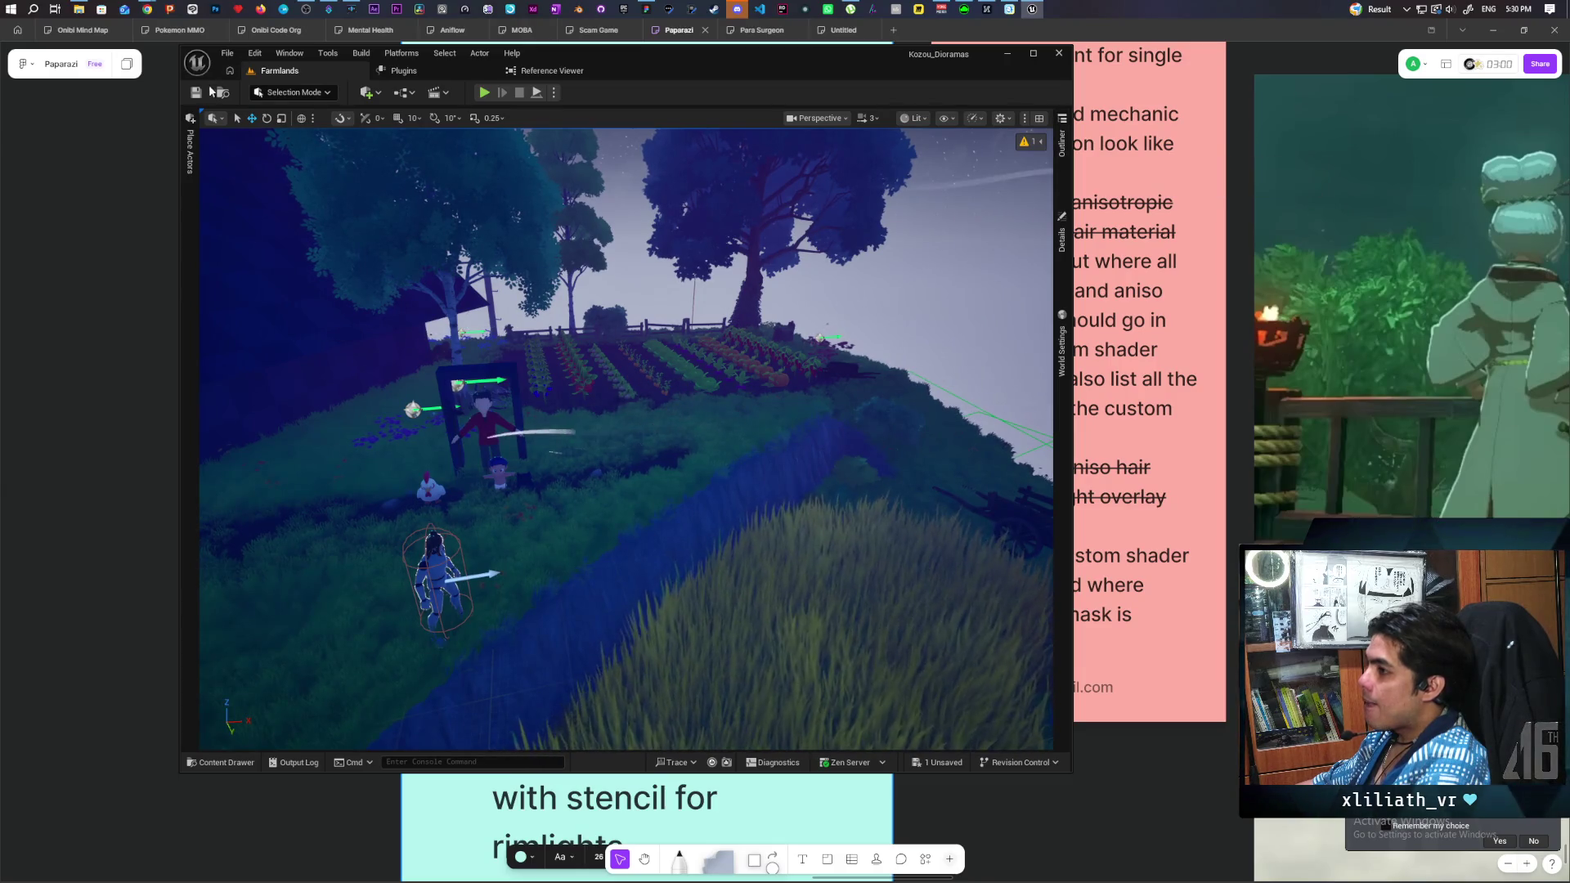
click(222, 91)
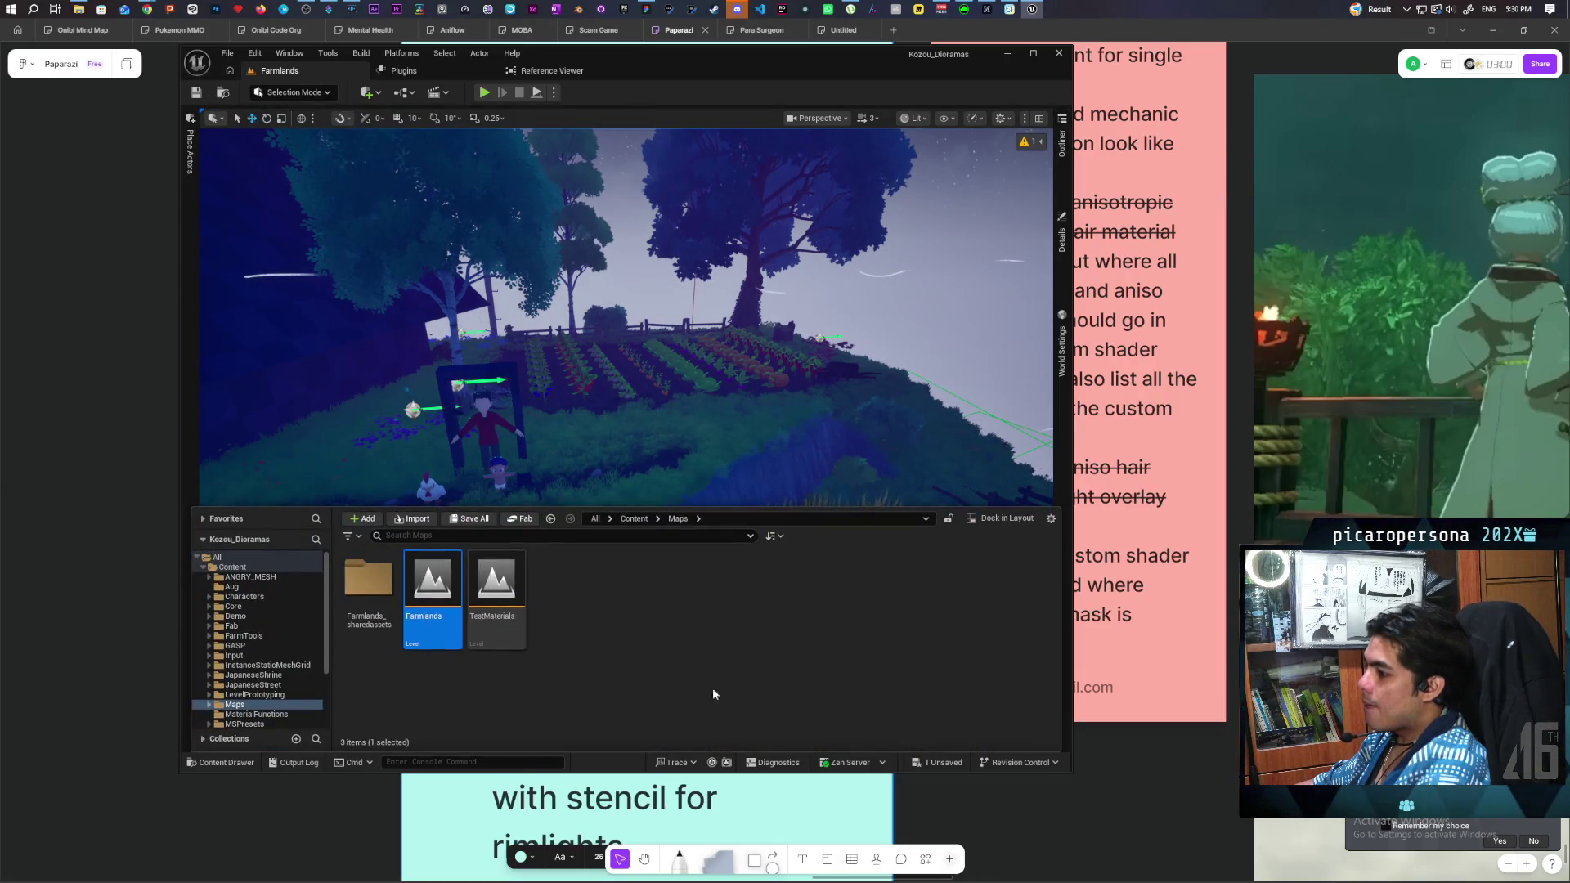
Open the TestMaterials level, saving M_Character first, and look around the test map.
double_click(492, 582)
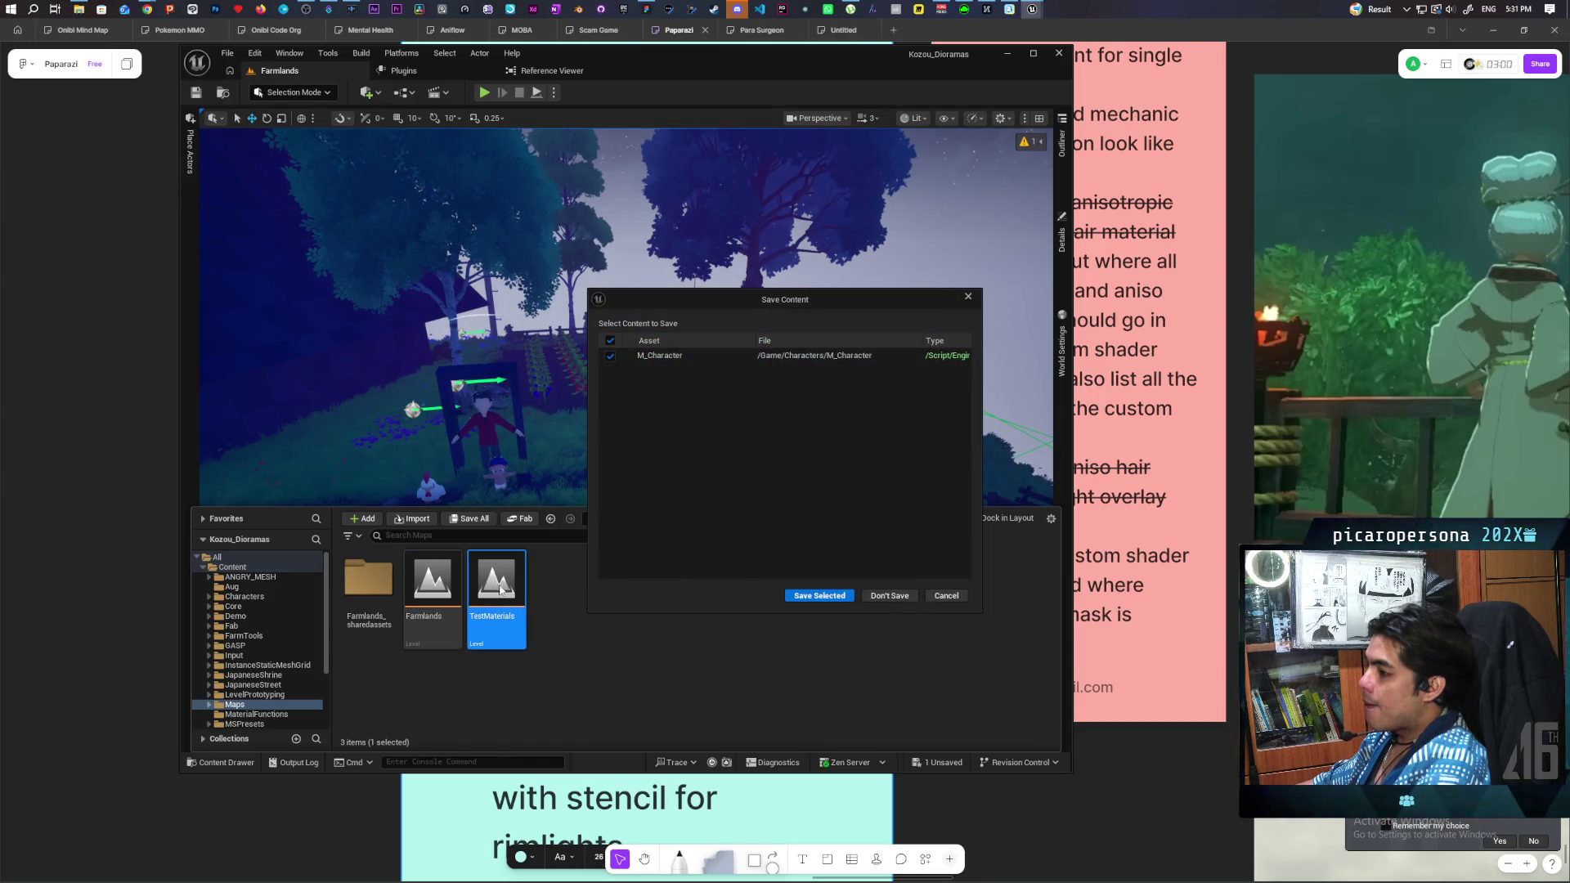
click(830, 597)
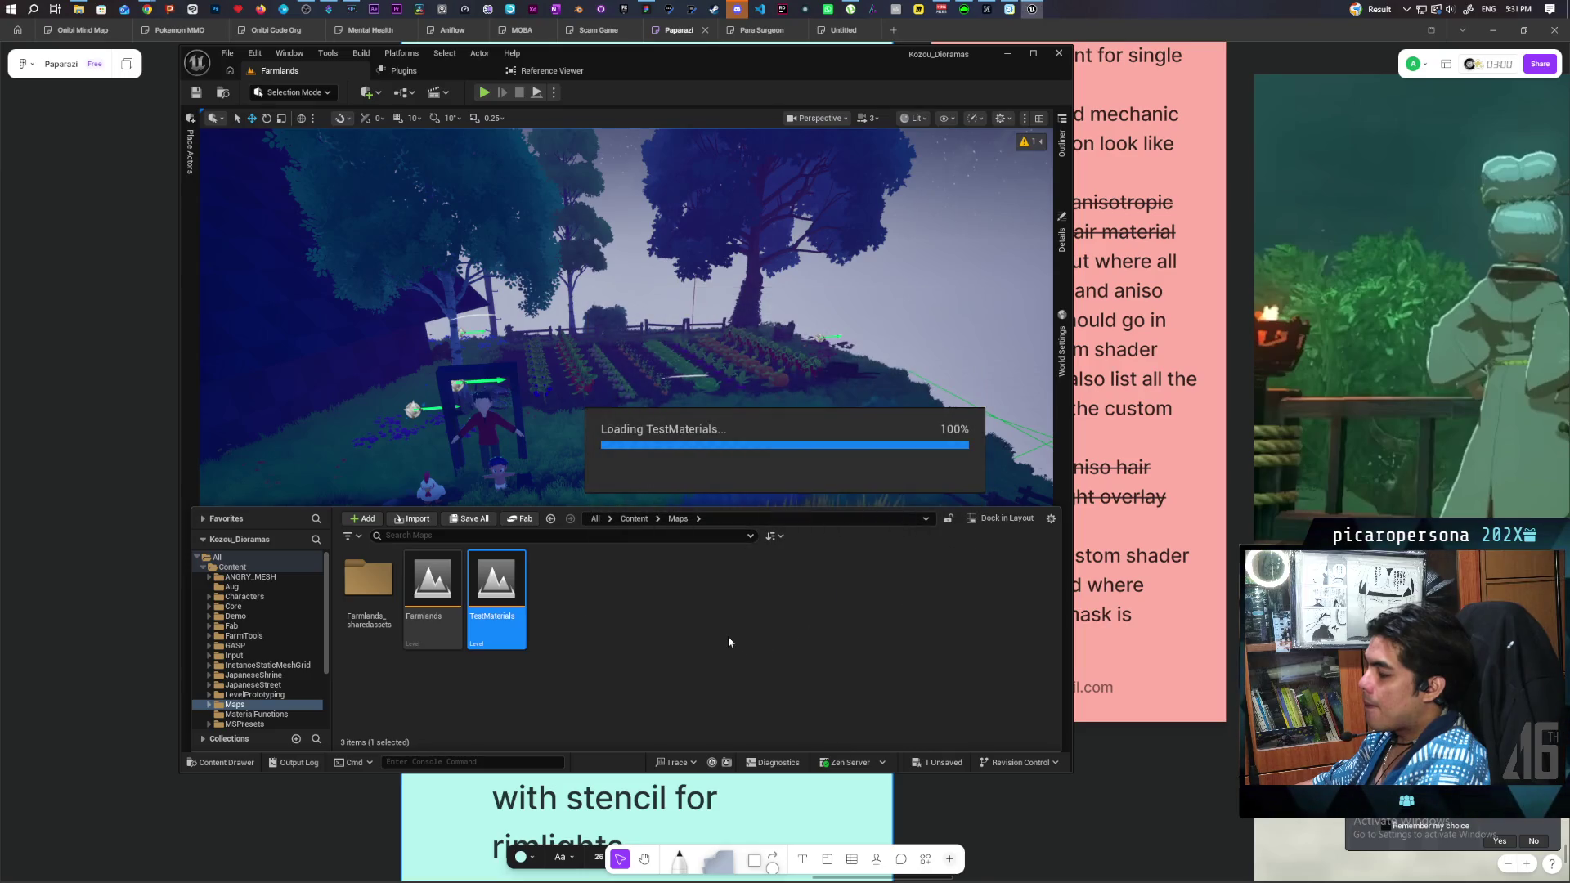
mouse_move(728, 636)
mouse_down()
mouse_move(711, 678)
mouse_move(687, 531)
mouse_move(670, 622)
mouse_move(654, 474)
mouse_move(638, 606)
mouse_move(629, 572)
mouse_move(634, 597)
mouse_move(646, 573)
mouse_up()
Reopen the Farmlands level from the content browser.
scroll(971, 284, down, 5)
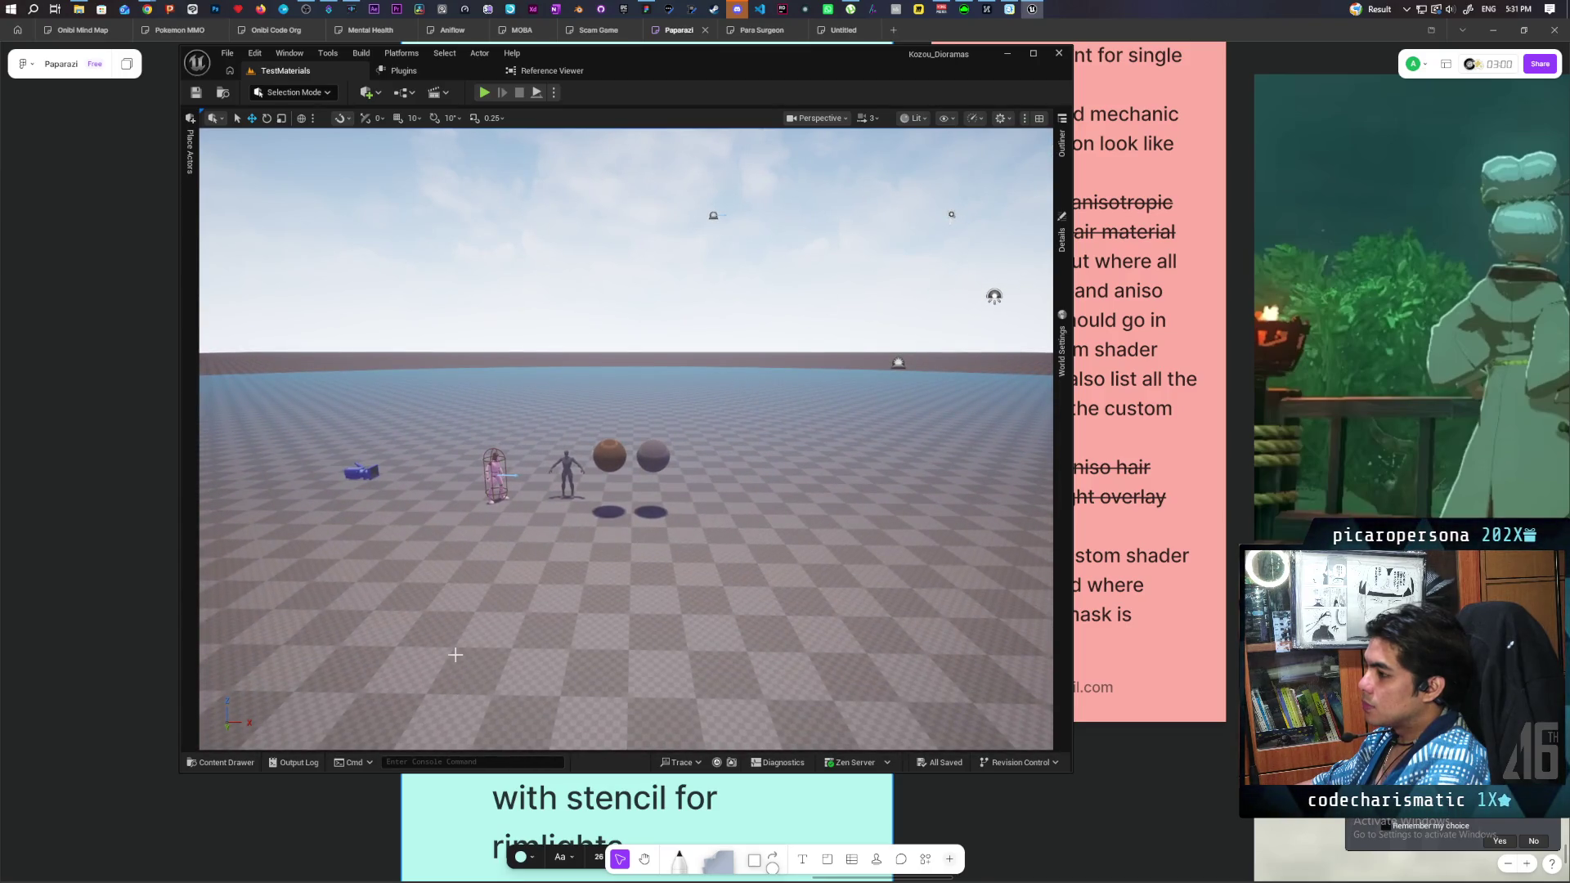
click(228, 765)
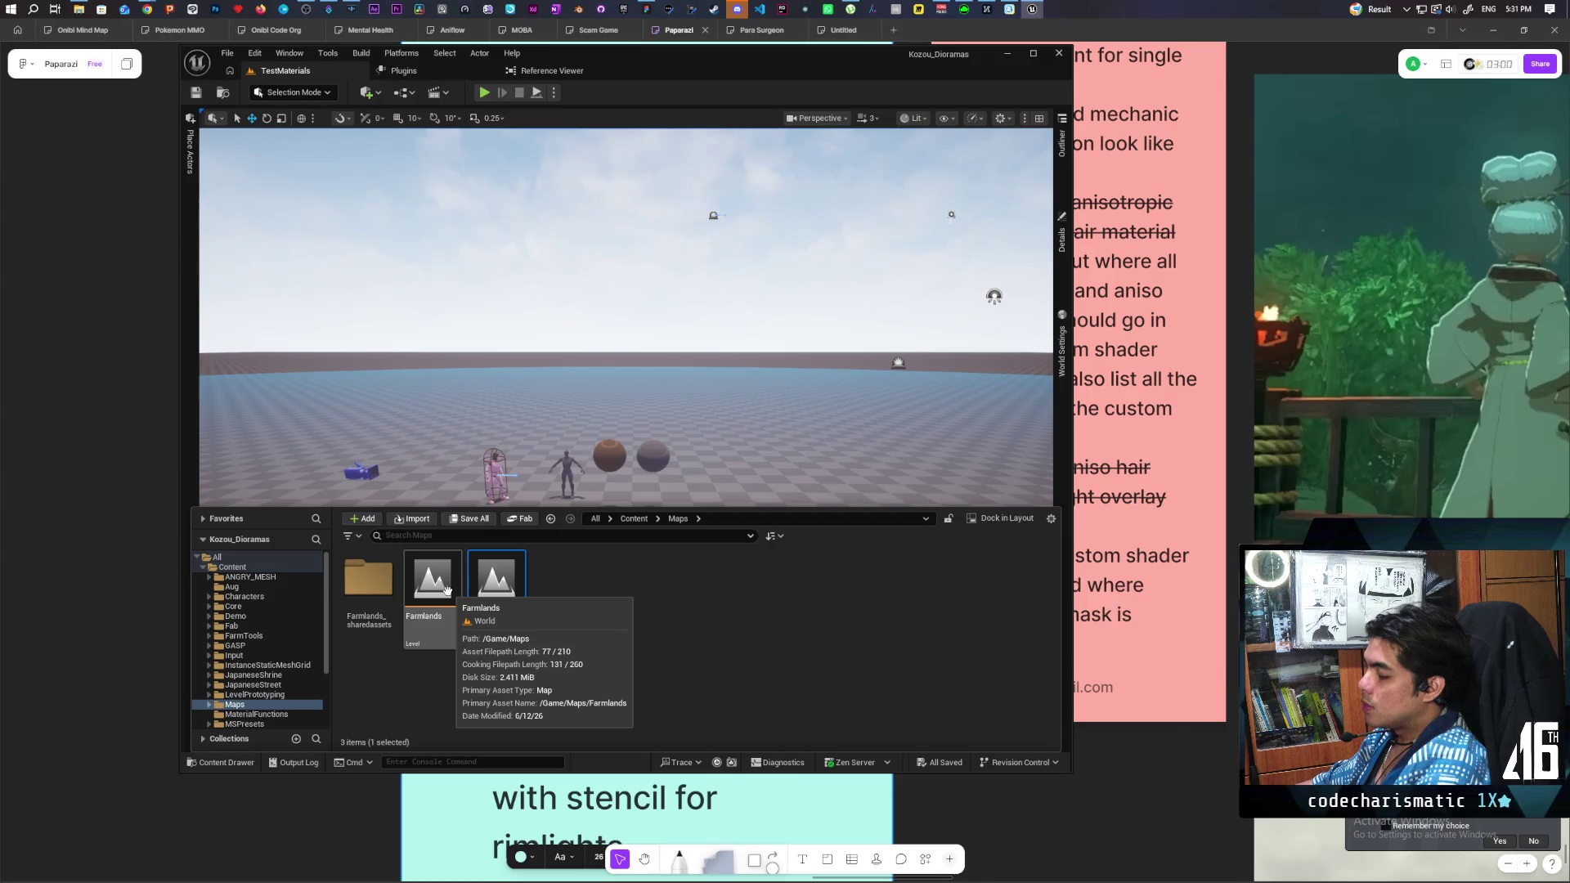
double_click(446, 591)
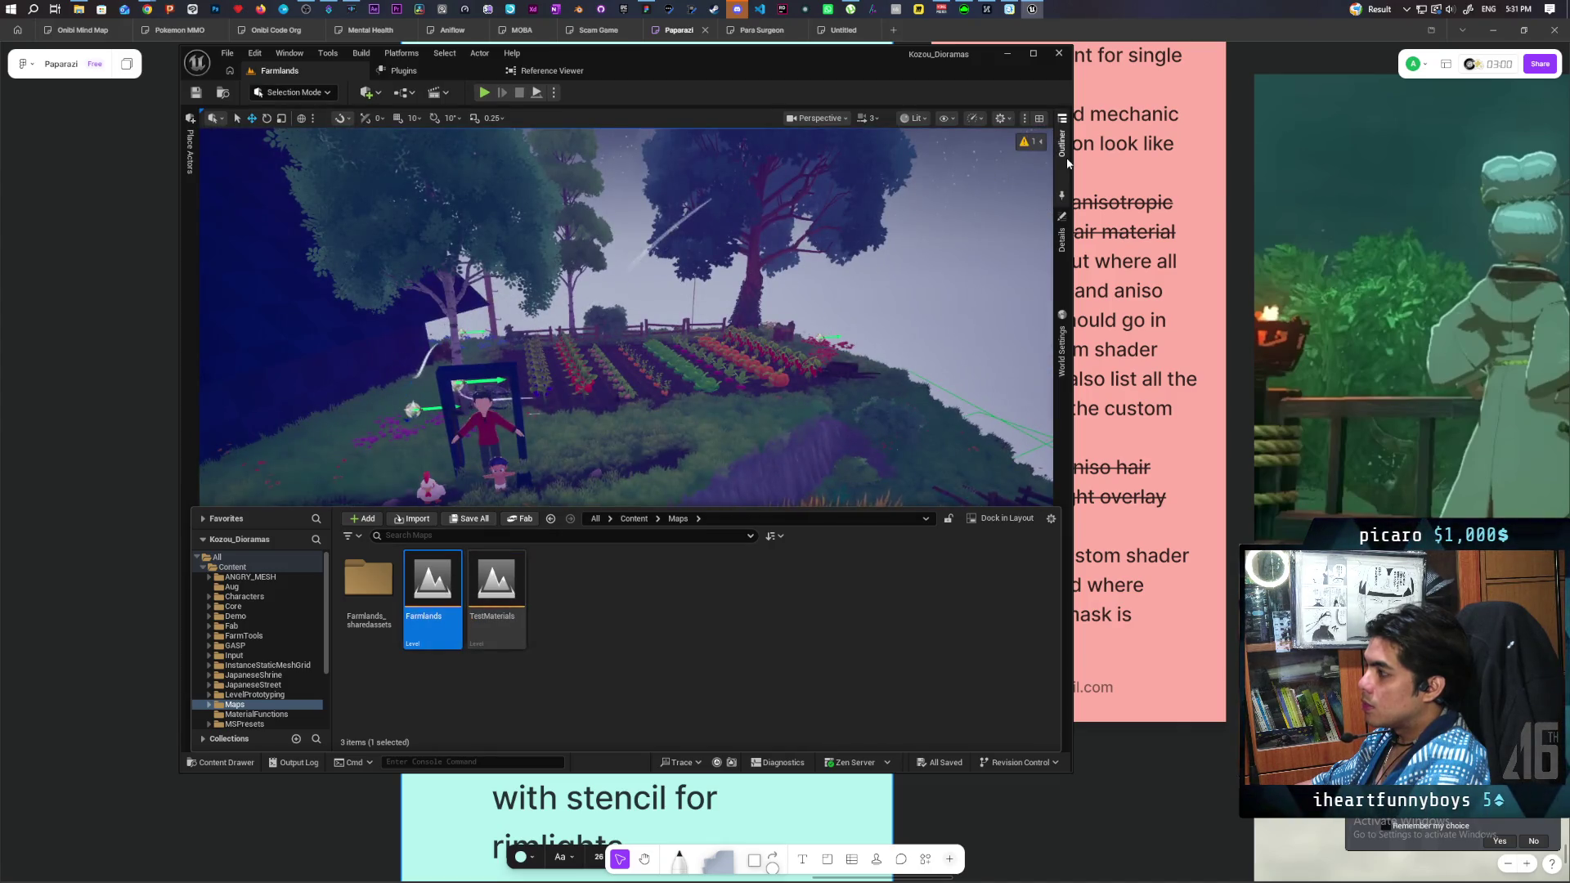
Select BP_Daynight in the Outliner, then reopen TestMaterials and list its actors.
click(1061, 143)
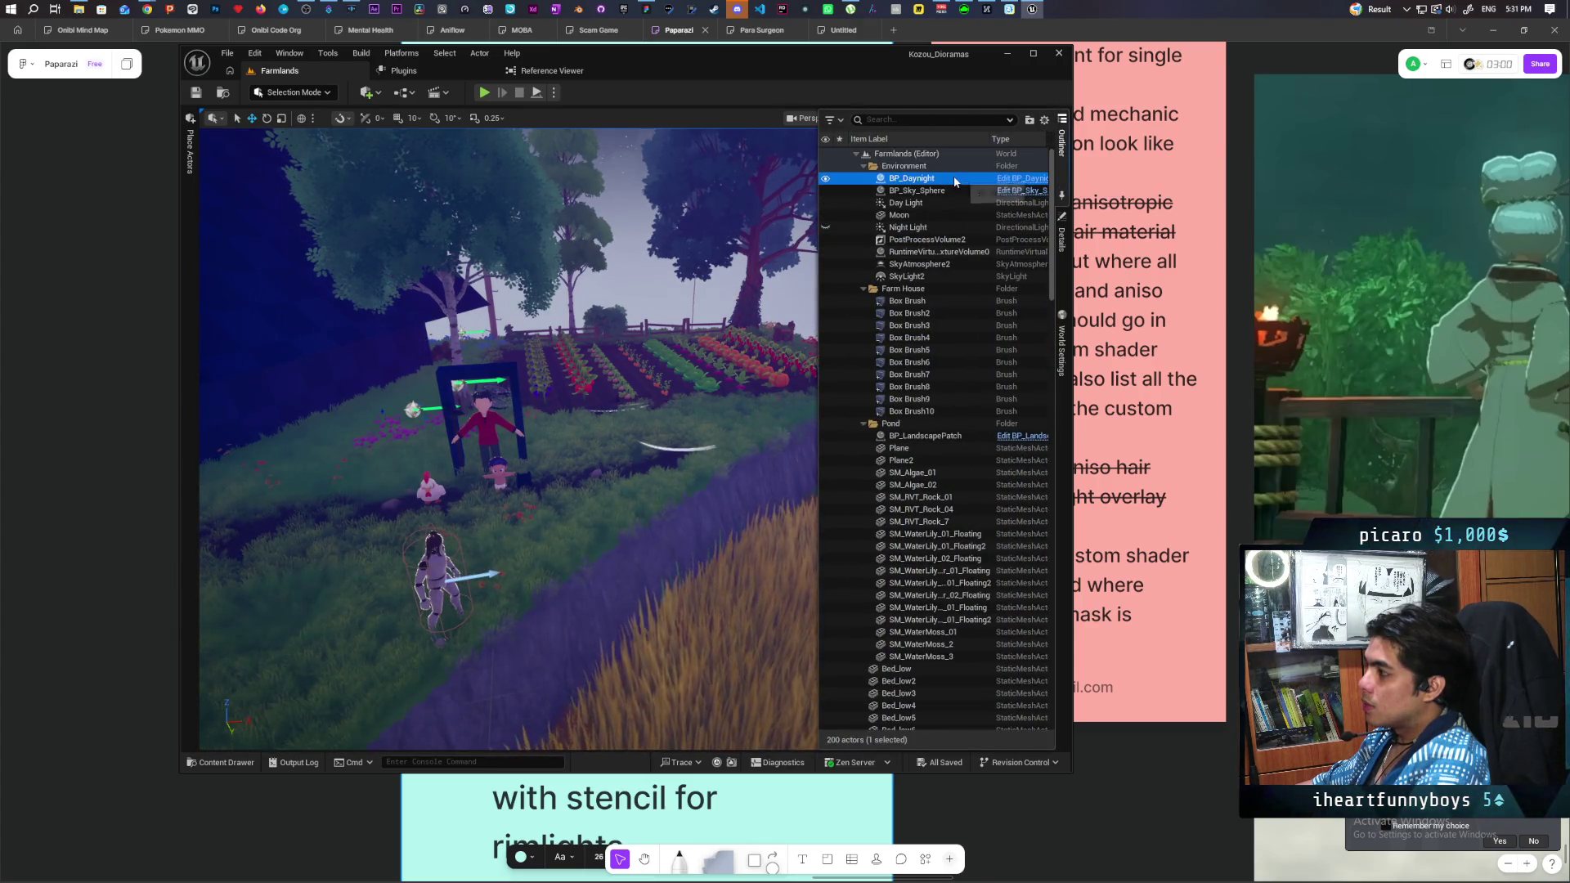
click(907, 179)
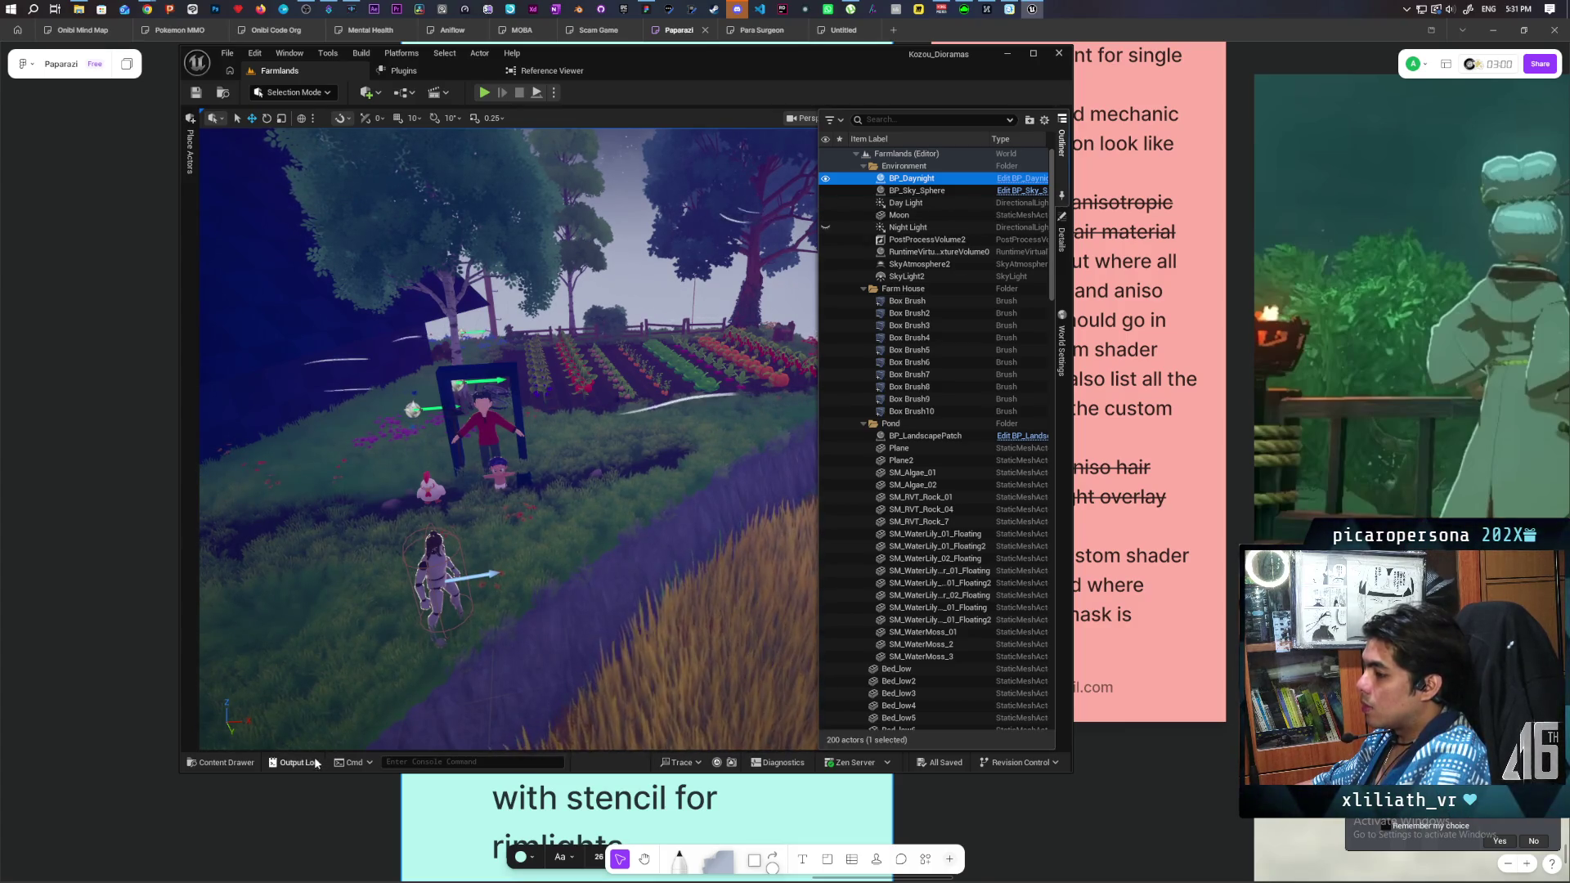
key(ctrl+space)
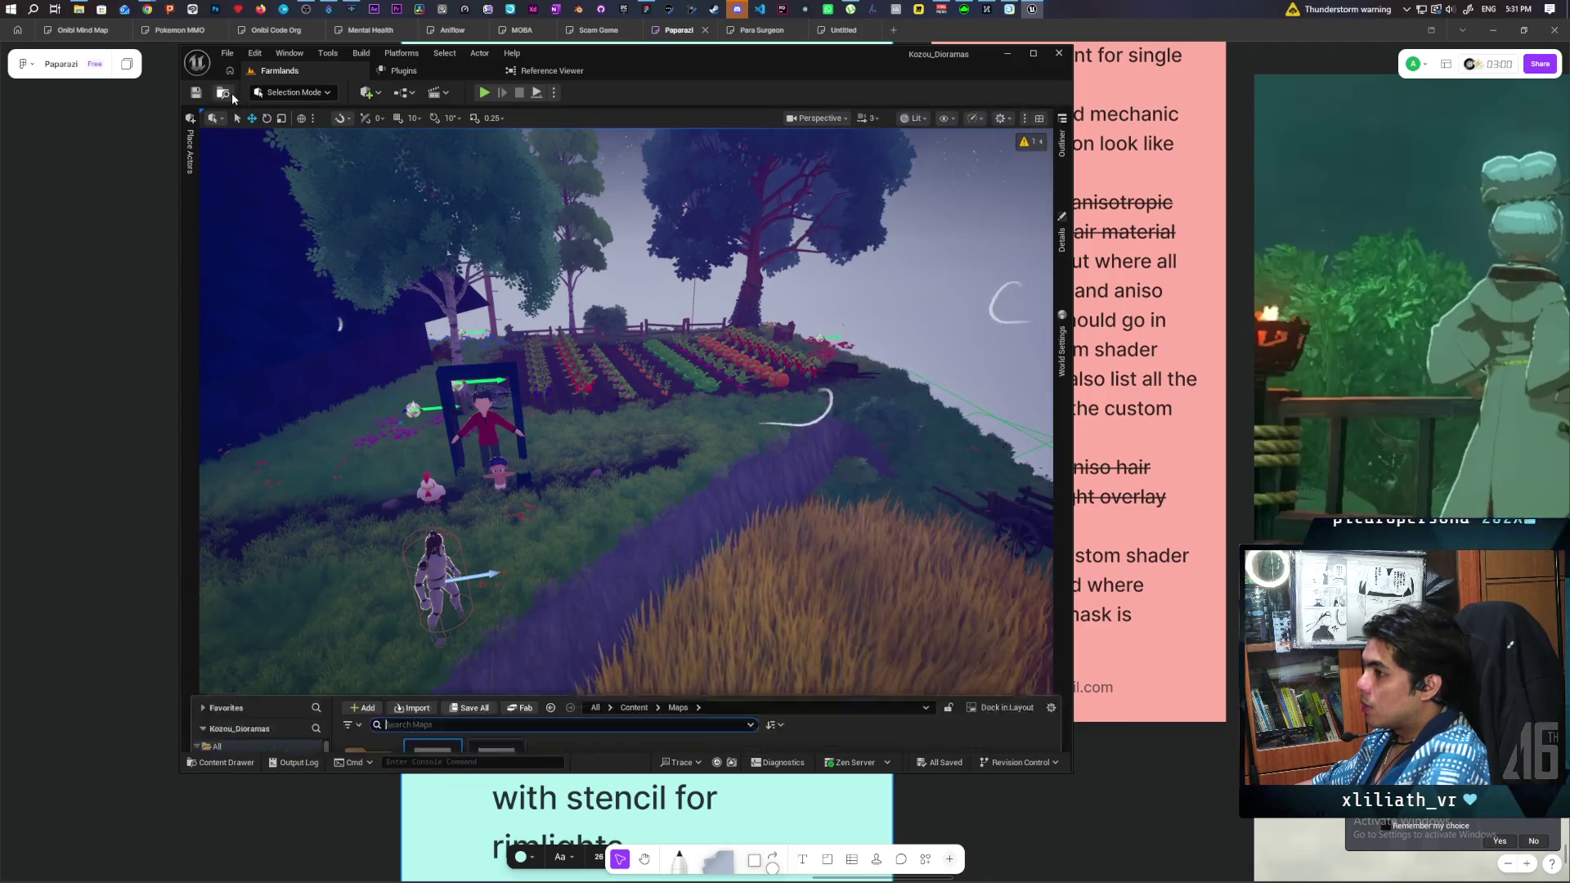
double_click(498, 585)
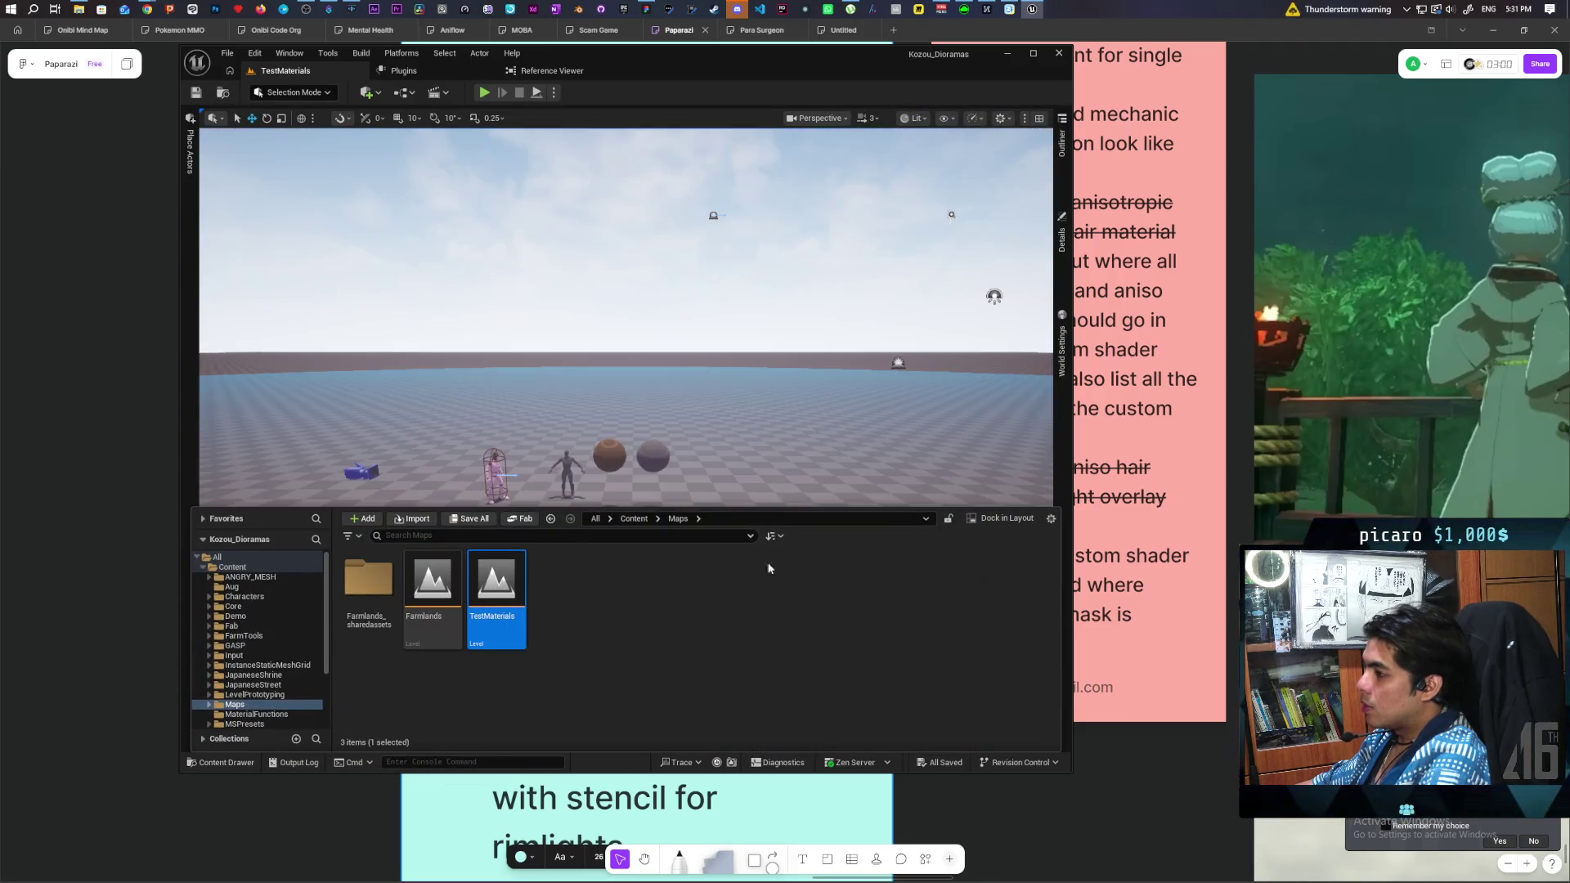
click(1061, 148)
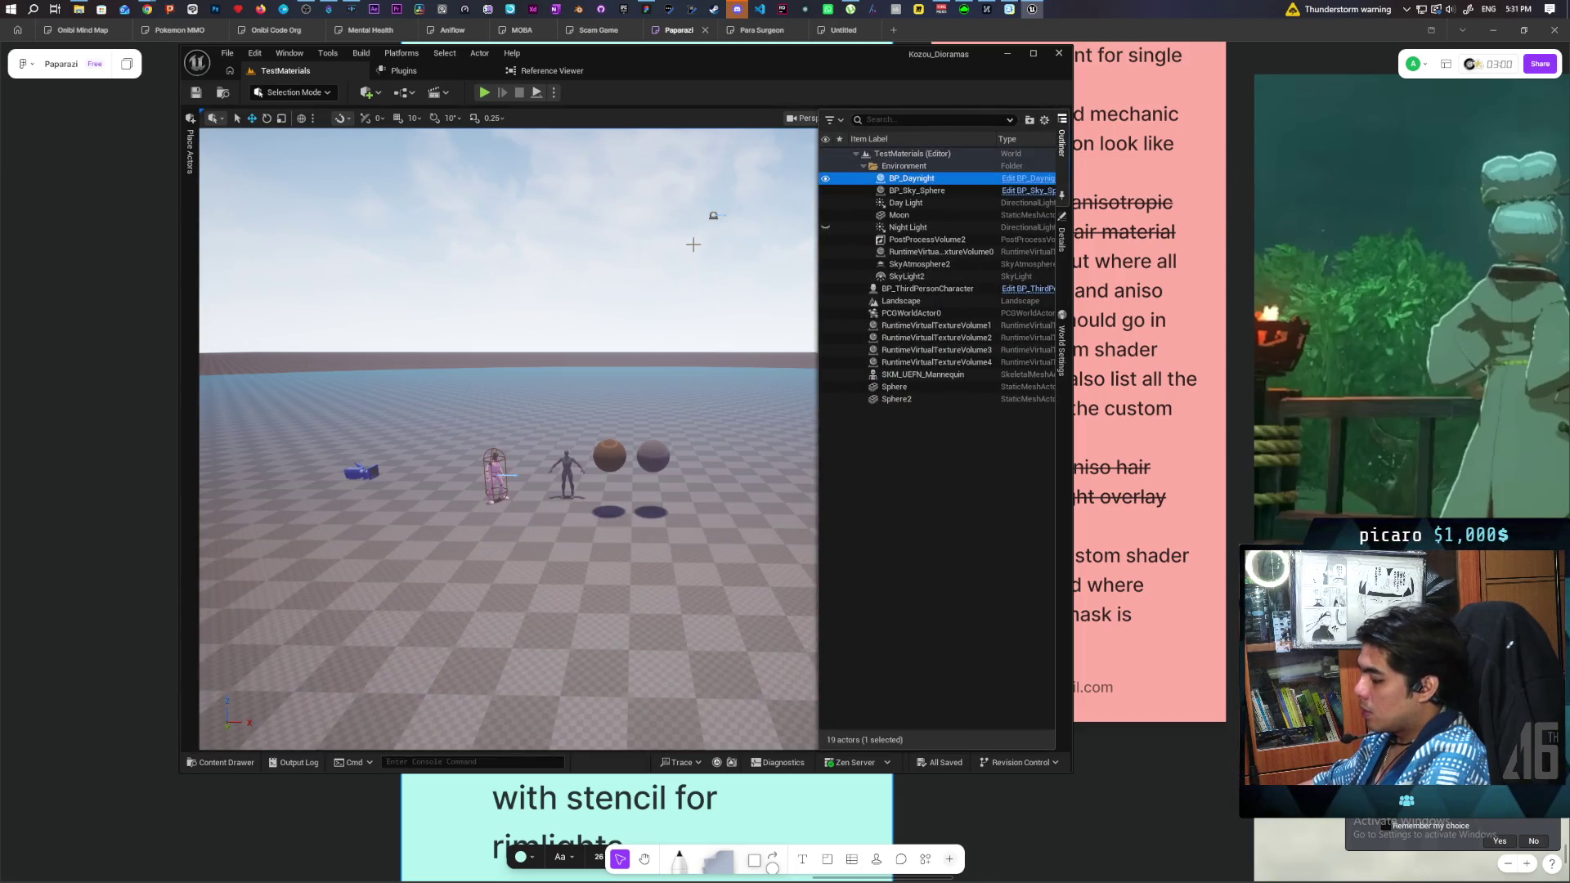
Delete and restore BP_Daynight, inspect its C_InGameClock component, and save the level.
key(Delete)
key(ctrl+z)
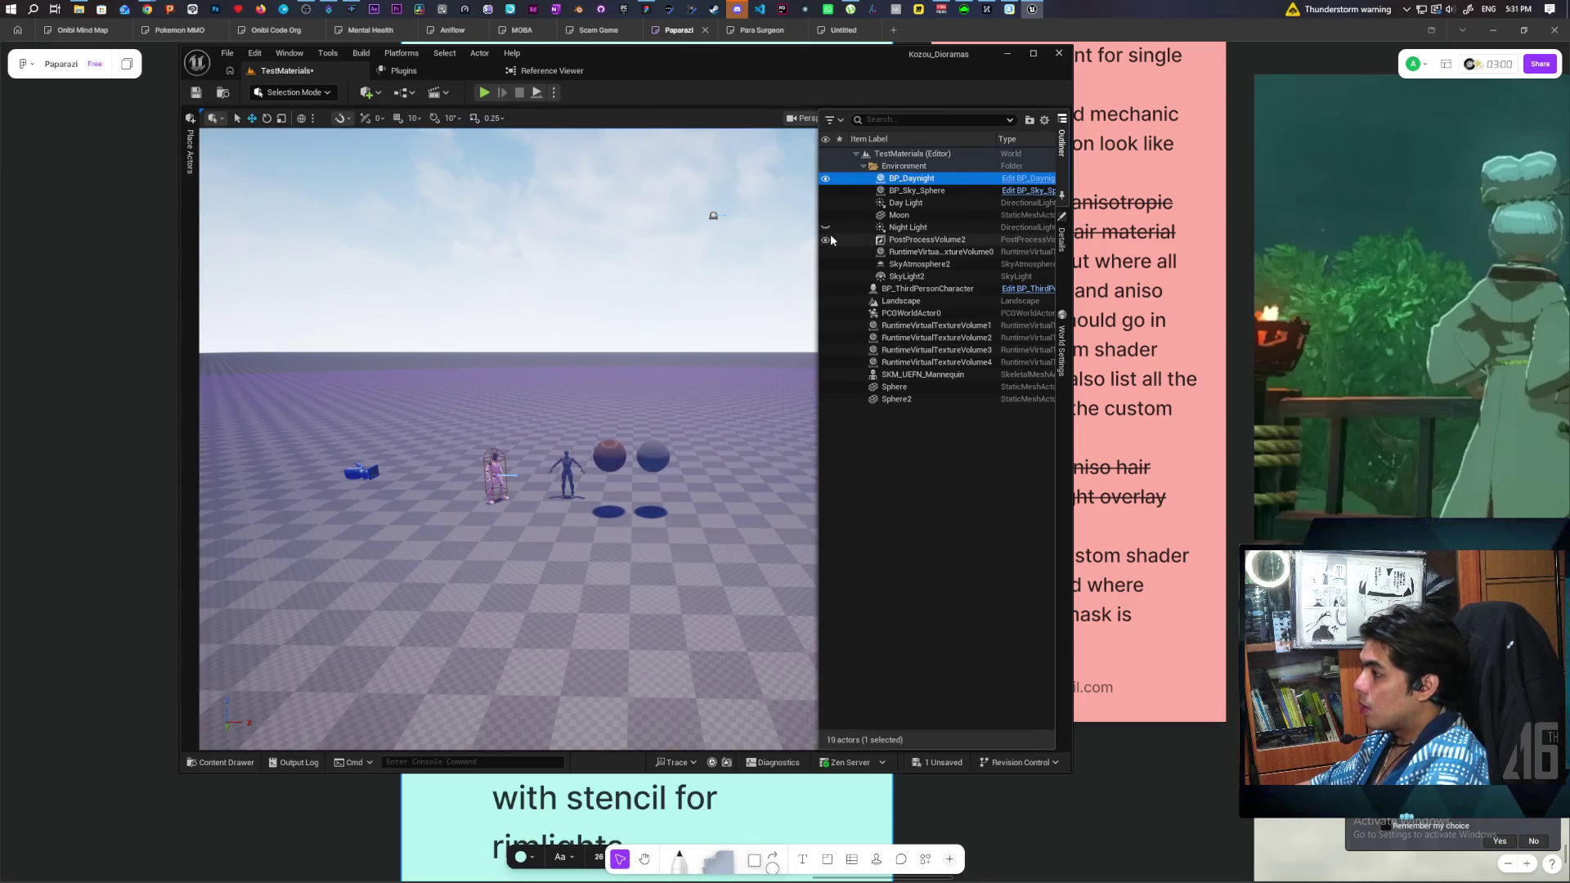
click(1061, 233)
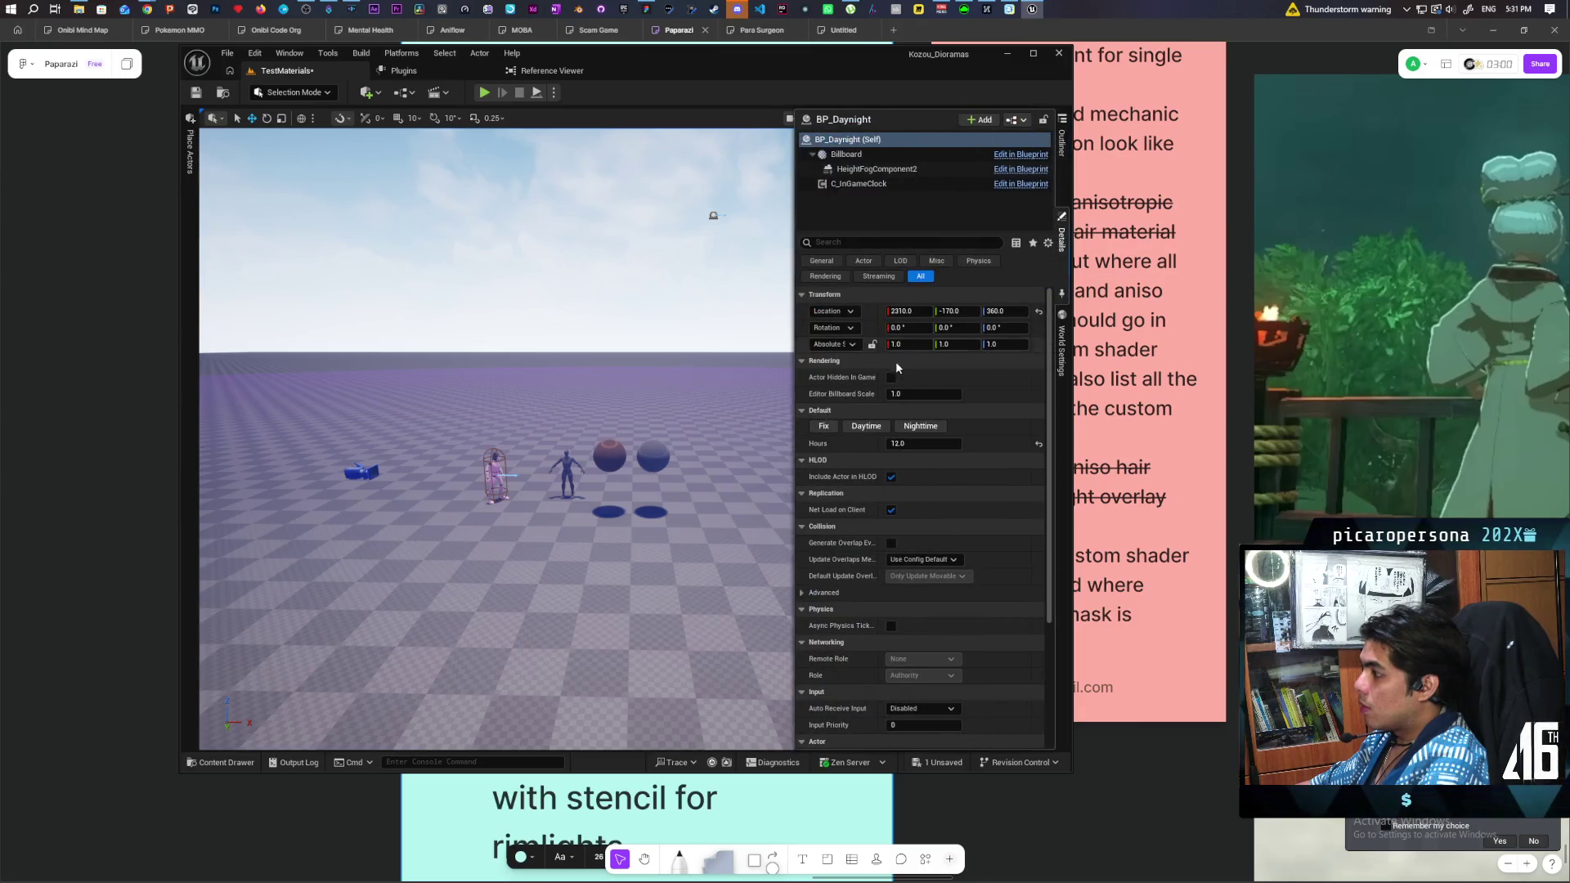
click(827, 182)
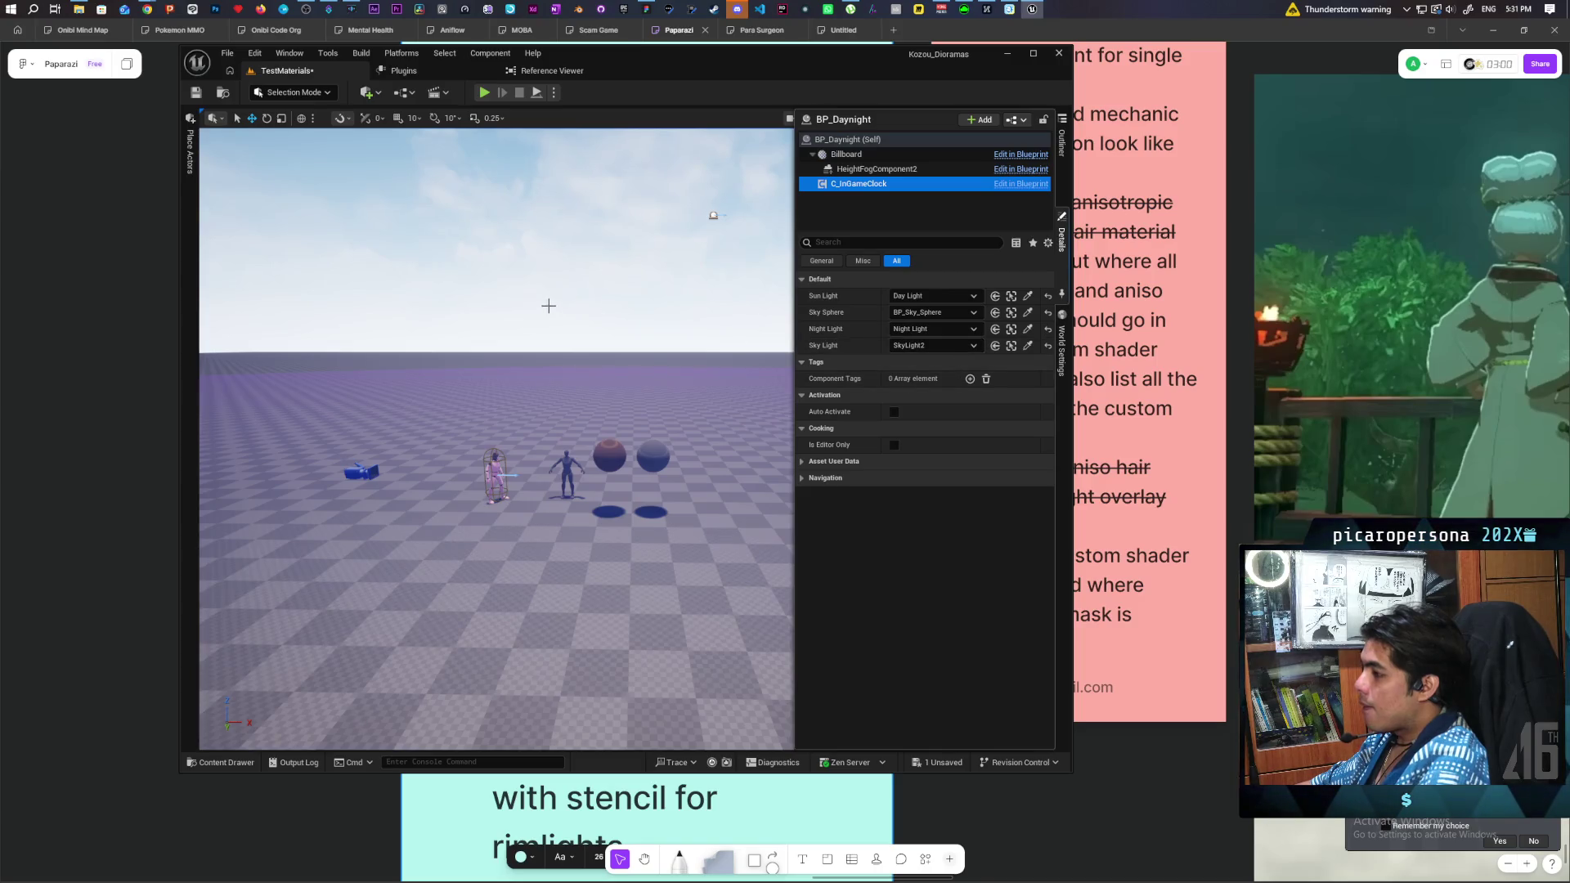
key(ctrl+s)
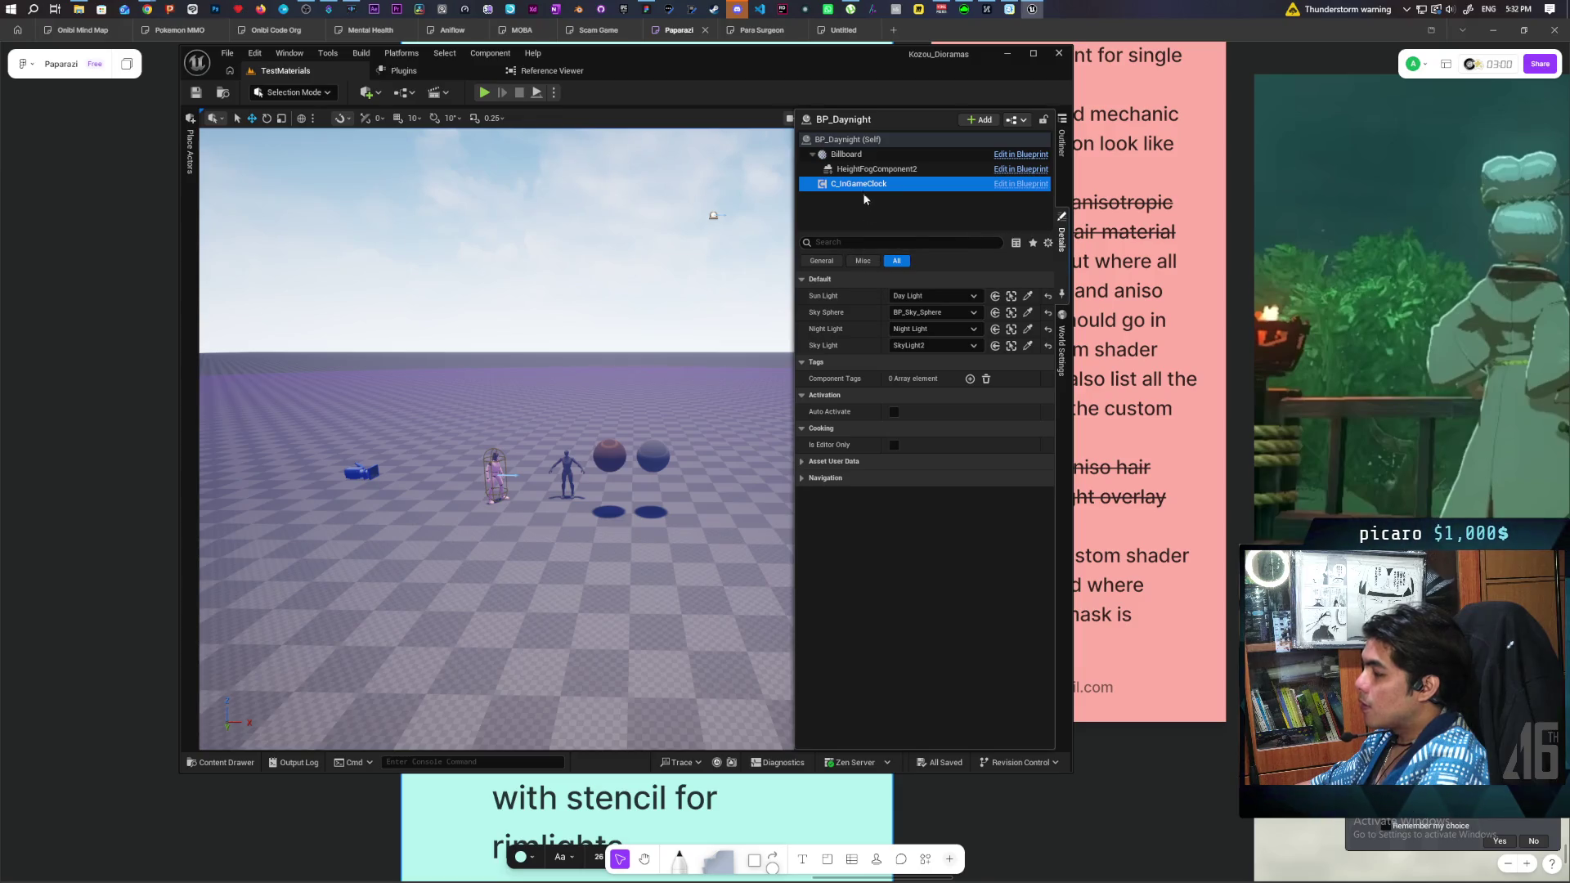
Switch BP_Daynight's day-night cycle to daytime.
click(851, 137)
click(869, 435)
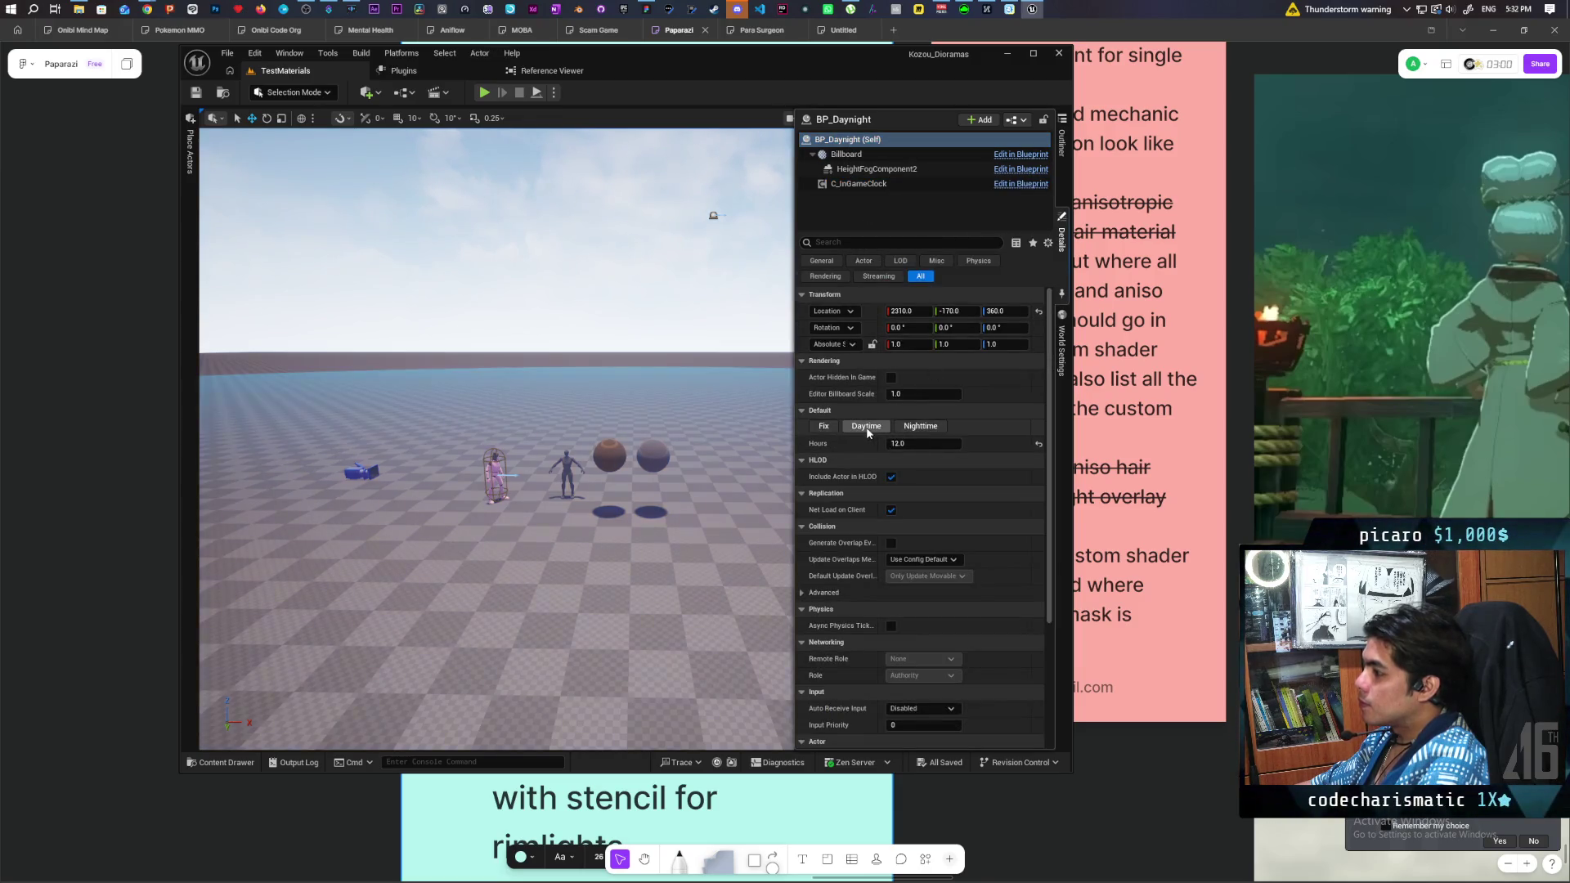
mouse_move(646, 450)
mouse_down()
mouse_move(572, 458)
mouse_move(720, 441)
mouse_move(622, 454)
mouse_move(645, 450)
mouse_up()
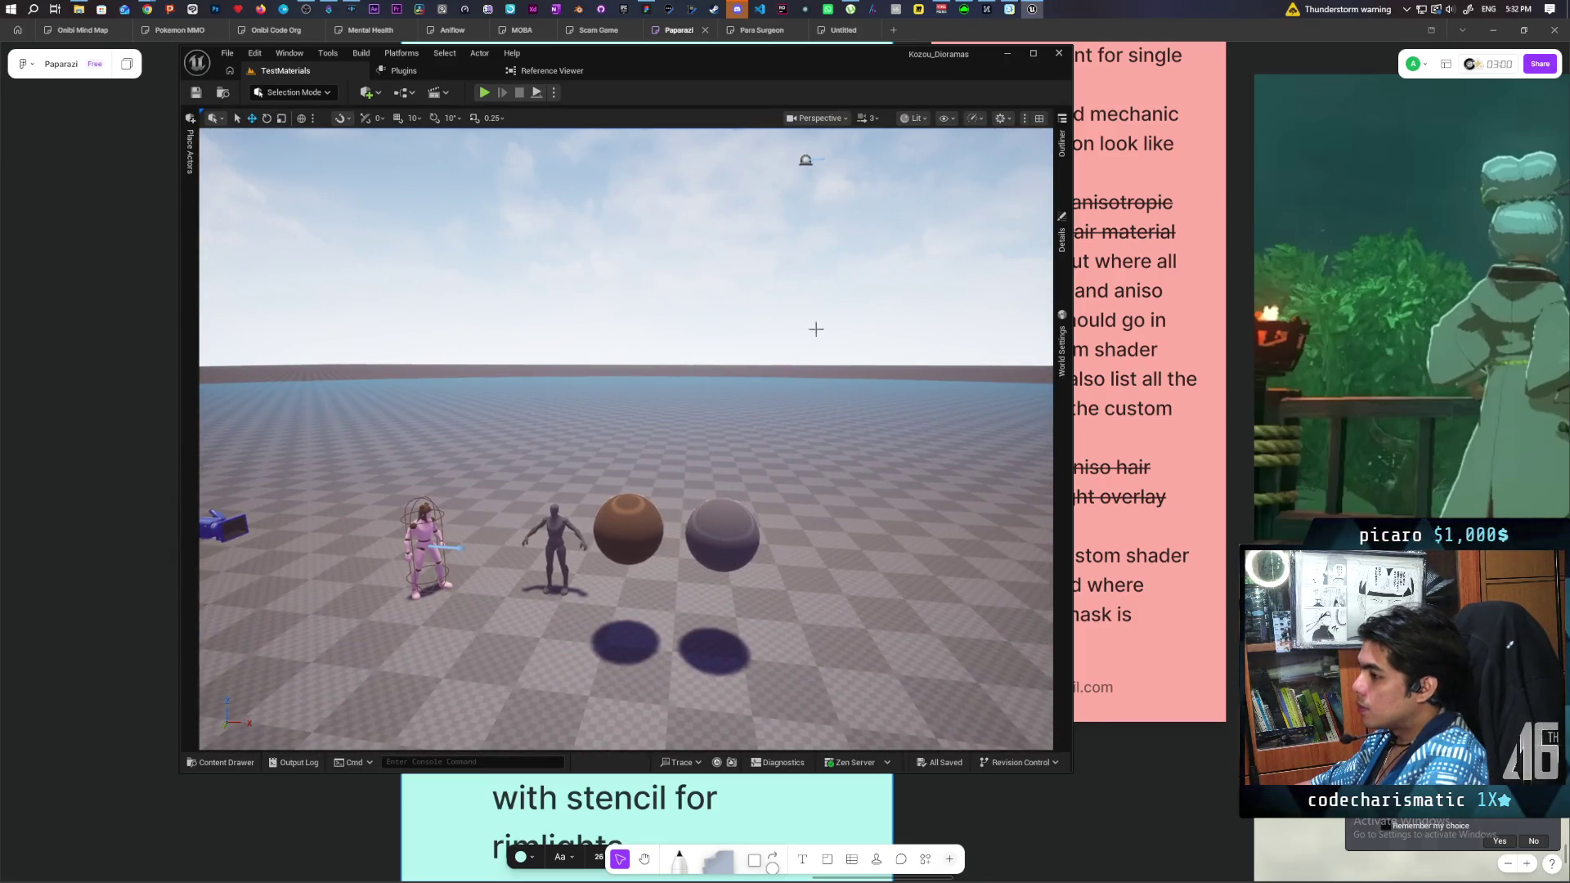
Set HeightFogComponent2's Fog Cutoff Distance to 100000, save the map, and browse Maps.
click(1062, 155)
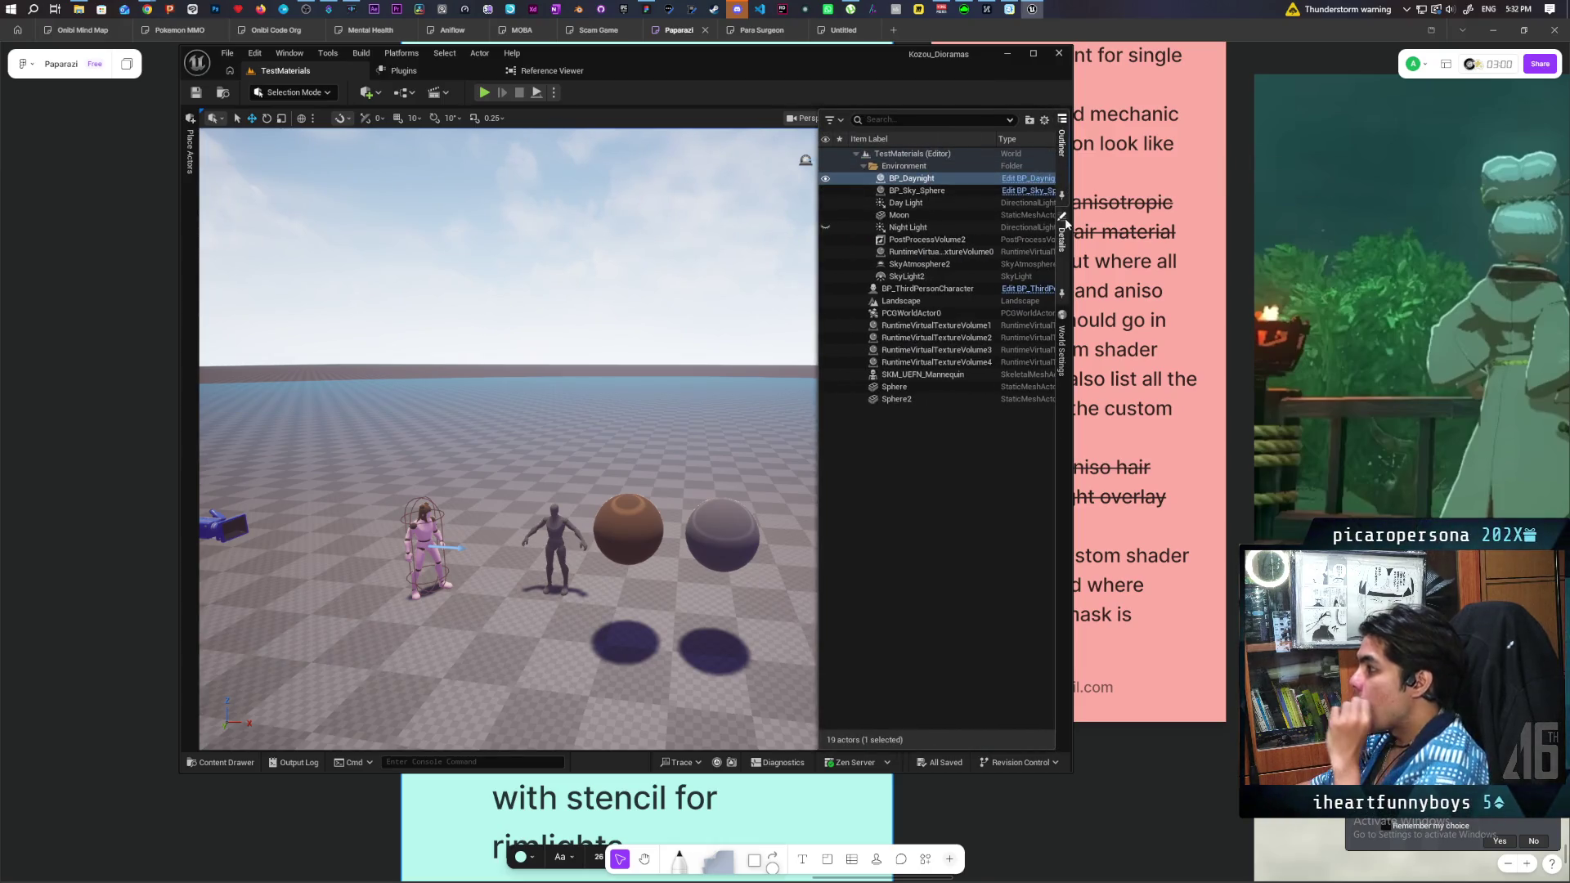
click(1062, 233)
click(867, 169)
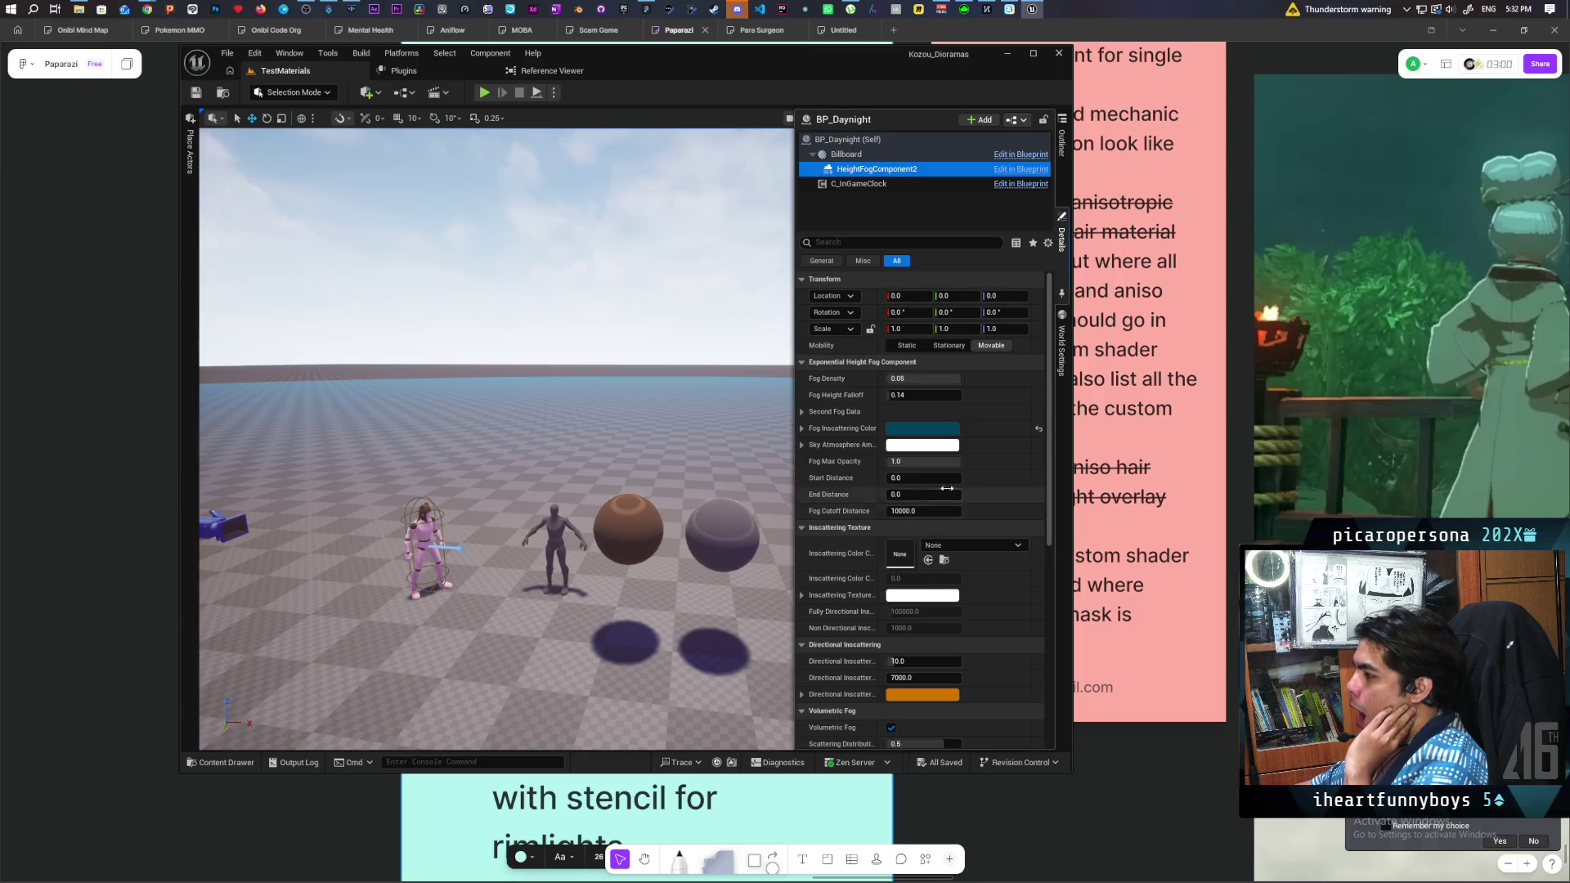
click(906, 511)
text(100000.0)
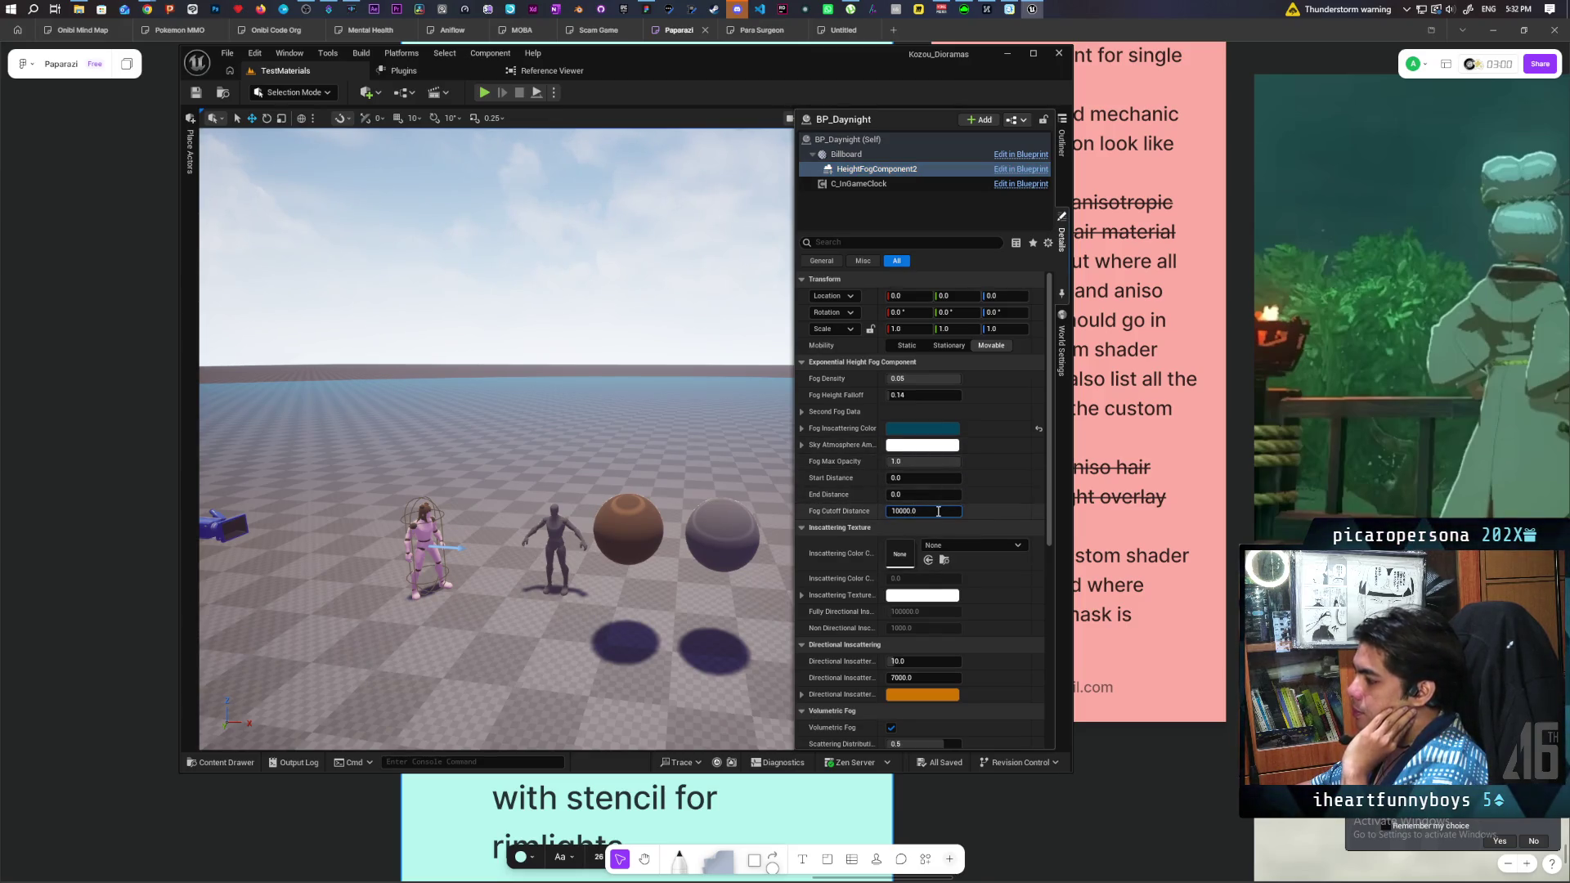
key(Return)
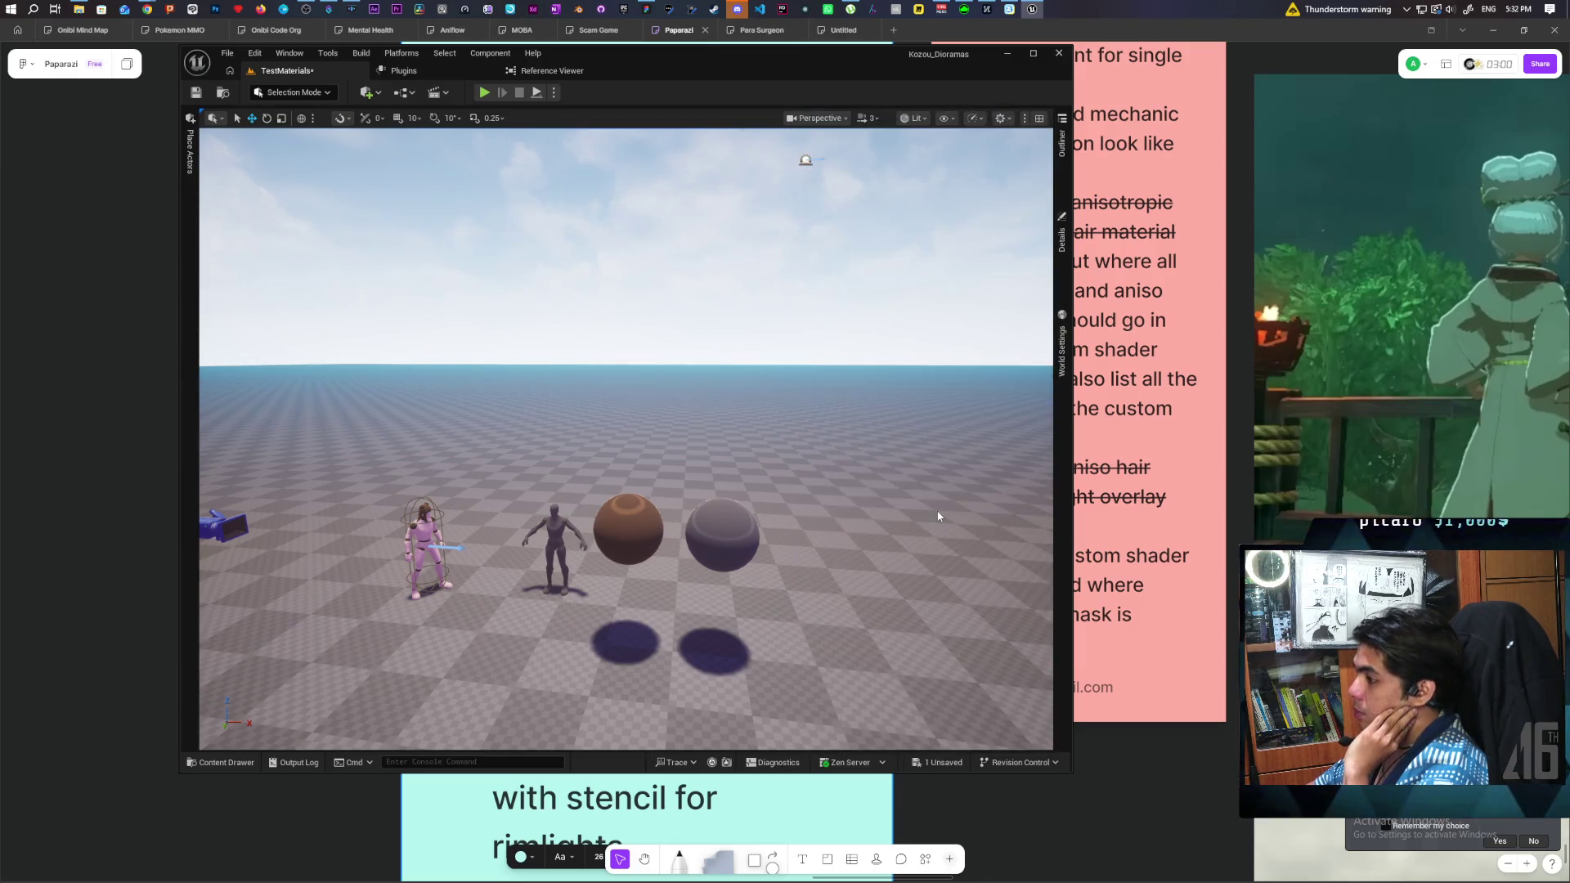
mouse_move(939, 516)
mouse_down()
mouse_move(949, 458)
mouse_move(940, 572)
mouse_up()
key(ctrl+s)
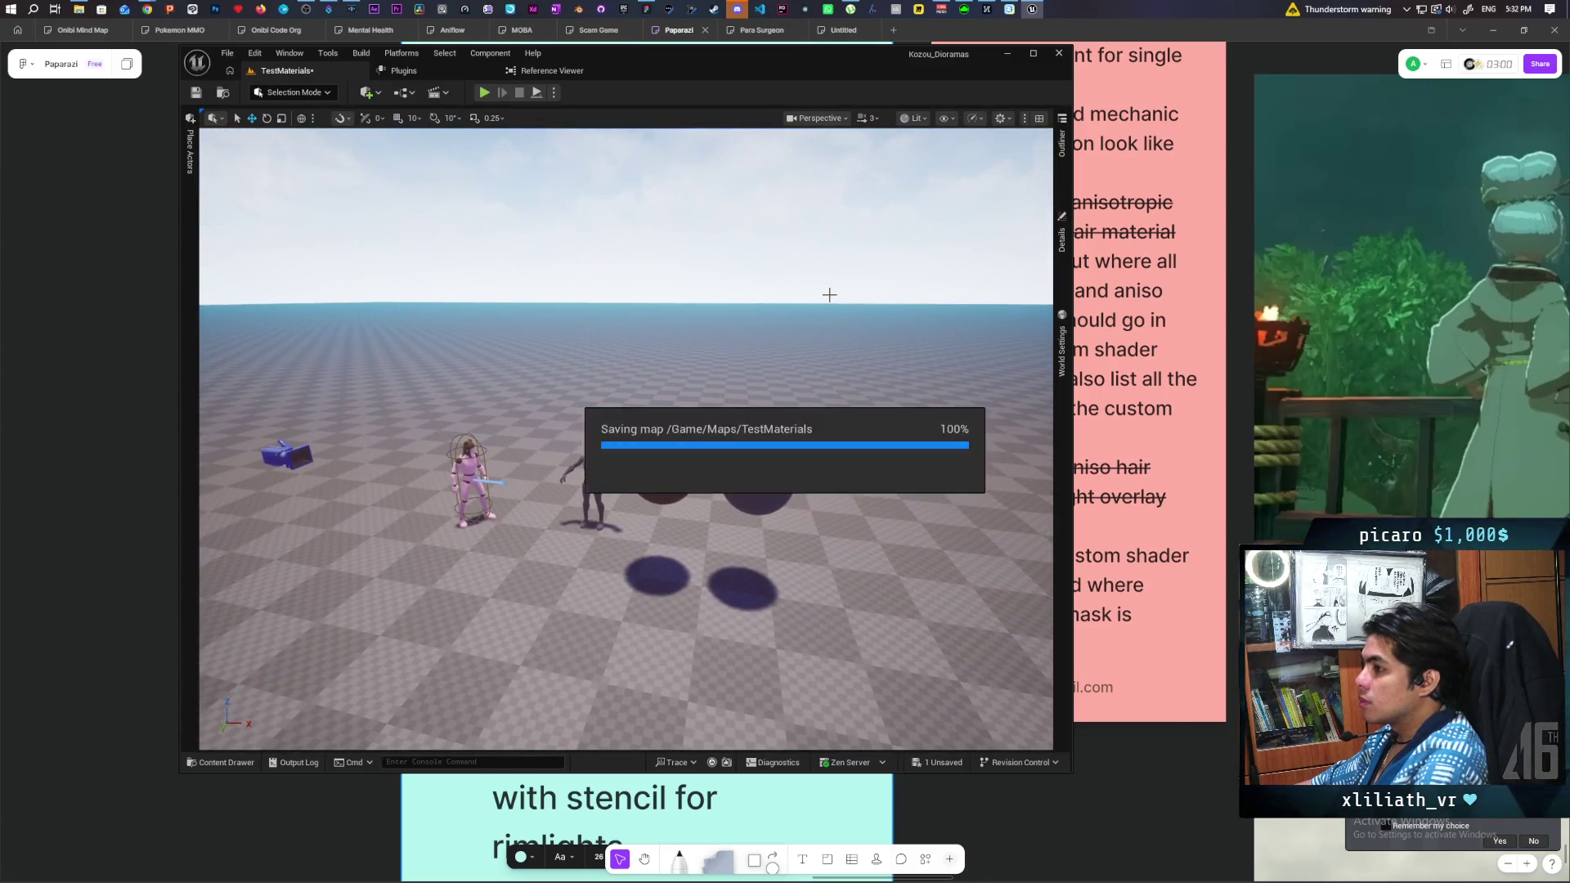
click(223, 93)
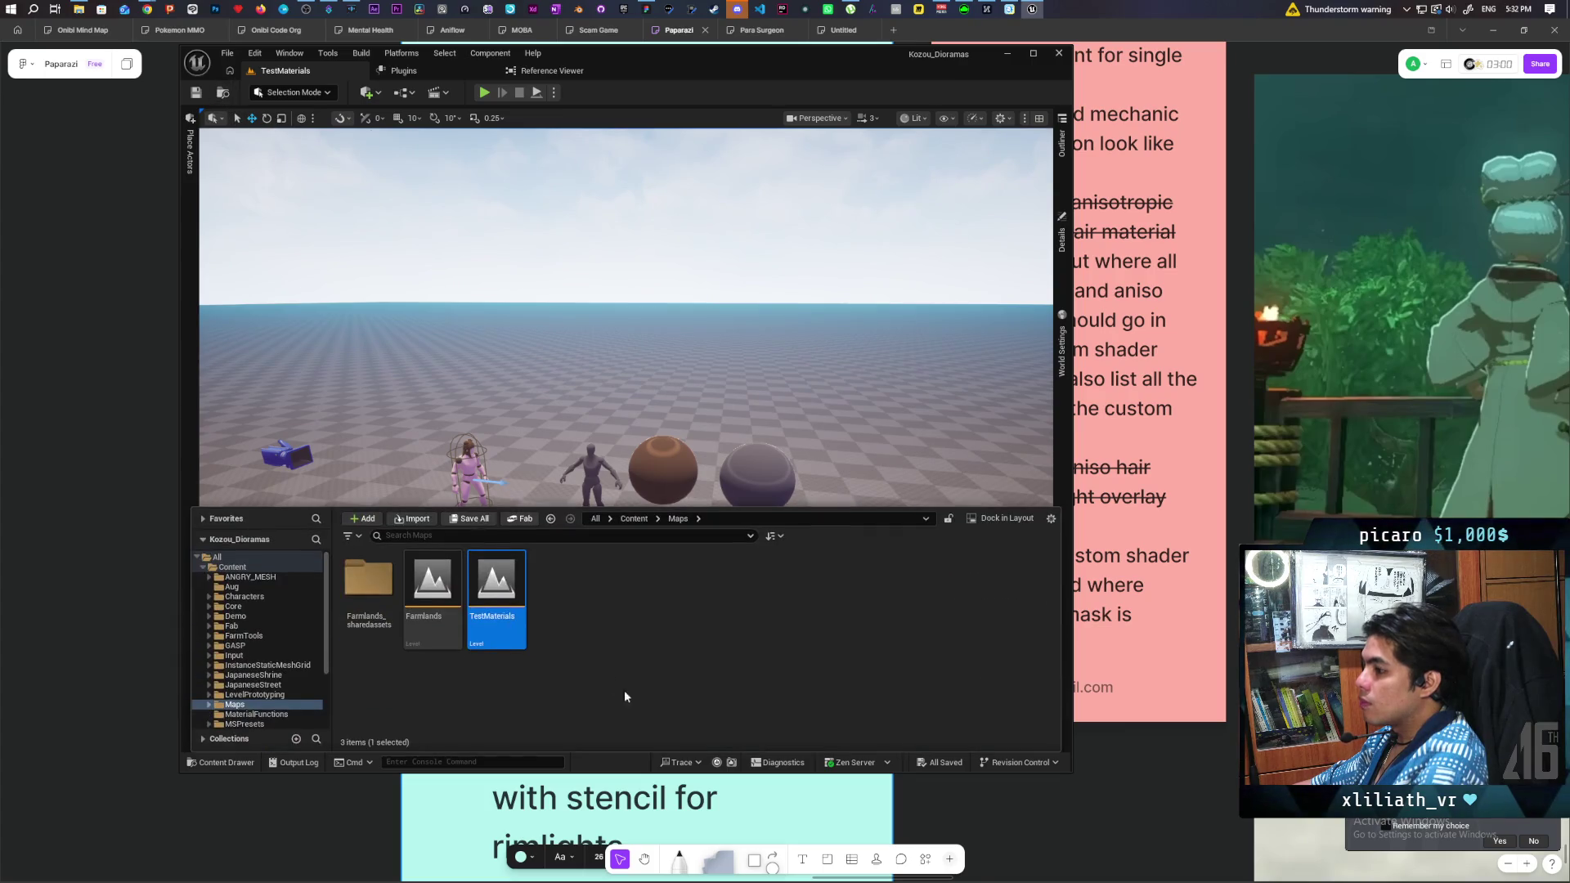
Duplicate the TestMaterials map and name the copy ModularHouse.
right_click(492, 581)
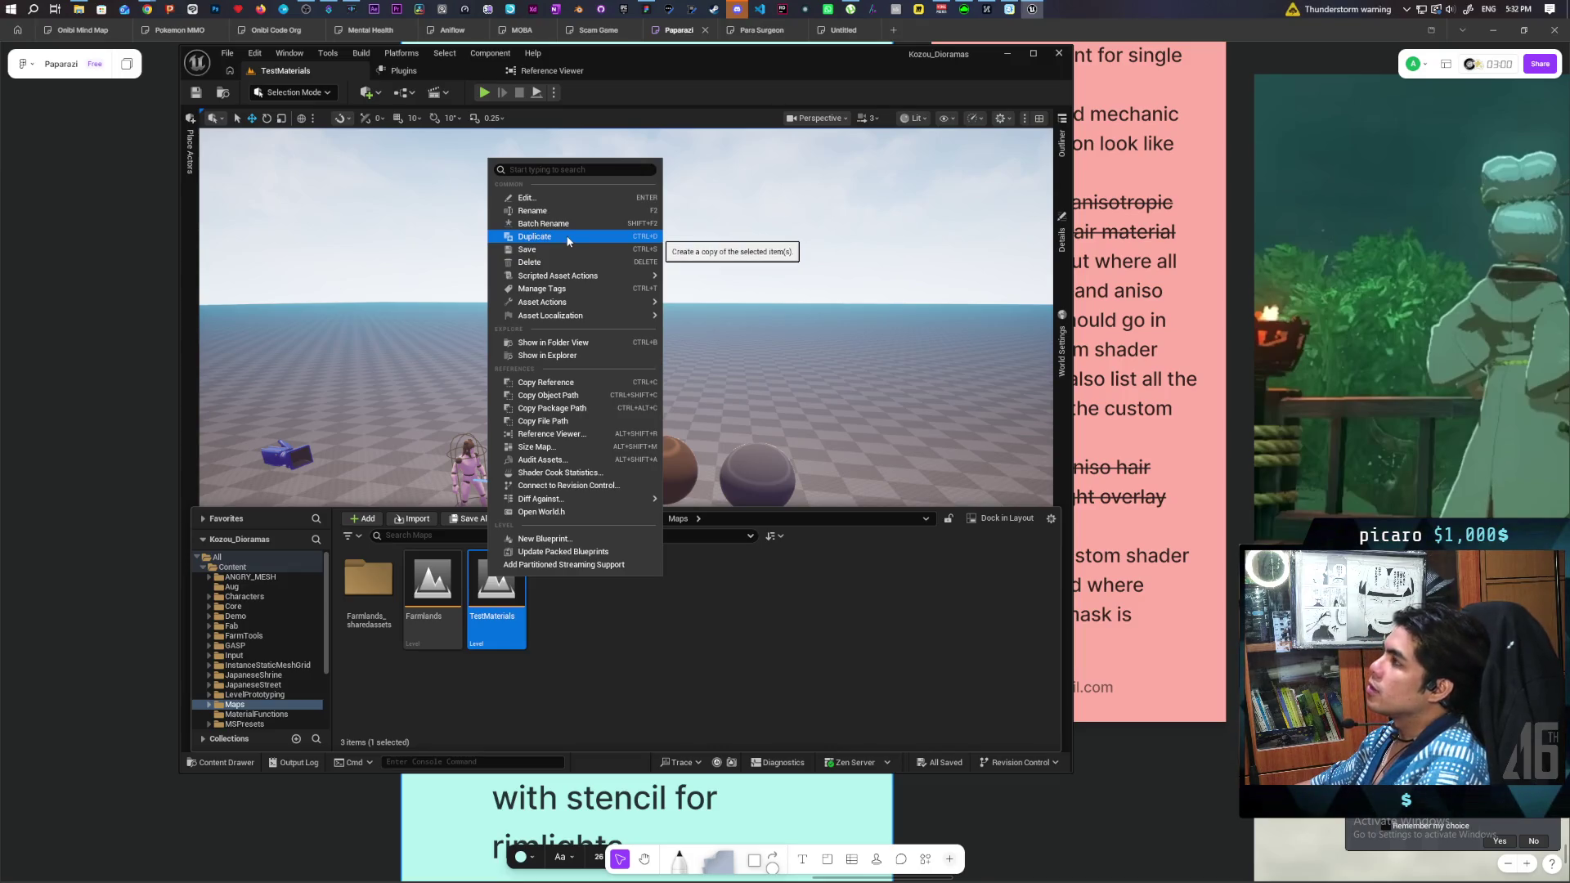
click(568, 238)
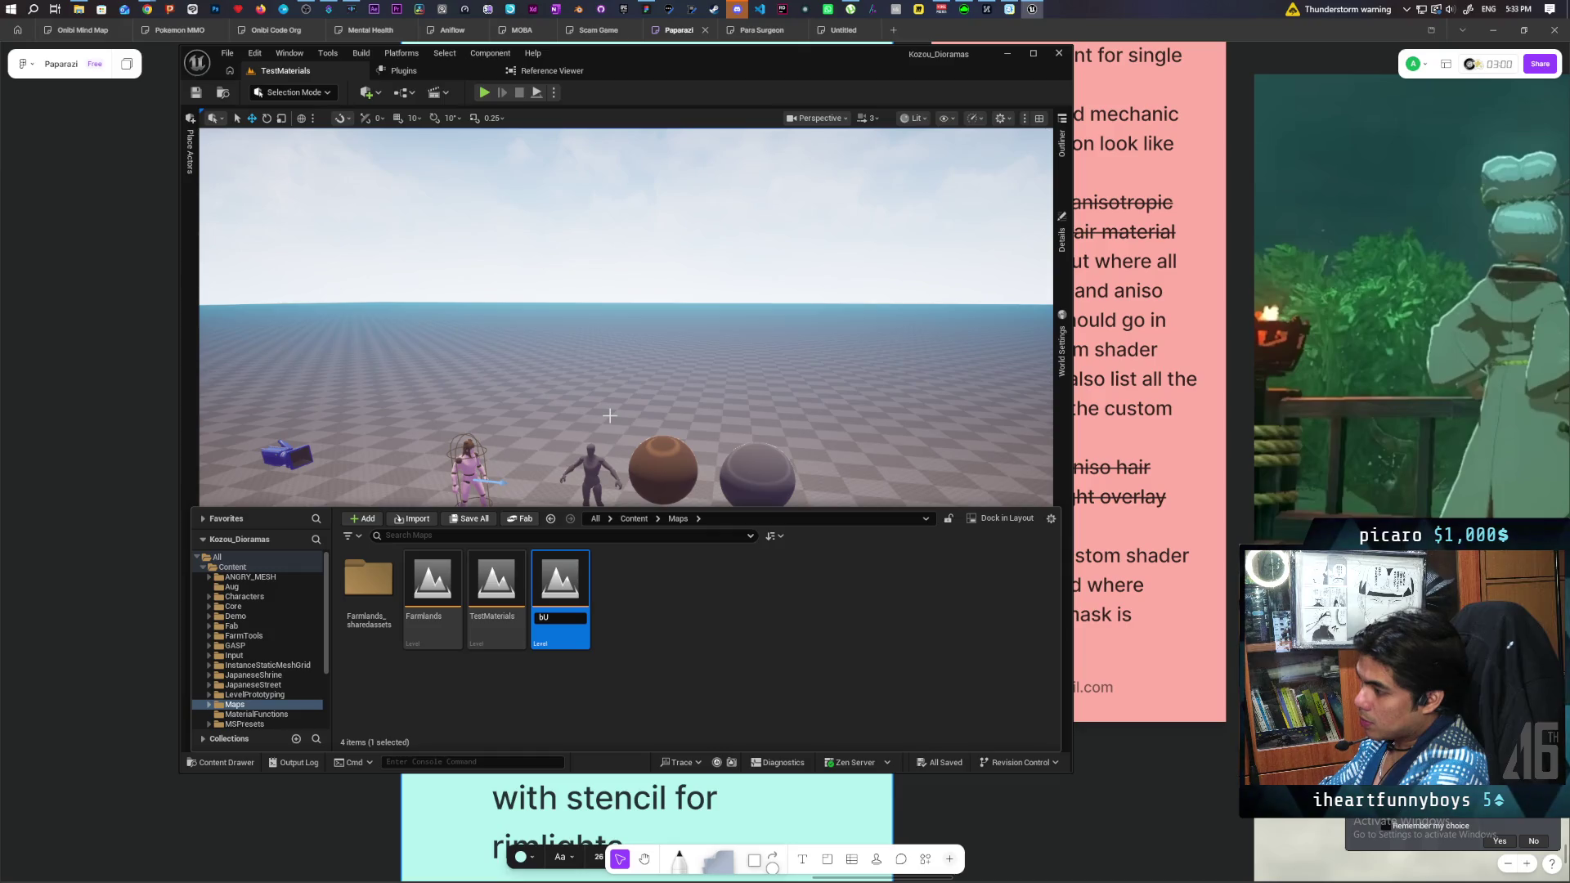
text(b)
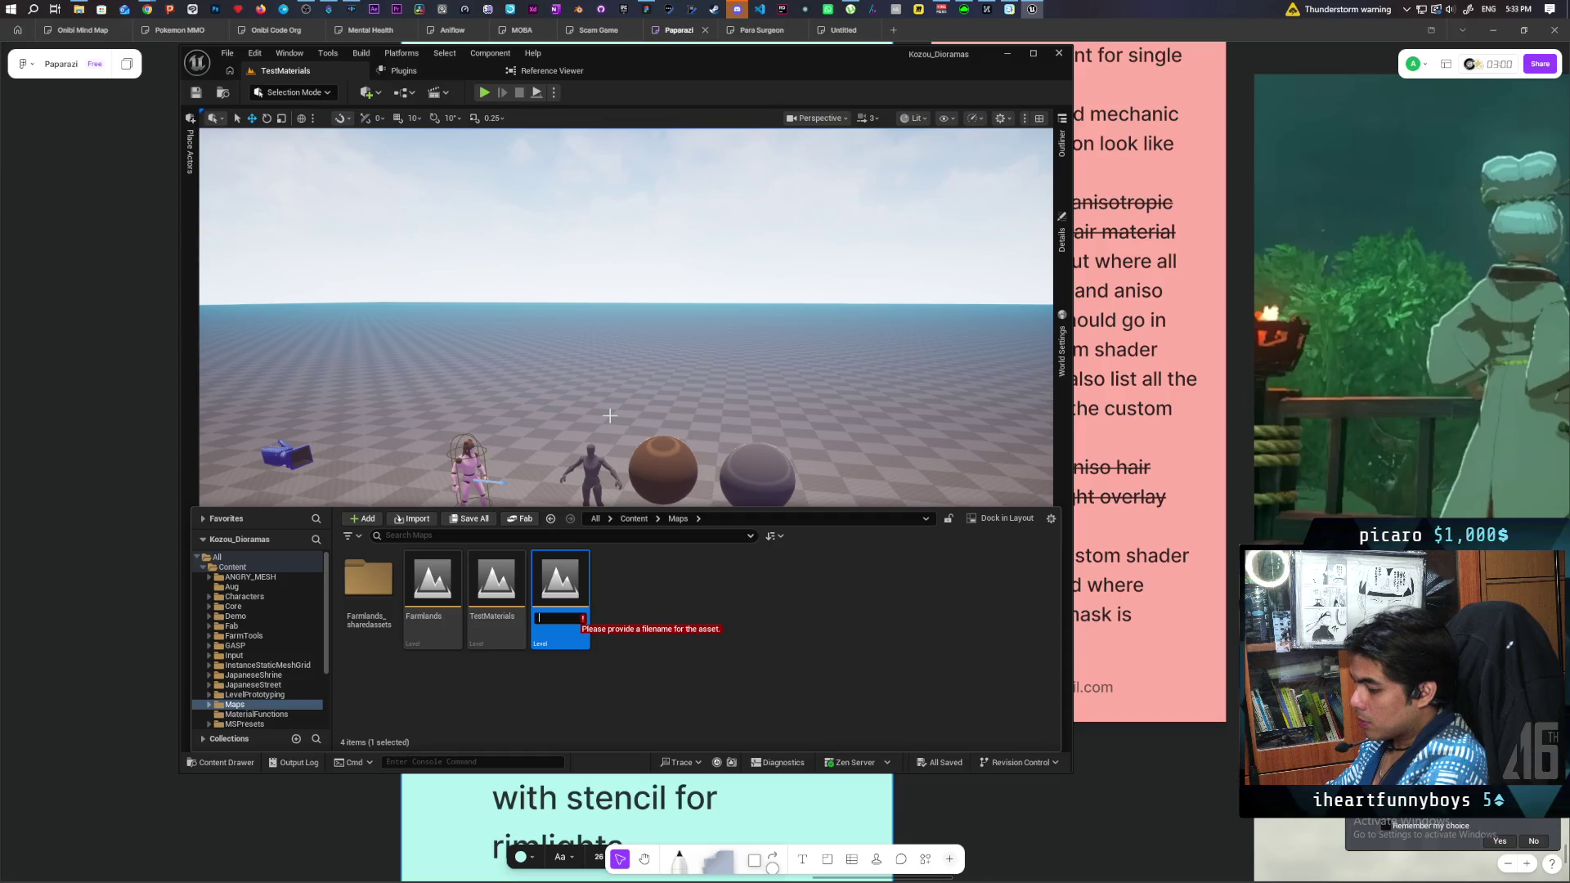
key(Caps_Lock)
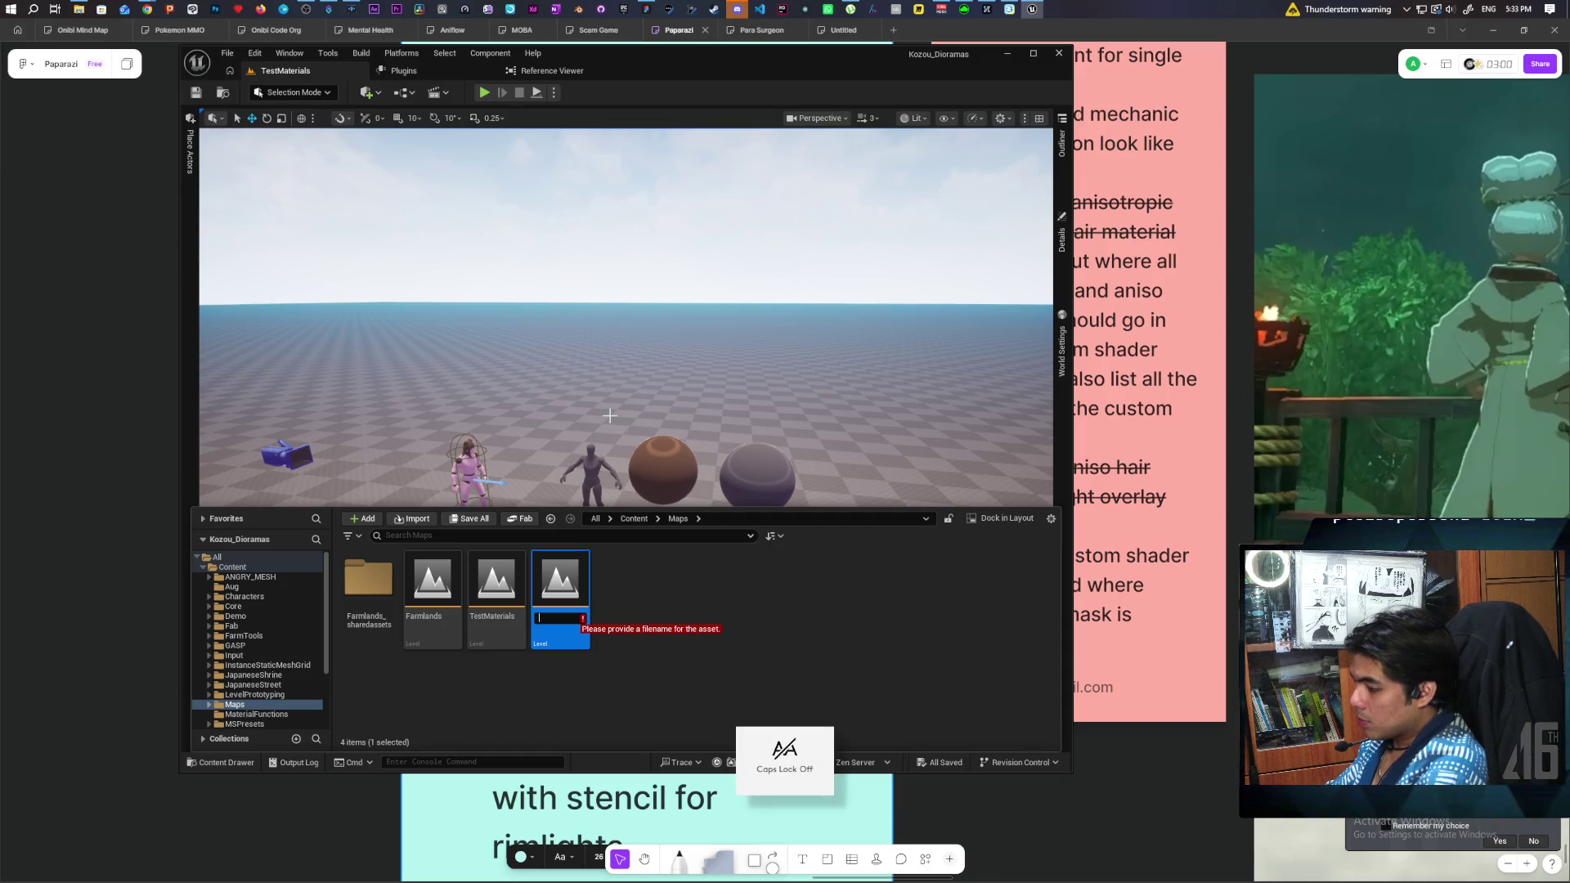
text(Buil)
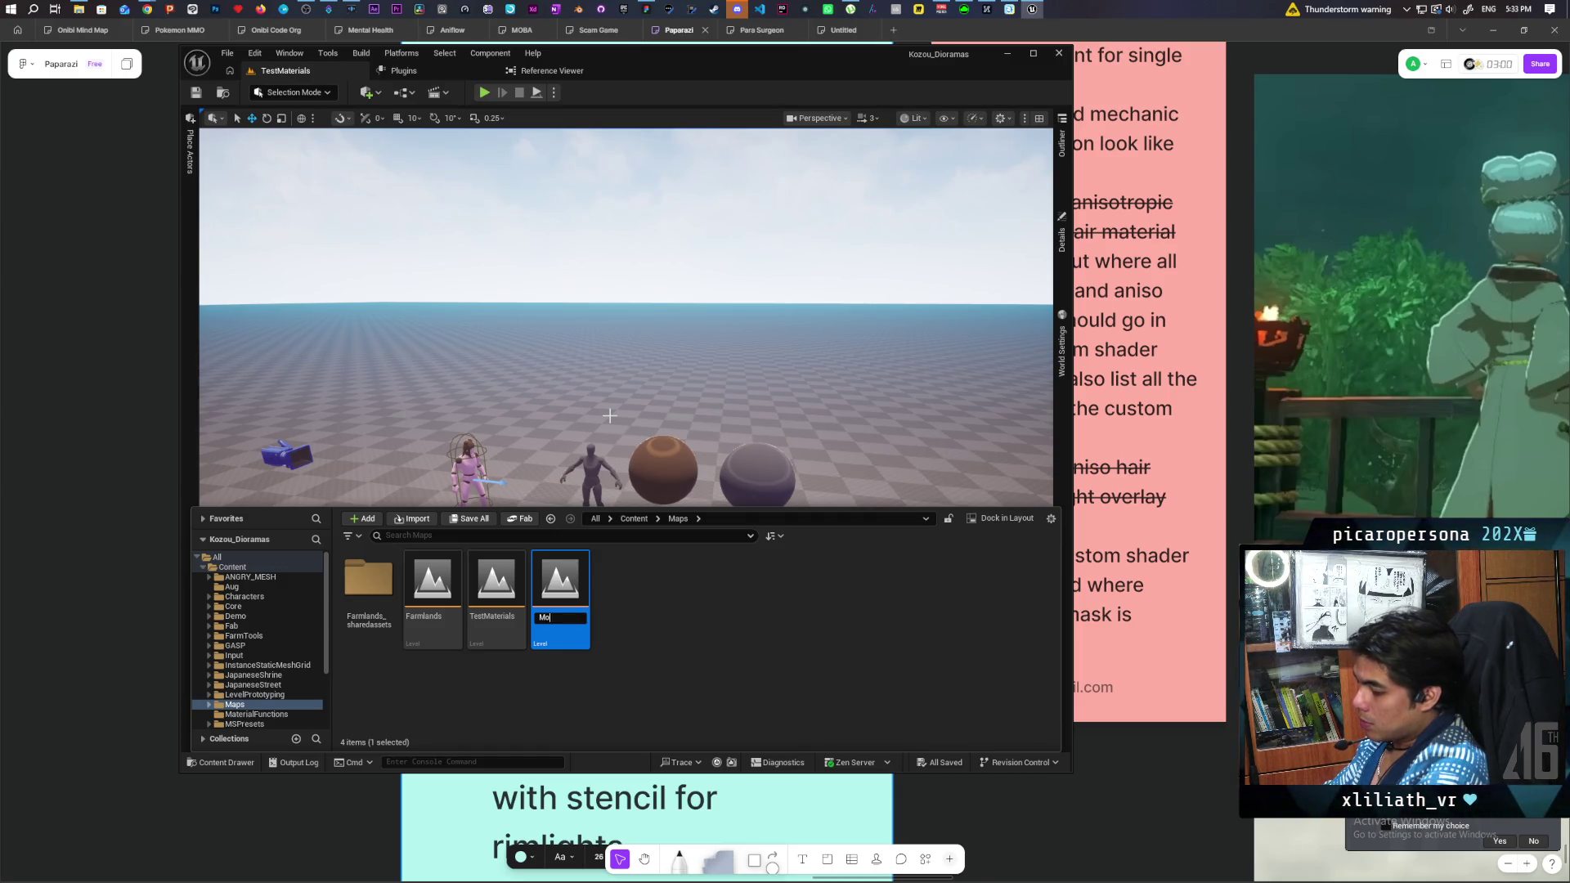
text(dularHouse)
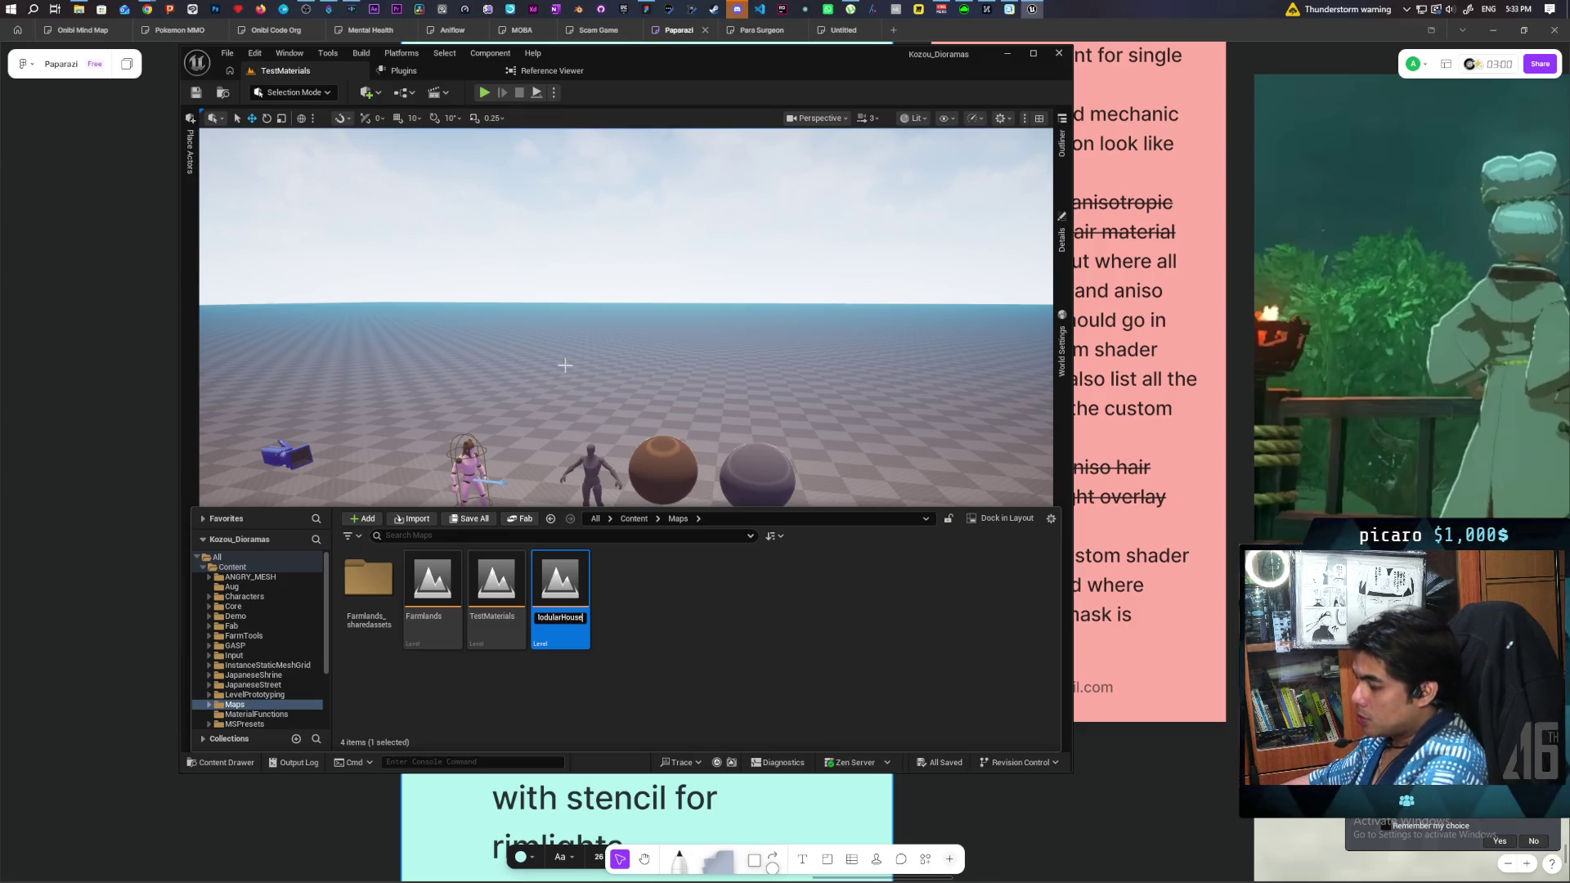
key(Return)
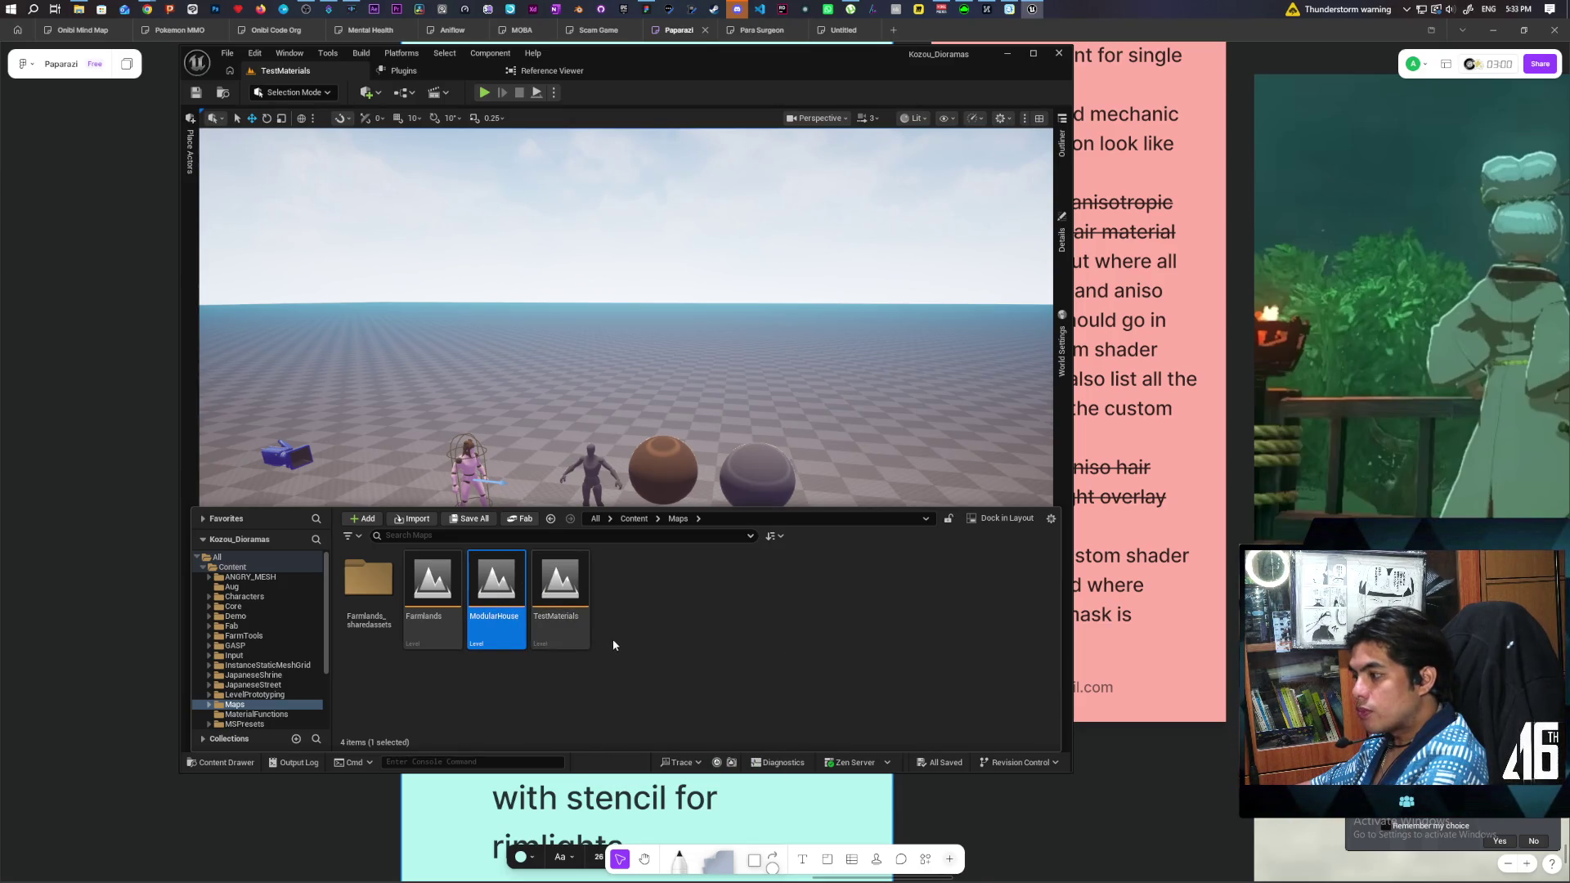
Open the ModularHouse map and hide the asset browser.
double_click(495, 579)
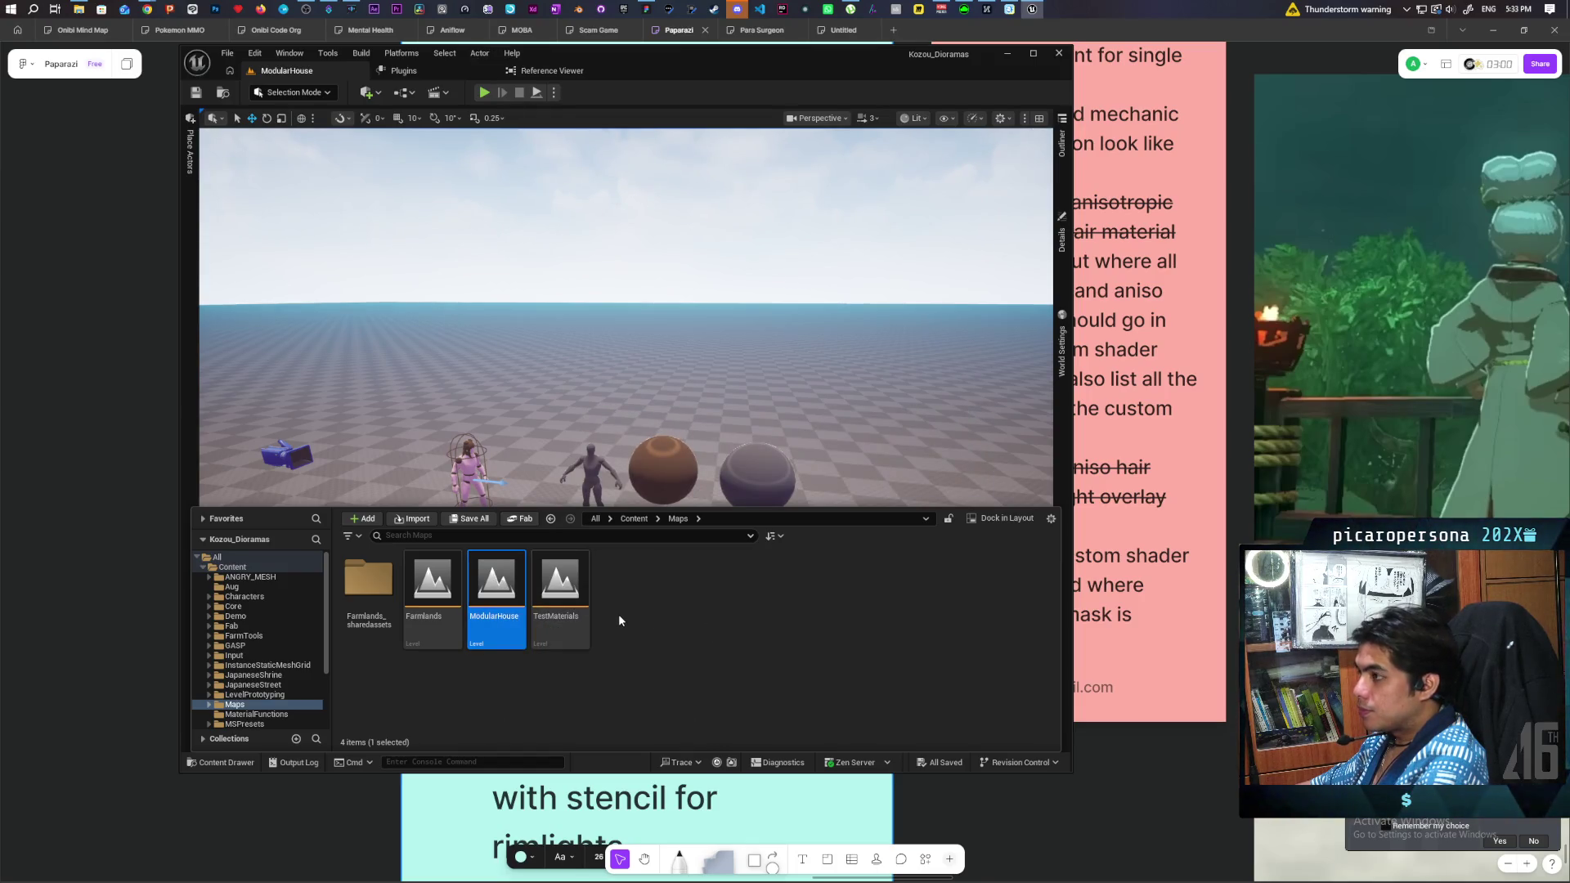
click(625, 483)
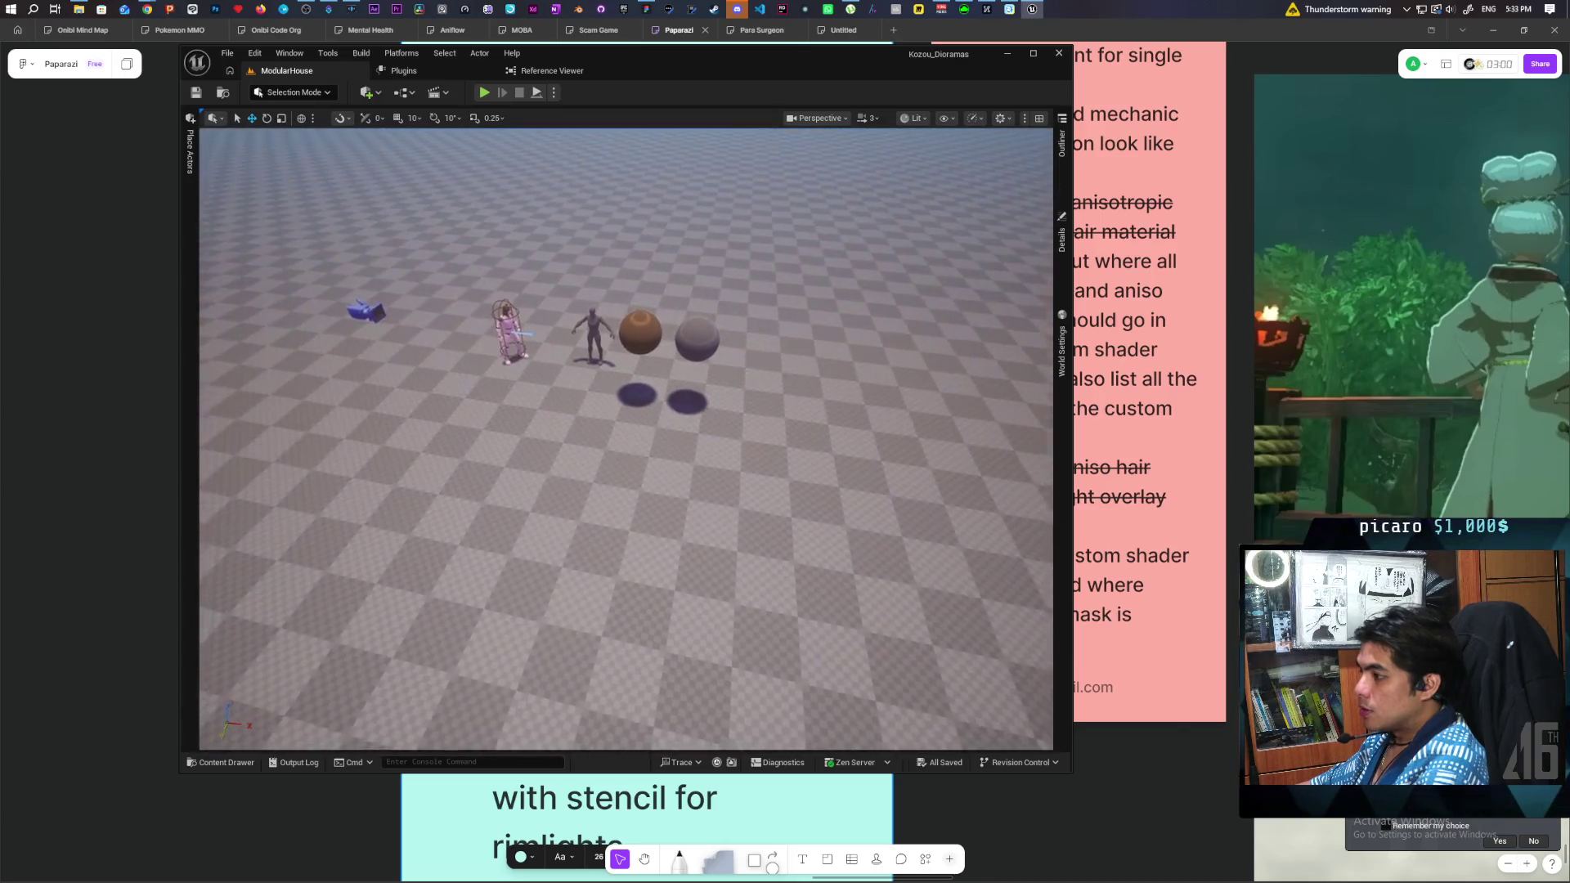
scroll(548, 262, up, 2)
Delete the test characters and spheres from ModularHouse and save the map.
click(556, 283)
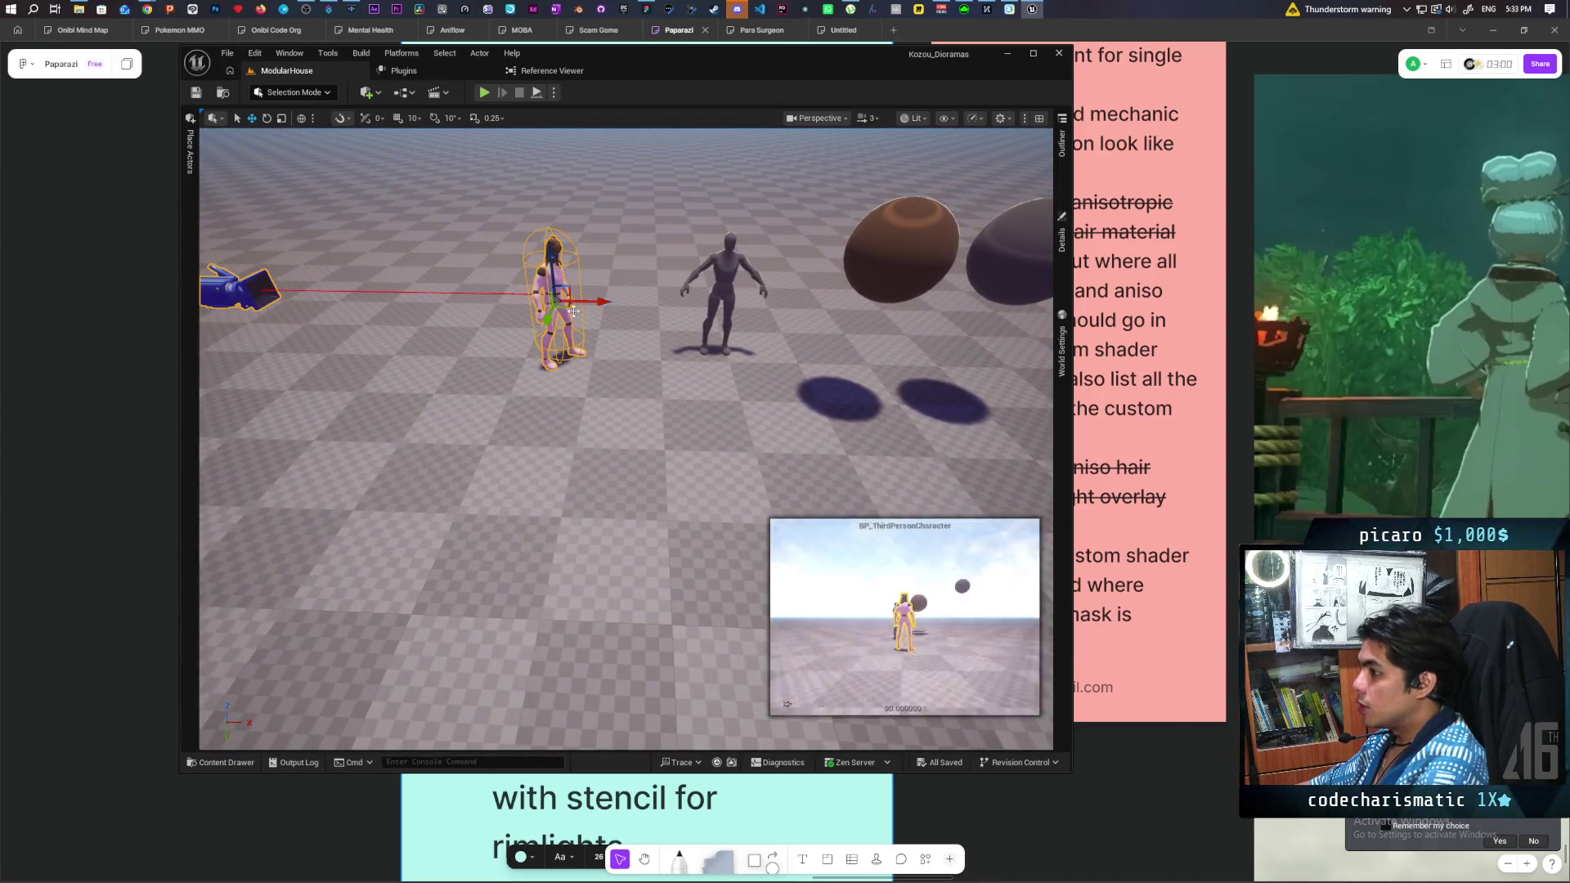
key(Delete)
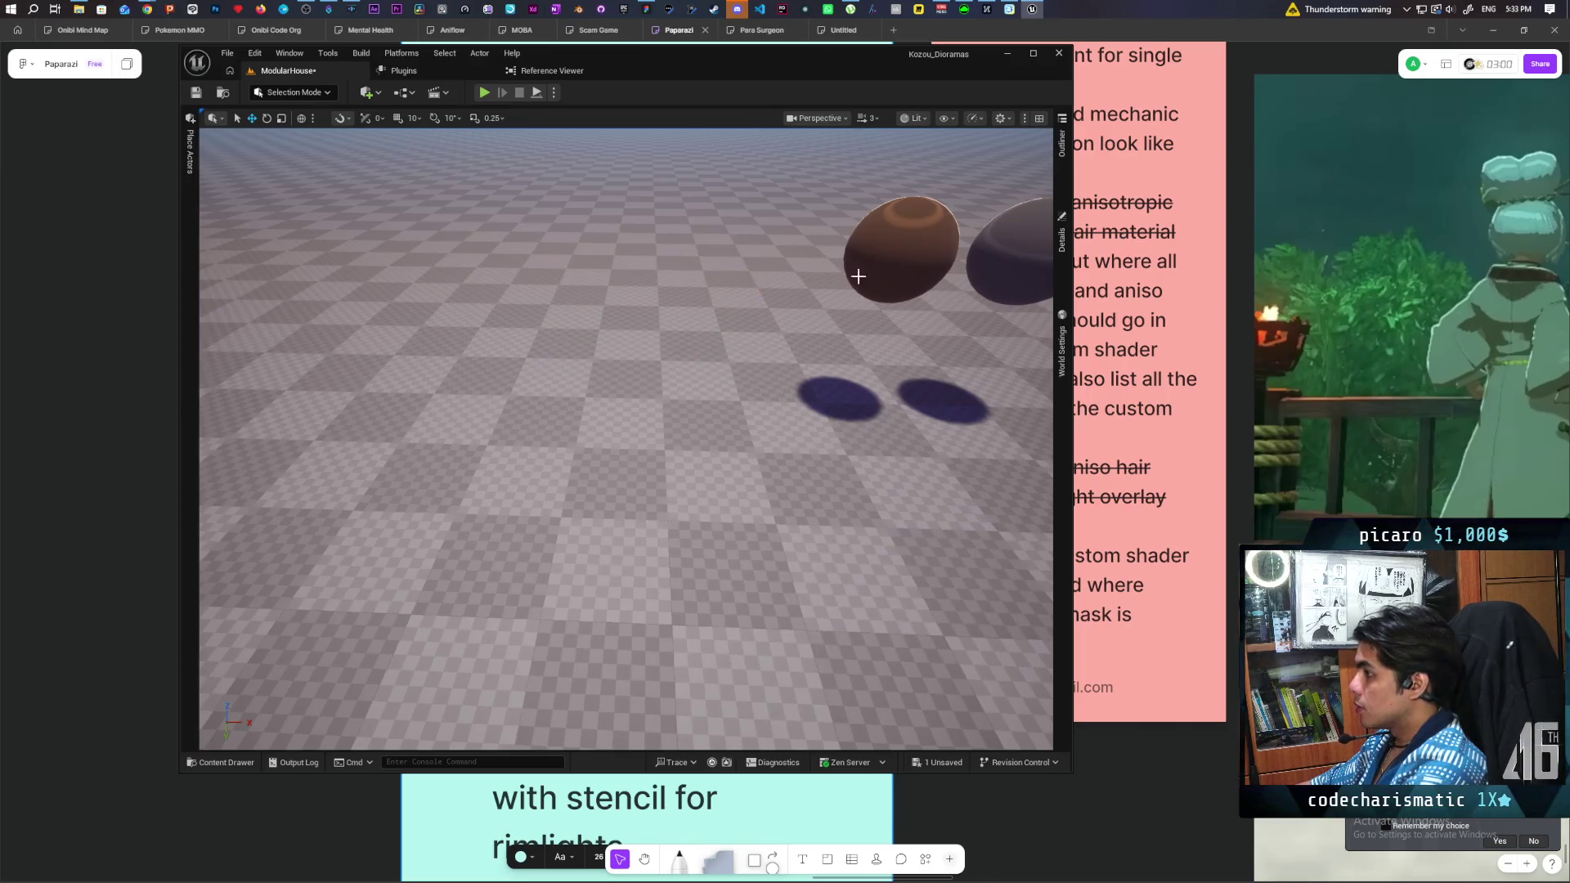
key(Delete)
click(1060, 146)
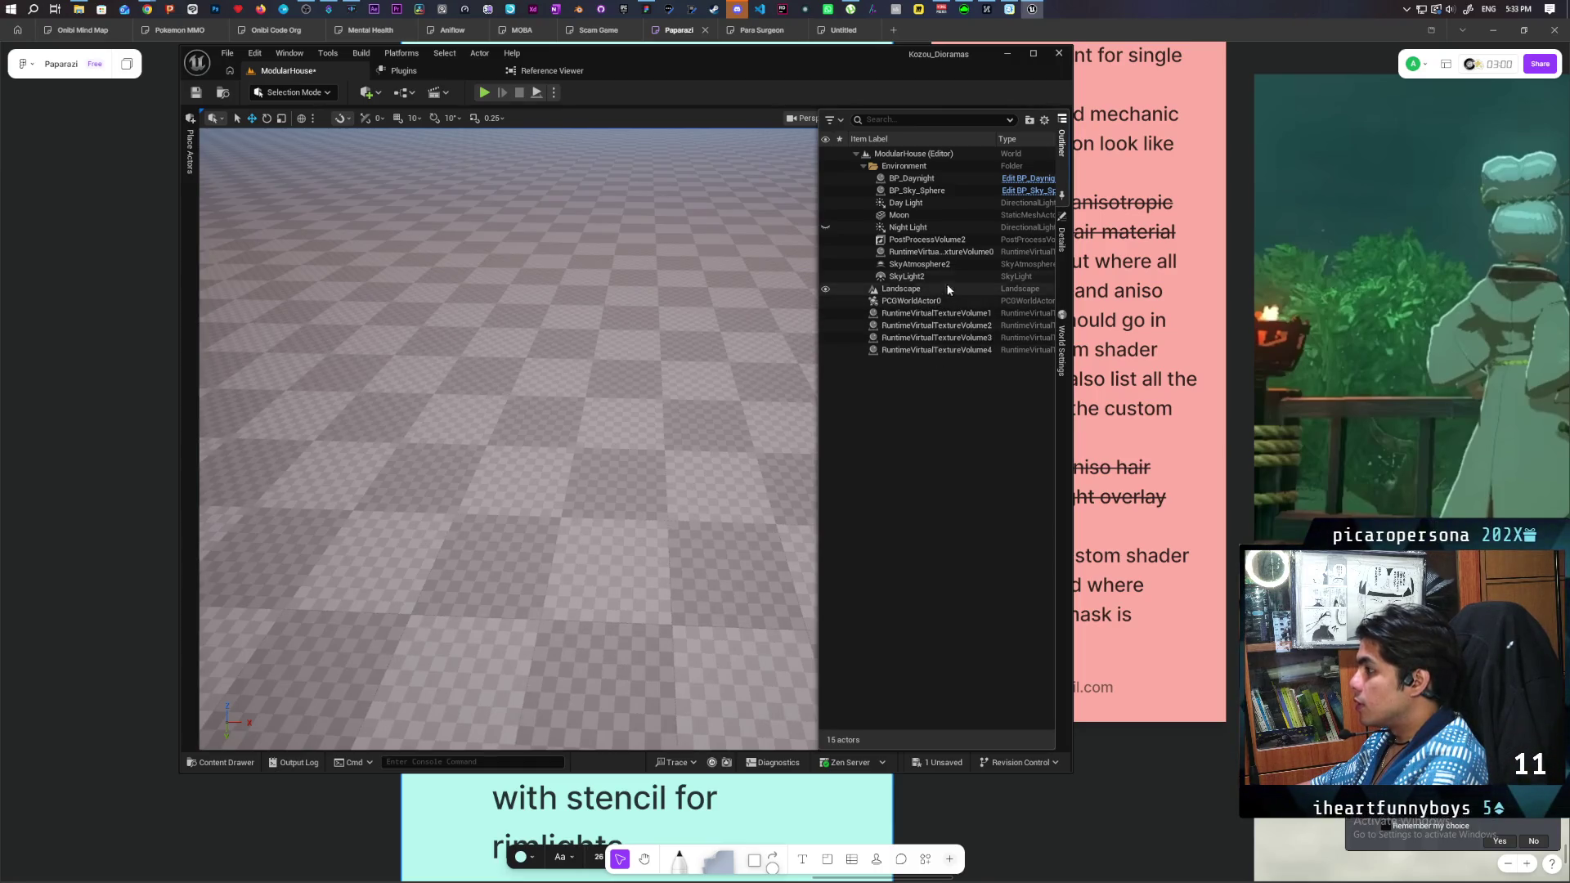
key(ctrl+s)
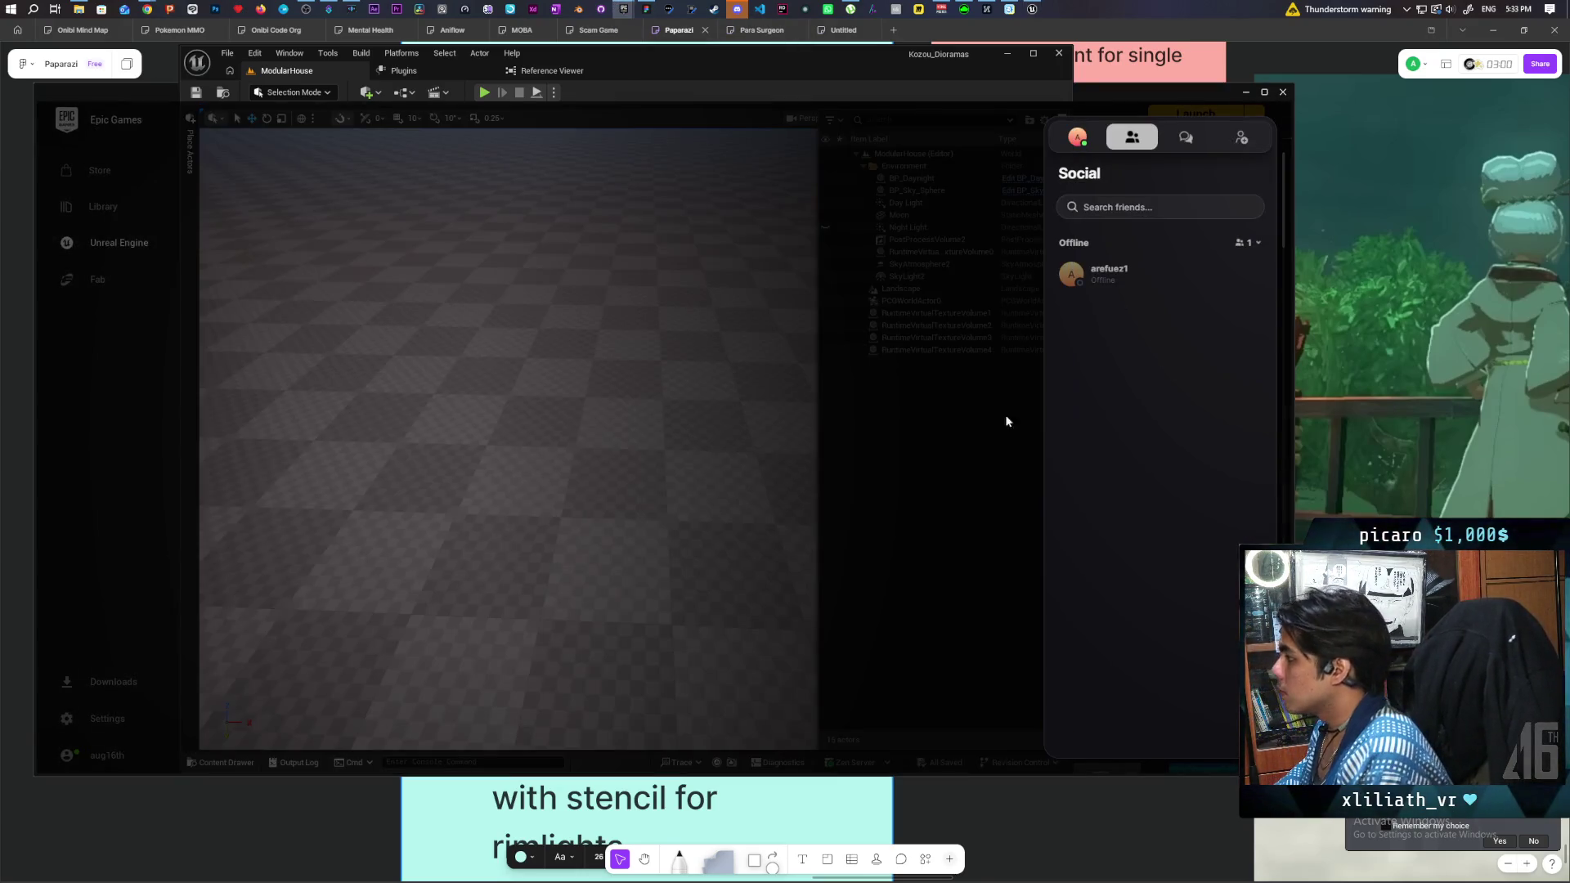
Launch the StylizedJapaneseStreet project from My Projects in the Epic Games Launcher library.
click(1007, 421)
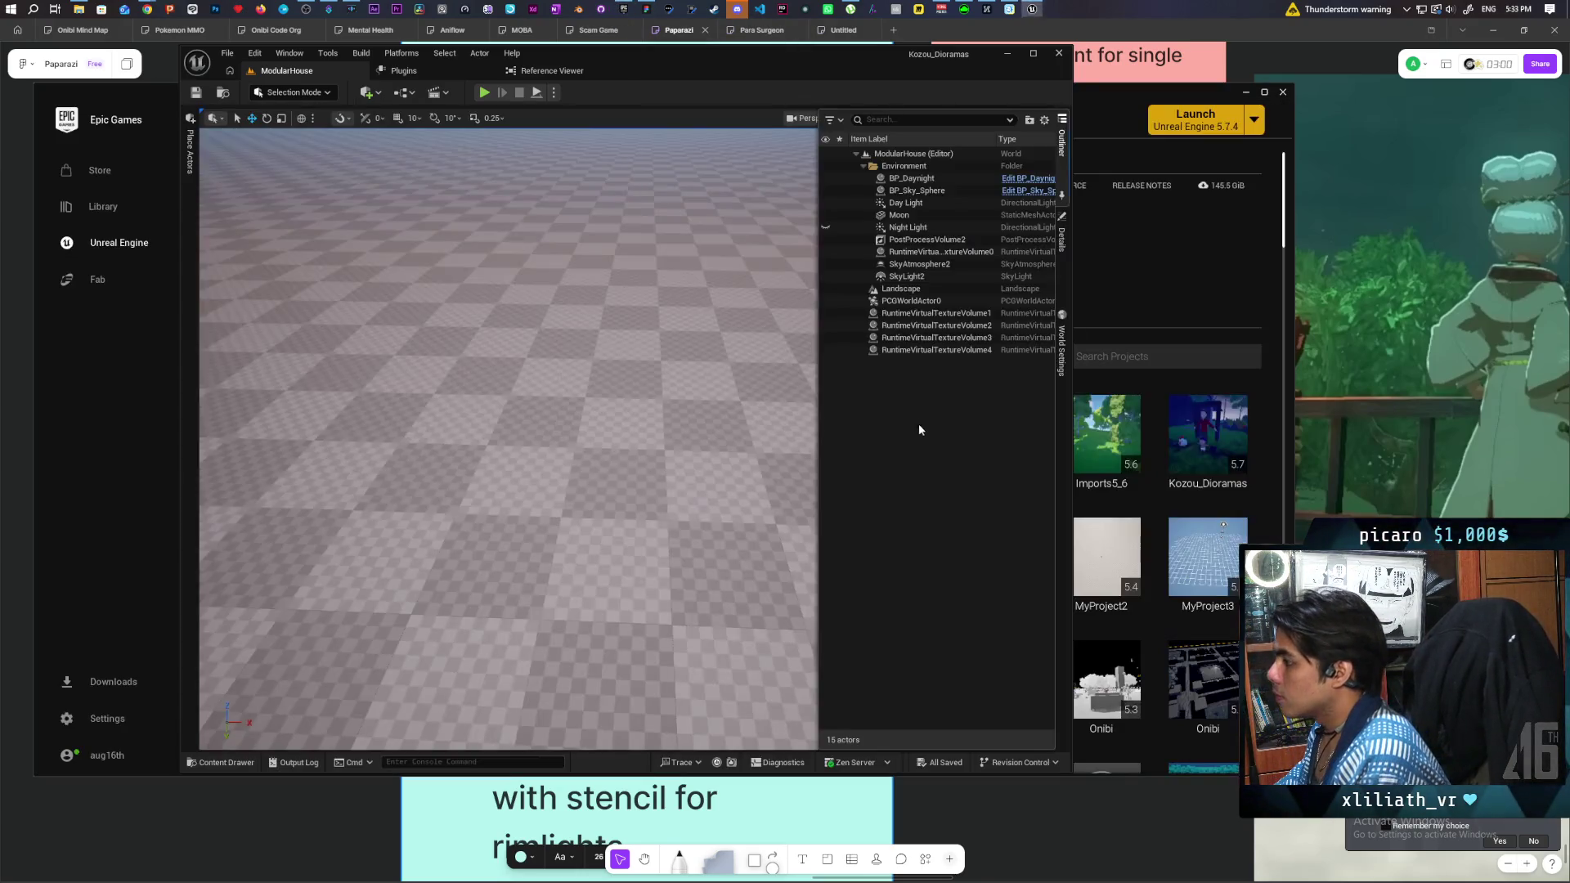
click(1167, 272)
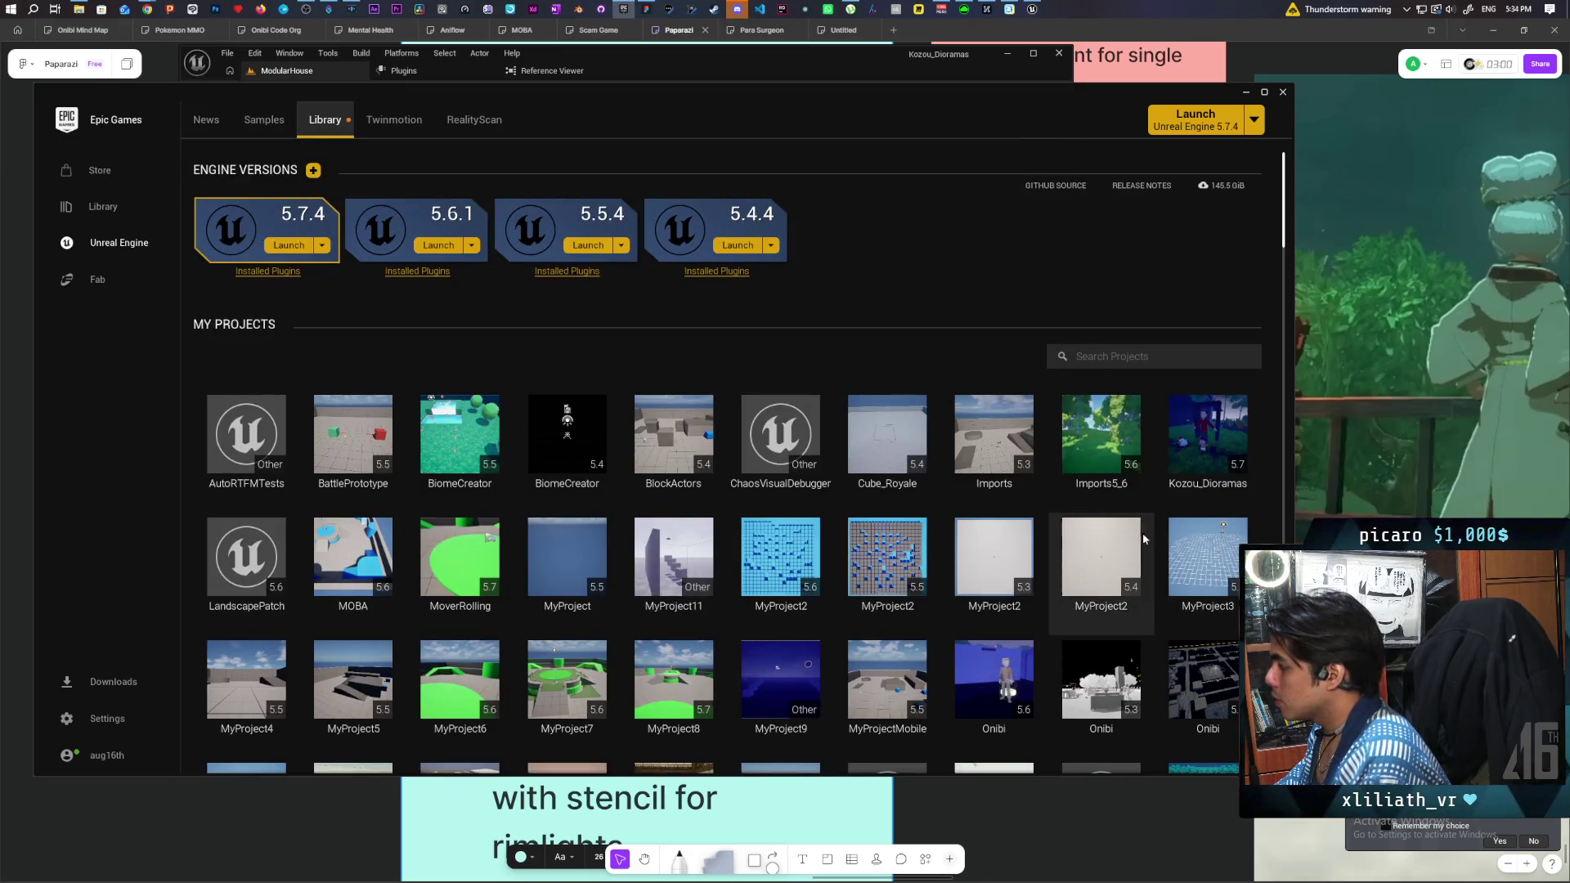
scroll(1143, 533, down, 3)
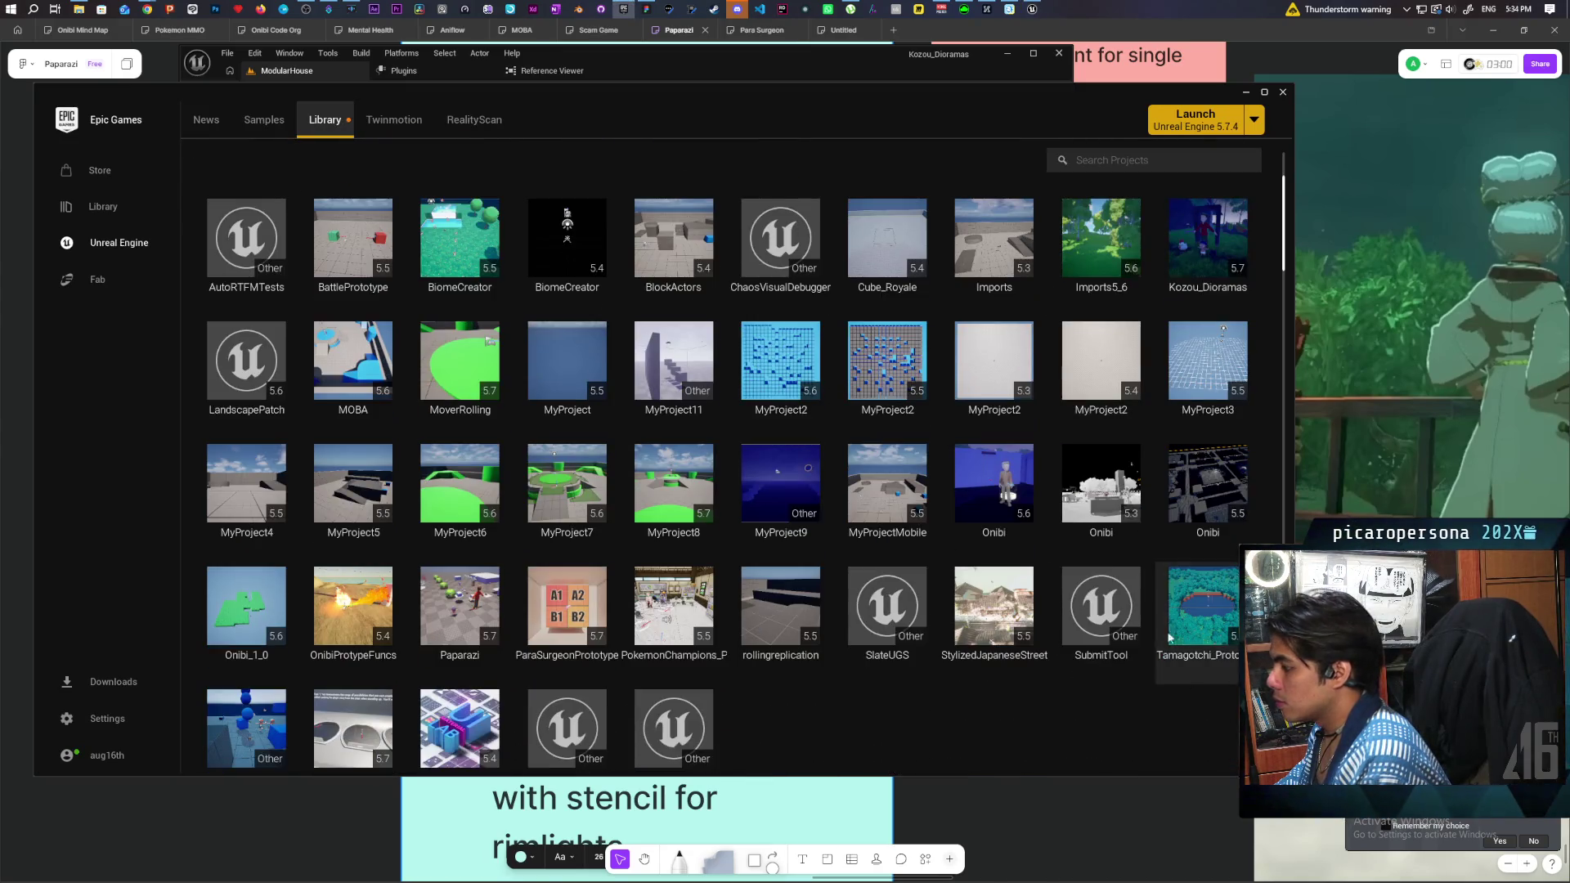
double_click(993, 605)
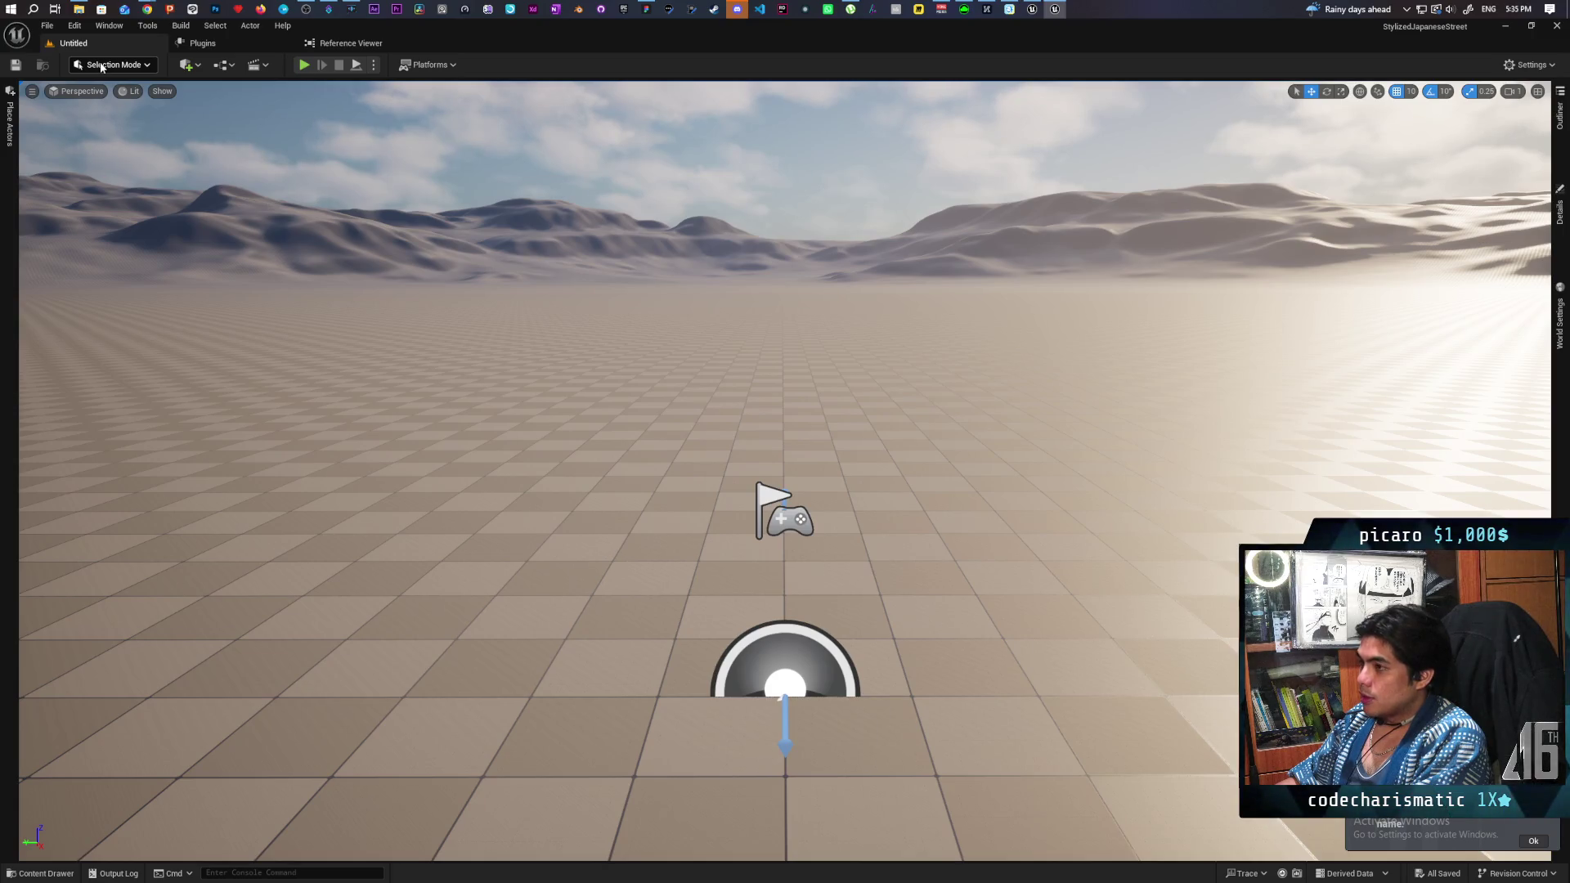
In the Content Drawer, browse to JapaneseStreet/Levels and select the L_Showcase level.
click(101, 67)
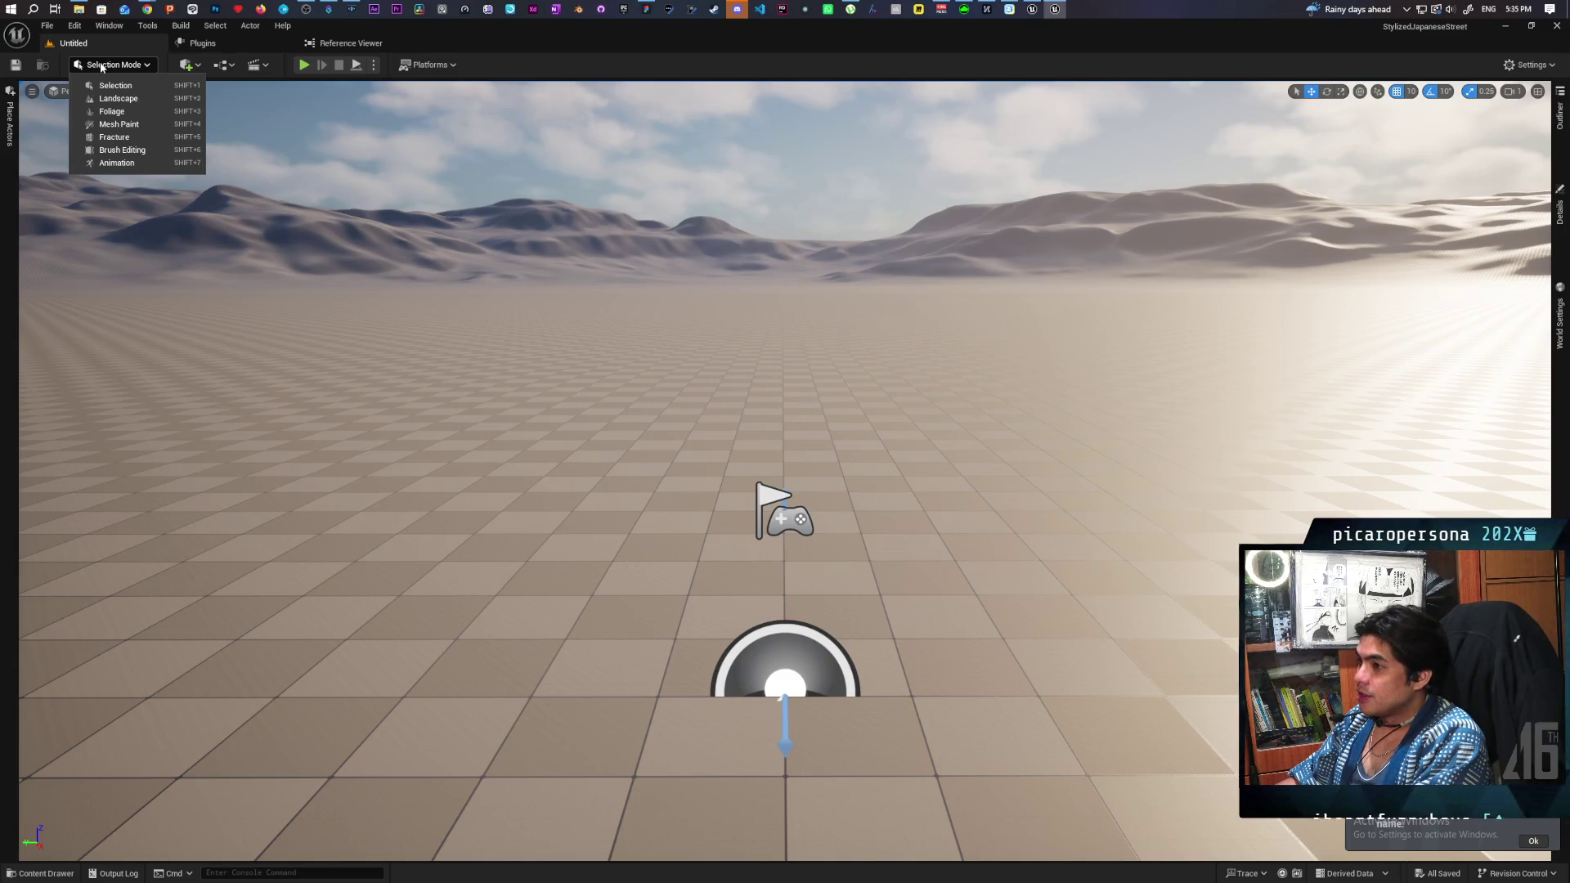
click(64, 873)
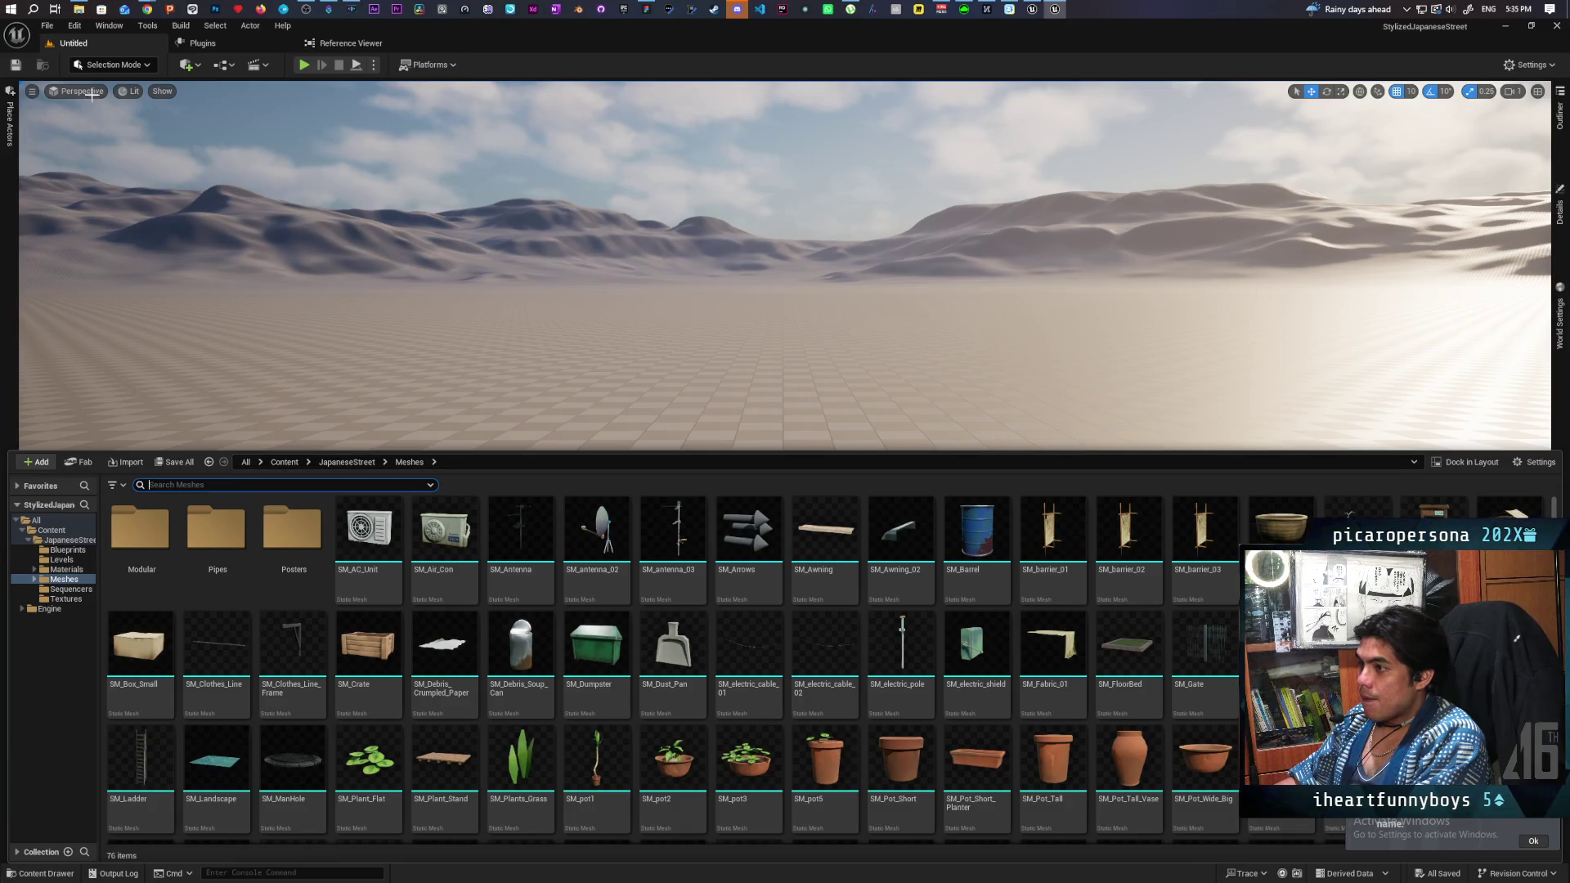
key(ctrl+space)
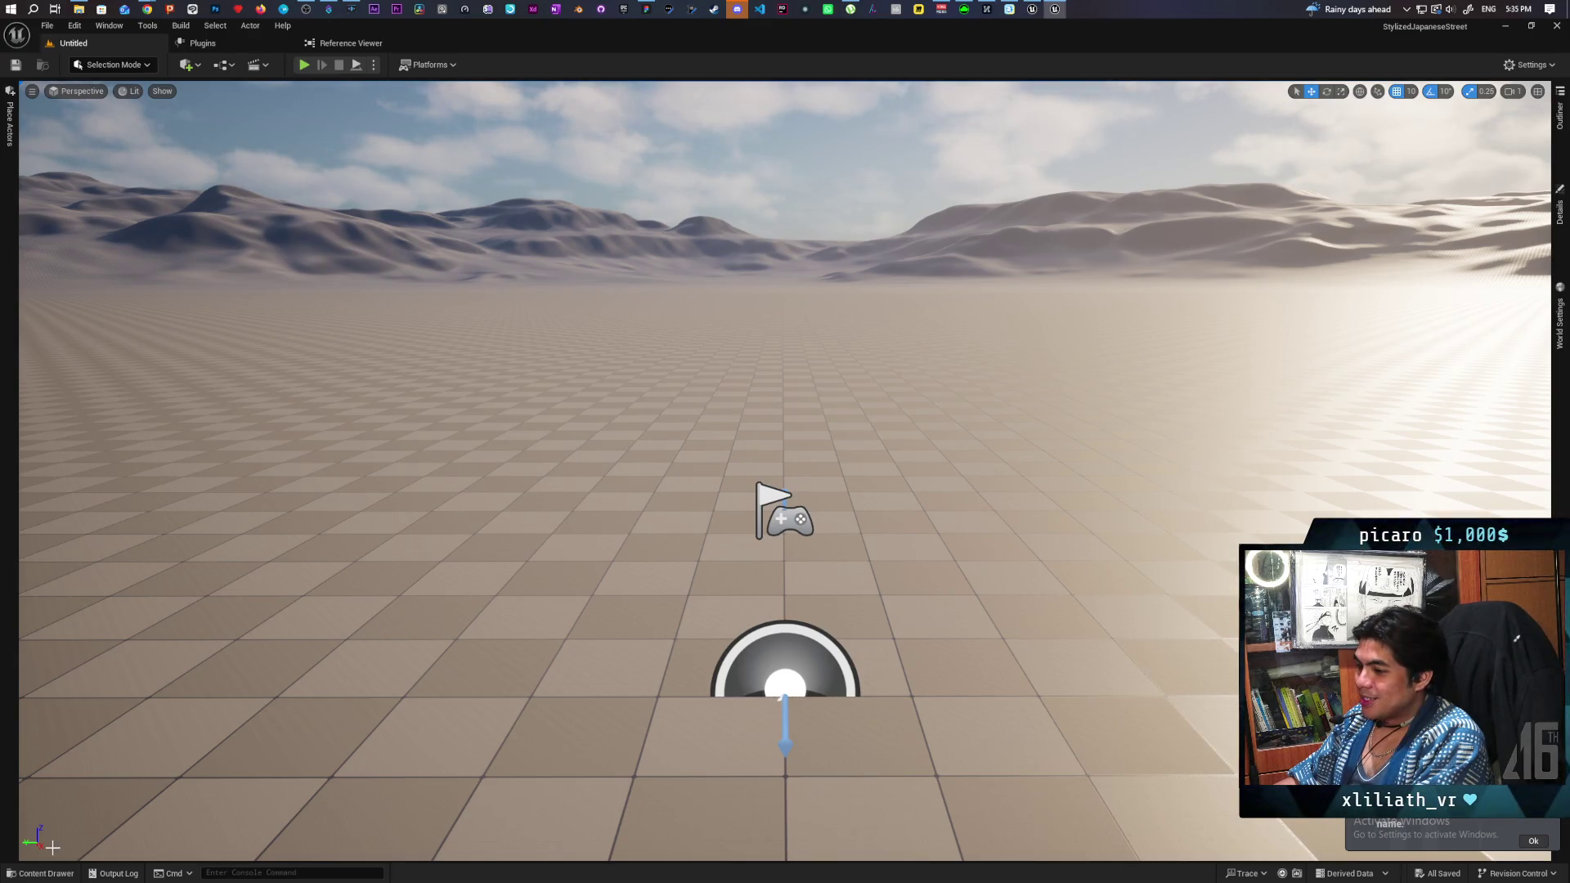
click(41, 873)
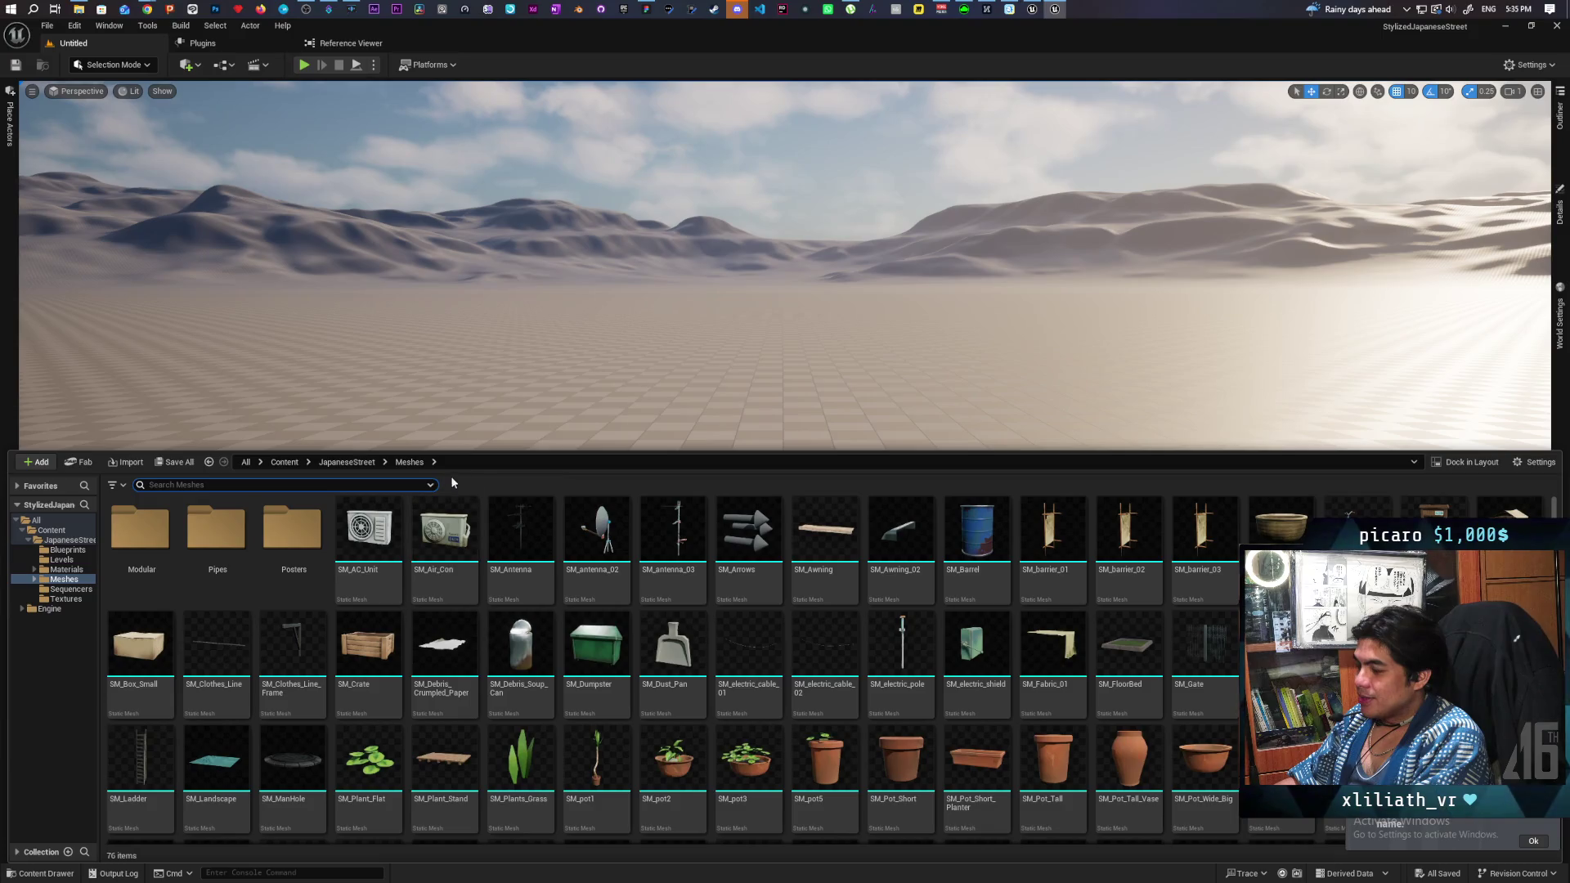
click(344, 463)
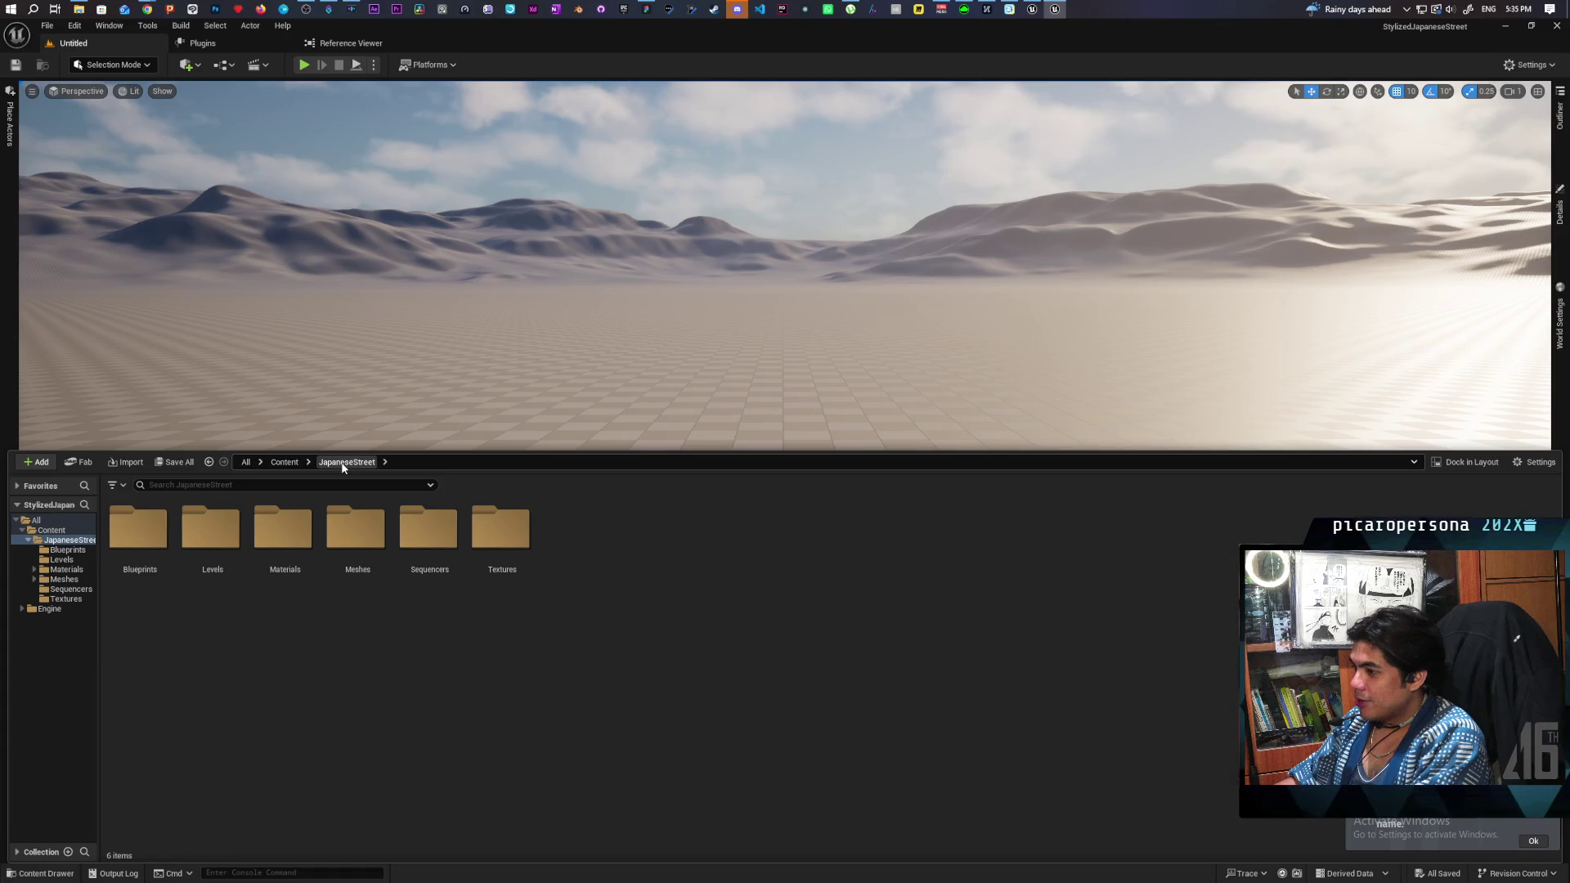
double_click(212, 540)
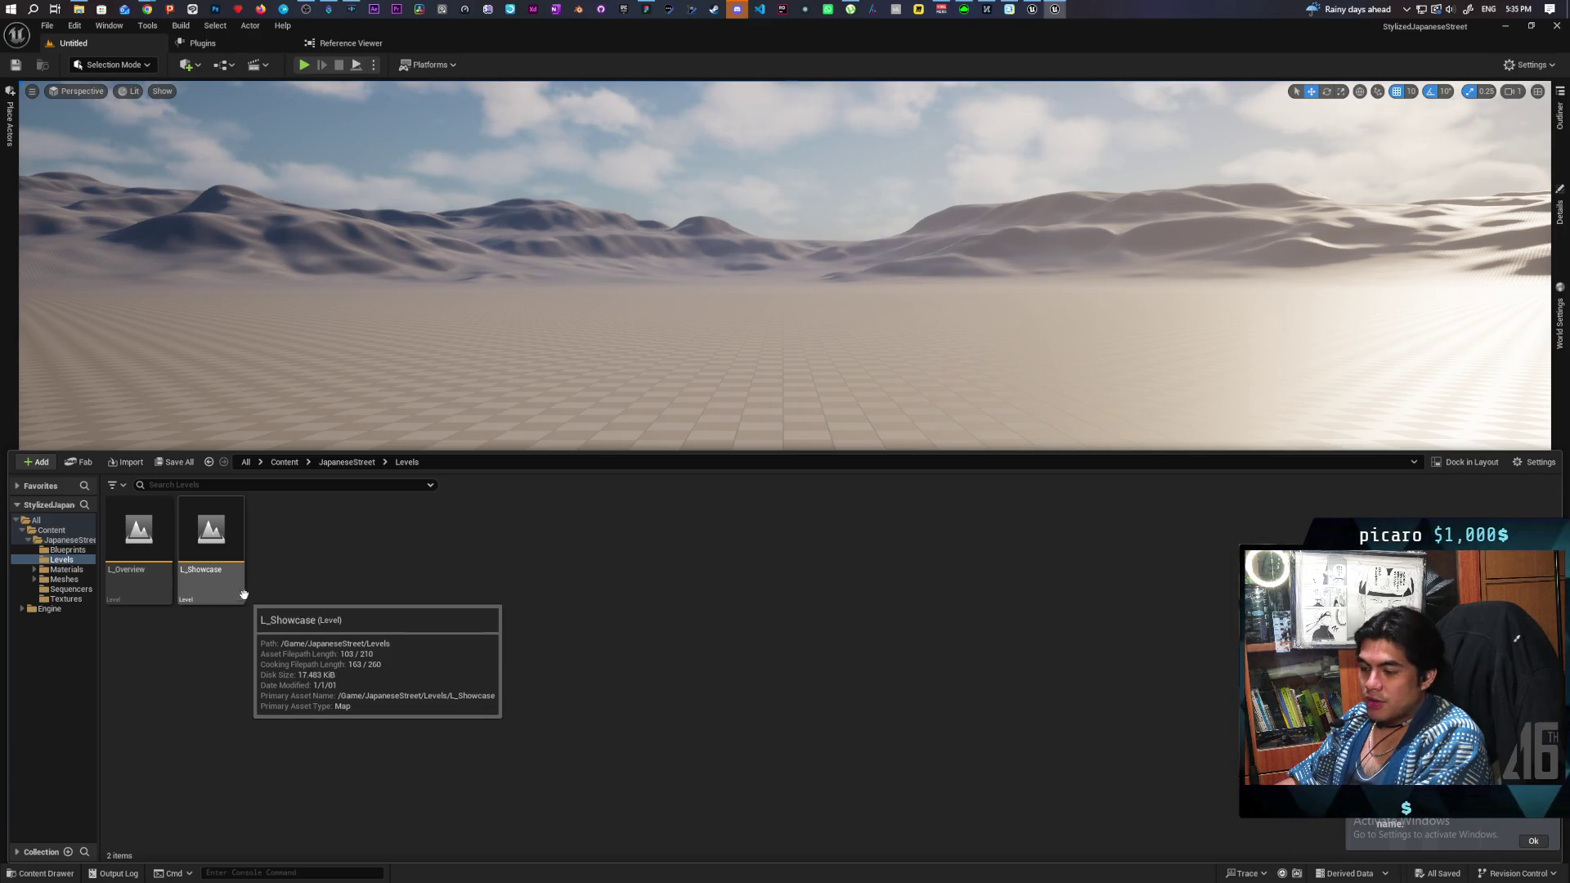
click(218, 544)
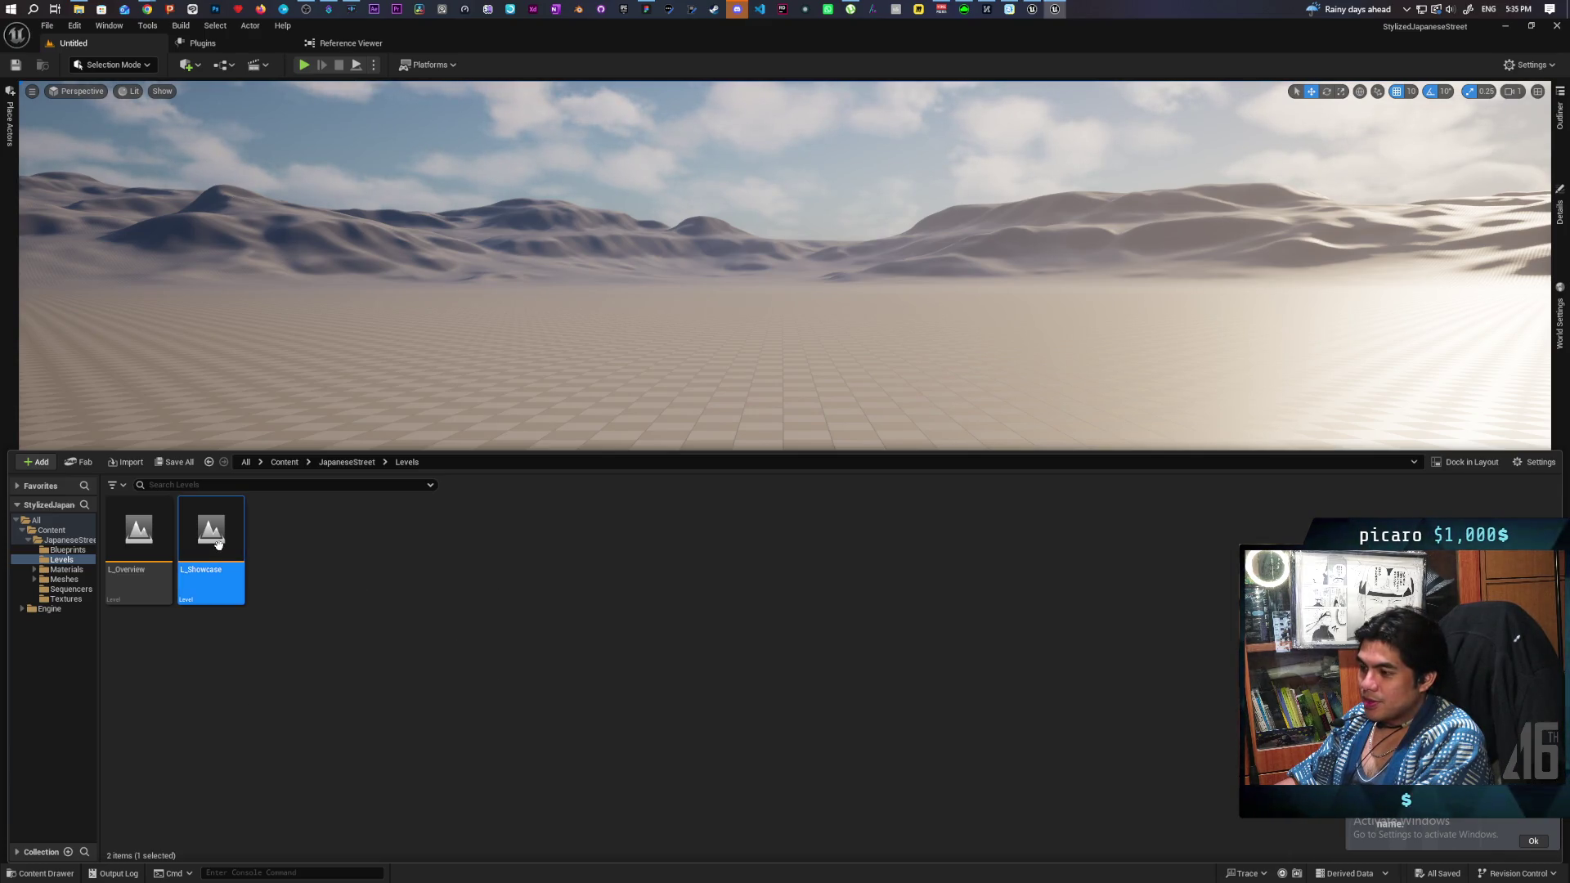
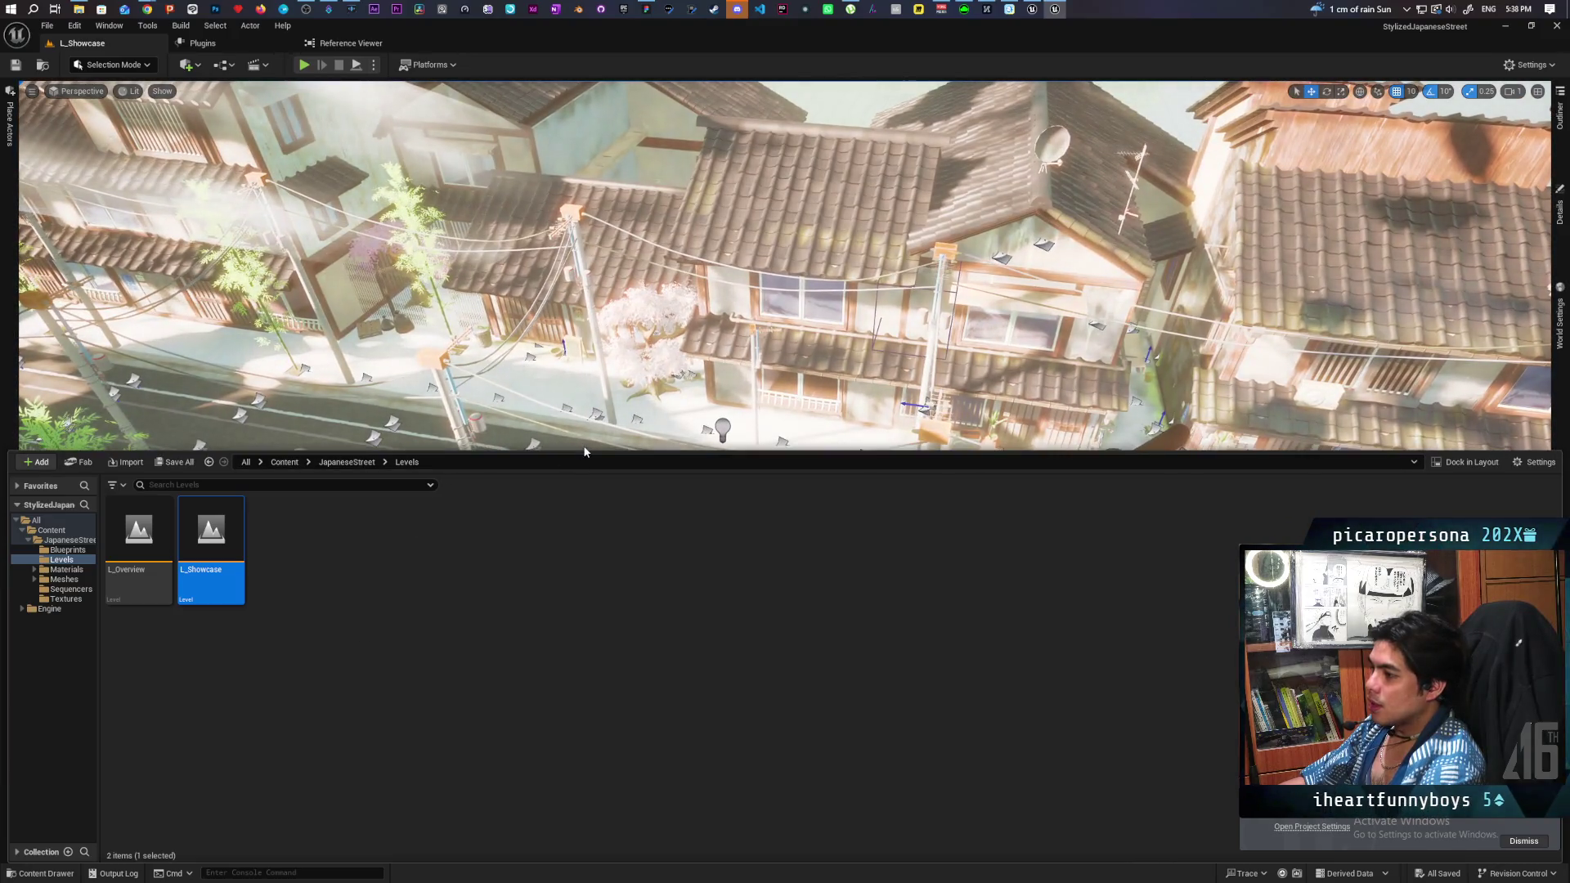
Enlarge the level viewport, then fly the camera in close to the tiled-roof houses and cherry tree.
drag(552, 457, 574, 638)
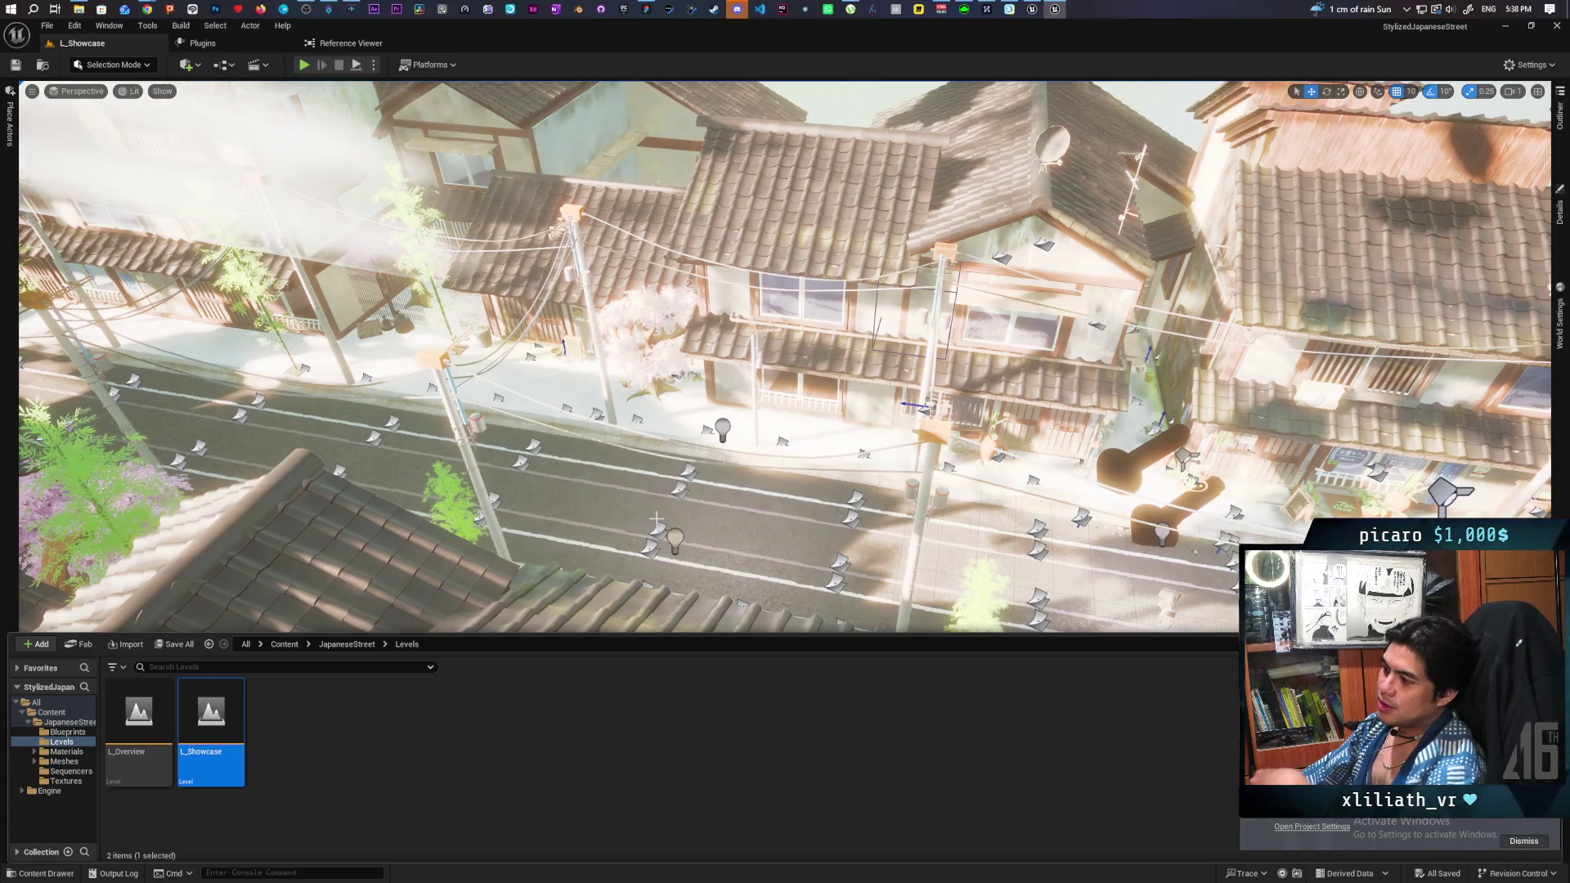
drag(661, 518, 527, 440)
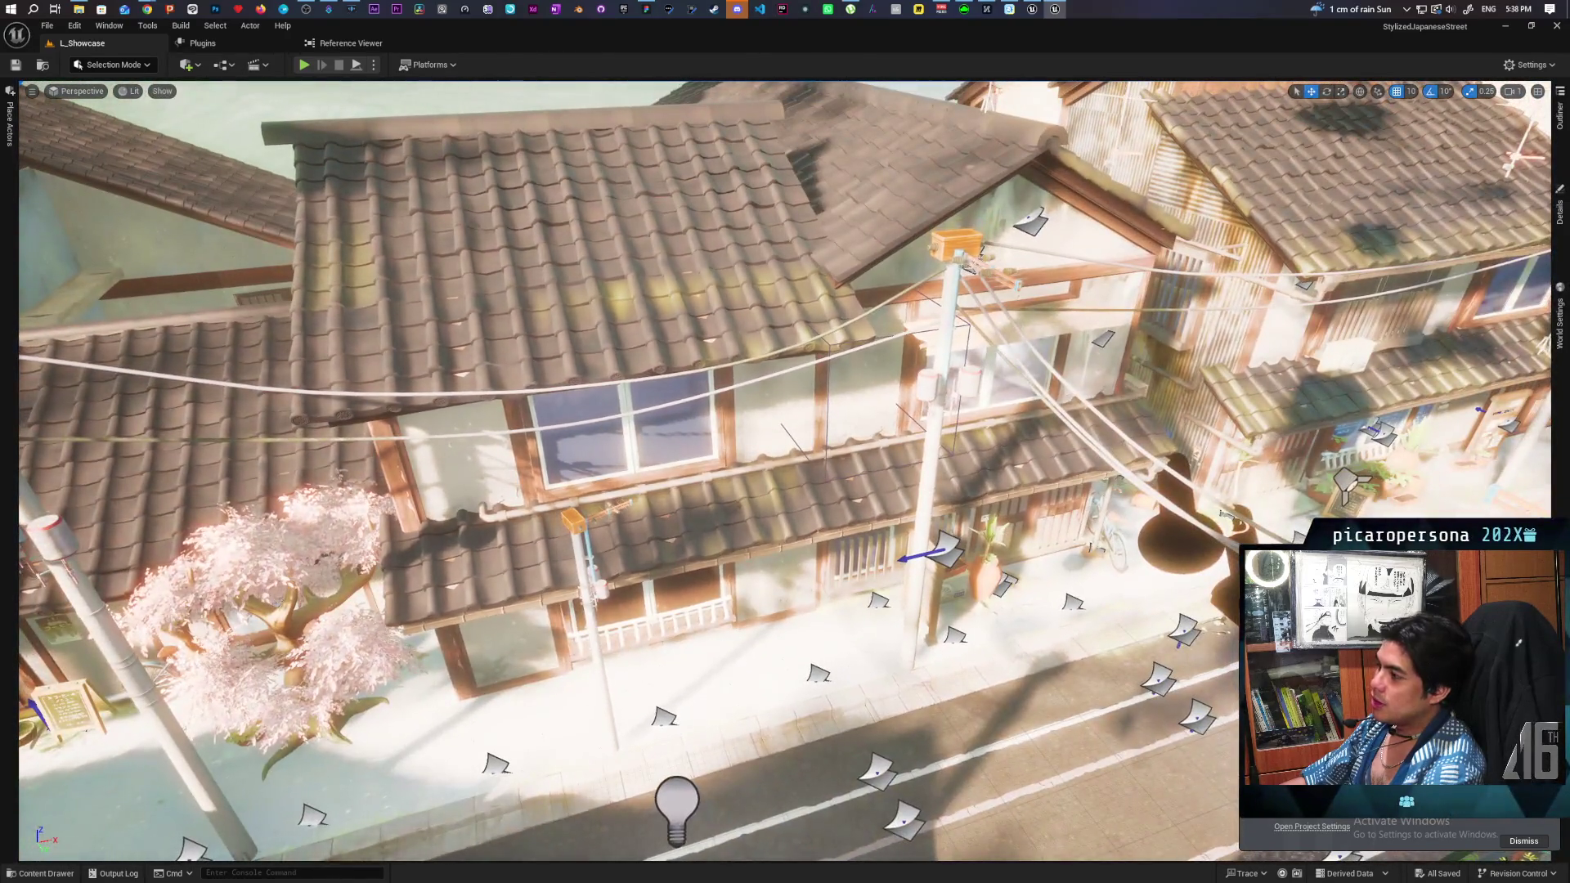